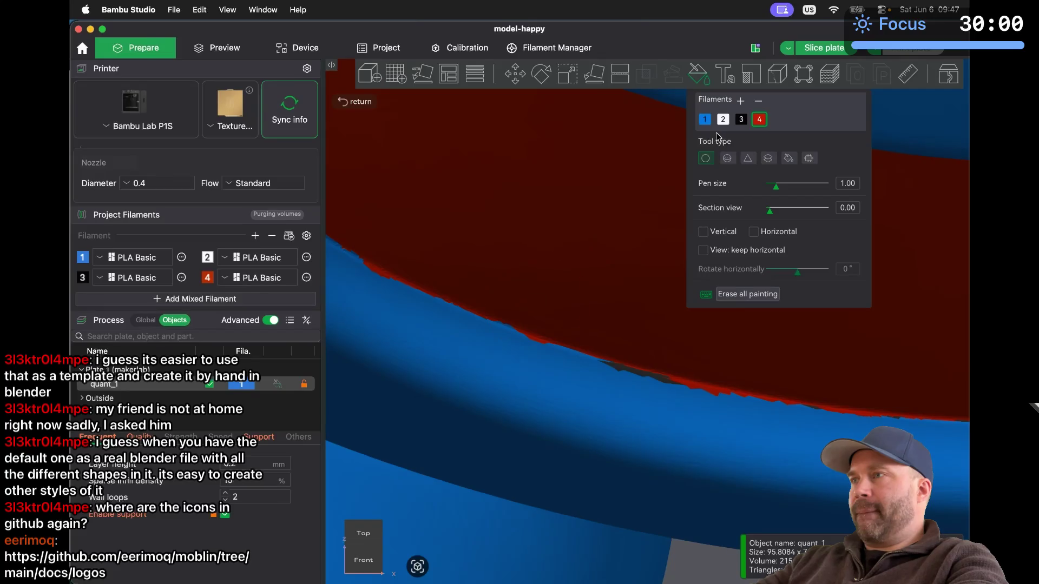
Paint the dark patch on the mouth edge with blue filament 1
{"action": "left_click", "coordinate": [704, 119]}
{"action": "mouse_move", "coordinate": [605, 417]}
{"action": "left_mouse_down"}
{"action": "mouse_move", "coordinate": [597, 414]}
{"action": "mouse_move", "coordinate": [674, 433]}
{"action": "left_mouse_up"}
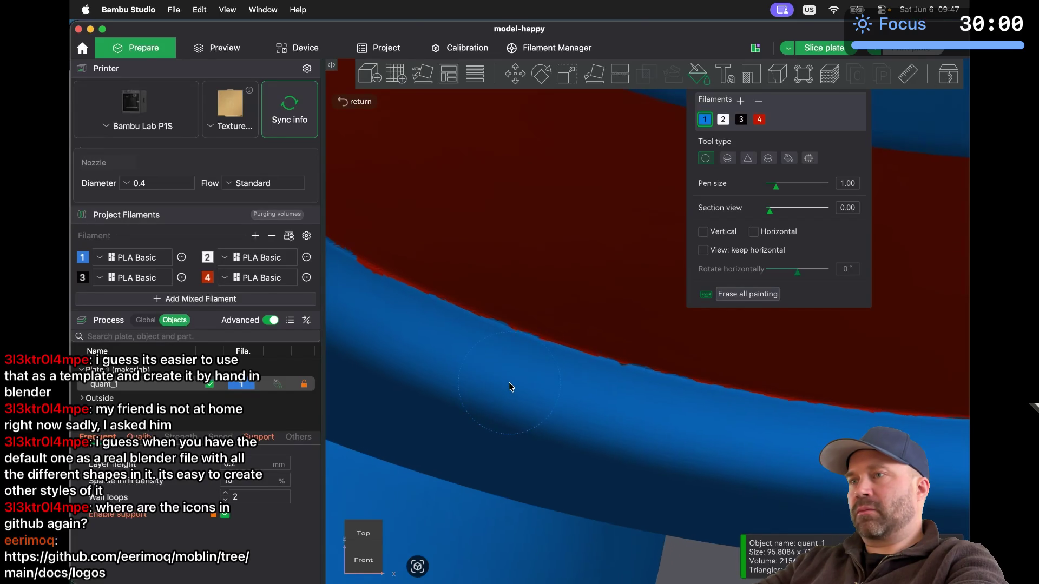
{"action": "scroll", "coordinate": [508, 382], "scroll_direction": "up", "scroll_amount": 5}
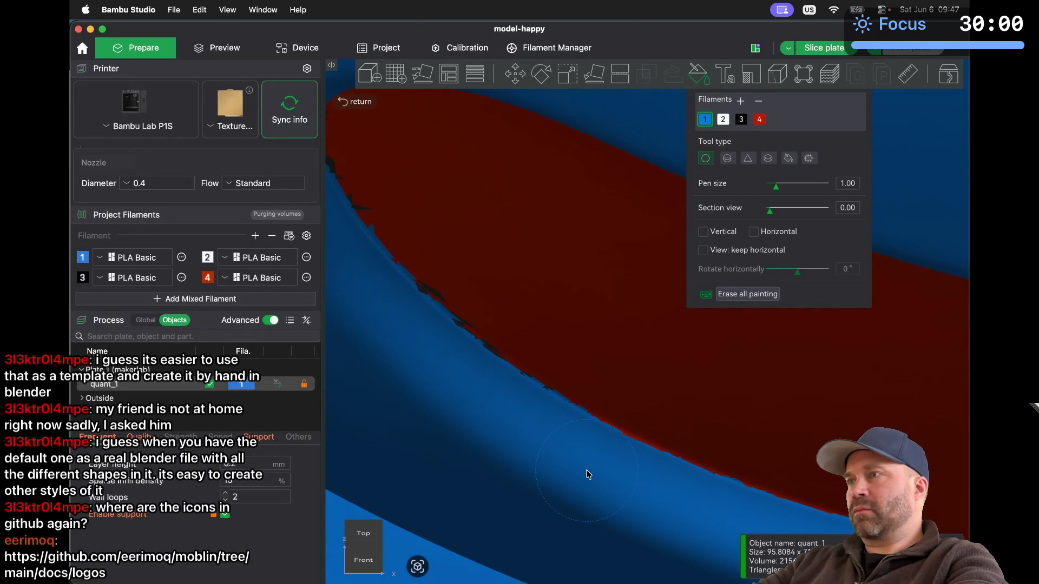
Switch to red filament 4 and paint over the mouth's ragged boundary
{"action": "left_click", "coordinate": [760, 121]}
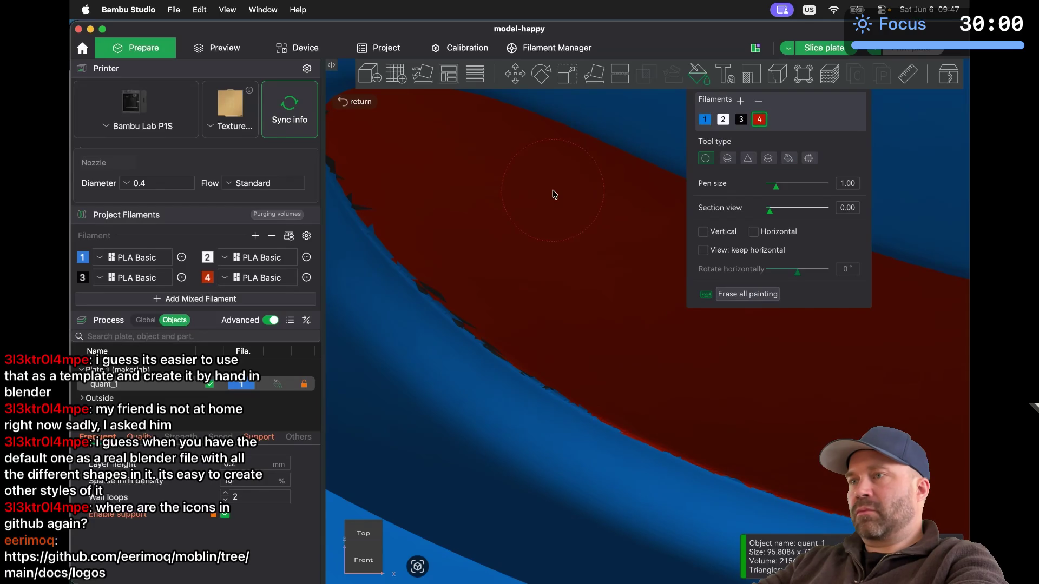
{"action": "left_click", "coordinate": [438, 240]}
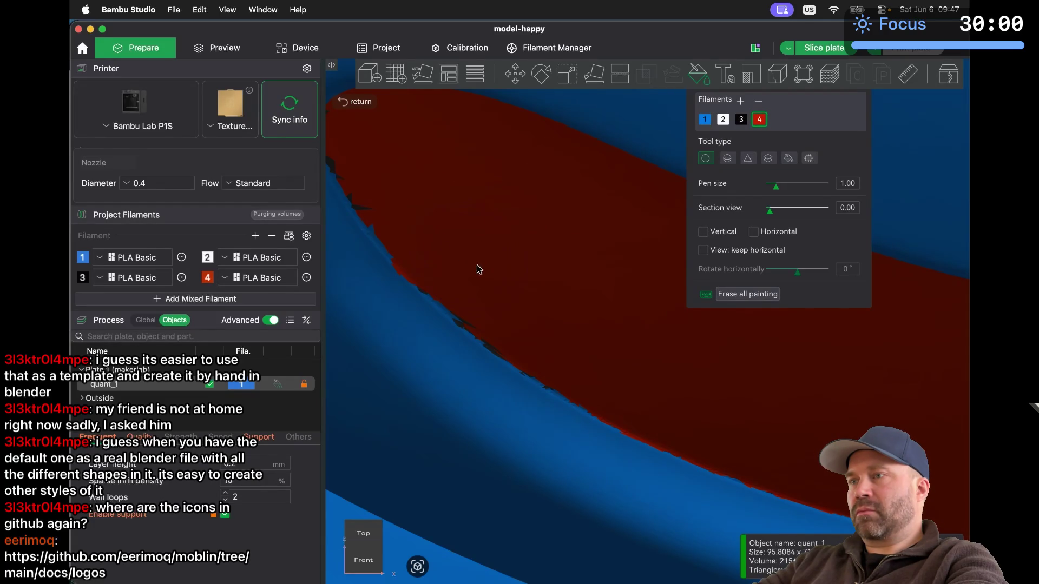
{"action": "scroll", "coordinate": [560, 339], "scroll_direction": "down", "scroll_amount": 1}
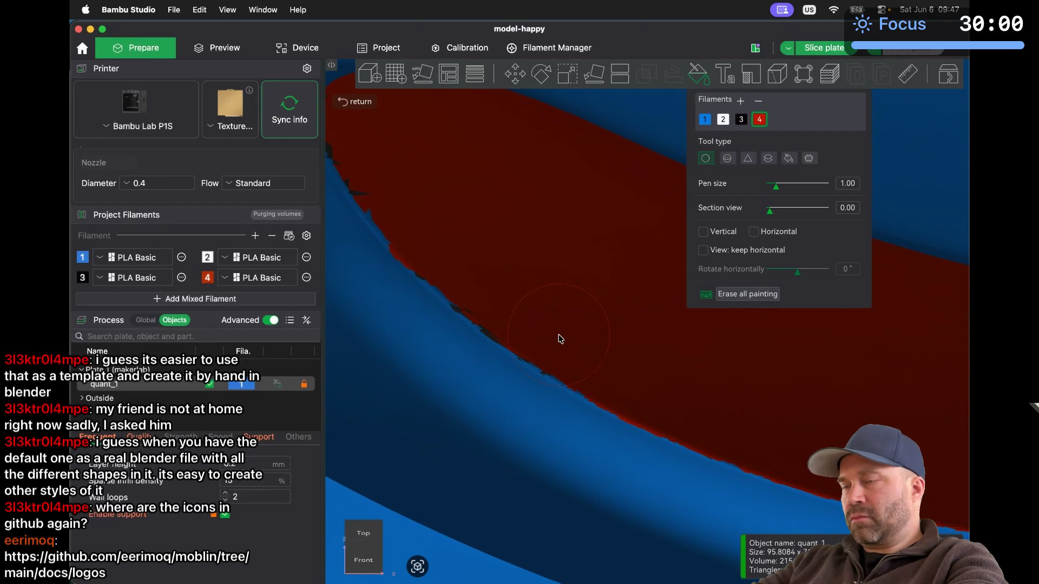
{"action": "scroll", "coordinate": [560, 339], "scroll_direction": "up", "scroll_amount": 2}
{"action": "scroll", "coordinate": [557, 341], "scroll_direction": "down", "scroll_amount": 3}
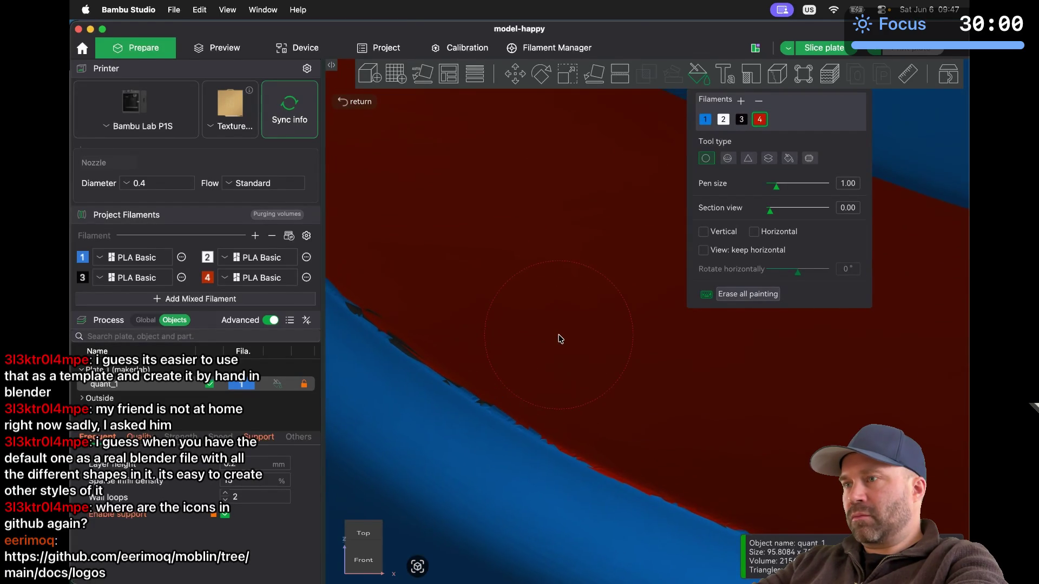
{"action": "left_click_drag", "start_coordinate": [626, 357], "coordinate": [636, 361]}
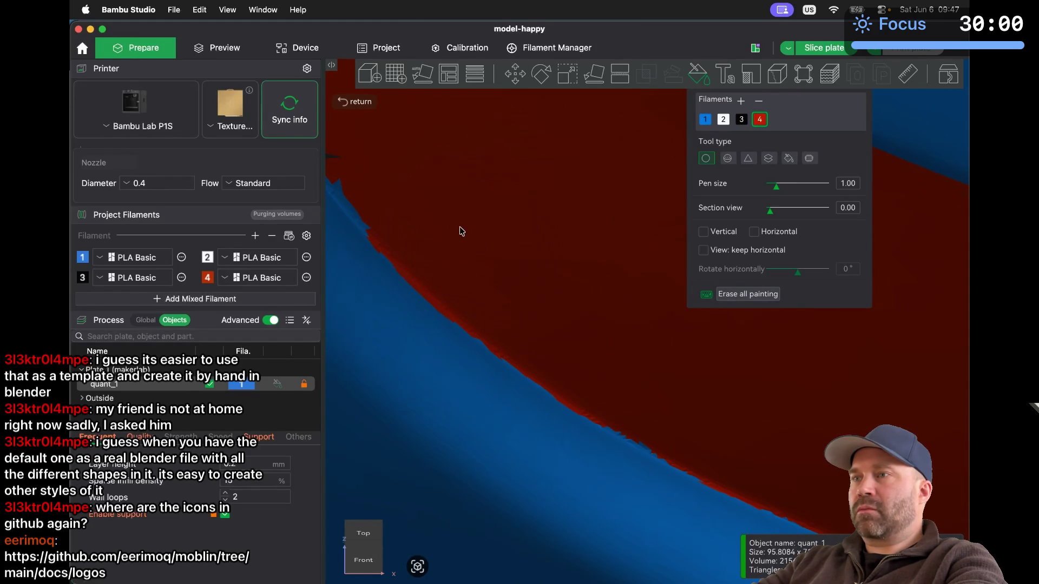
Cover the remaining dark jagged patches and blue notches along the mouth edge in red
{"action": "scroll", "coordinate": [442, 215], "scroll_direction": "down", "scroll_amount": 1}
{"action": "scroll", "coordinate": [442, 214], "scroll_direction": "down", "scroll_amount": 2}
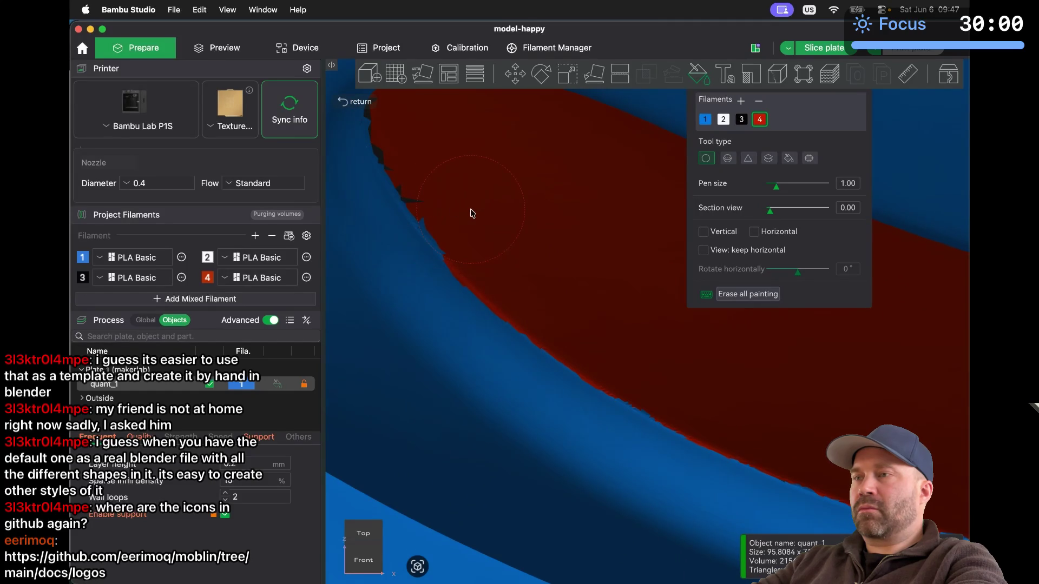
{"action": "scroll", "coordinate": [472, 214], "scroll_direction": "down", "scroll_amount": 5}
{"action": "scroll", "coordinate": [472, 214], "scroll_direction": "up", "scroll_amount": 5}
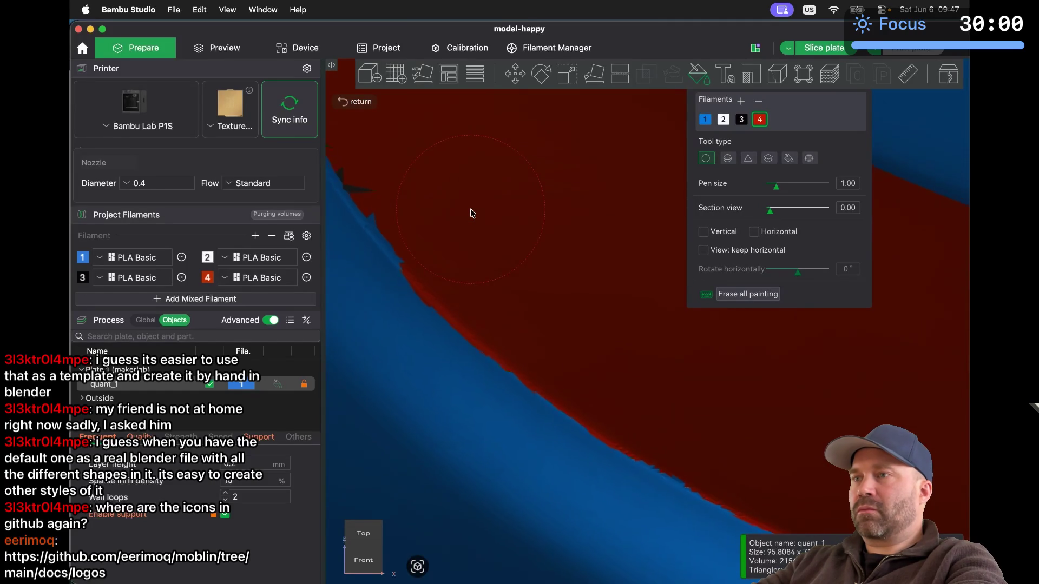
{"action": "scroll", "coordinate": [471, 213], "scroll_direction": "up", "scroll_amount": 1}
{"action": "scroll", "coordinate": [606, 306], "scroll_direction": "down", "scroll_amount": 1}
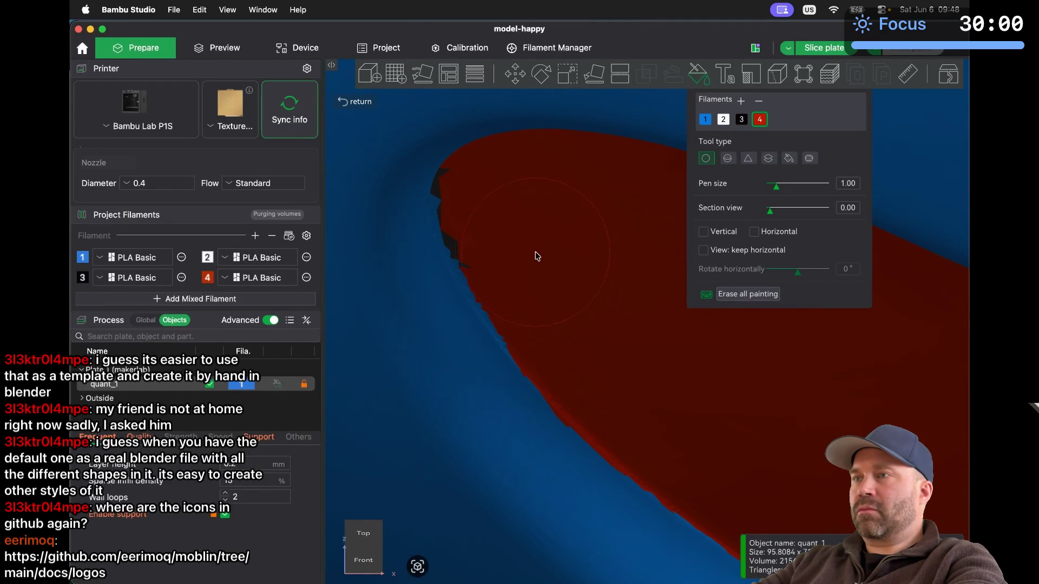
{"action": "left_click_drag", "start_coordinate": [518, 229], "coordinate": [522, 240]}
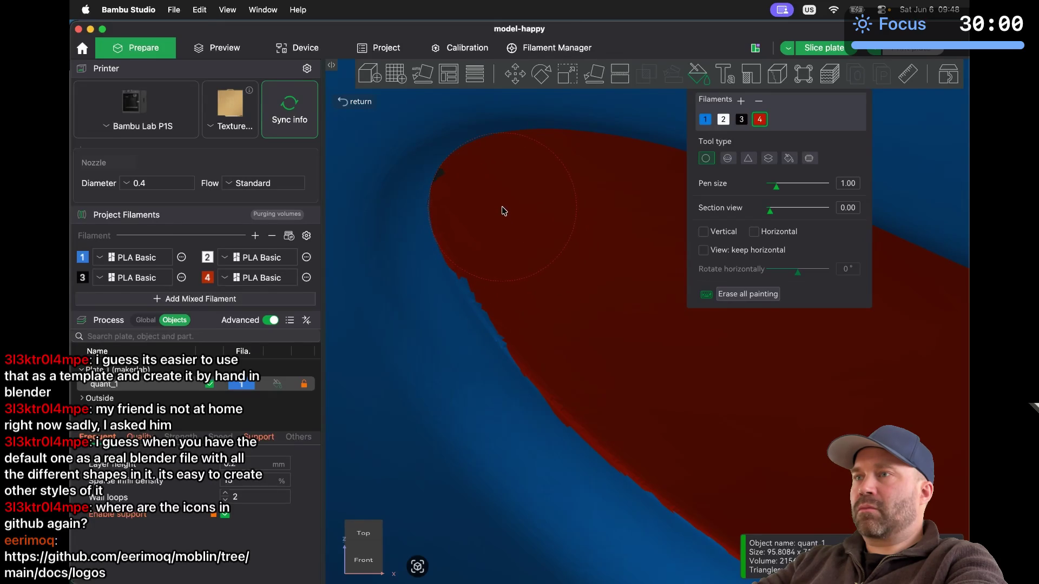
{"action": "left_click_drag", "start_coordinate": [522, 250], "coordinate": [557, 298]}
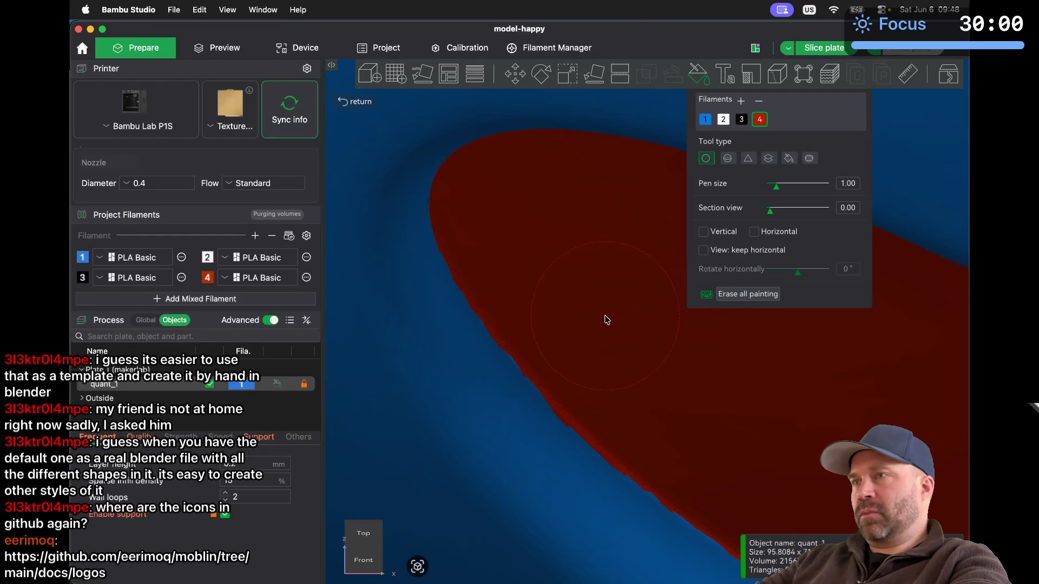
{"action": "scroll", "coordinate": [607, 319], "scroll_direction": "down", "scroll_amount": 10}
{"action": "scroll", "coordinate": [606, 320], "scroll_direction": "up", "scroll_amount": 3}
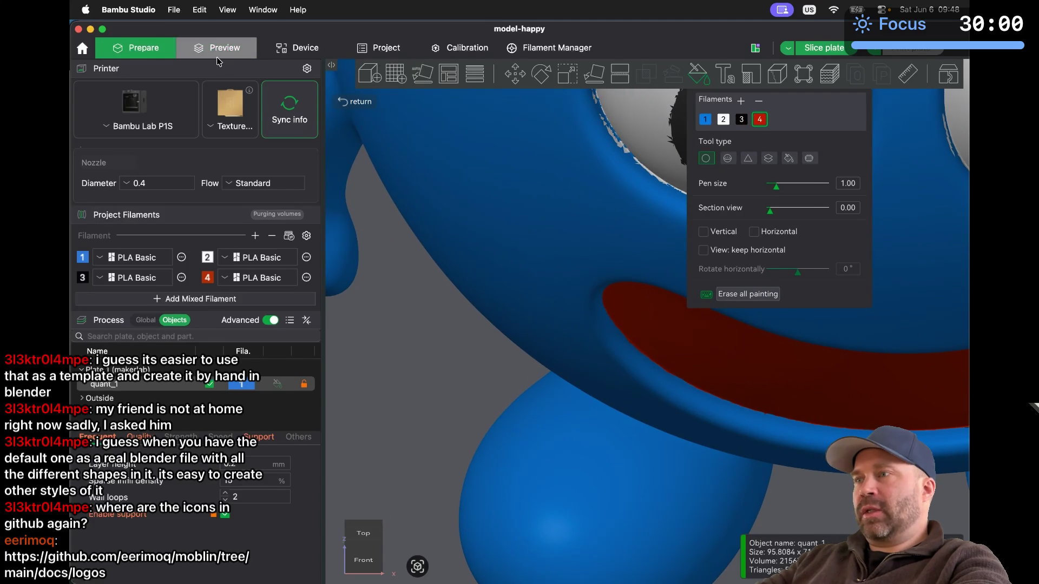
Slice the plate and expand the Slicing Result summary with the 10h14m estimate
{"action": "left_click", "coordinate": [218, 52]}
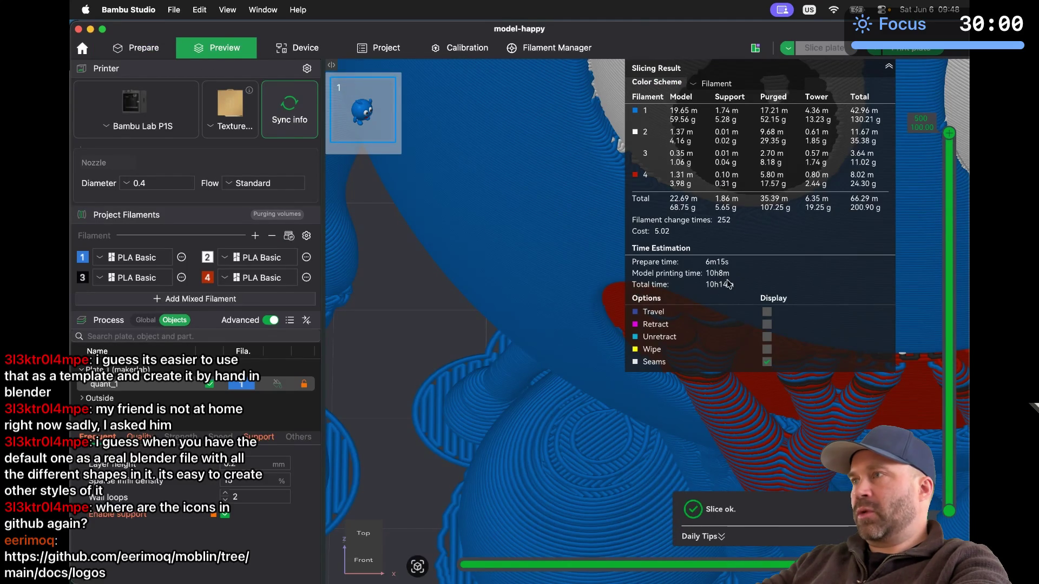
{"action": "left_click", "coordinate": [888, 65]}
{"action": "scroll", "coordinate": [775, 232], "scroll_direction": "down", "scroll_amount": 5}
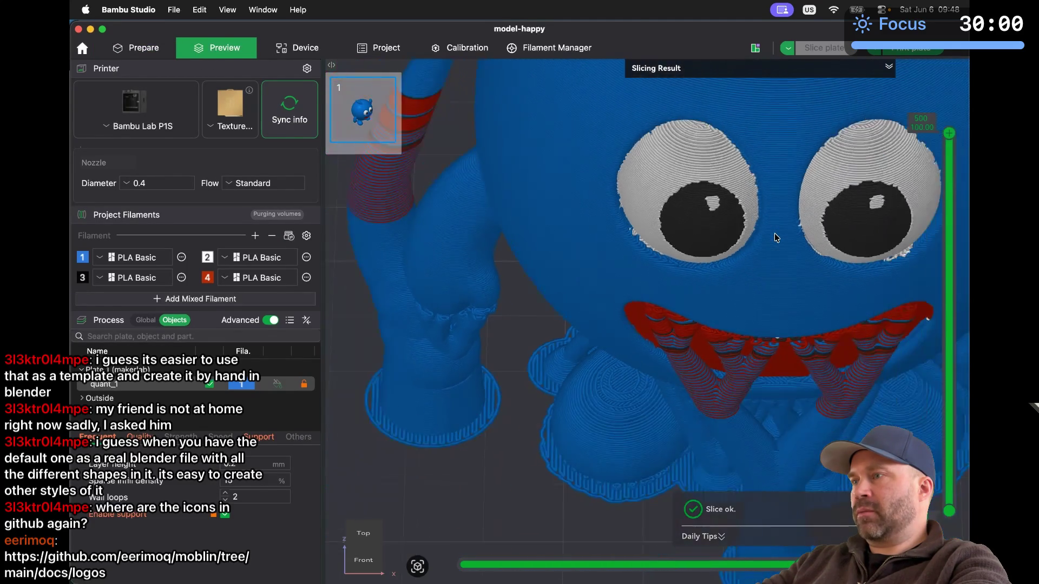
{"action": "scroll", "coordinate": [775, 233], "scroll_direction": "up", "scroll_amount": 4}
{"action": "scroll", "coordinate": [775, 232], "scroll_direction": "up", "scroll_amount": 1}
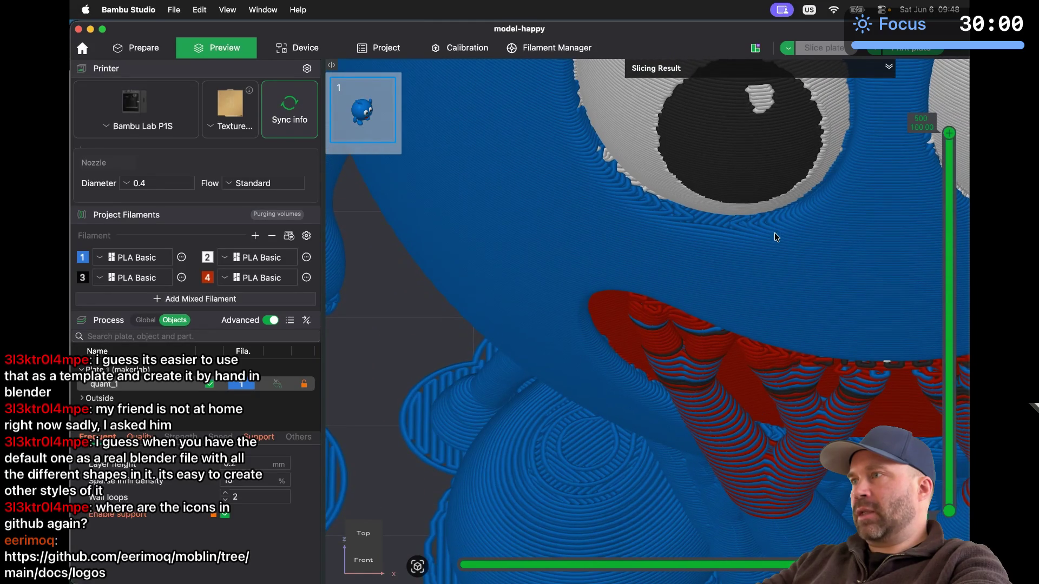
{"action": "left_click", "coordinate": [890, 69]}
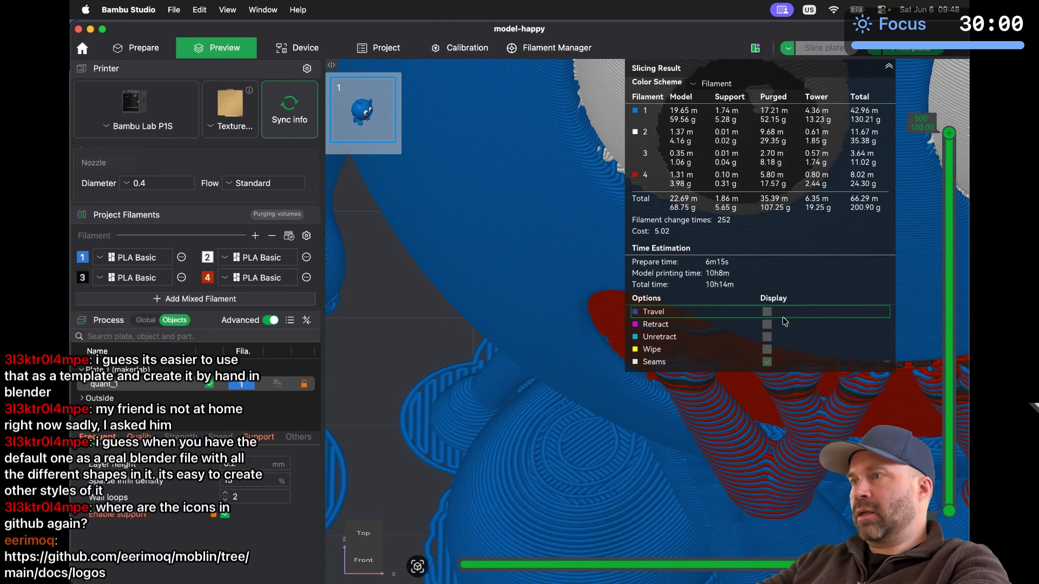
Toggle the seam and retraction markers off and on in the toolpath preview
{"action": "left_click", "coordinate": [768, 362]}
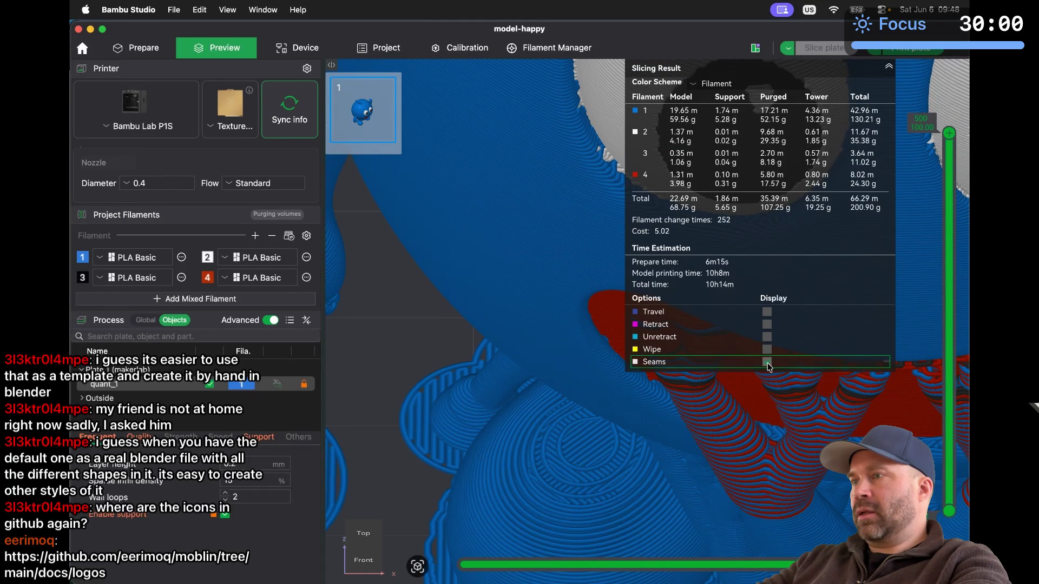
{"action": "left_click", "coordinate": [767, 363]}
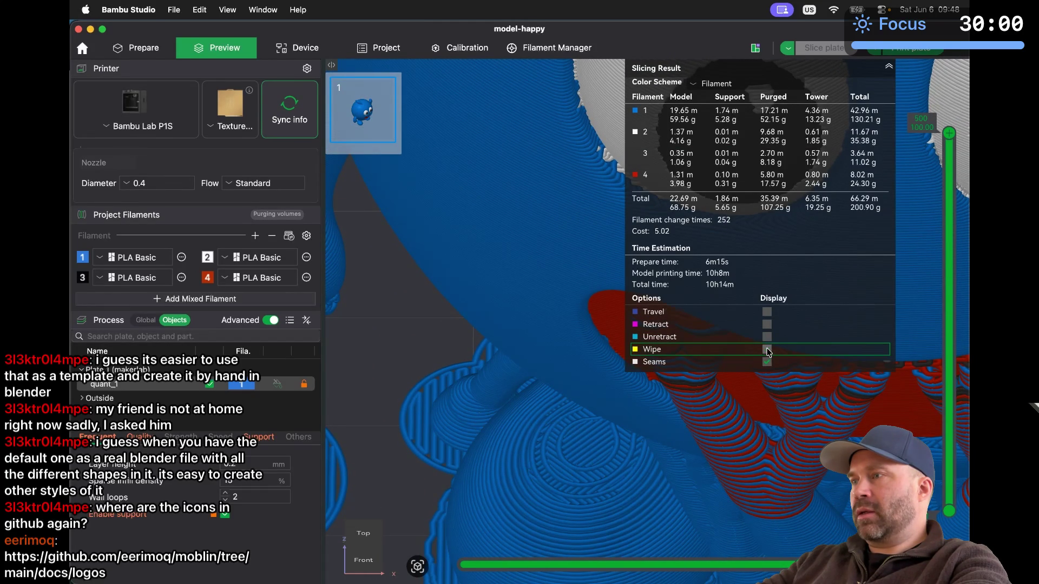
{"action": "left_click", "coordinate": [767, 324]}
{"action": "left_click", "coordinate": [767, 325]}
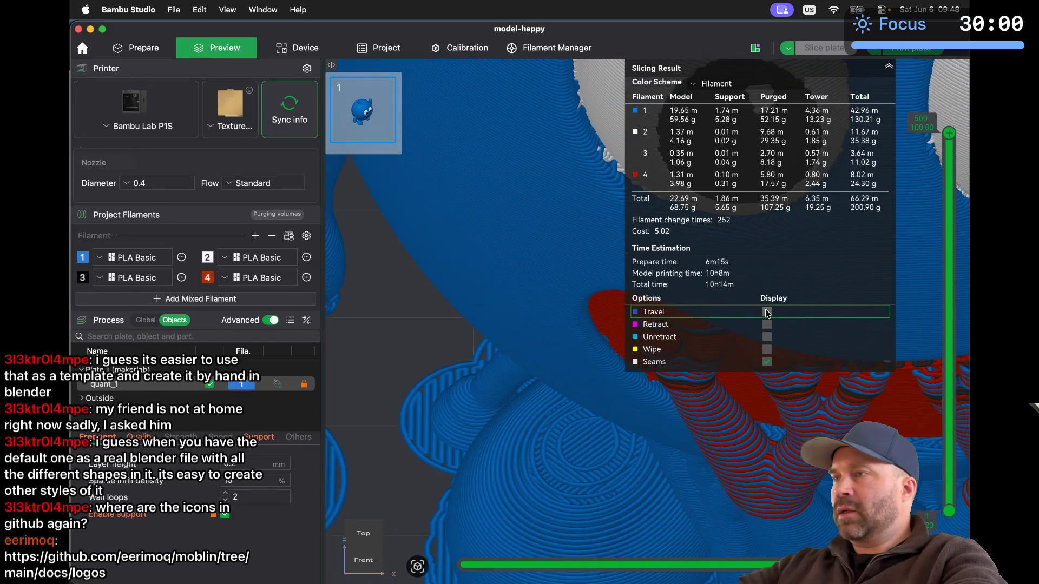
Collapse the summary, zoom through the toolpaths, and return to the Prepare workspace
{"action": "left_click", "coordinate": [890, 65]}
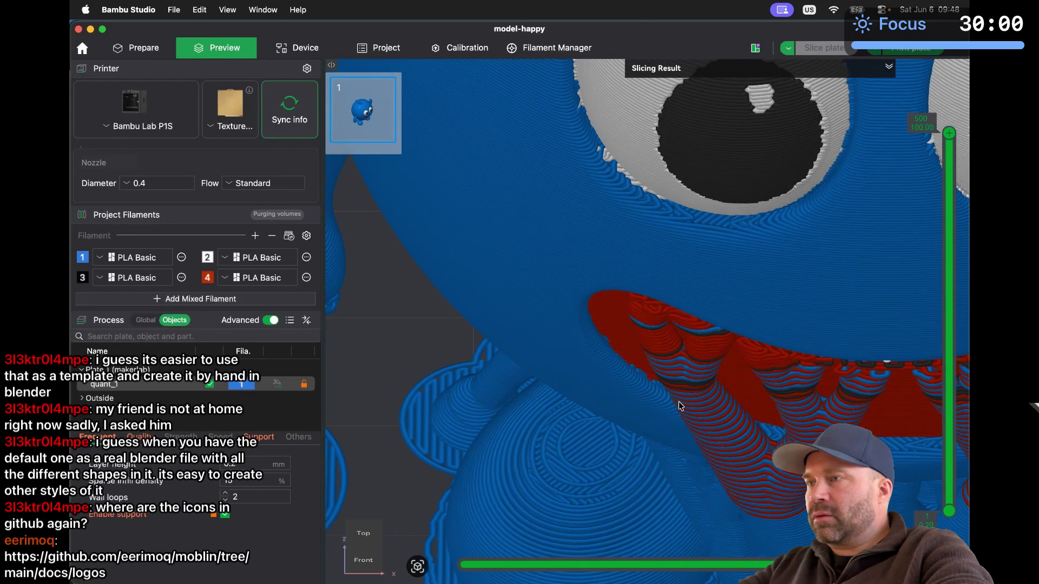
{"action": "scroll", "coordinate": [679, 405], "scroll_direction": "up", "scroll_amount": 2}
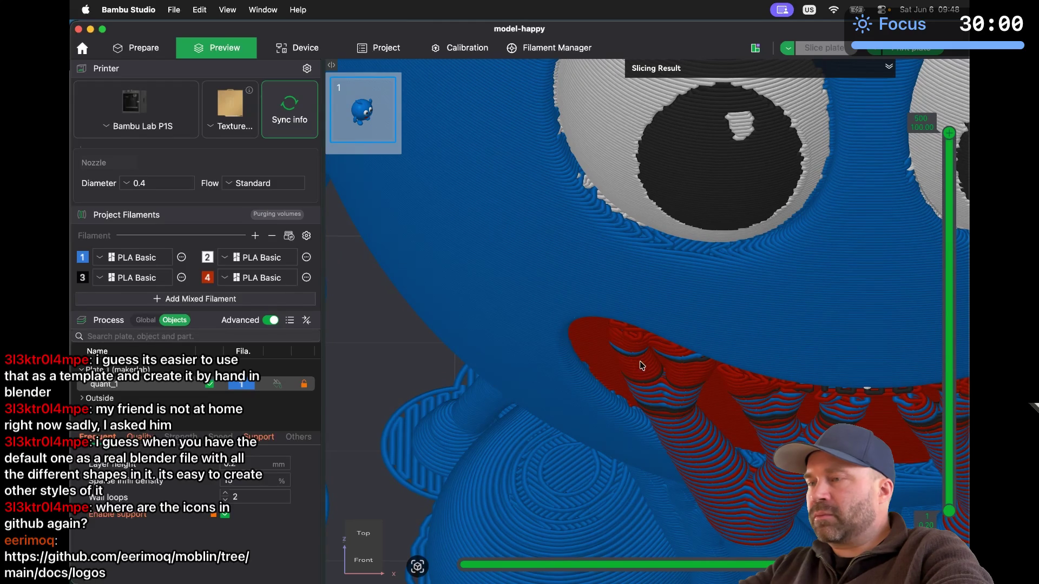
{"action": "scroll", "coordinate": [585, 391], "scroll_direction": "down", "scroll_amount": 2}
{"action": "scroll", "coordinate": [584, 387], "scroll_direction": "up", "scroll_amount": 3}
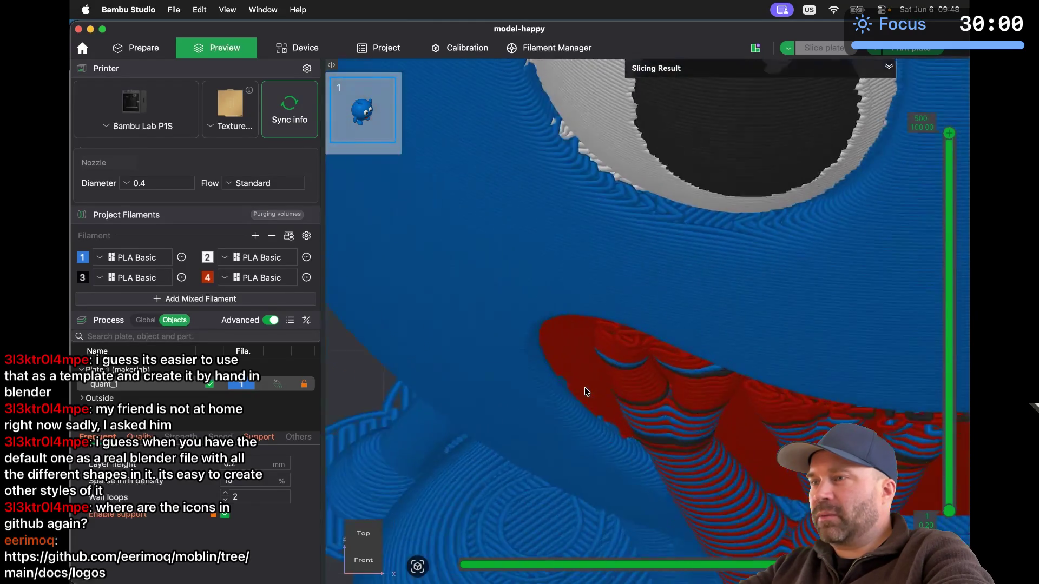
{"action": "scroll", "coordinate": [584, 387], "scroll_direction": "down", "scroll_amount": 1}
{"action": "scroll", "coordinate": [411, 368], "scroll_direction": "up", "scroll_amount": 3}
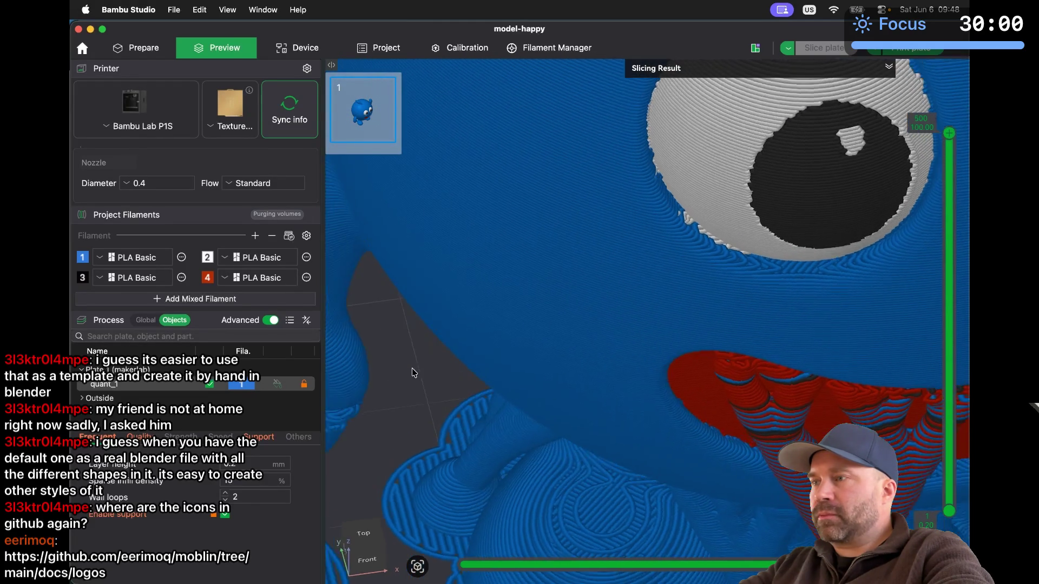
{"action": "scroll", "coordinate": [412, 370], "scroll_direction": "up", "scroll_amount": 5}
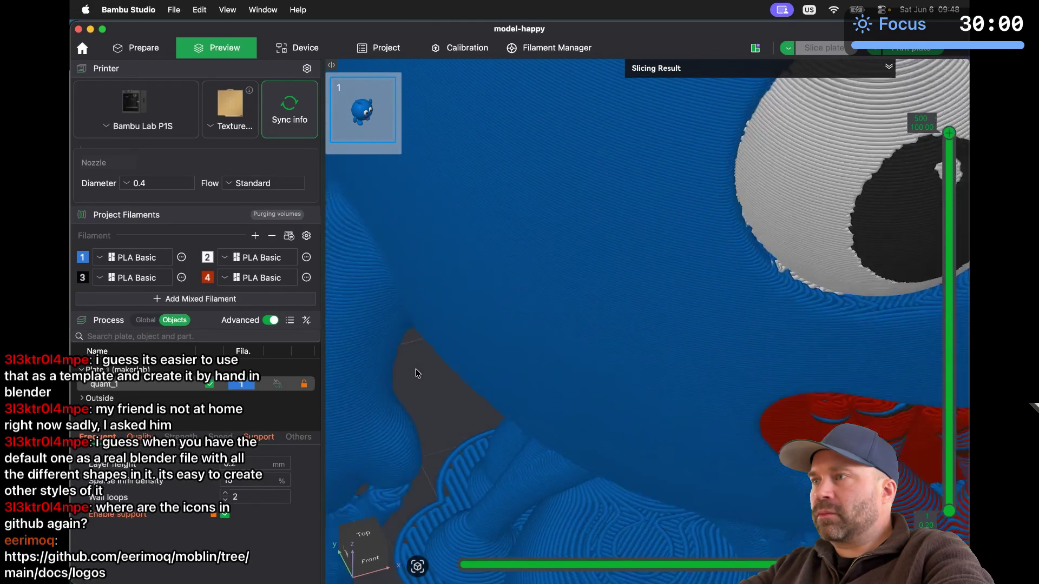
{"action": "scroll", "coordinate": [411, 373], "scroll_direction": "up", "scroll_amount": 2}
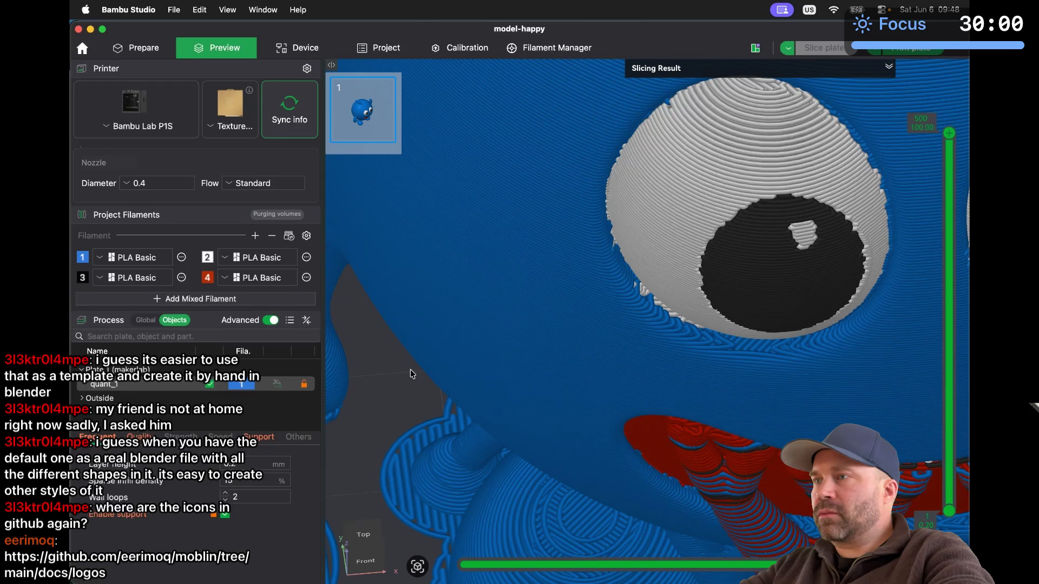
{"action": "scroll", "coordinate": [412, 373], "scroll_direction": "up", "scroll_amount": 5}
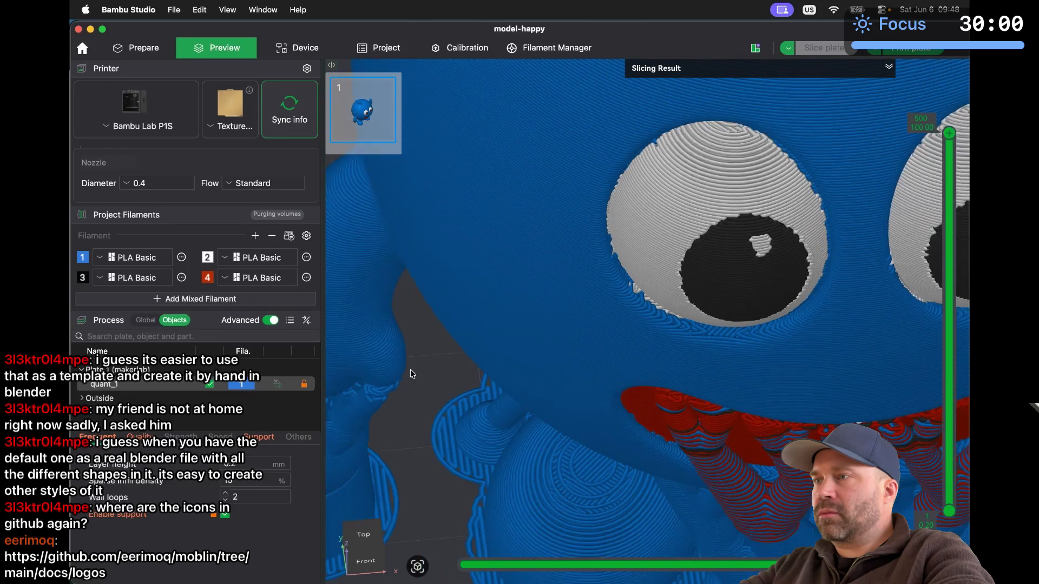
{"action": "scroll", "coordinate": [412, 374], "scroll_direction": "down", "scroll_amount": 3}
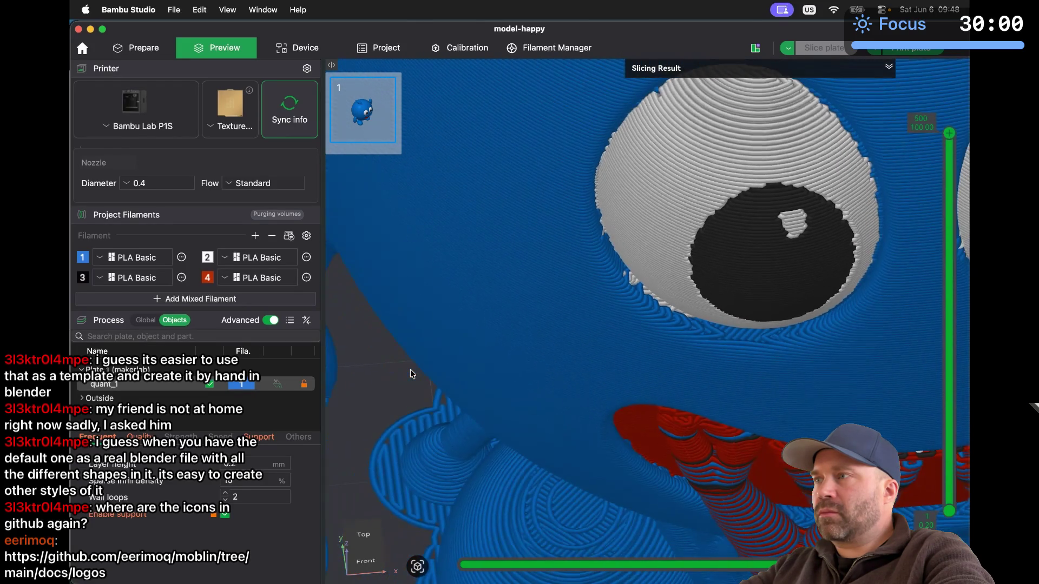
{"action": "scroll", "coordinate": [412, 374], "scroll_direction": "up", "scroll_amount": 3}
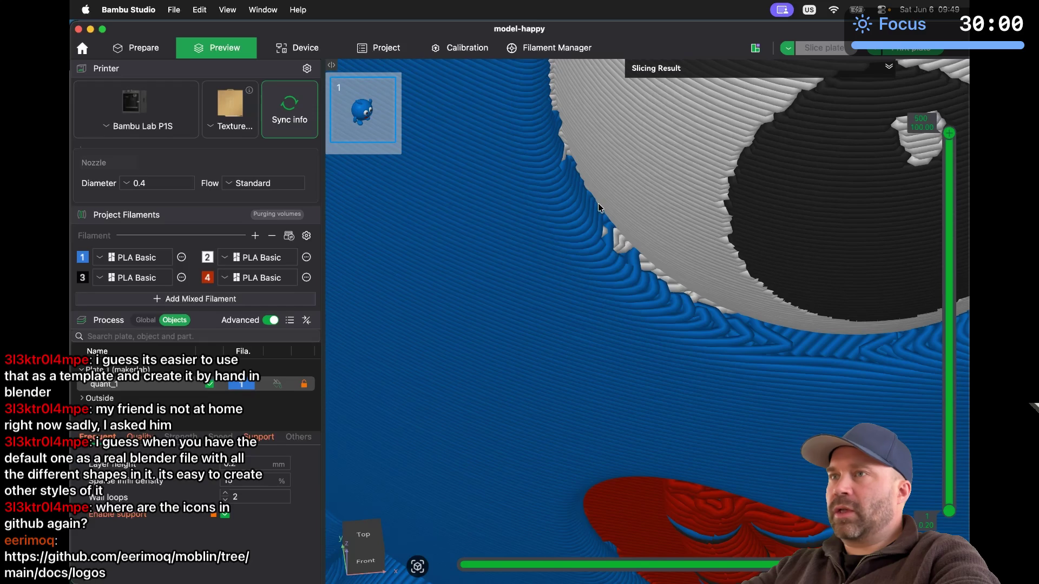
{"action": "left_click", "coordinate": [144, 54]}
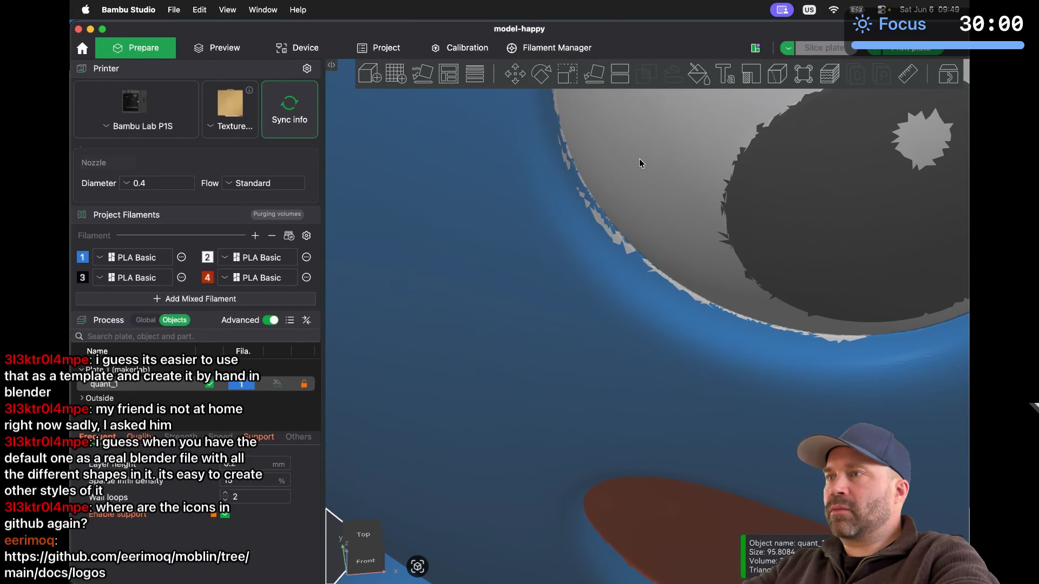
In Color Painting, brush blue filament 1 over the white fringe below the eye
{"action": "left_click", "coordinate": [698, 74]}
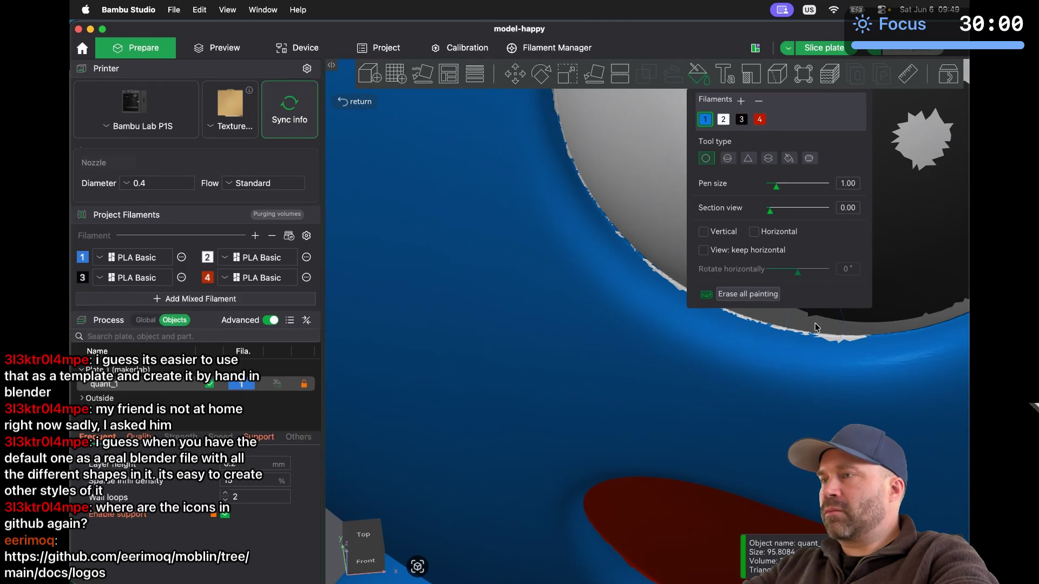
{"action": "middle_click_drag", "start_coordinate": [817, 328], "coordinate": [770, 424]}
{"action": "mouse_move", "coordinate": [777, 415]}
{"action": "left_mouse_down"}
{"action": "mouse_move", "coordinate": [664, 397]}
{"action": "mouse_move", "coordinate": [577, 352]}
{"action": "left_mouse_up"}
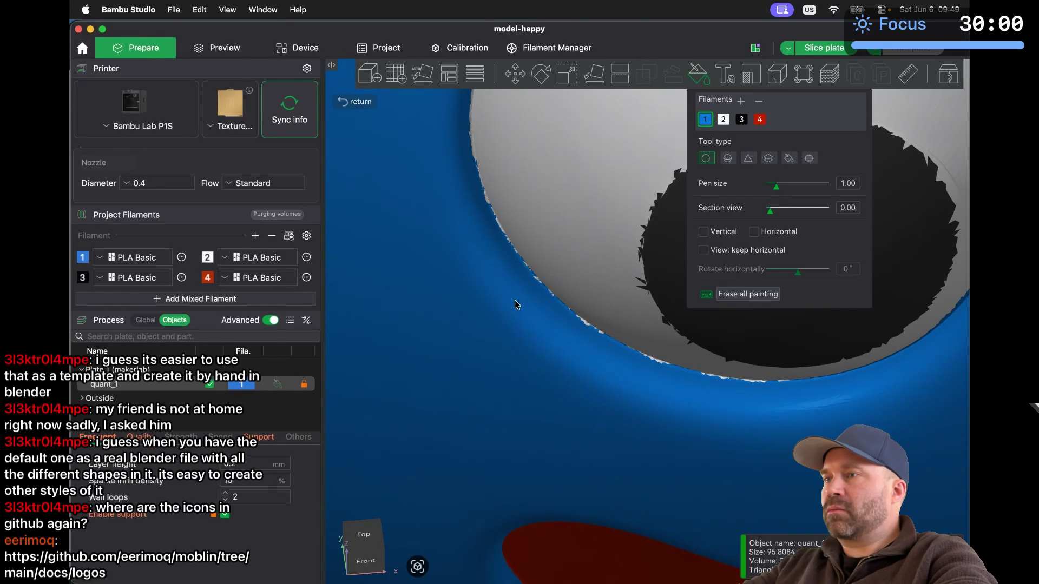
{"action": "scroll", "coordinate": [537, 315], "scroll_direction": "up", "scroll_amount": 2}
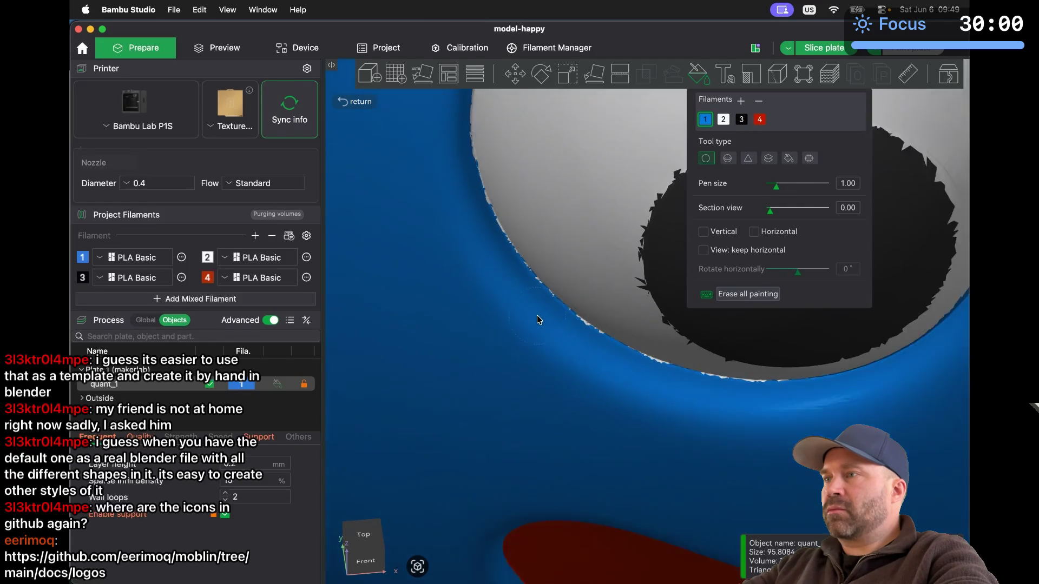
Select white filament 2 and zoom in on the eye's rim
{"action": "left_click", "coordinate": [723, 119]}
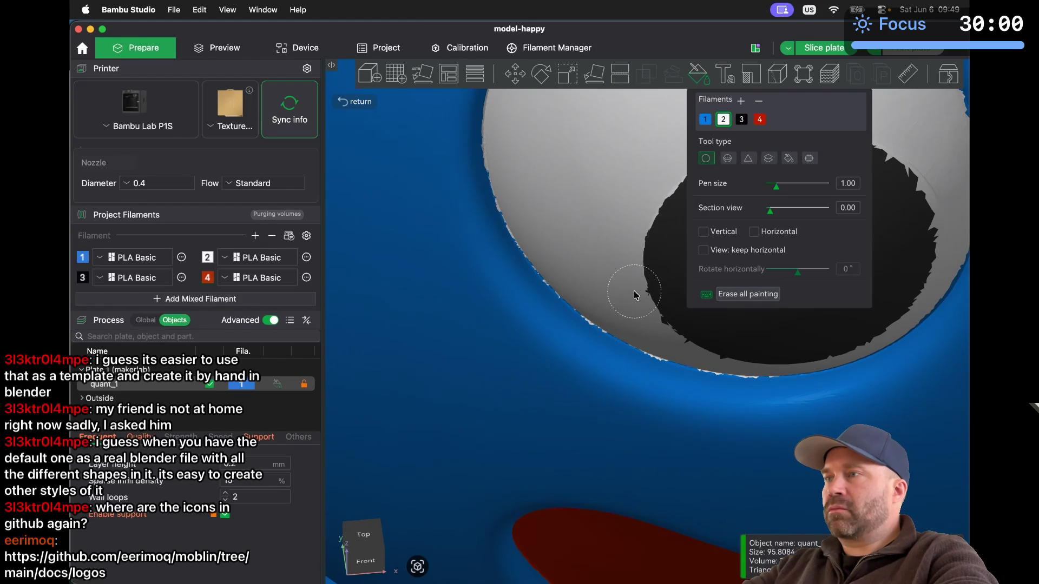
{"action": "scroll", "coordinate": [635, 294], "scroll_direction": "up", "scroll_amount": 5}
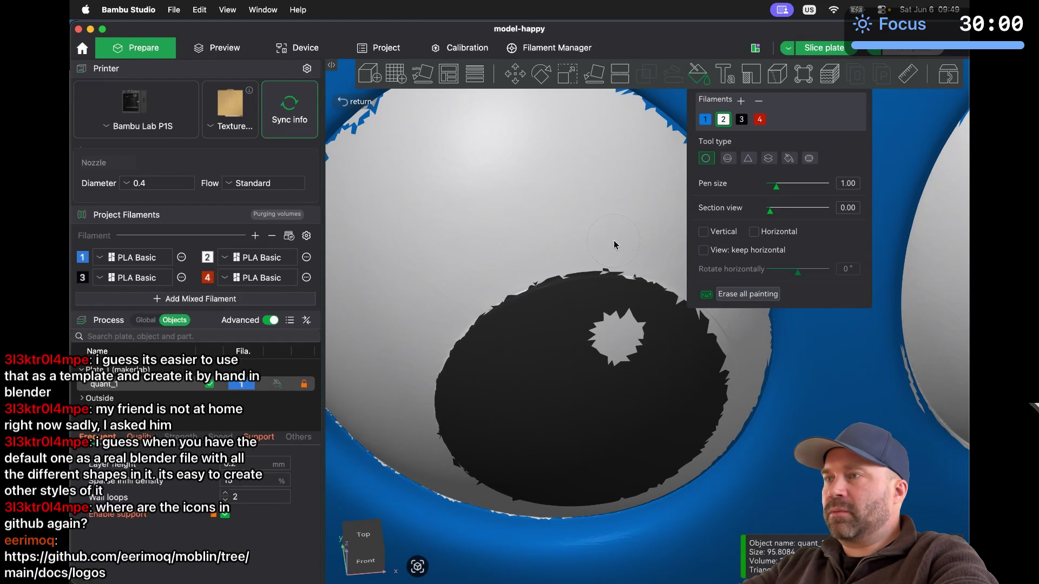
{"action": "scroll", "coordinate": [610, 247], "scroll_direction": "down", "scroll_amount": 5}
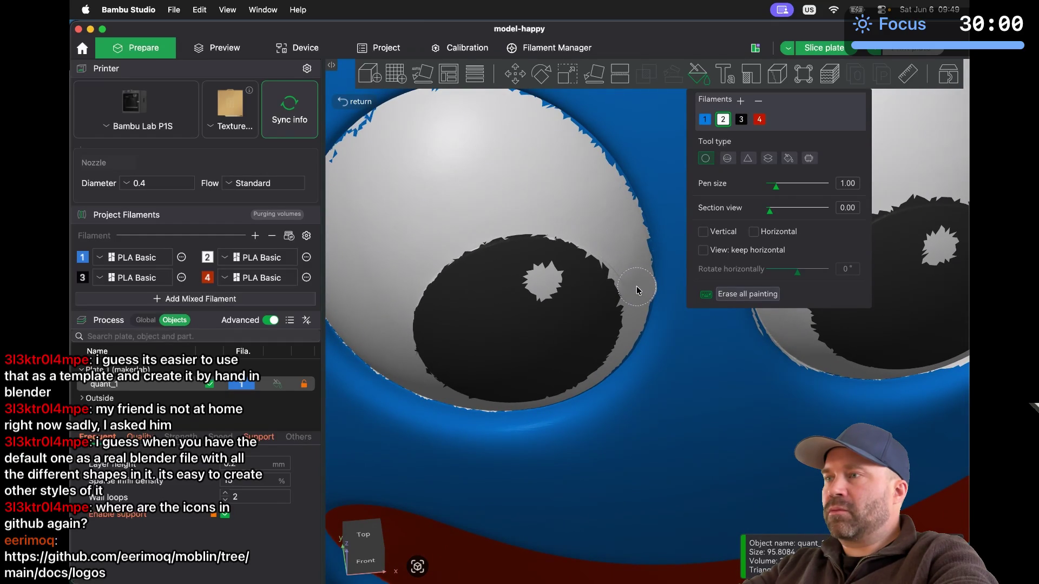
{"action": "scroll", "coordinate": [526, 226], "scroll_direction": "down", "scroll_amount": 5}
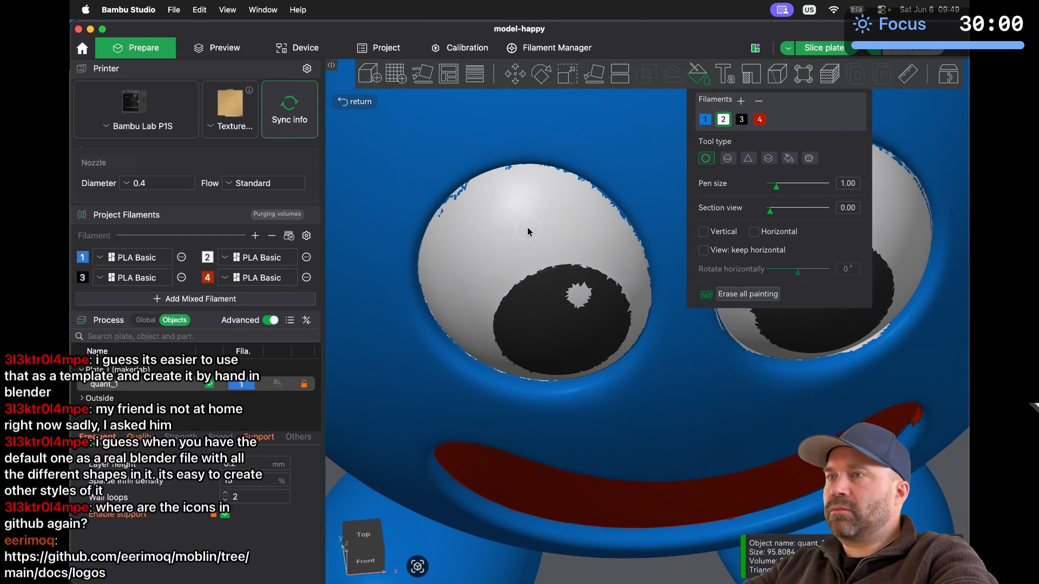
{"action": "scroll", "coordinate": [386, 219], "scroll_direction": "up", "scroll_amount": 5}
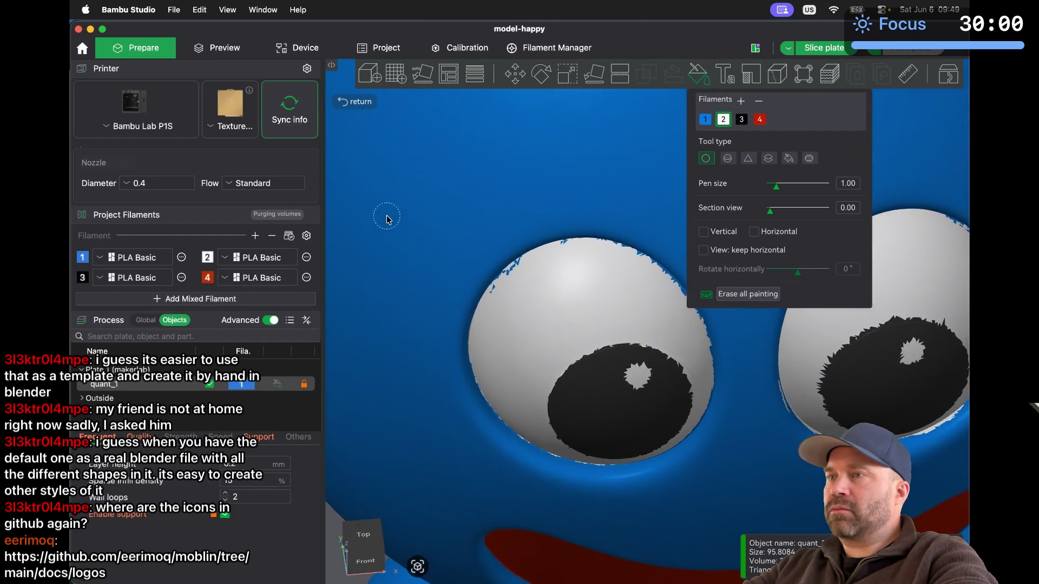
{"action": "scroll", "coordinate": [388, 219], "scroll_direction": "up", "scroll_amount": 8}
{"action": "scroll", "coordinate": [387, 219], "scroll_direction": "up", "scroll_amount": 2}
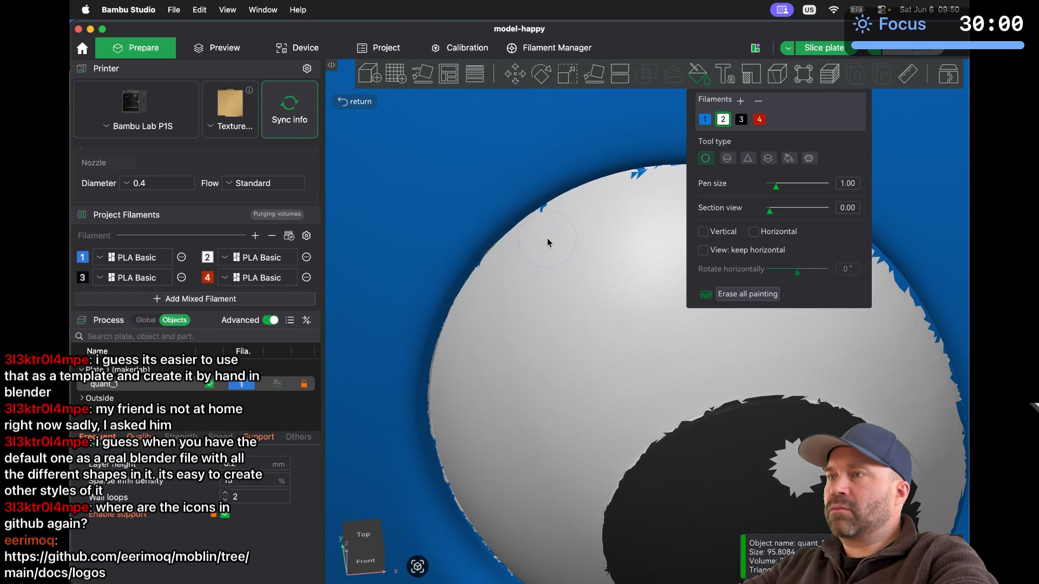
{"action": "scroll", "coordinate": [561, 233], "scroll_direction": "up", "scroll_amount": 5}
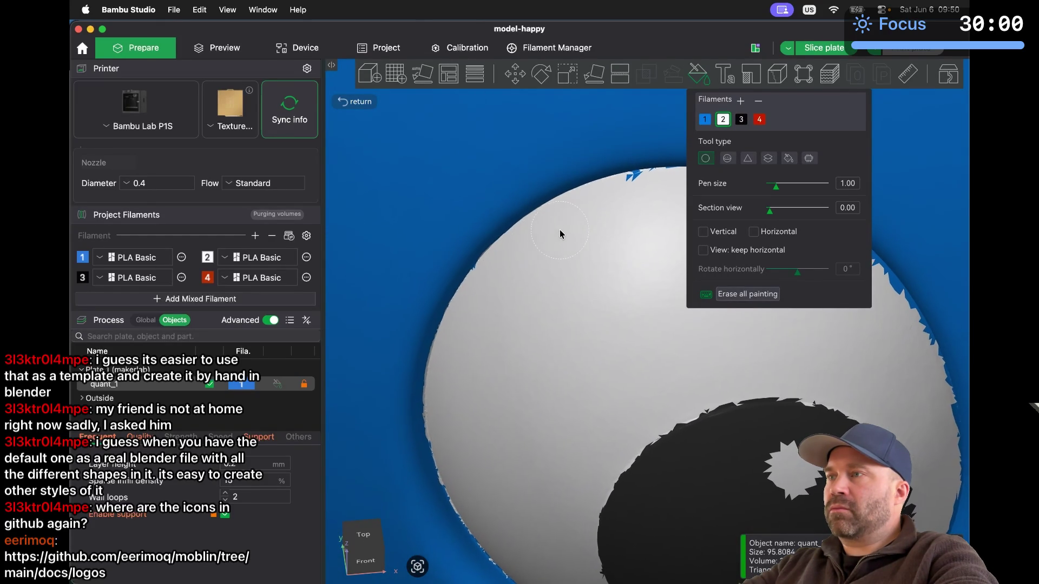
{"action": "scroll", "coordinate": [561, 234], "scroll_direction": "up", "scroll_amount": 1}
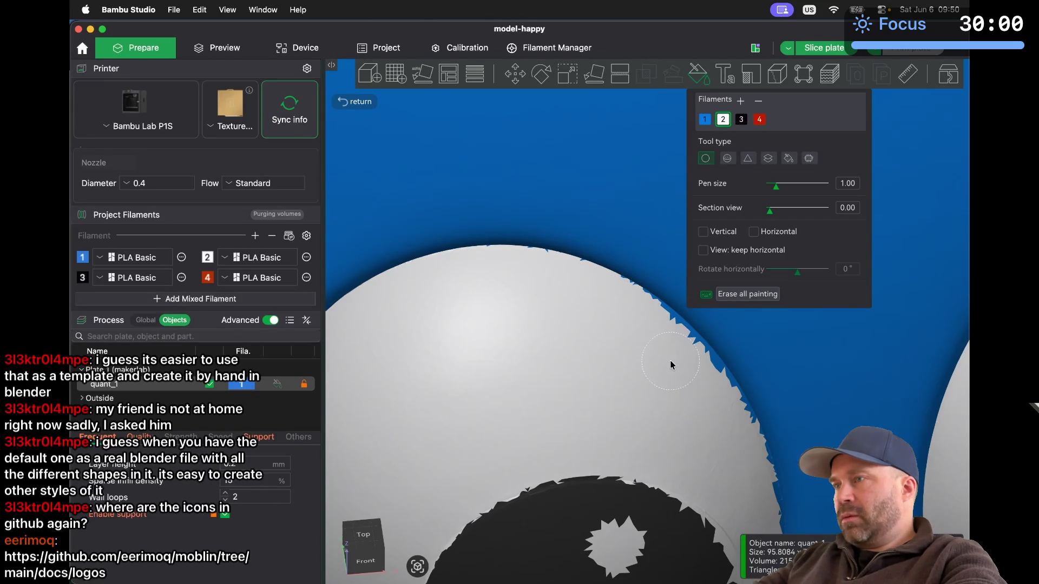
{"action": "scroll", "coordinate": [670, 362], "scroll_direction": "down", "scroll_amount": 3}
{"action": "scroll", "coordinate": [669, 362], "scroll_direction": "up", "scroll_amount": 8}
{"action": "scroll", "coordinate": [670, 361], "scroll_direction": "up", "scroll_amount": 2}
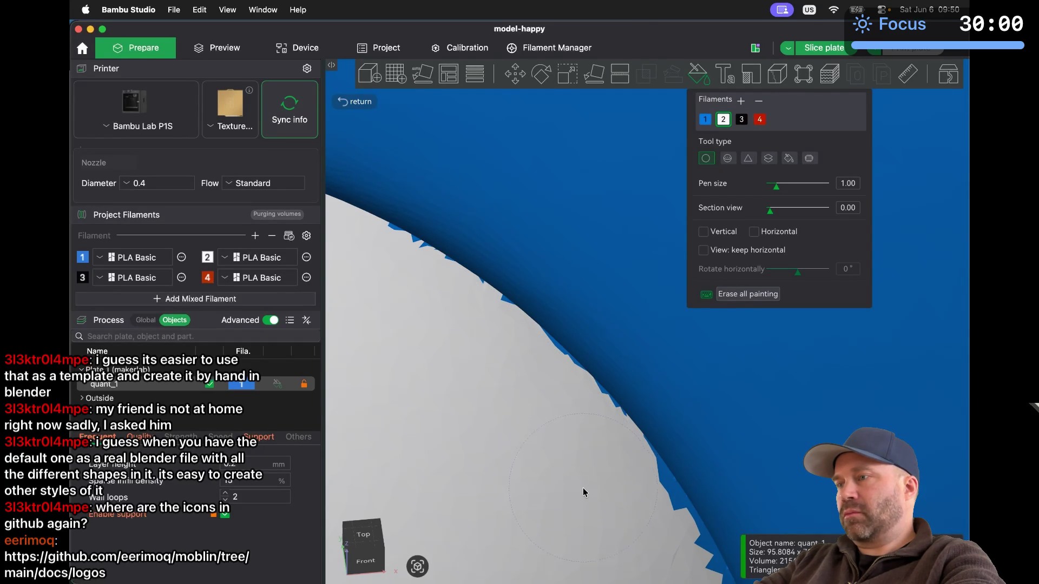
{"action": "scroll", "coordinate": [602, 511], "scroll_direction": "down", "scroll_amount": 5}
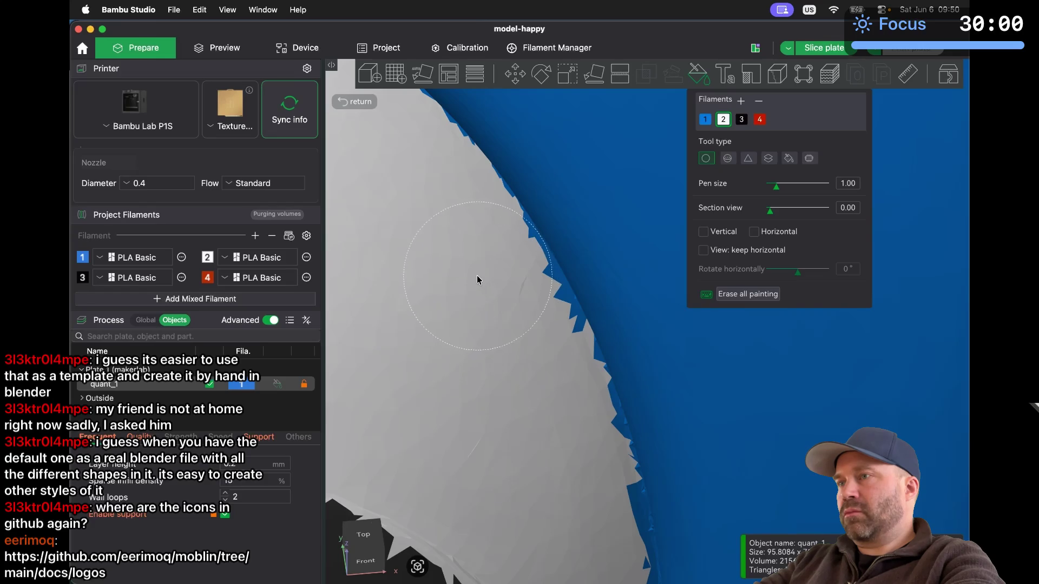
Paint the blue jagged facets along the eye rim white
{"action": "left_click_drag", "start_coordinate": [466, 265], "coordinate": [507, 330]}
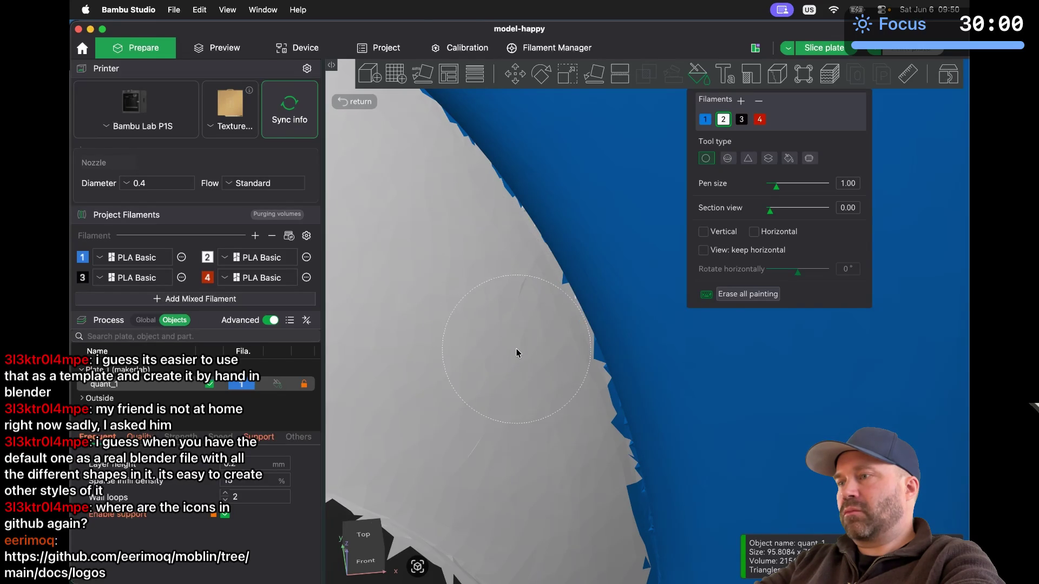
{"action": "scroll", "coordinate": [516, 348], "scroll_direction": "down", "scroll_amount": 3}
{"action": "scroll", "coordinate": [516, 349], "scroll_direction": "up", "scroll_amount": 3}
{"action": "scroll", "coordinate": [516, 348], "scroll_direction": "down", "scroll_amount": 5}
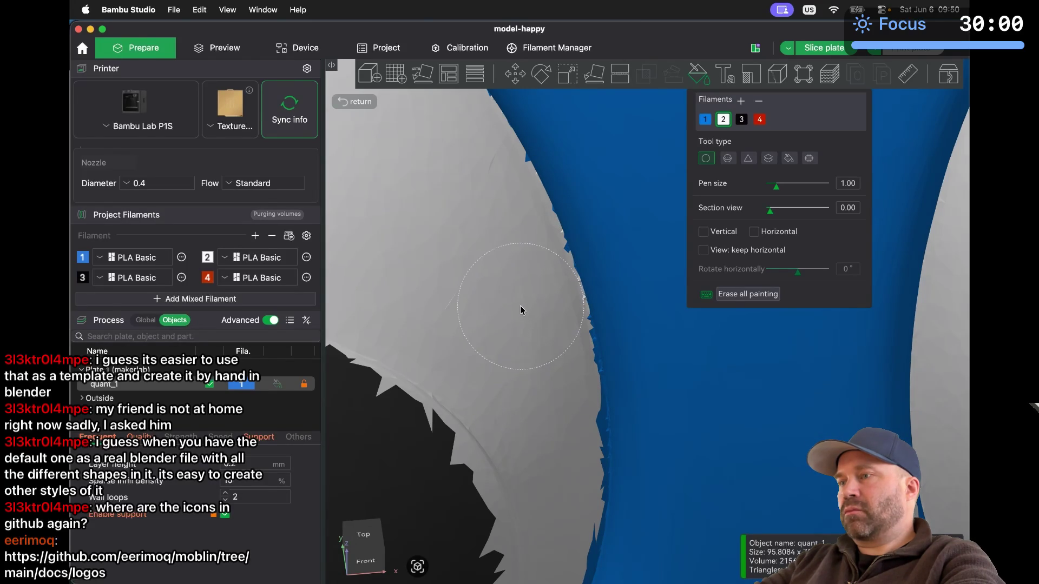
{"action": "scroll", "coordinate": [521, 309], "scroll_direction": "down", "scroll_amount": 3}
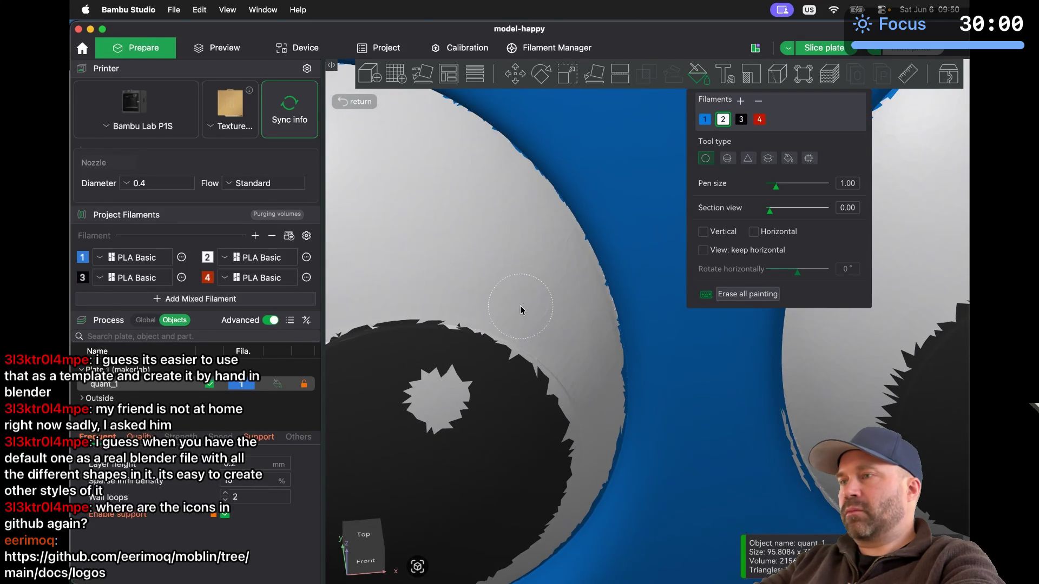
{"action": "scroll", "coordinate": [521, 310], "scroll_direction": "down", "scroll_amount": 5}
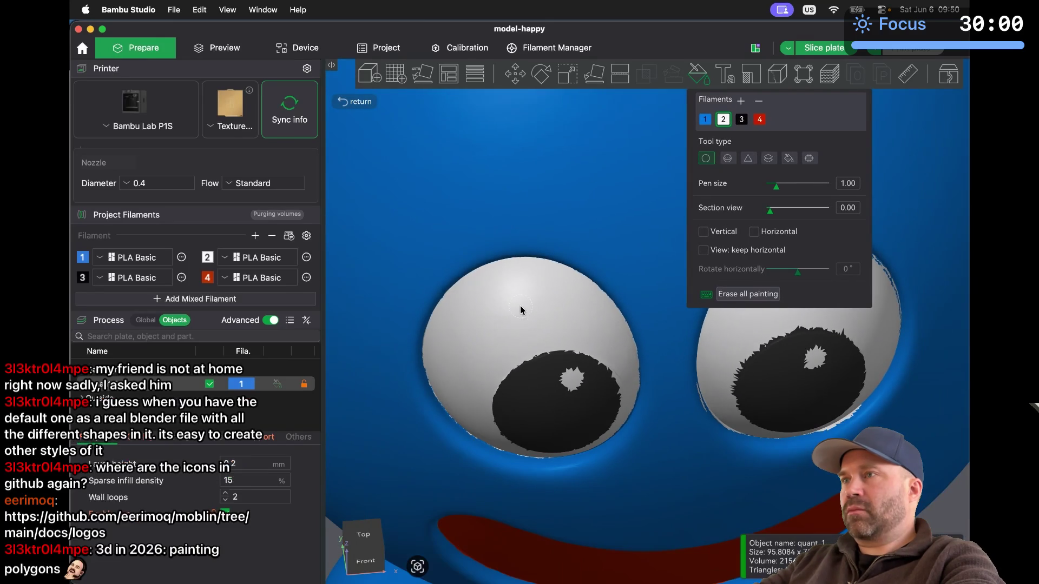
Slice plate 1, zoom around the repainted eyes in the G-code preview, then return to Prepare
{"action": "left_click", "coordinate": [231, 49]}
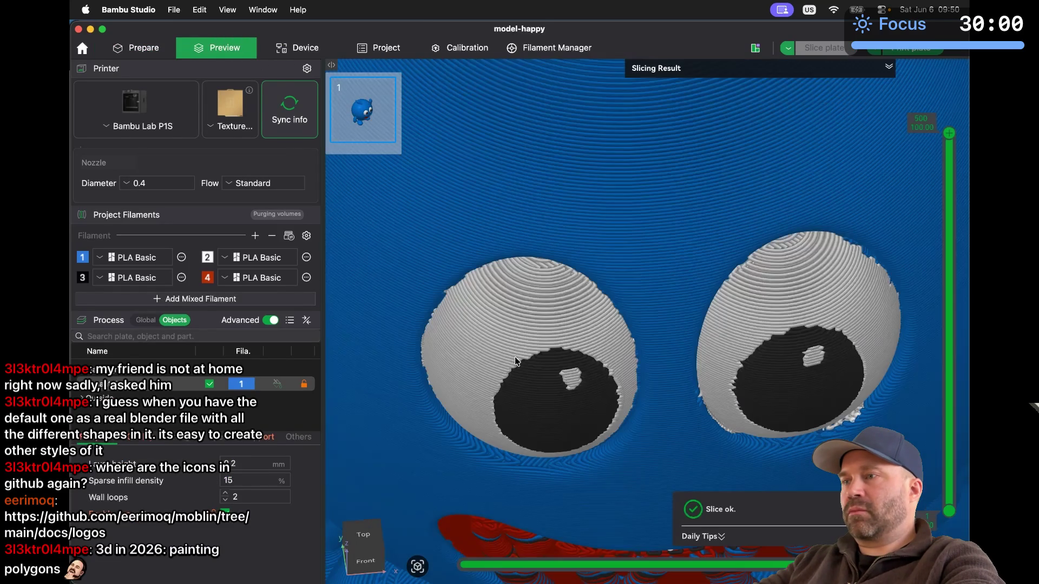
{"action": "scroll", "coordinate": [515, 360], "scroll_direction": "up", "scroll_amount": 3}
{"action": "scroll", "coordinate": [515, 361], "scroll_direction": "up", "scroll_amount": 3}
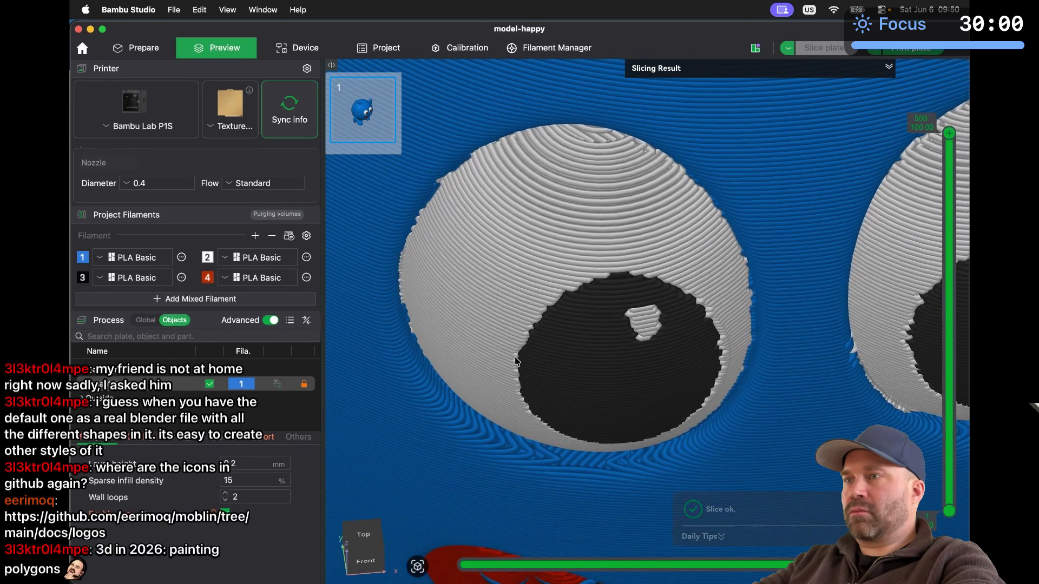
{"action": "scroll", "coordinate": [515, 361], "scroll_direction": "up", "scroll_amount": 2}
{"action": "scroll", "coordinate": [515, 361], "scroll_direction": "down", "scroll_amount": 2}
{"action": "scroll", "coordinate": [514, 360], "scroll_direction": "down", "scroll_amount": 2}
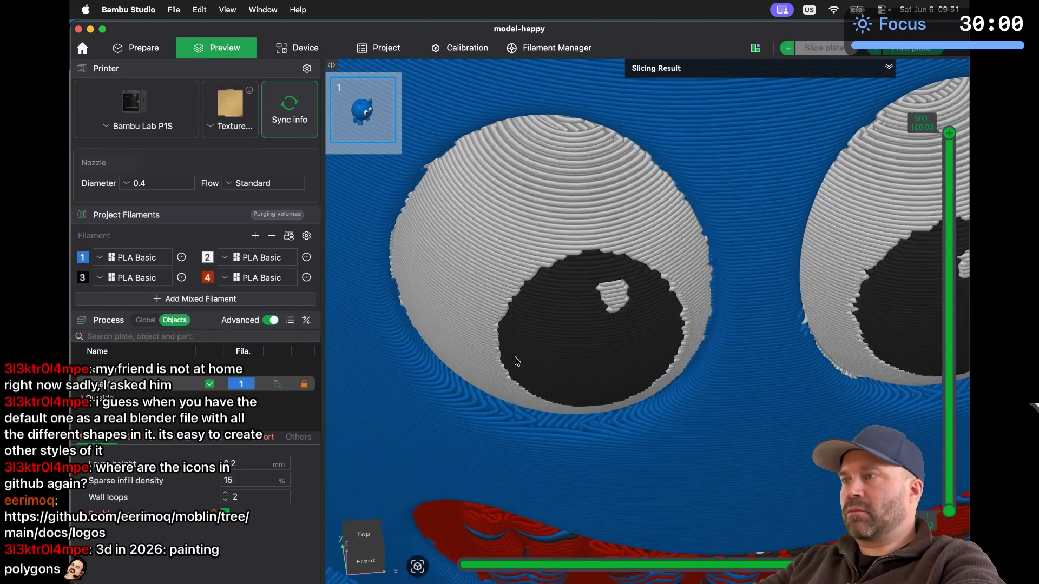
{"action": "scroll", "coordinate": [514, 361], "scroll_direction": "down", "scroll_amount": 2}
{"action": "scroll", "coordinate": [514, 361], "scroll_direction": "up", "scroll_amount": 3}
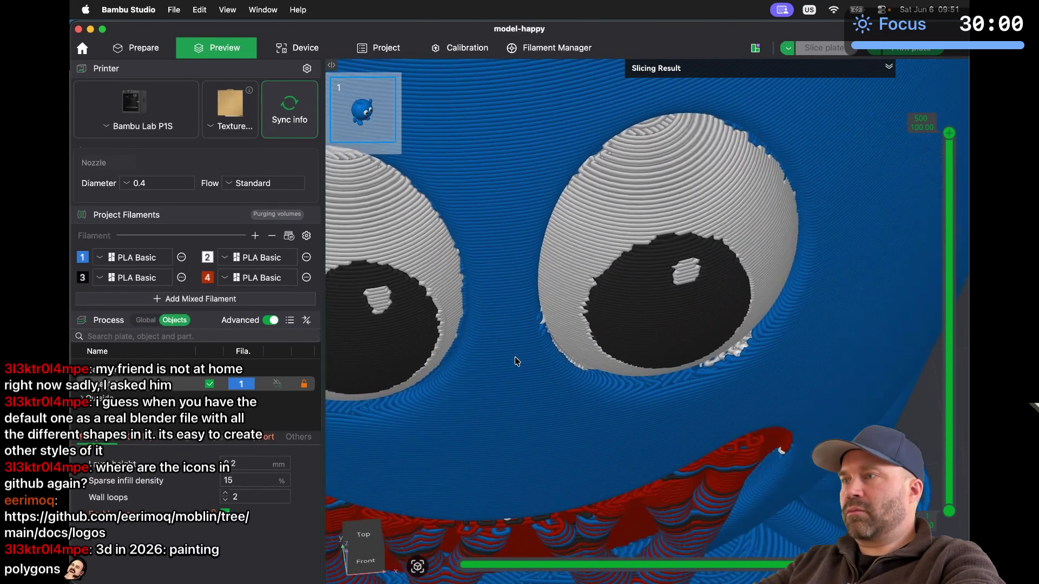
{"action": "scroll", "coordinate": [515, 361], "scroll_direction": "up", "scroll_amount": 3}
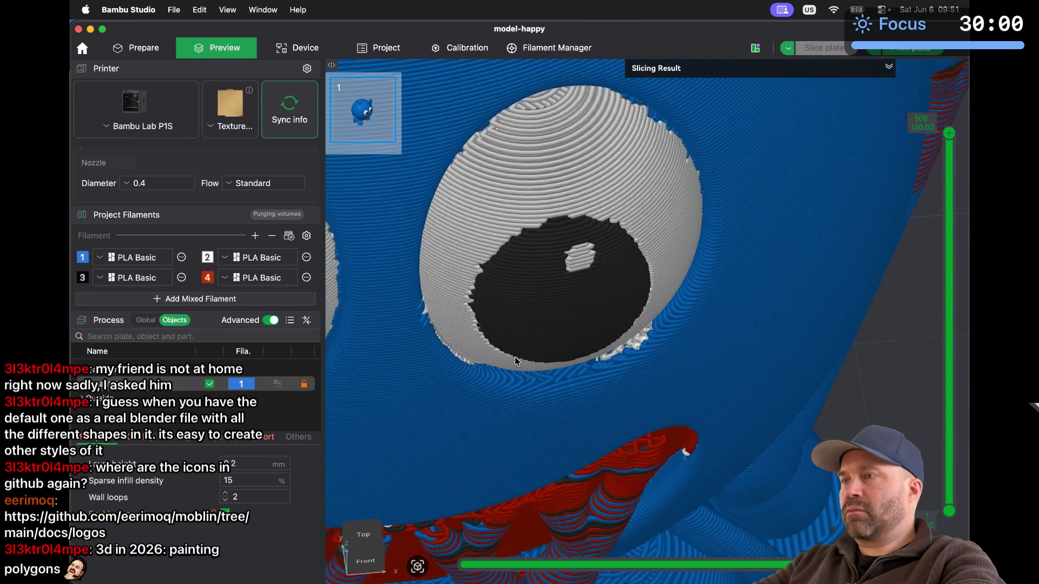
{"action": "scroll", "coordinate": [514, 356], "scroll_direction": "up", "scroll_amount": 3}
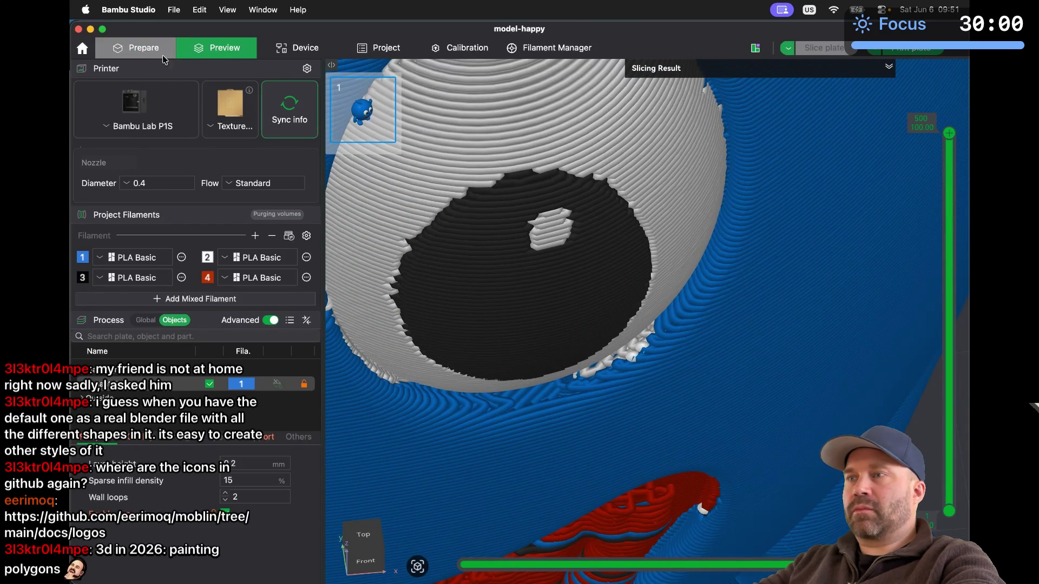
{"action": "left_click", "coordinate": [156, 48]}
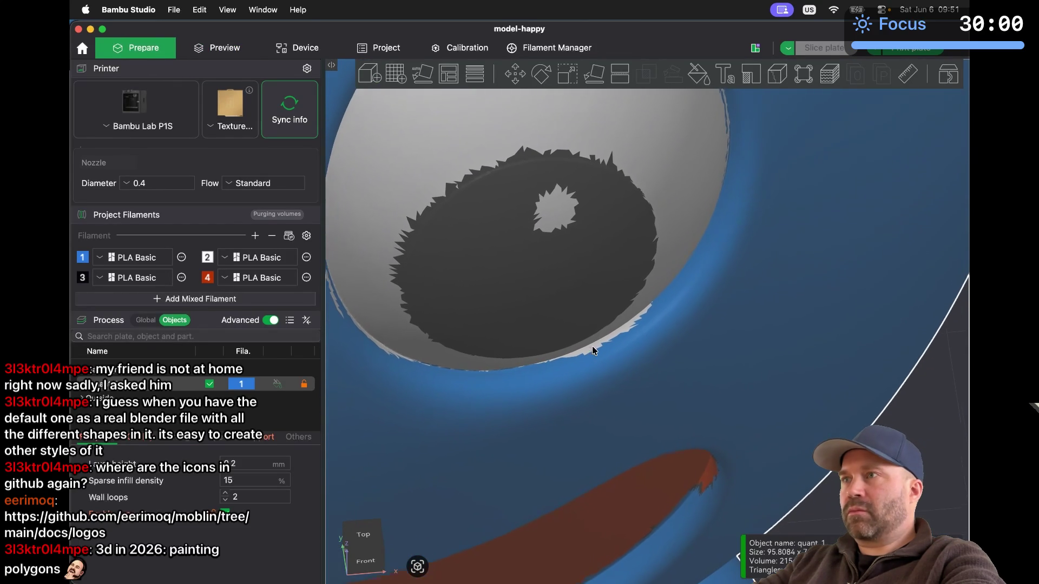
Resume Color Painting and paint the grey jagged eye edge blue
{"action": "left_click", "coordinate": [699, 76]}
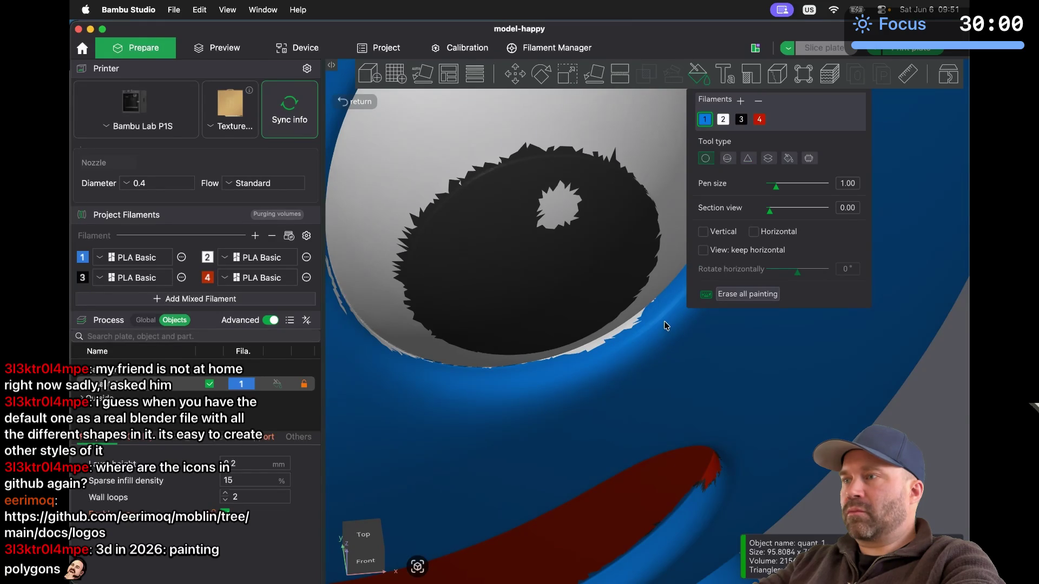
{"action": "scroll", "coordinate": [663, 328], "scroll_direction": "up", "scroll_amount": 5}
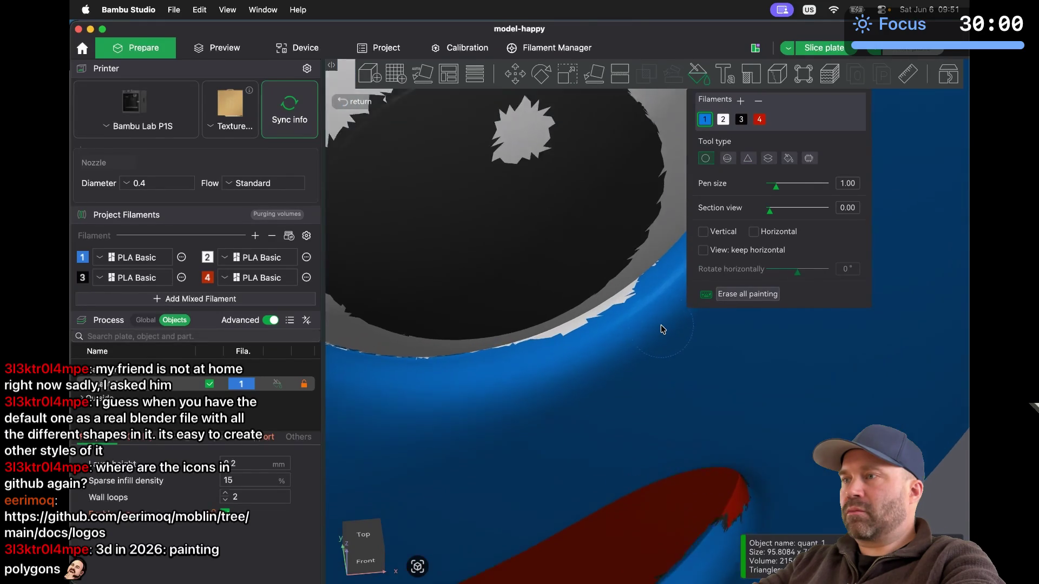
{"action": "left_click_drag", "start_coordinate": [657, 291], "coordinate": [498, 386]}
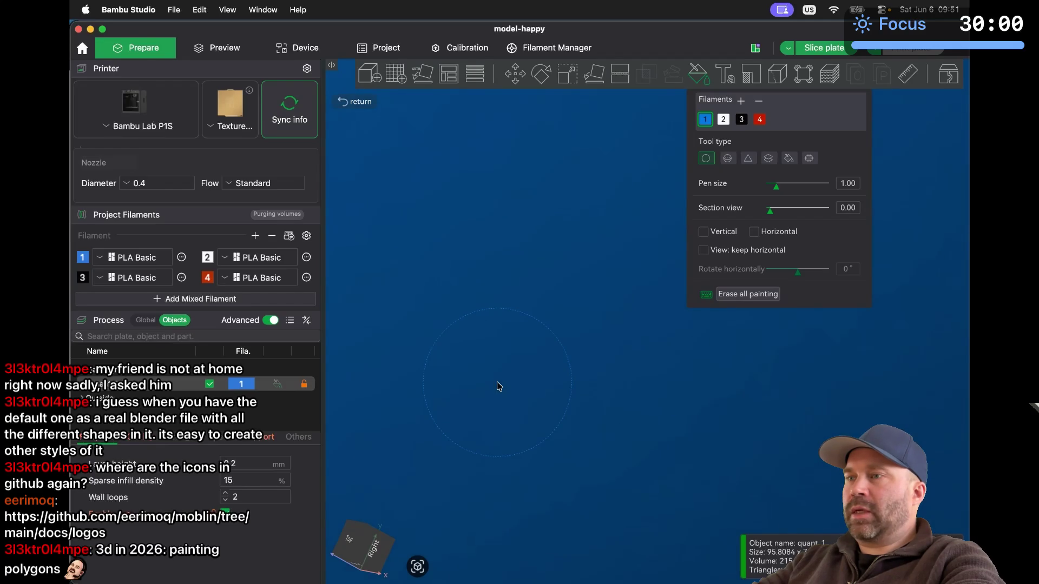
{"action": "scroll", "coordinate": [498, 385], "scroll_direction": "down", "scroll_amount": 5}
{"action": "scroll", "coordinate": [497, 384], "scroll_direction": "up", "scroll_amount": 5}
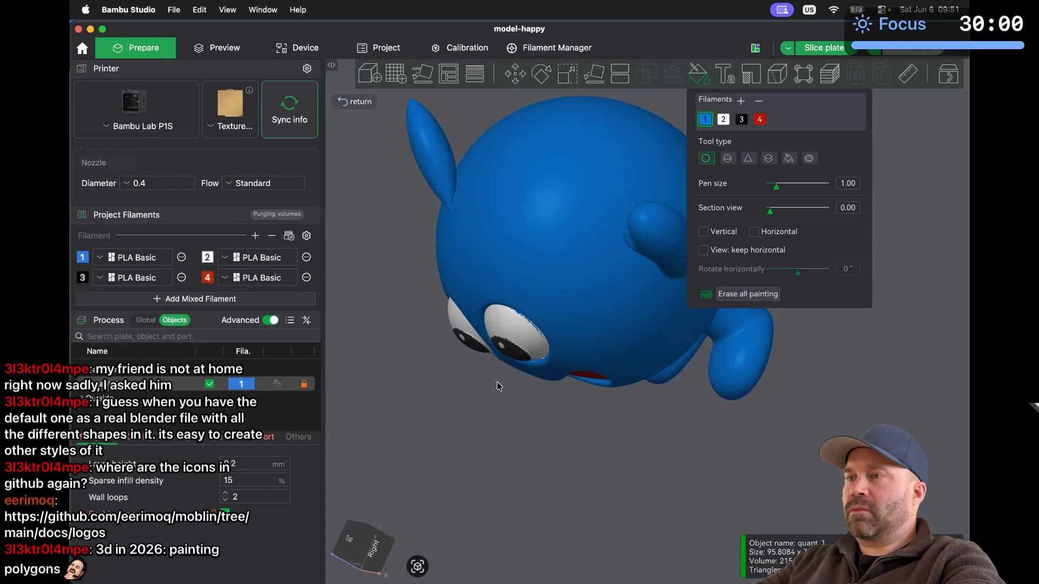
From a front view, paint the white slivers on the eye rim blue
{"action": "left_click_drag", "start_coordinate": [478, 411], "coordinate": [615, 289]}
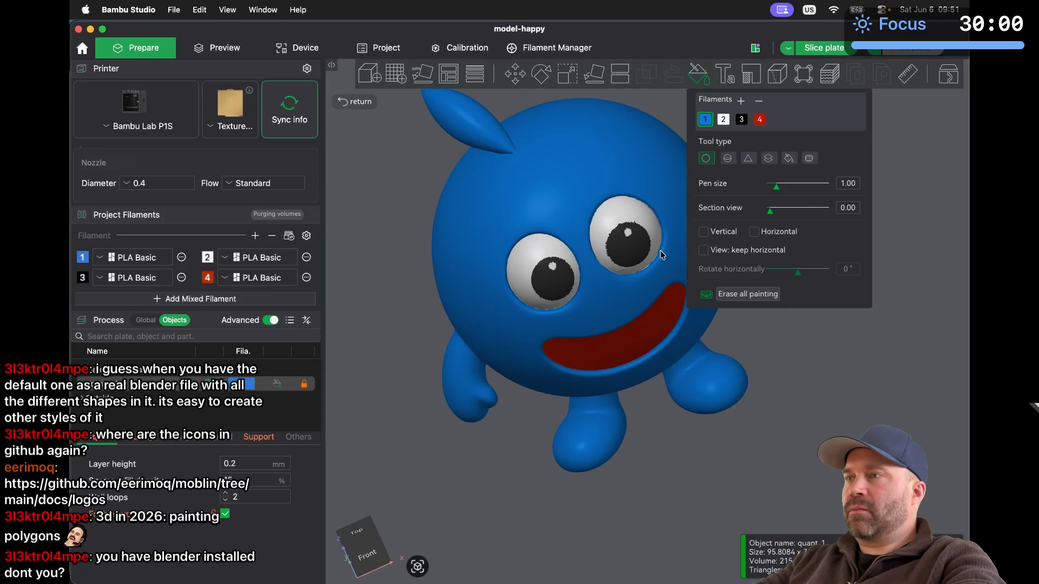
{"action": "scroll", "coordinate": [660, 254], "scroll_direction": "up", "scroll_amount": 10}
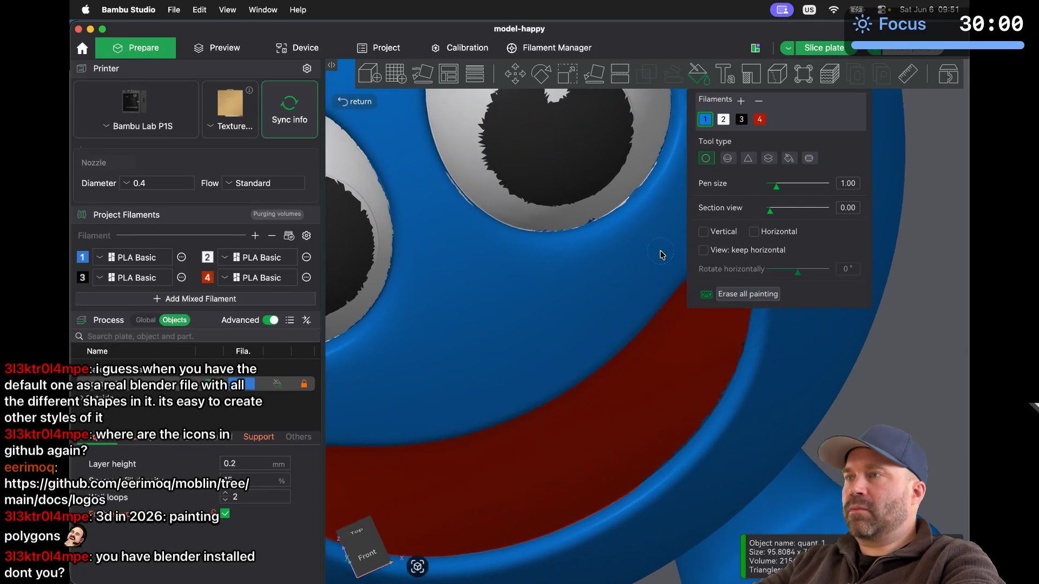
{"action": "scroll", "coordinate": [660, 255], "scroll_direction": "up", "scroll_amount": 5}
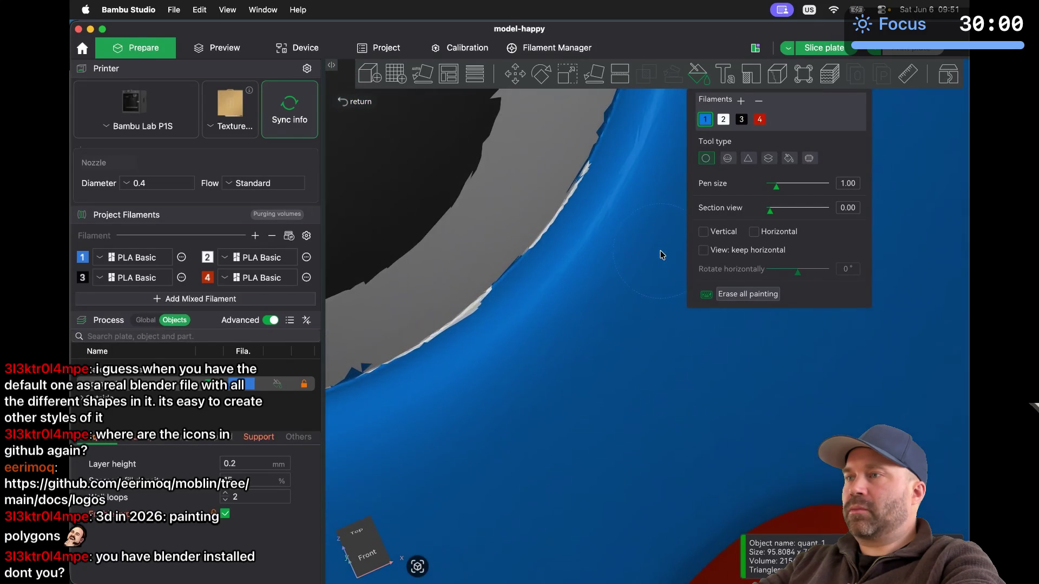
{"action": "scroll", "coordinate": [660, 254], "scroll_direction": "up", "scroll_amount": 5}
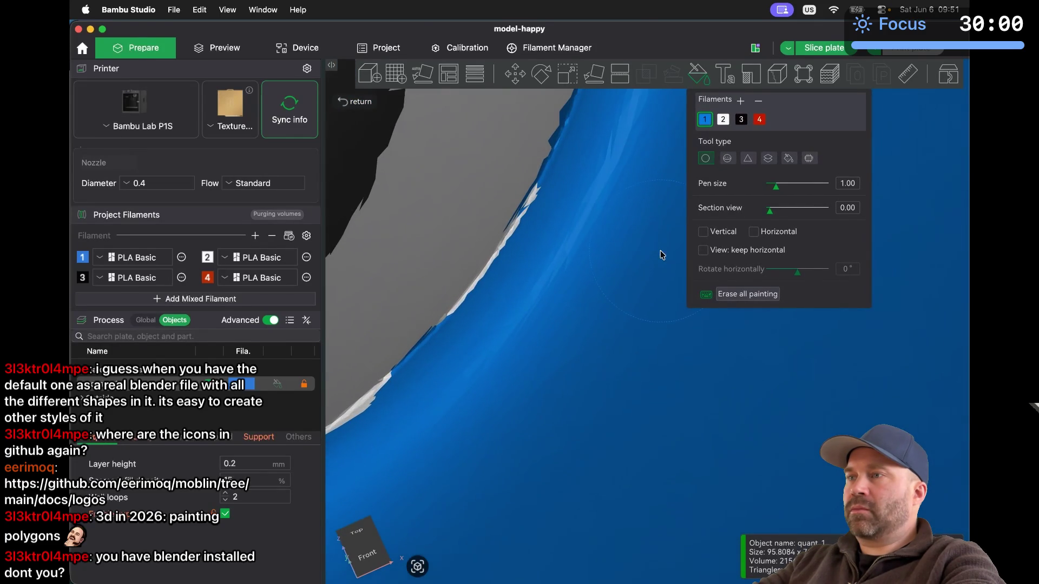
{"action": "scroll", "coordinate": [660, 254], "scroll_direction": "up", "scroll_amount": 5}
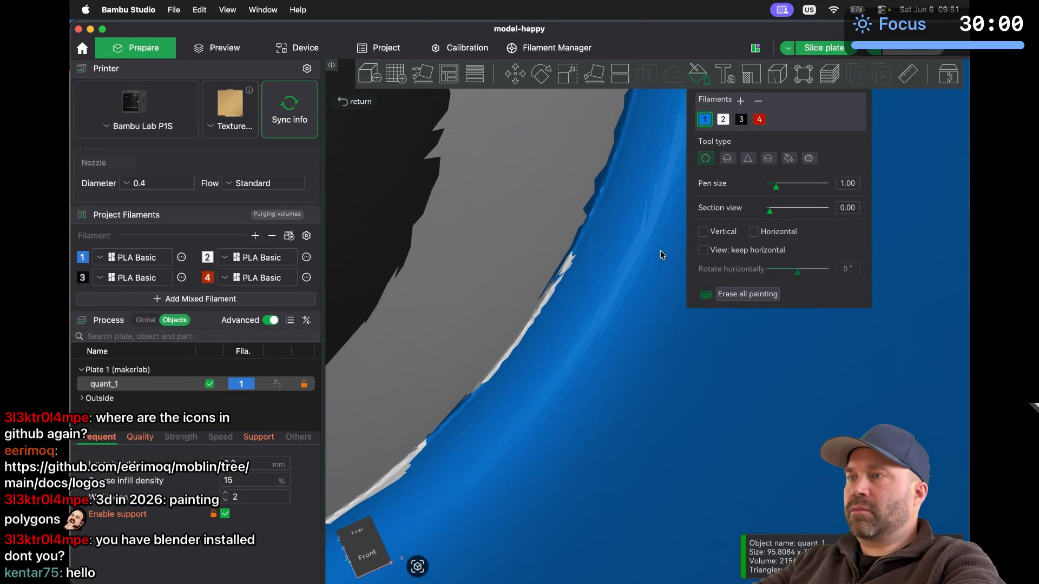
{"action": "left_click_drag", "start_coordinate": [638, 296], "coordinate": [630, 310]}
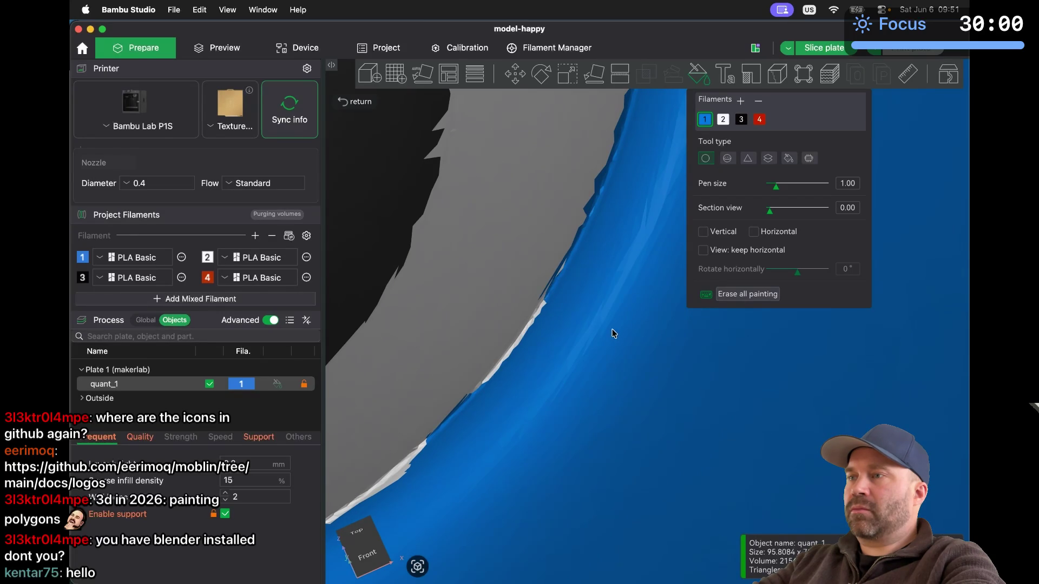
{"action": "left_click", "coordinate": [576, 388]}
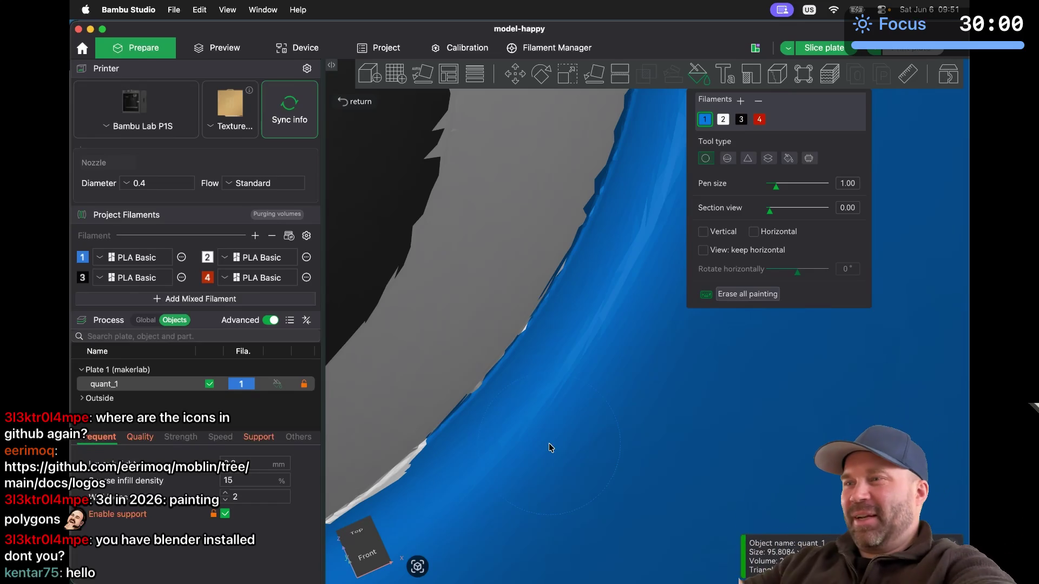
Paint blue into the grey rim edge, undoing one misplaced dab
{"action": "scroll", "coordinate": [548, 444], "scroll_direction": "down", "scroll_amount": 5}
{"action": "scroll", "coordinate": [549, 443], "scroll_direction": "up", "scroll_amount": 5}
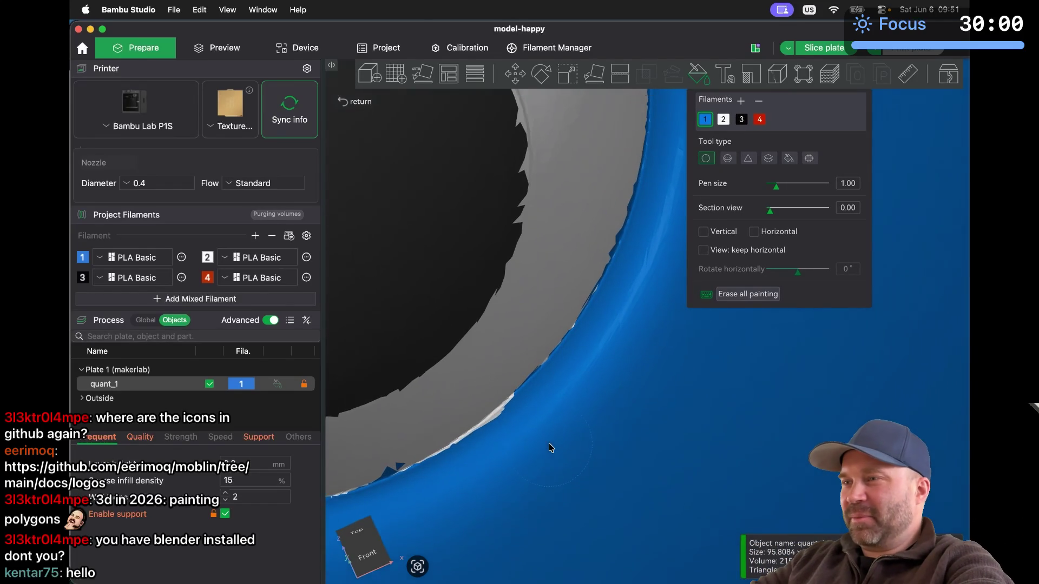
{"action": "left_click_drag", "start_coordinate": [530, 438], "coordinate": [527, 444]}
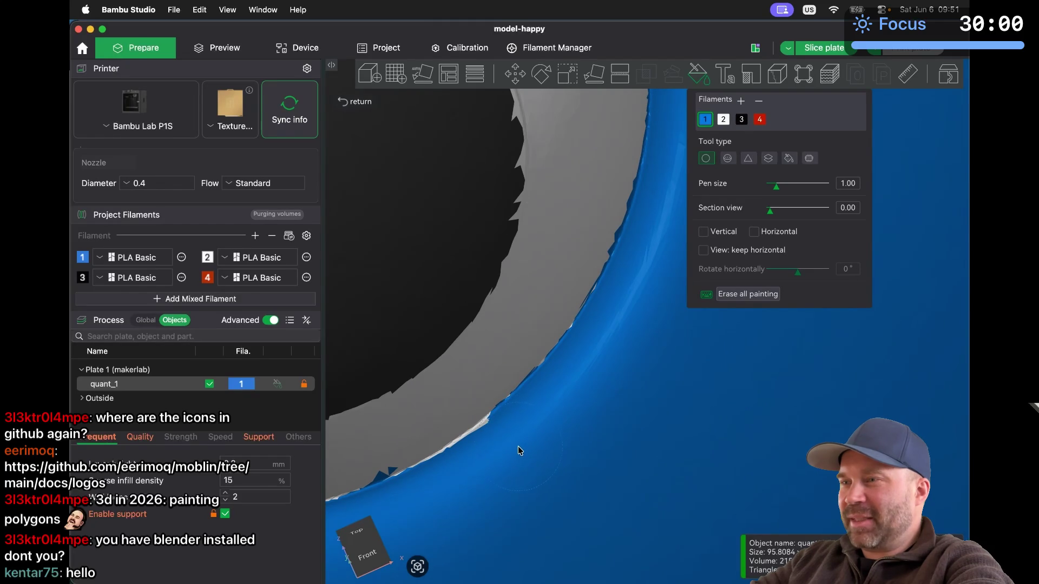
{"action": "left_click", "coordinate": [505, 453]}
{"action": "key", "text": "super+z"}
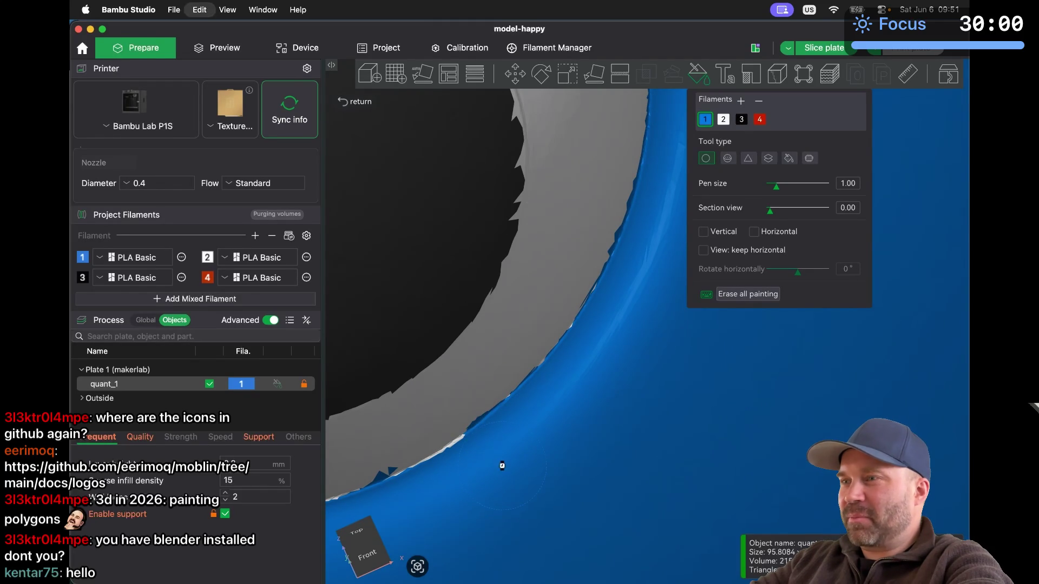
{"action": "scroll", "coordinate": [501, 465], "scroll_direction": "down", "scroll_amount": 5}
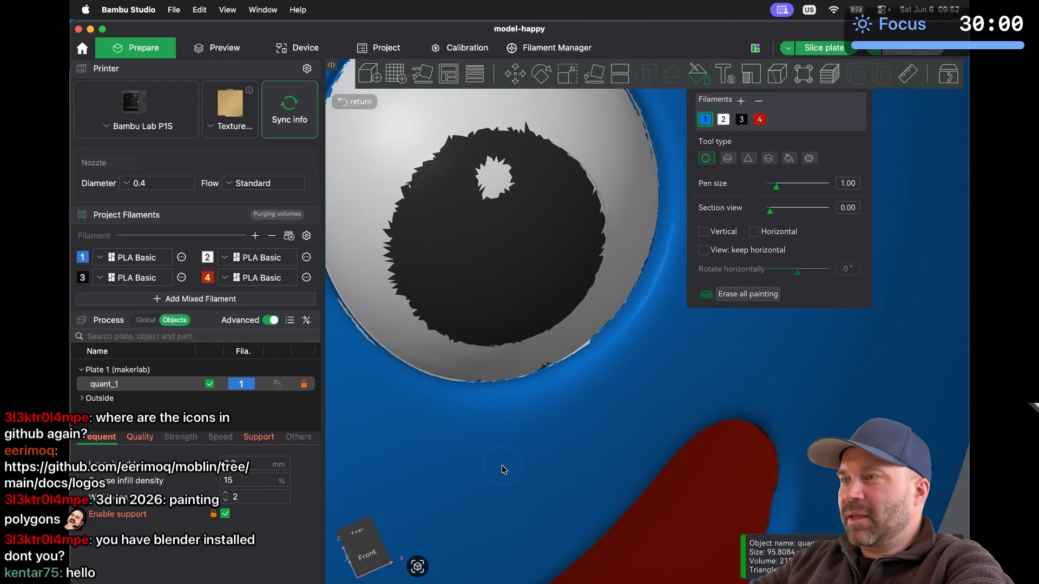
{"action": "scroll", "coordinate": [570, 336], "scroll_direction": "up", "scroll_amount": 5}
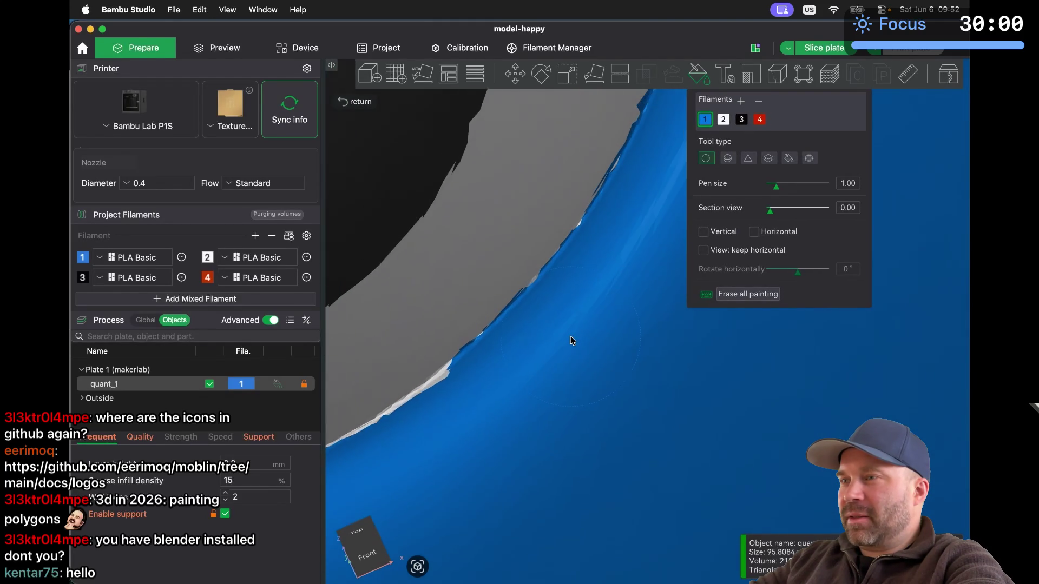
{"action": "scroll", "coordinate": [570, 336], "scroll_direction": "down", "scroll_amount": 3}
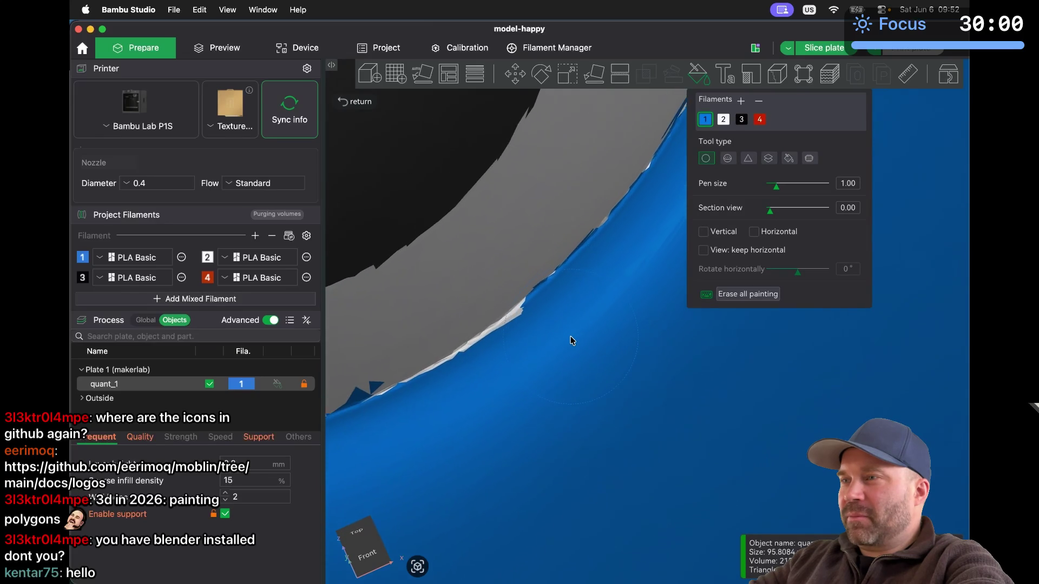
{"action": "scroll", "coordinate": [584, 337], "scroll_direction": "up", "scroll_amount": 1}
Paint the remaining jagged patches and grey shards on the rim blue, then select filament 2
{"action": "left_click_drag", "start_coordinate": [615, 329], "coordinate": [569, 358]}
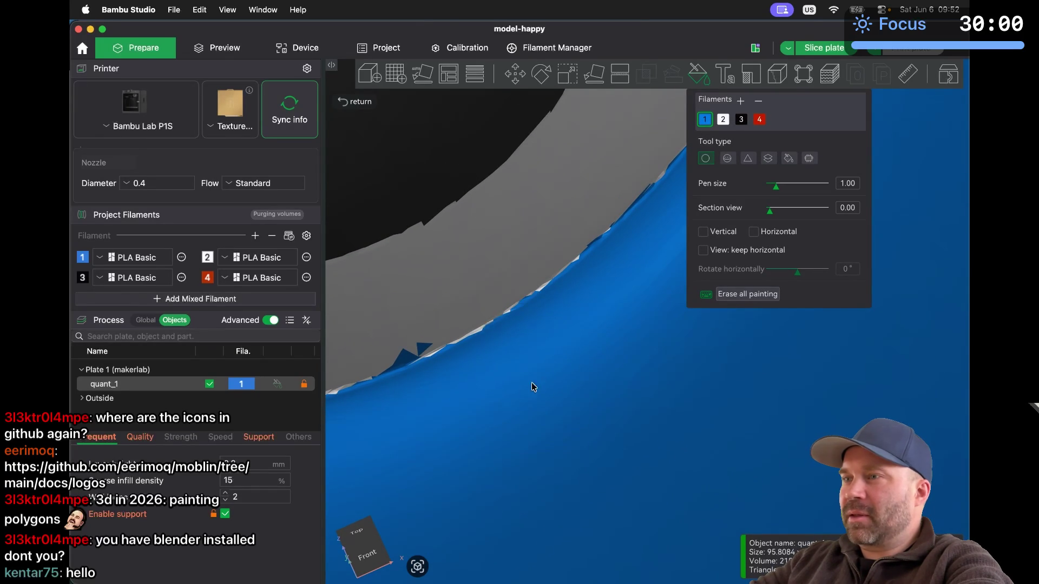
{"action": "scroll", "coordinate": [487, 352], "scroll_direction": "down", "scroll_amount": 5}
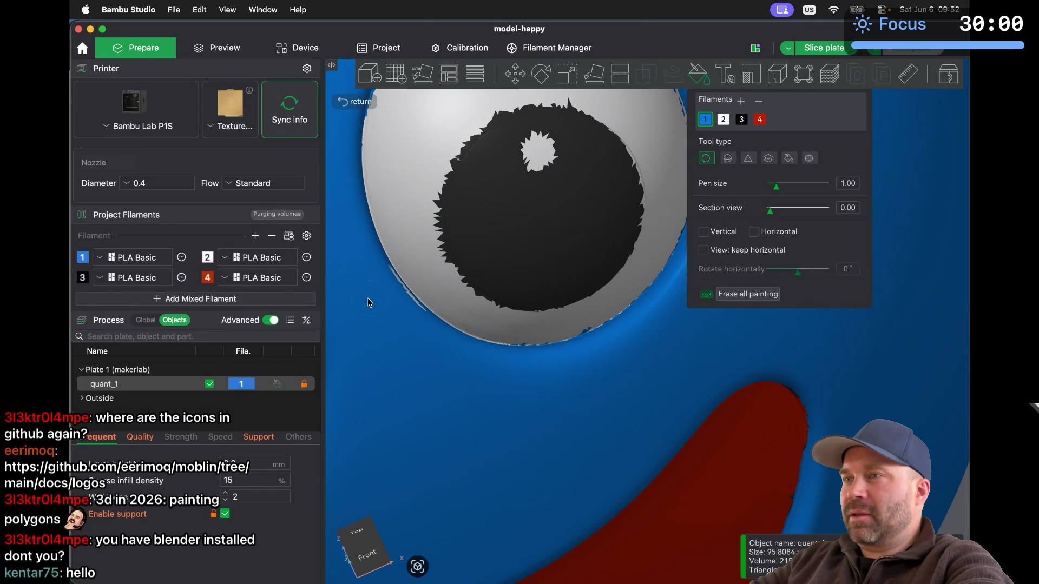
{"action": "scroll", "coordinate": [370, 299], "scroll_direction": "up", "scroll_amount": 2}
{"action": "scroll", "coordinate": [368, 302], "scroll_direction": "up", "scroll_amount": 5}
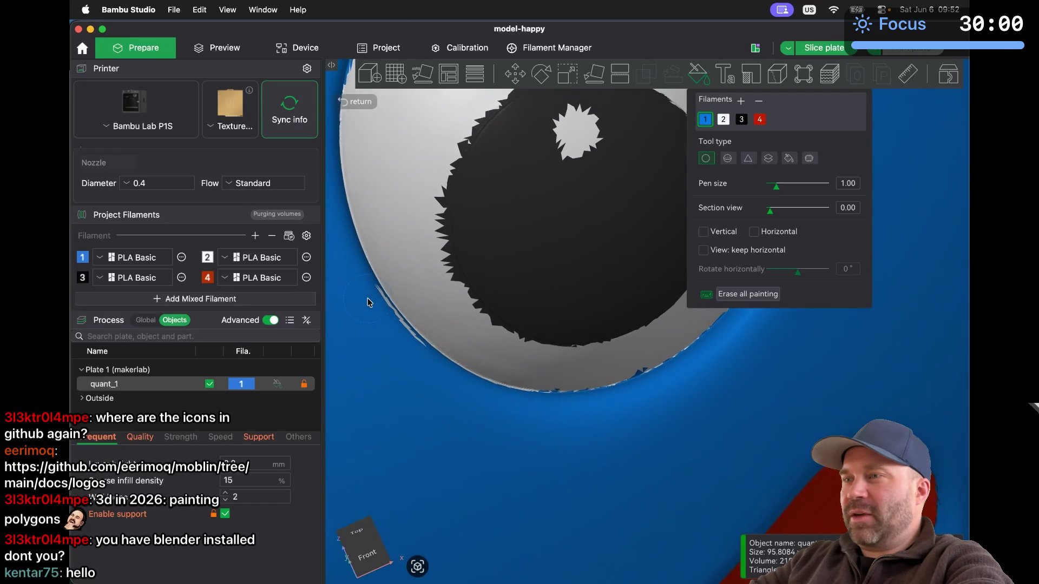
{"action": "scroll", "coordinate": [368, 302], "scroll_direction": "up", "scroll_amount": 5}
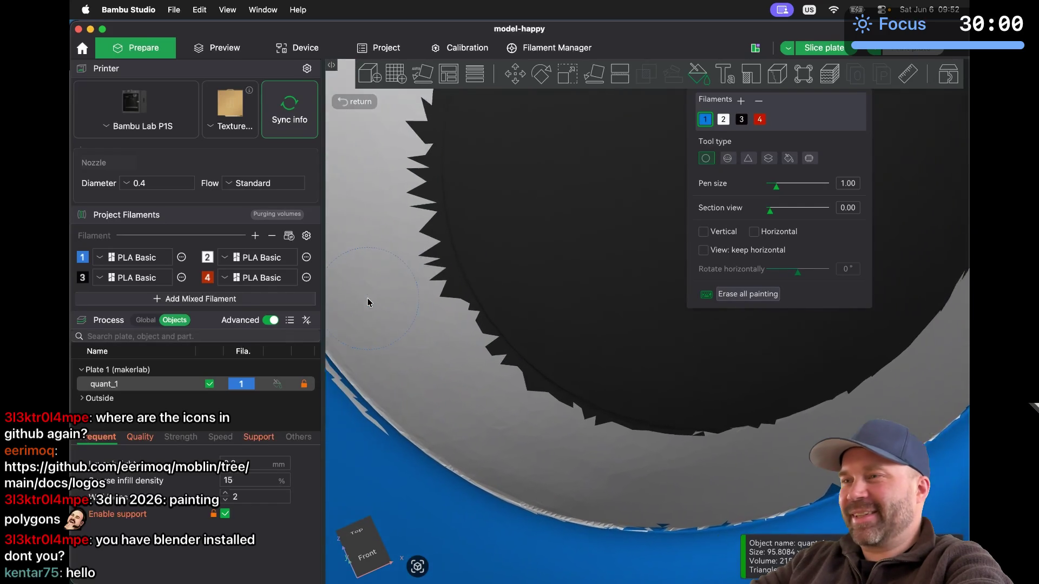
{"action": "left_click_drag", "start_coordinate": [397, 349], "coordinate": [402, 363]}
{"action": "left_click_drag", "start_coordinate": [446, 421], "coordinate": [489, 467]}
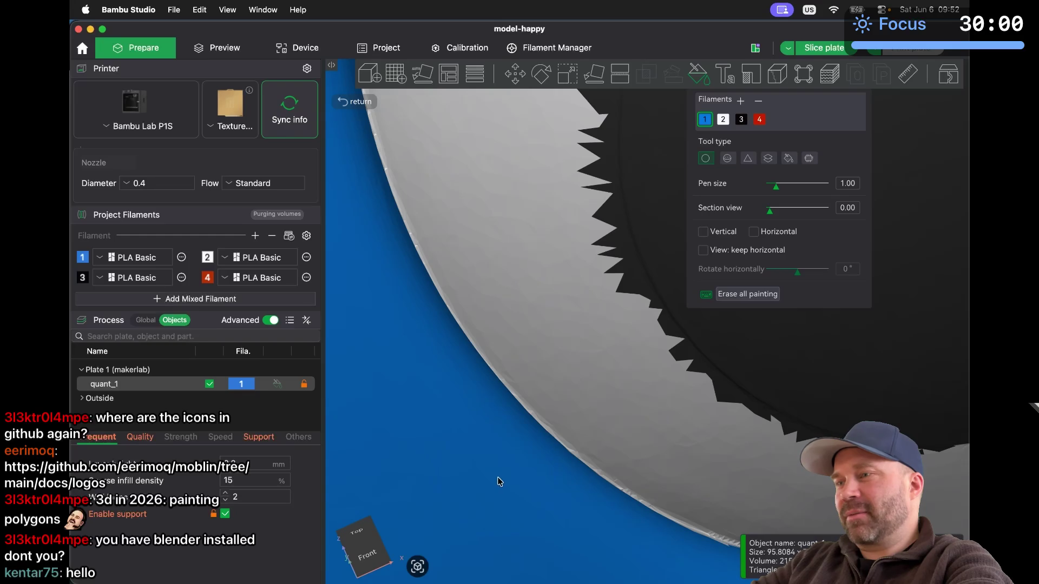
{"action": "scroll", "coordinate": [499, 480], "scroll_direction": "right", "scroll_amount": 10}
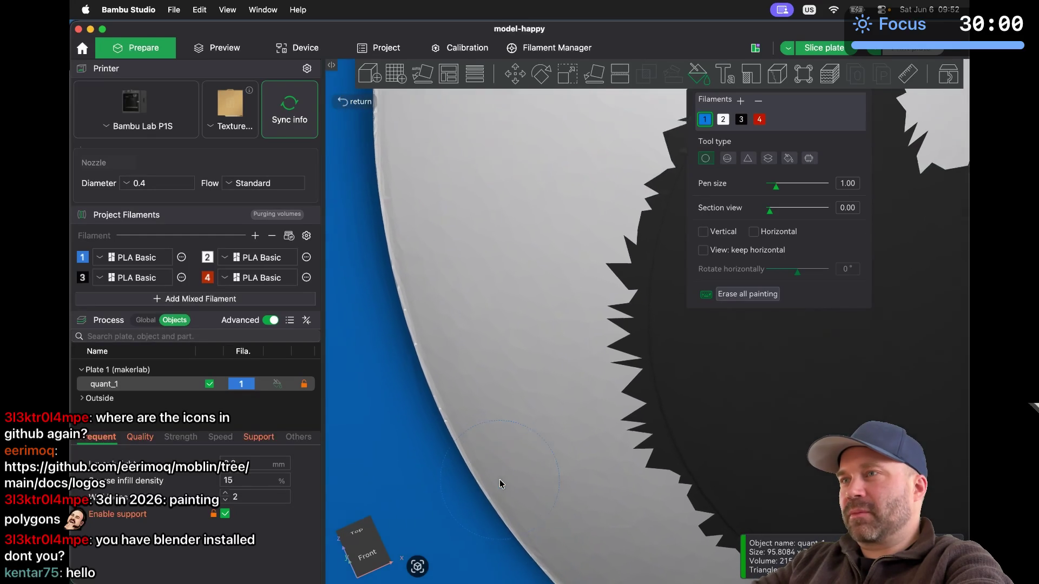
{"action": "scroll", "coordinate": [499, 479], "scroll_direction": "right", "scroll_amount": 5}
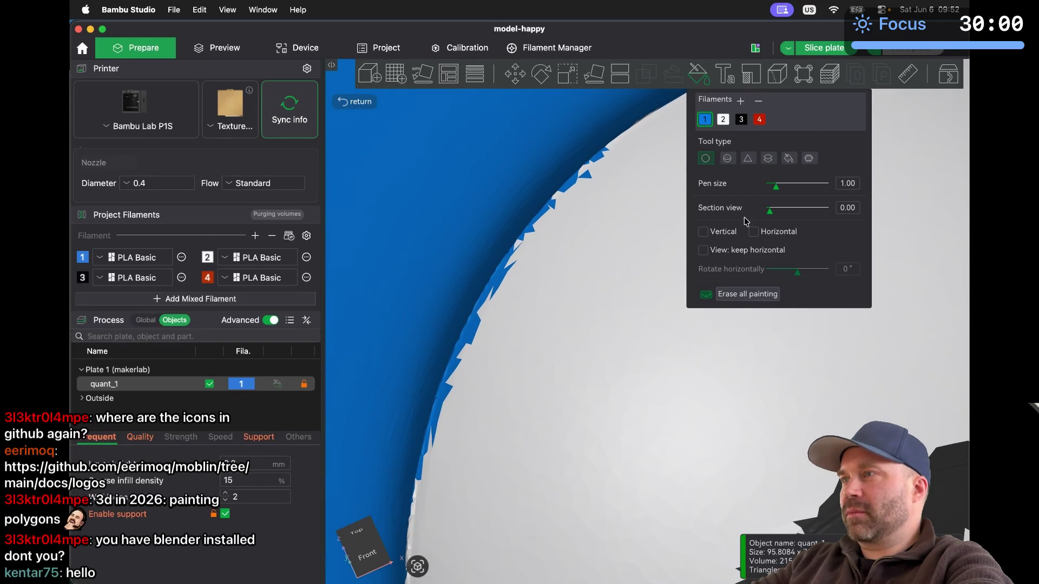
{"action": "left_click", "coordinate": [723, 120]}
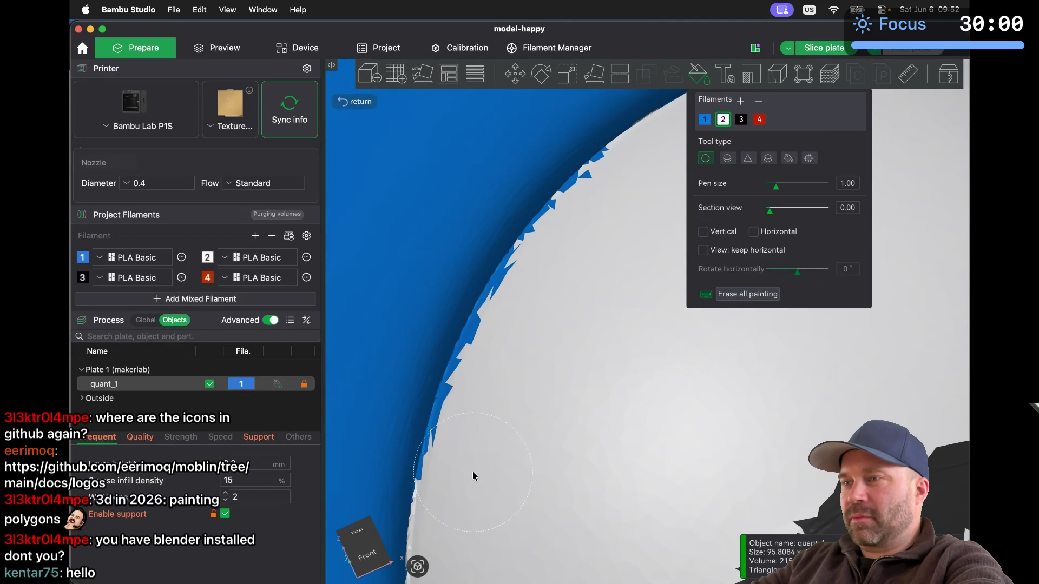
Repaint the blue triangles and slivers on the eye edge white, undoing one stroke
{"action": "mouse_move", "coordinate": [477, 483]}
{"action": "left_mouse_down"}
{"action": "mouse_move", "coordinate": [511, 373]}
{"action": "mouse_move", "coordinate": [545, 314]}
{"action": "mouse_move", "coordinate": [536, 320]}
{"action": "mouse_move", "coordinate": [613, 229]}
{"action": "left_mouse_up"}
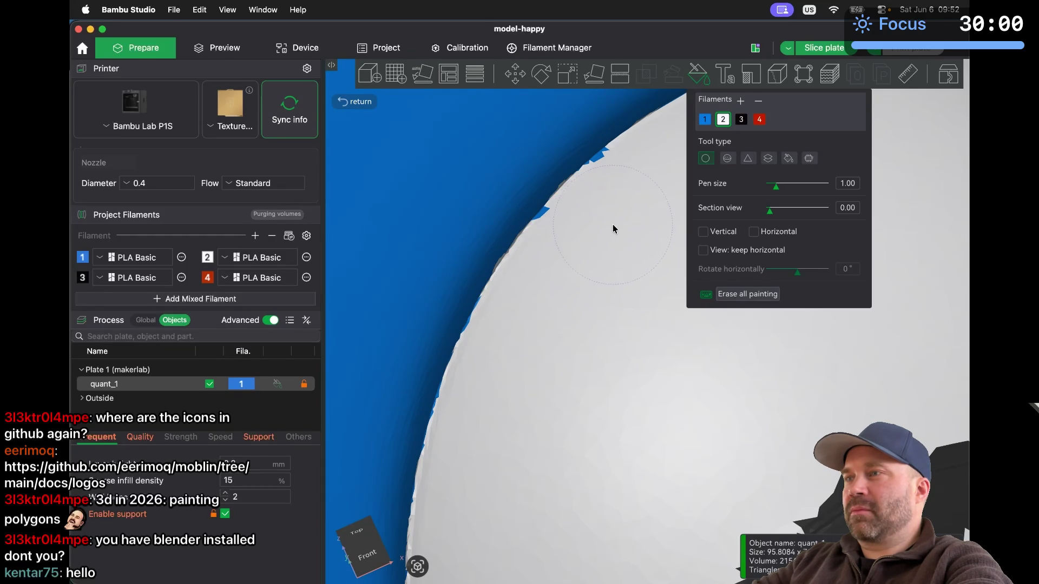
{"action": "left_click", "coordinate": [638, 199]}
{"action": "scroll", "coordinate": [627, 233], "scroll_direction": "down", "scroll_amount": 5}
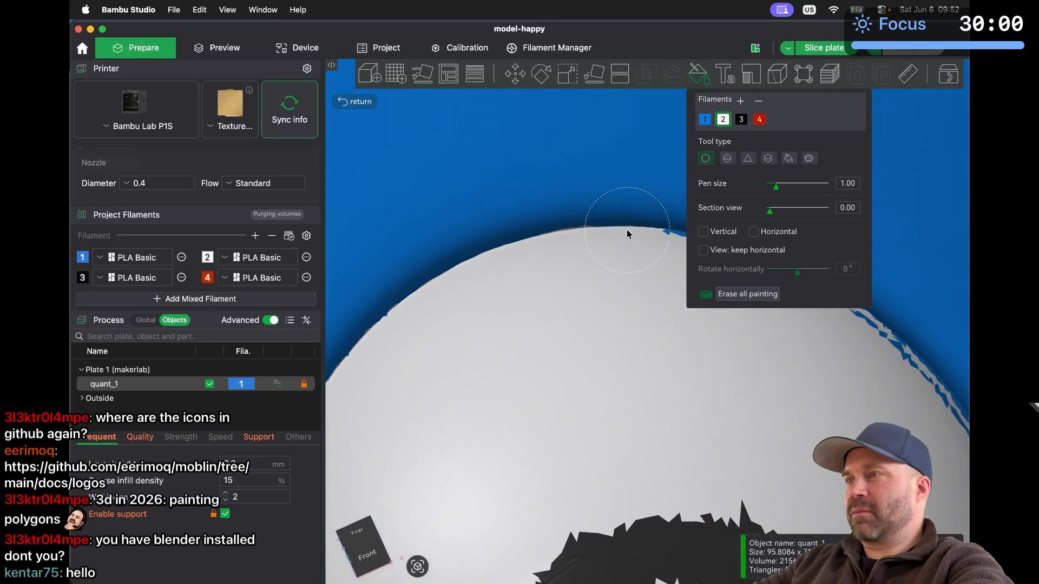
{"action": "scroll", "coordinate": [627, 234], "scroll_direction": "down", "scroll_amount": 3}
{"action": "scroll", "coordinate": [627, 233], "scroll_direction": "up", "scroll_amount": 8}
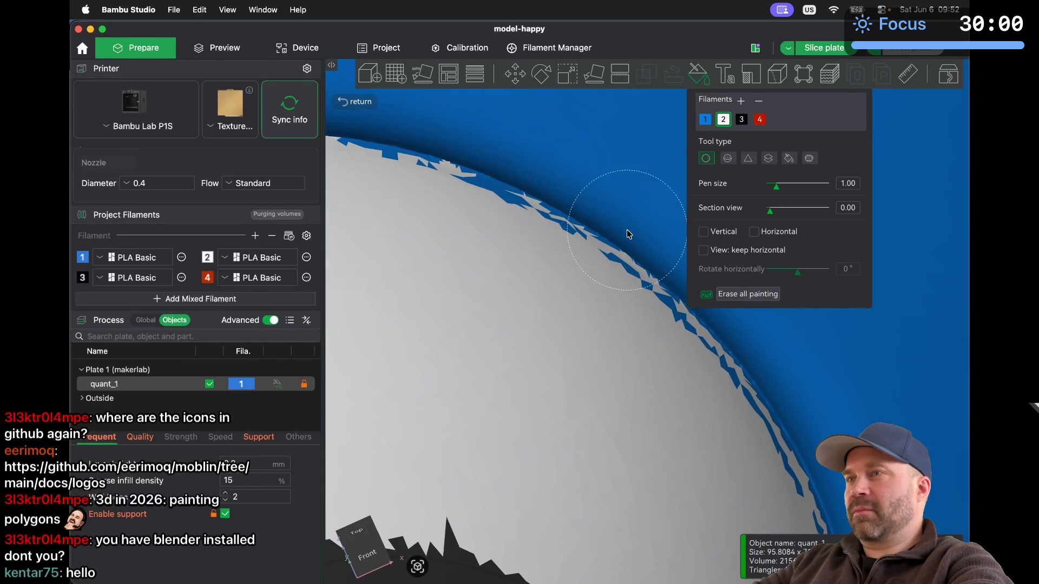
{"action": "mouse_move", "coordinate": [342, 198]}
{"action": "left_mouse_down"}
{"action": "mouse_move", "coordinate": [466, 232]}
{"action": "mouse_move", "coordinate": [513, 257]}
{"action": "left_mouse_up"}
{"action": "key", "text": "super+z"}
Paint the remaining blue rim fragments white and shrink the pen size to 0.10
{"action": "mouse_move", "coordinate": [353, 202]}
{"action": "left_mouse_down"}
{"action": "mouse_move", "coordinate": [470, 236]}
{"action": "mouse_move", "coordinate": [640, 352]}
{"action": "left_mouse_up"}
{"action": "left_click_drag", "start_coordinate": [673, 387], "coordinate": [702, 423]}
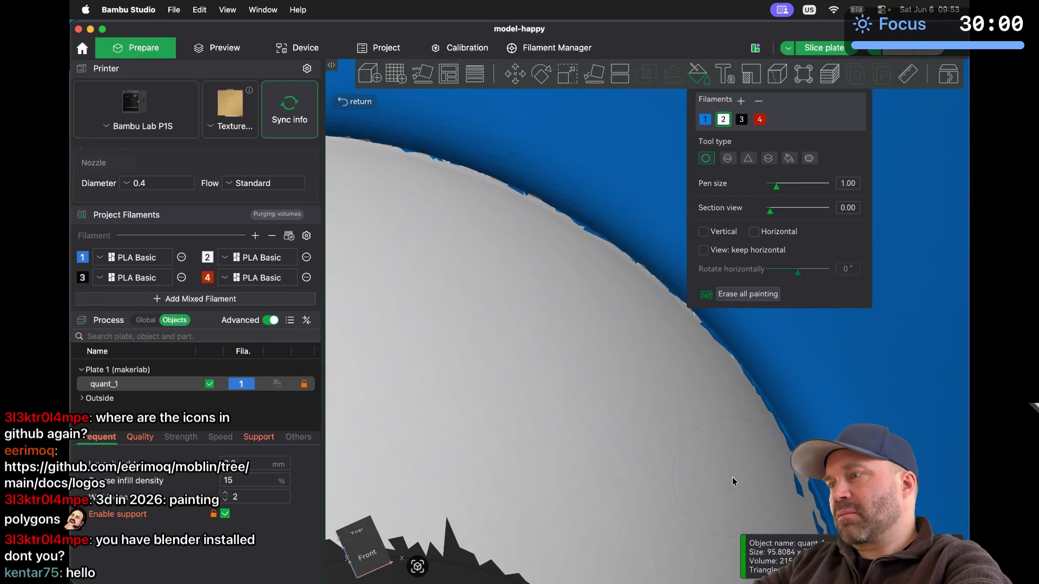
{"action": "scroll", "coordinate": [744, 502], "scroll_direction": "down", "scroll_amount": 3}
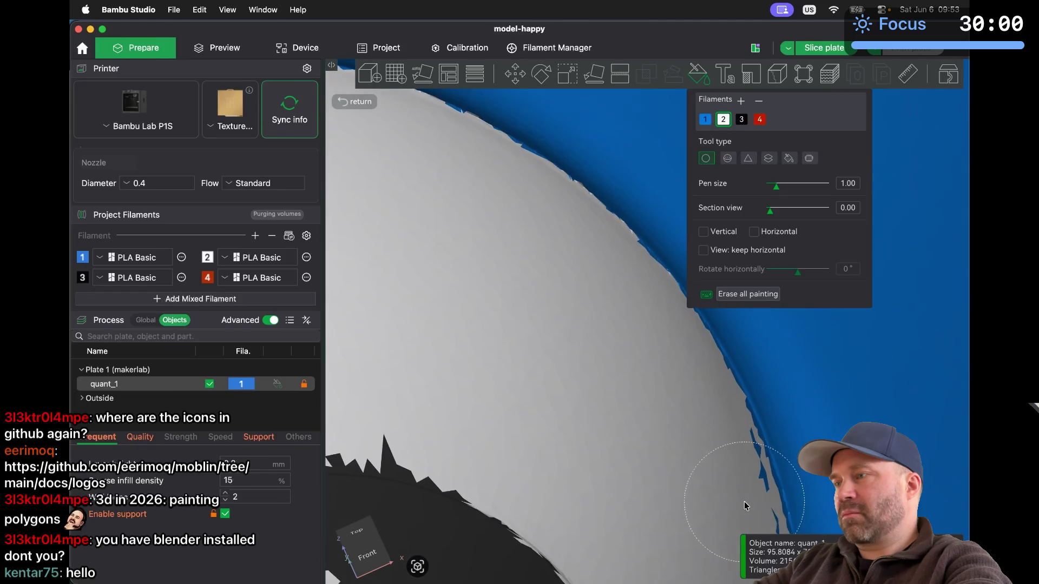
{"action": "scroll", "coordinate": [745, 501], "scroll_direction": "down", "scroll_amount": 5}
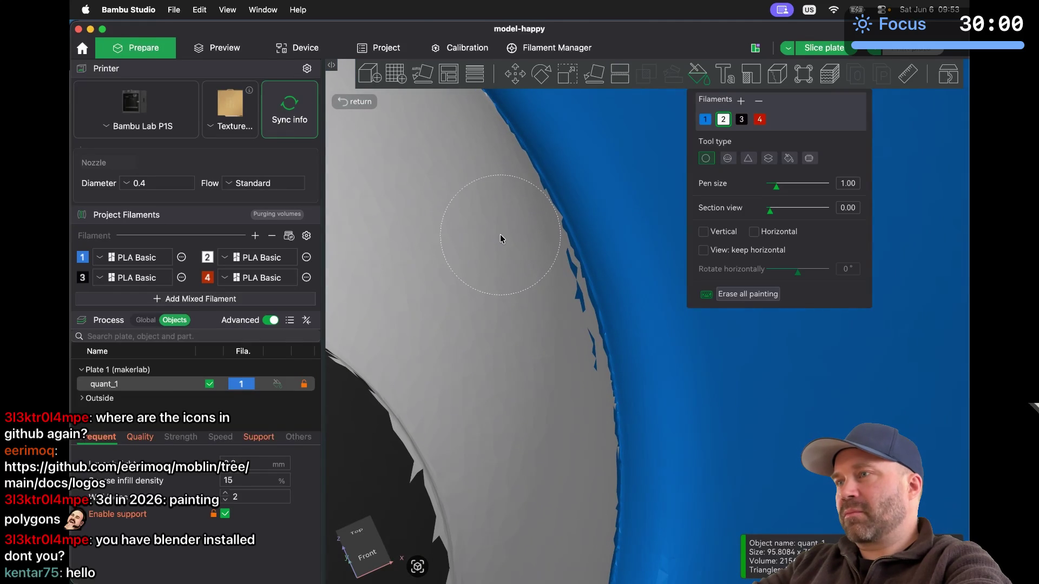
{"action": "left_click_drag", "start_coordinate": [500, 235], "coordinate": [518, 288]}
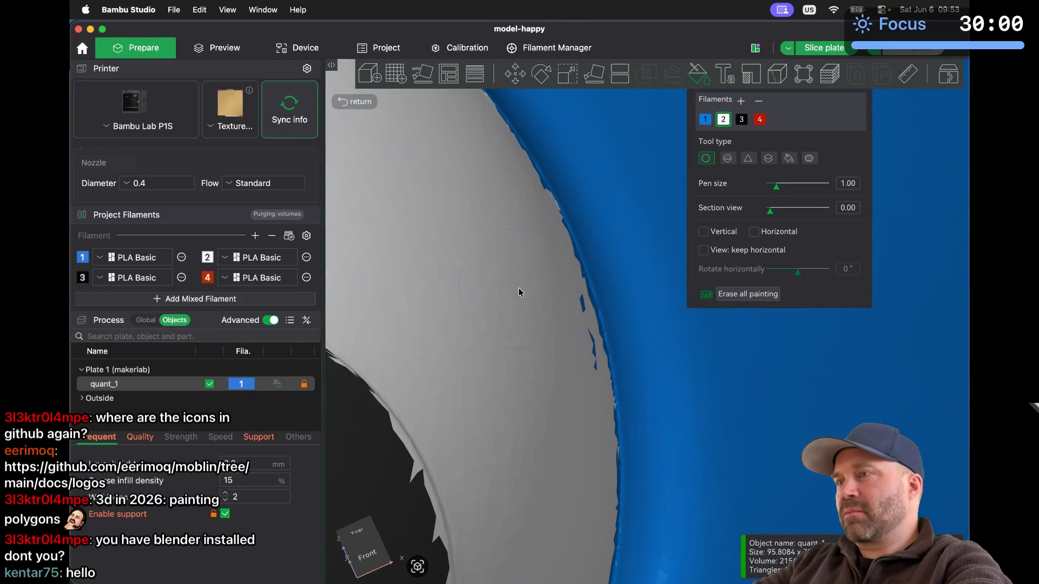
{"action": "scroll", "coordinate": [544, 390], "scroll_direction": "down", "scroll_amount": 2}
{"action": "scroll", "coordinate": [544, 391], "scroll_direction": "down", "scroll_amount": 3}
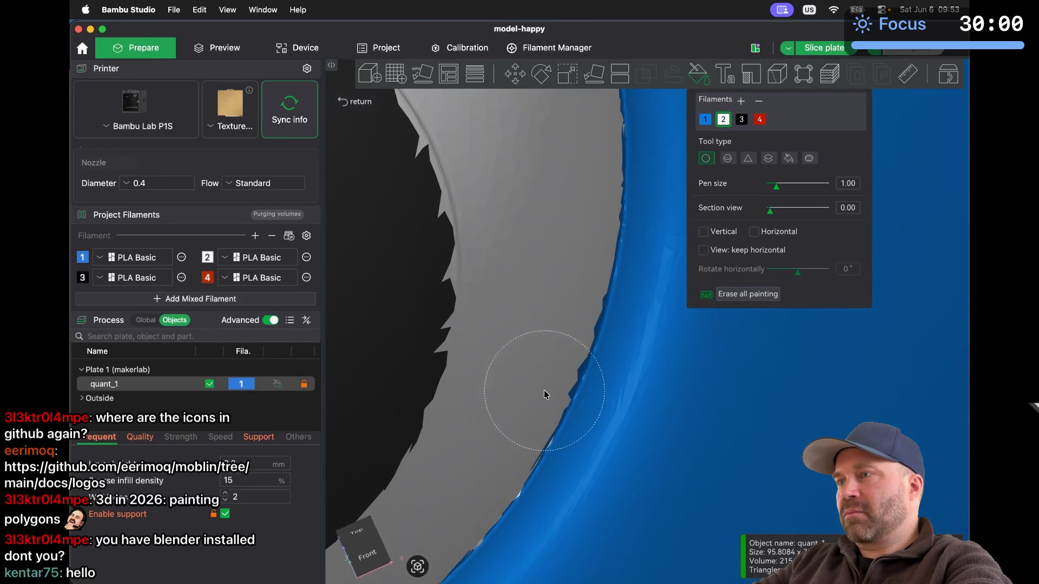
{"action": "left_click_drag", "start_coordinate": [777, 189], "coordinate": [738, 193]}
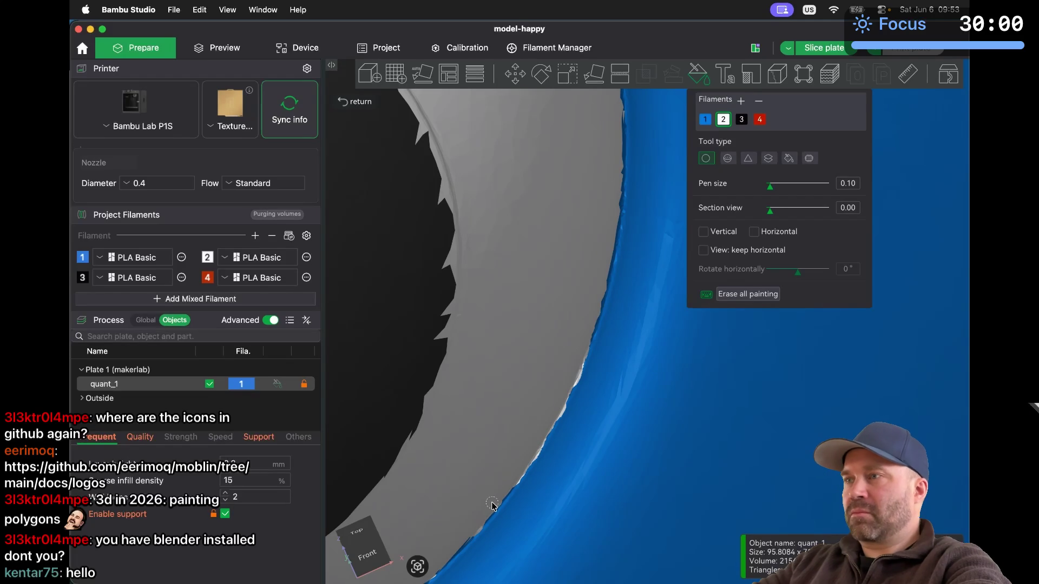
{"action": "left_click_drag", "start_coordinate": [493, 498], "coordinate": [492, 506]}
Enlarge the pen size to 0.69 and switch to the front view of the model
{"action": "scroll", "coordinate": [493, 505], "scroll_direction": "down", "scroll_amount": 5}
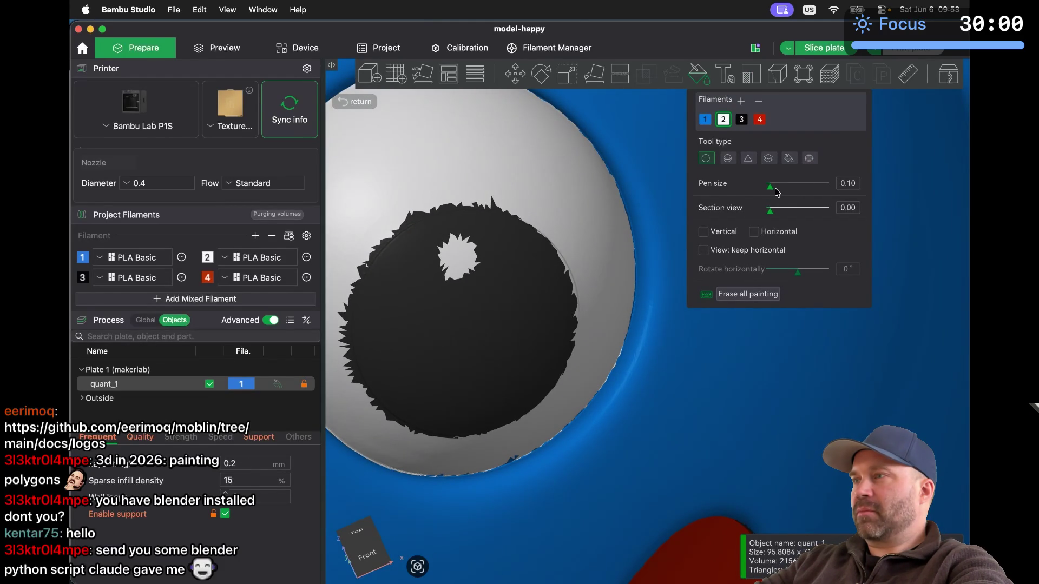
{"action": "left_click_drag", "start_coordinate": [772, 191], "coordinate": [776, 190]}
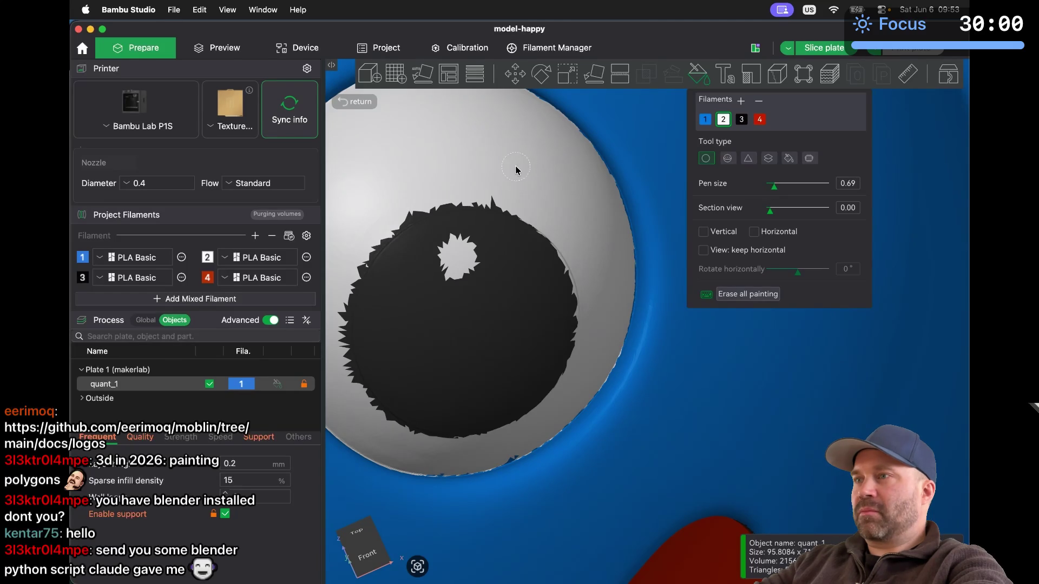
{"action": "left_click_drag", "start_coordinate": [495, 192], "coordinate": [465, 187]}
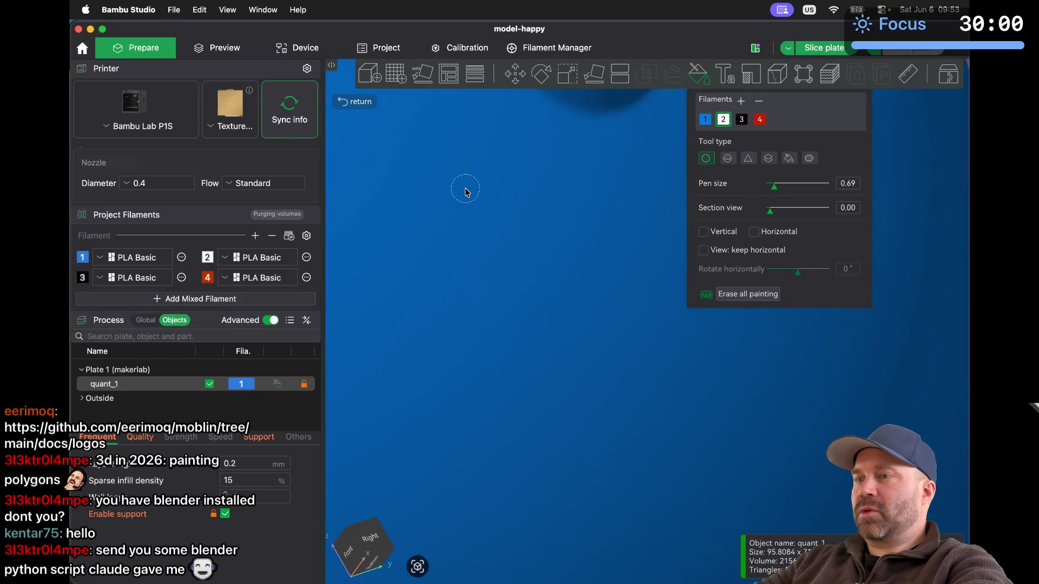
{"action": "scroll", "coordinate": [465, 188], "scroll_direction": "down", "scroll_amount": 5}
{"action": "scroll", "coordinate": [466, 188], "scroll_direction": "up", "scroll_amount": 6}
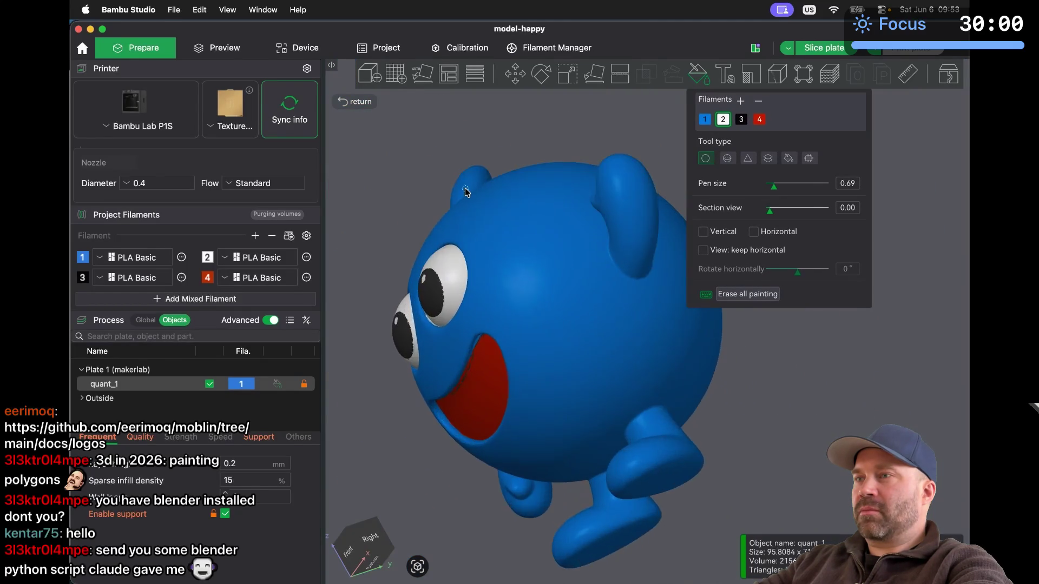
{"action": "scroll", "coordinate": [465, 187], "scroll_direction": "down", "scroll_amount": 5}
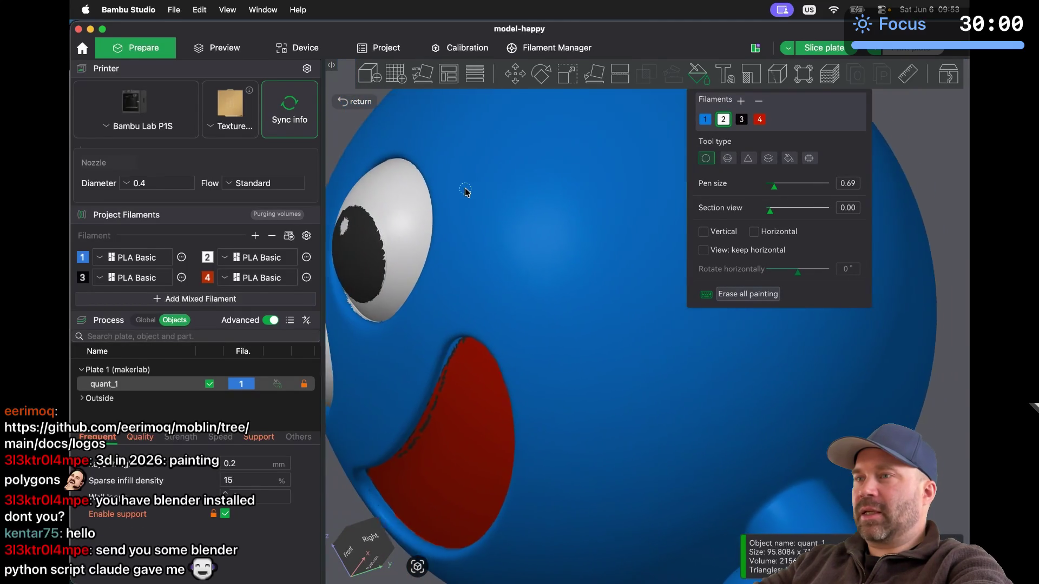
{"action": "scroll", "coordinate": [465, 187], "scroll_direction": "up", "scroll_amount": 6}
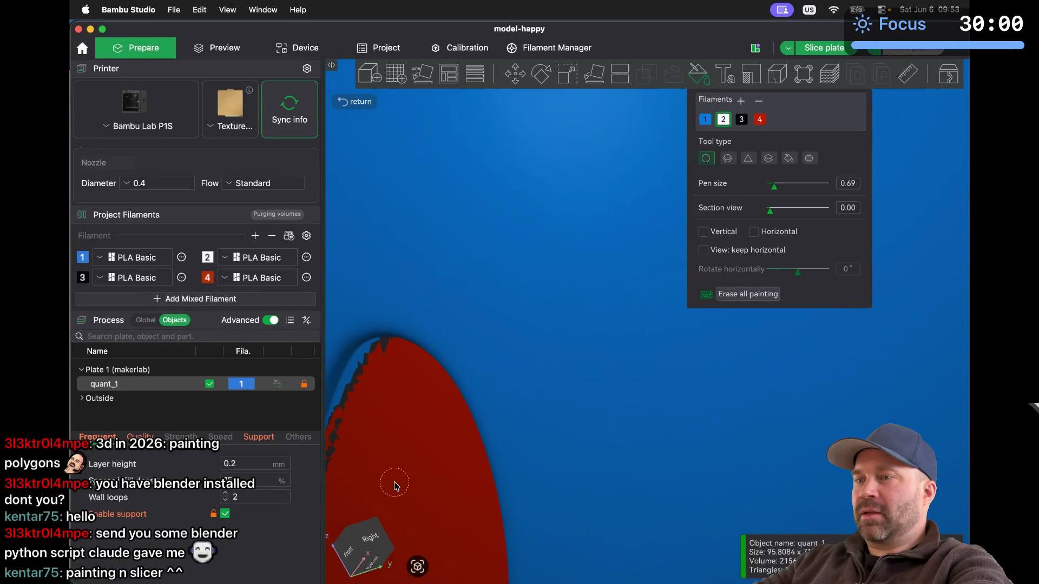
{"action": "left_click", "coordinate": [345, 547]}
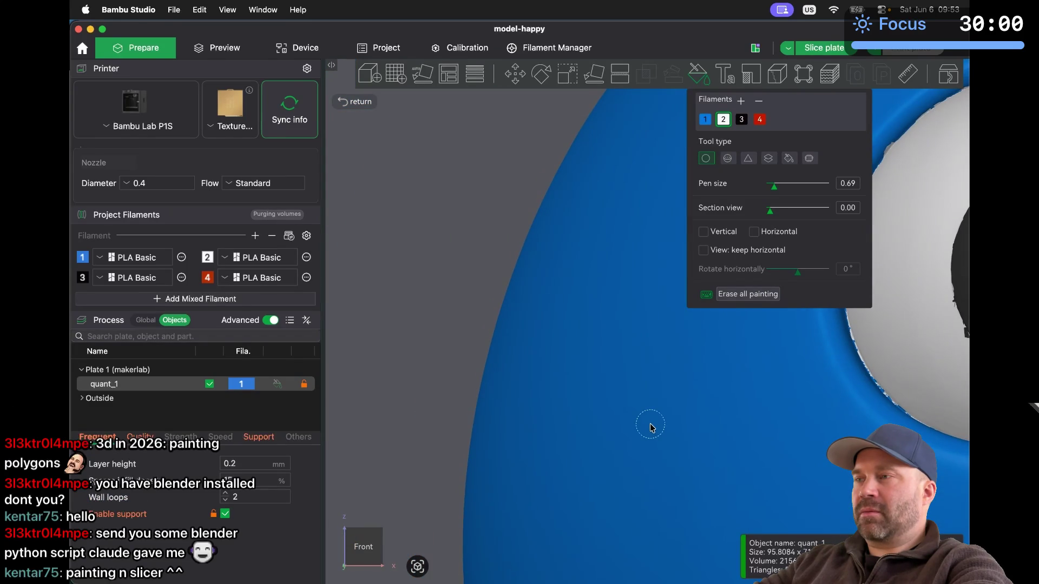
{"action": "scroll", "coordinate": [650, 423], "scroll_direction": "down", "scroll_amount": 5}
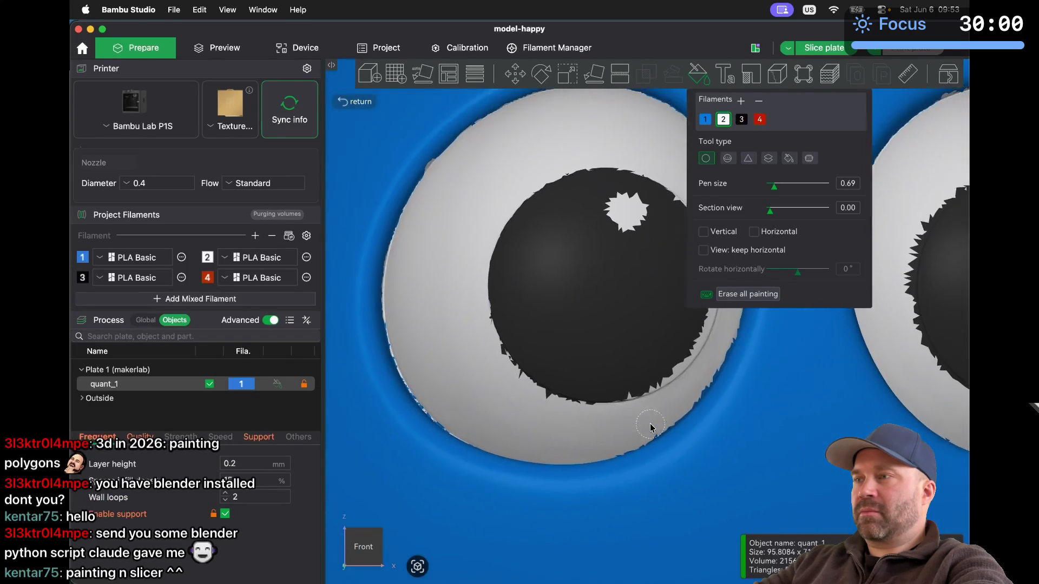
{"action": "scroll", "coordinate": [651, 423], "scroll_direction": "right", "scroll_amount": 5}
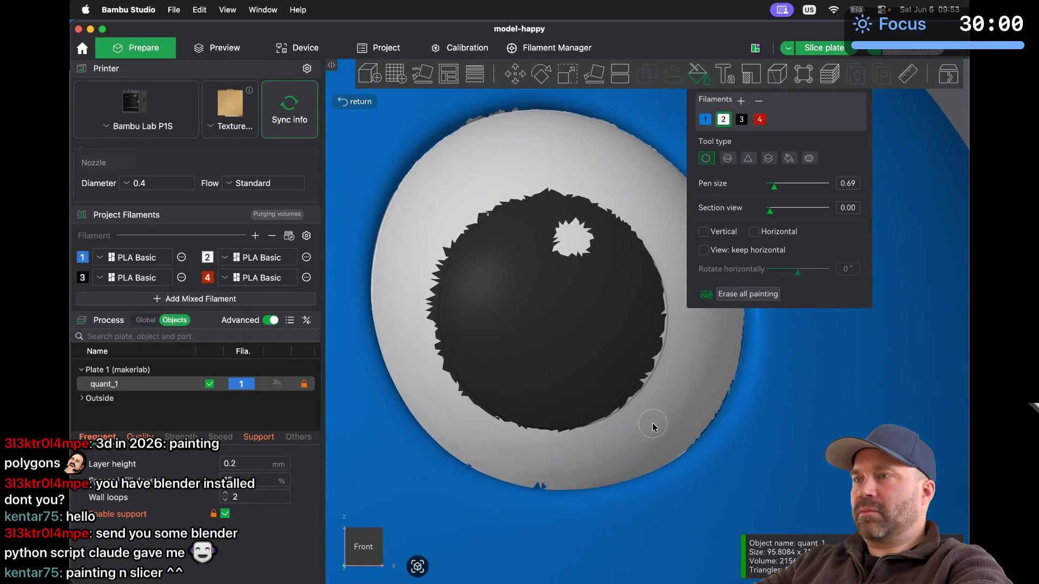
Raise the pen size to 1.37 and paint the pupil's black edge spikes white, undoing stray strokes
{"action": "left_click_drag", "start_coordinate": [776, 188], "coordinate": [780, 186]}
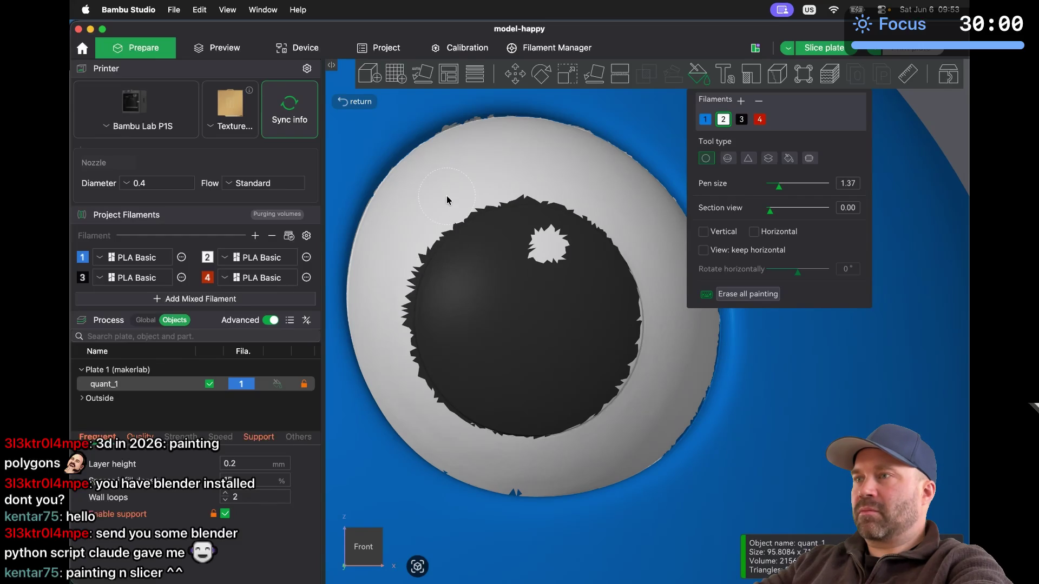
{"action": "left_click", "coordinate": [521, 175]}
{"action": "key", "text": "super+z"}
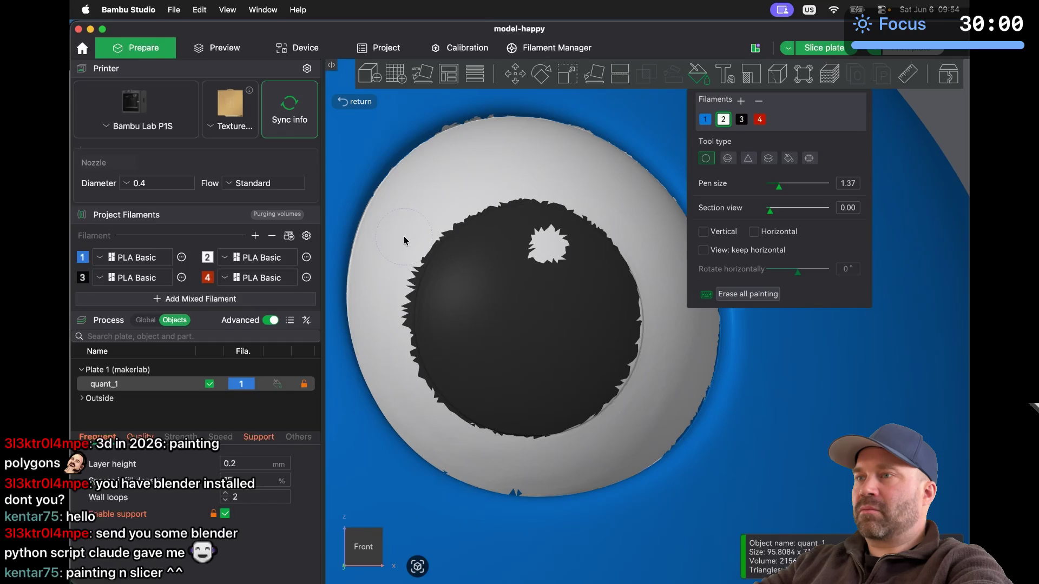
{"action": "left_click_drag", "start_coordinate": [397, 257], "coordinate": [387, 288]}
{"action": "key", "text": "super+z"}
{"action": "left_click_drag", "start_coordinate": [383, 281], "coordinate": [379, 323]}
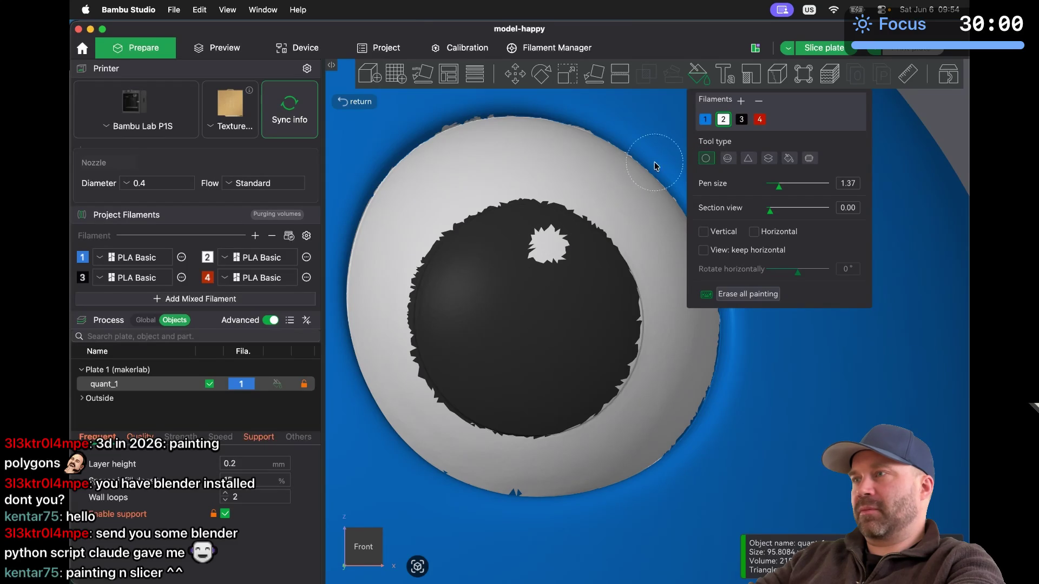
Reduce the pen size to 1.12 and paint a round white highlight on each black pupil
{"action": "left_click", "coordinate": [778, 189]}
{"action": "left_click_drag", "start_coordinate": [778, 189], "coordinate": [777, 189]}
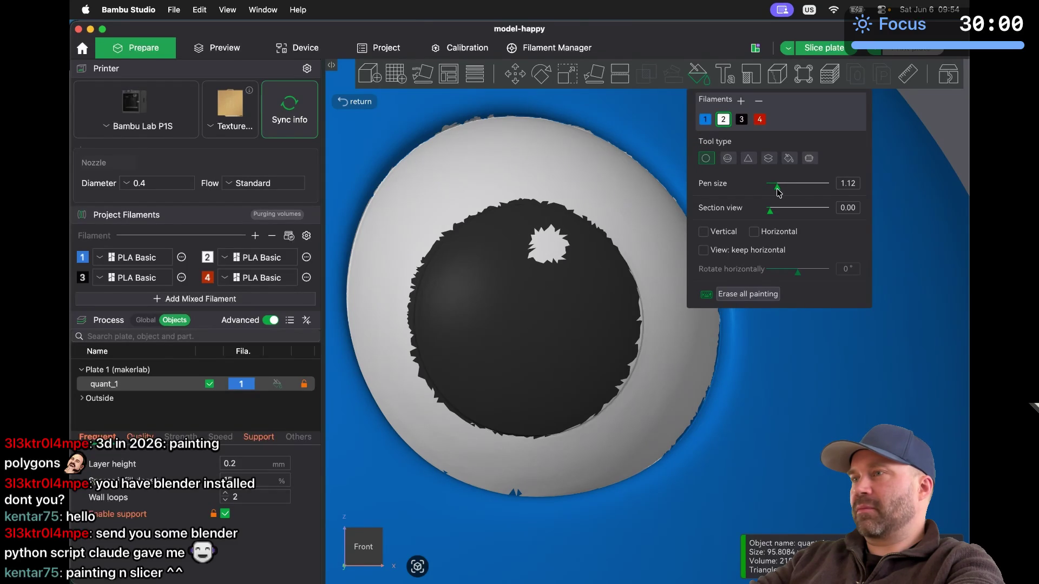
{"action": "left_click", "coordinate": [548, 248]}
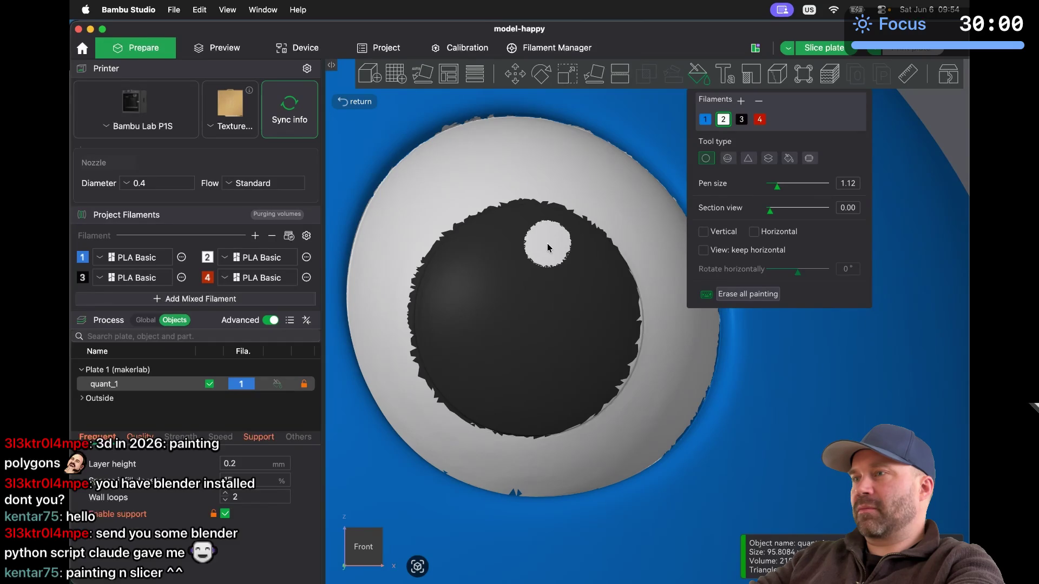
{"action": "scroll", "coordinate": [531, 315], "scroll_direction": "down", "scroll_amount": 5}
{"action": "left_click", "coordinate": [444, 292]}
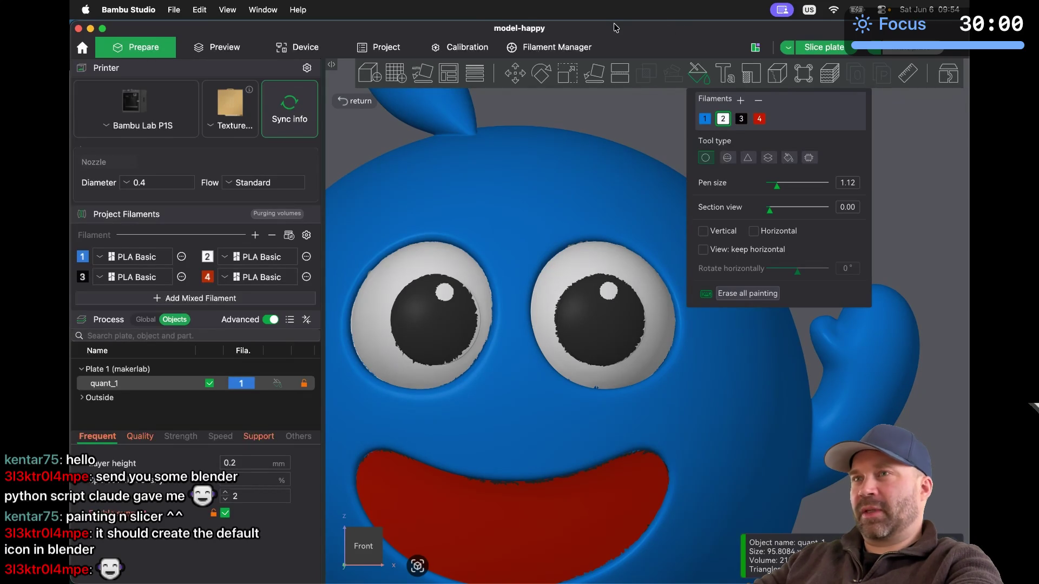
{"action": "key", "text": "super+Tab"}
{"action": "key", "text": "super+Tab"}
{"action": "key", "text": "super+Tab"}
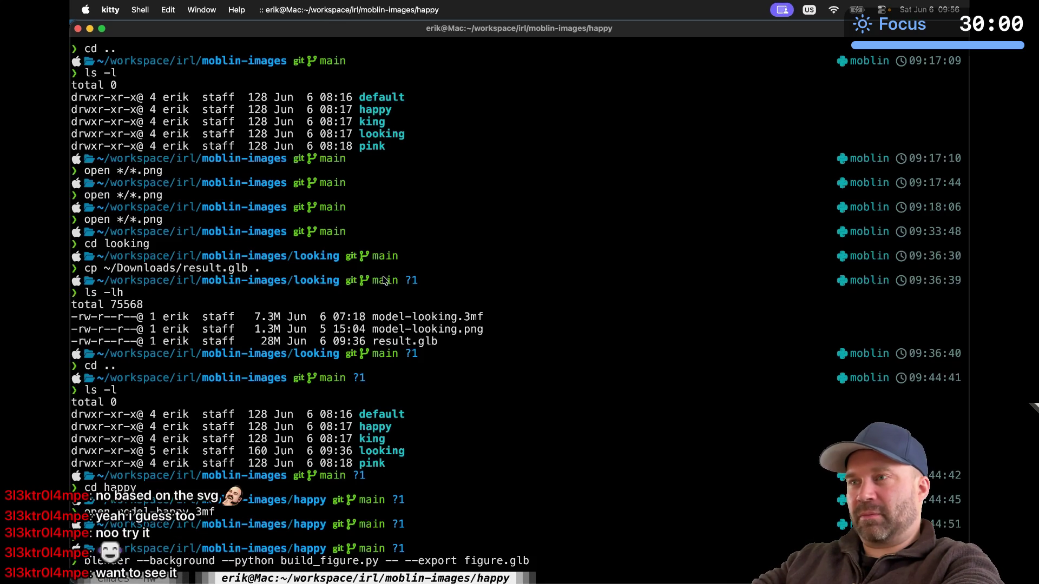
Start a Save As of the Blender scene into workspace/irl/moblin-images/default
{"action": "key", "text": "super+Tab"}
{"action": "key", "text": "super+Tab"}
{"action": "key", "text": "super+Tab"}
{"action": "key", "text": "super+Tab"}
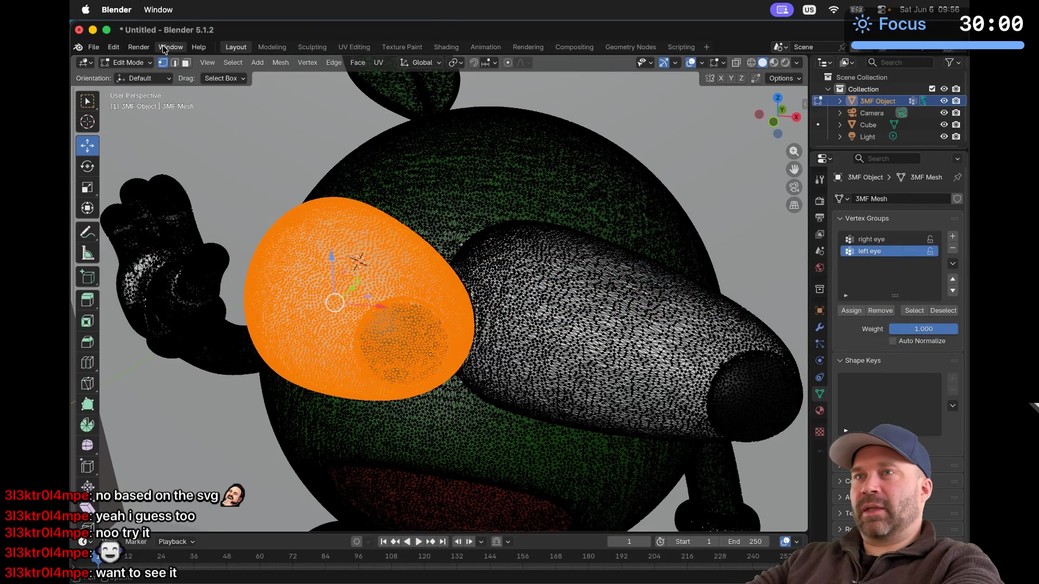
{"action": "left_click", "coordinate": [94, 47]}
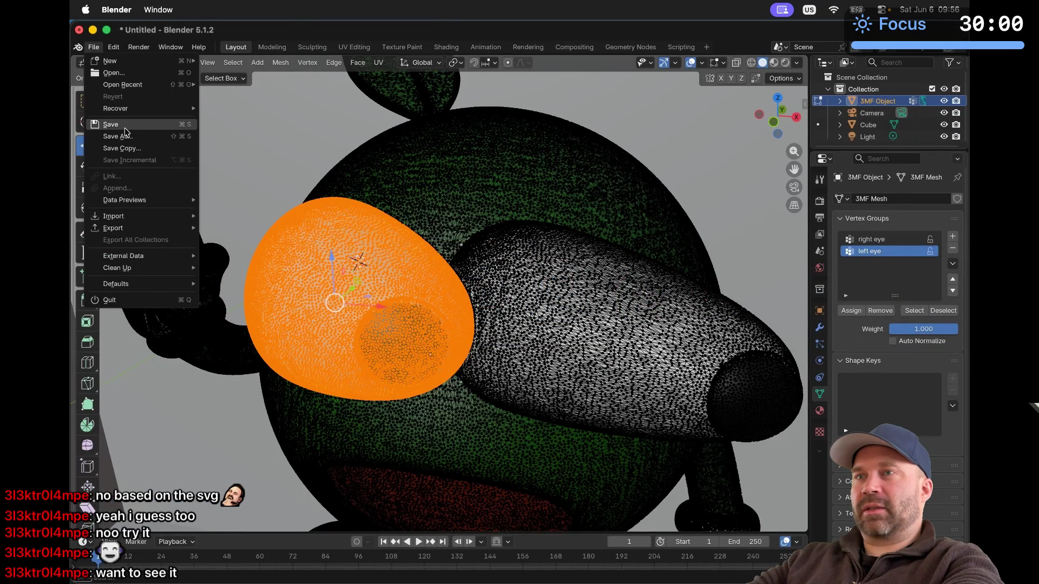
{"action": "left_click", "coordinate": [123, 136]}
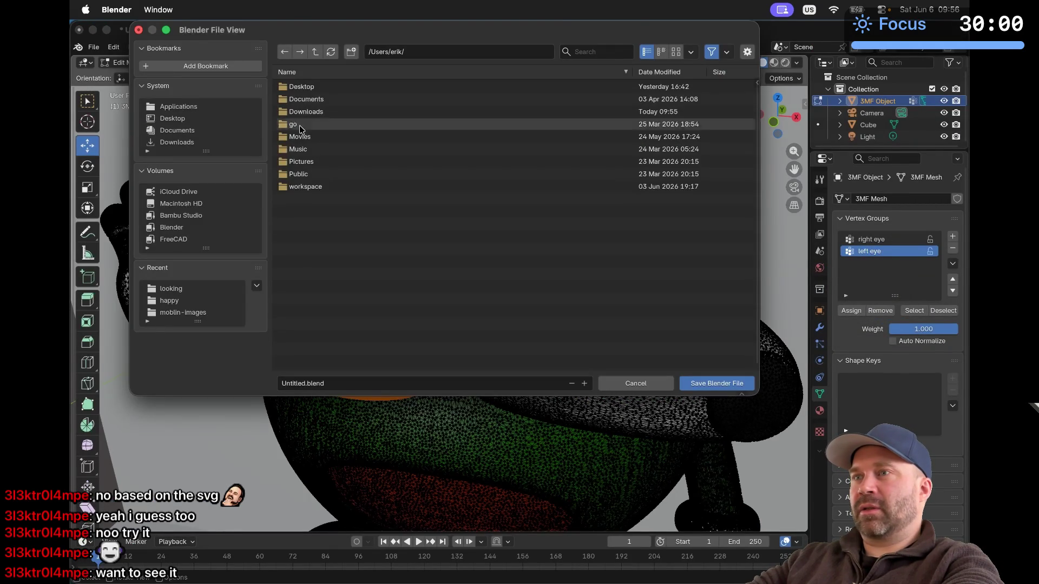
{"action": "left_click", "coordinate": [303, 188]}
{"action": "left_click", "coordinate": [303, 188]}
{"action": "double_click", "coordinate": [294, 86]}
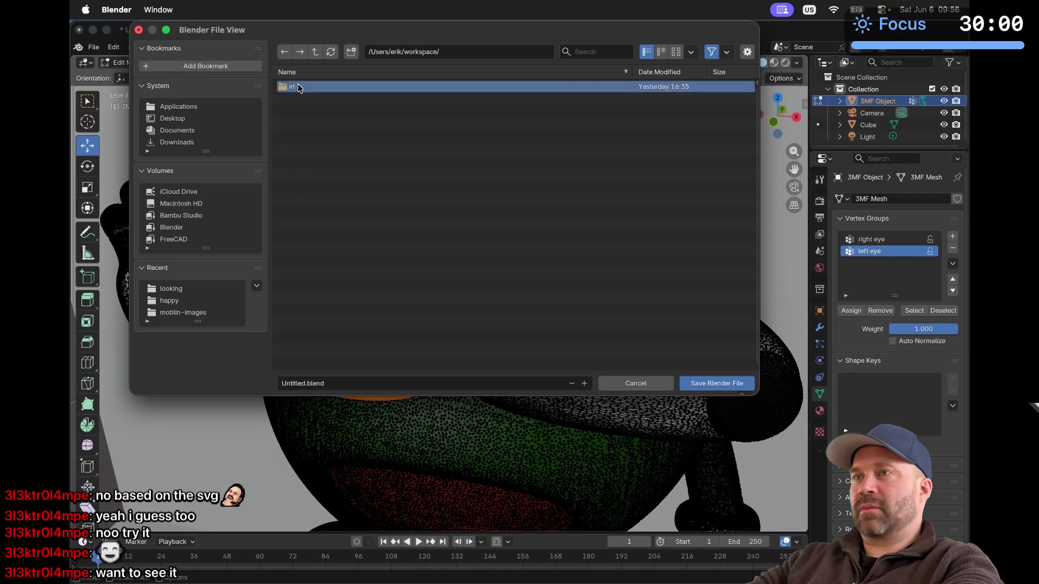
{"action": "left_click", "coordinate": [322, 137]}
{"action": "double_click", "coordinate": [321, 135]}
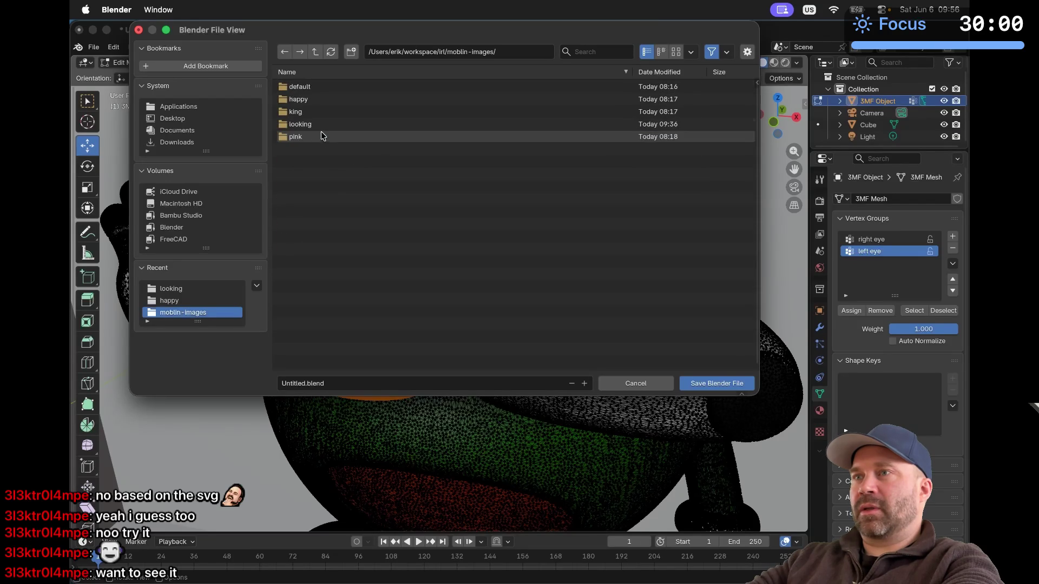
{"action": "double_click", "coordinate": [300, 86]}
Save the scene as model-default.blend, then close Blender
{"action": "left_click", "coordinate": [337, 384]}
{"action": "double_click", "coordinate": [287, 382]}
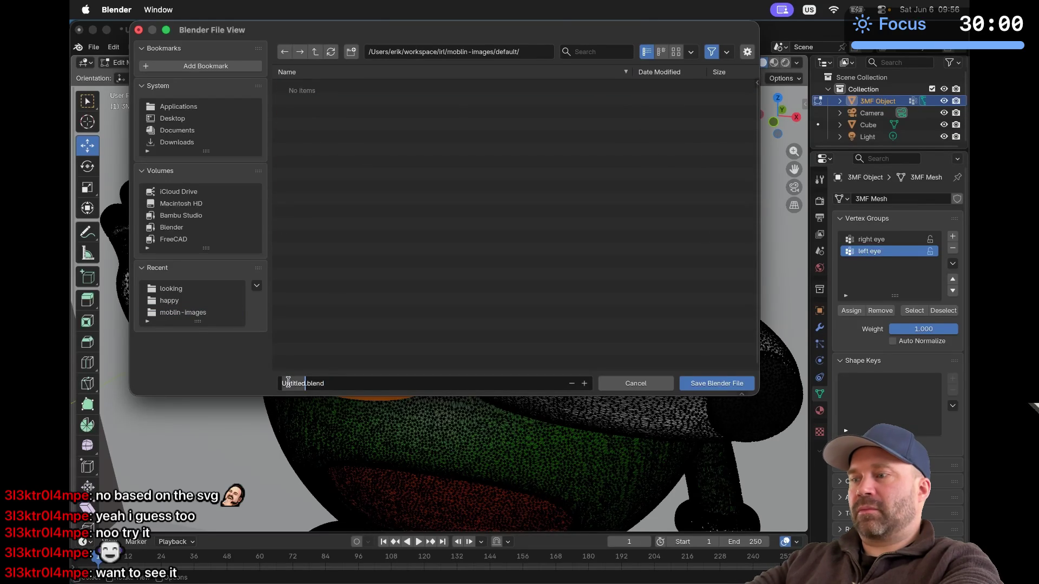
{"action": "type", "text": "model-defau"}
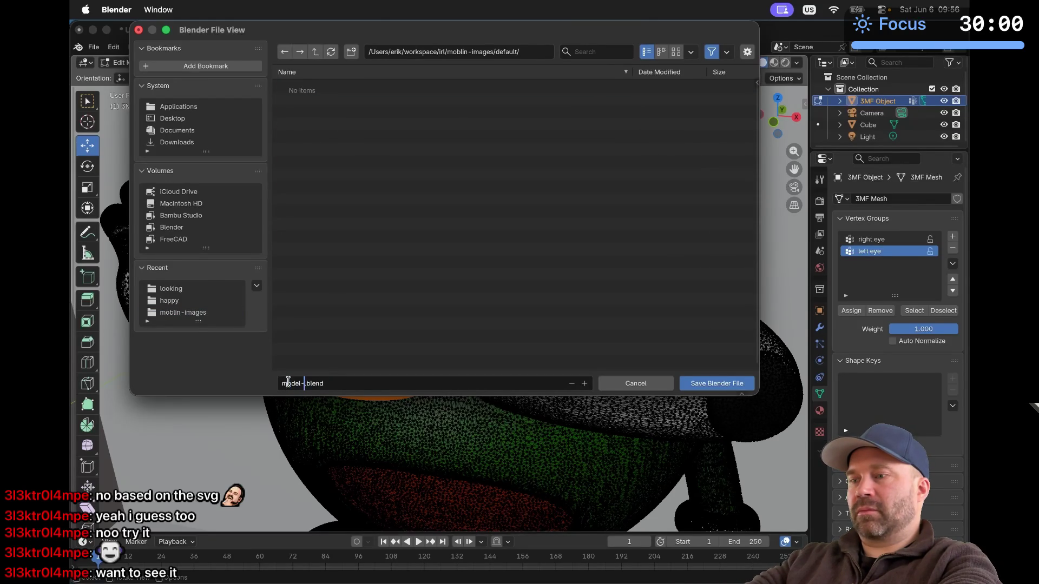
{"action": "type", "text": "lt"}
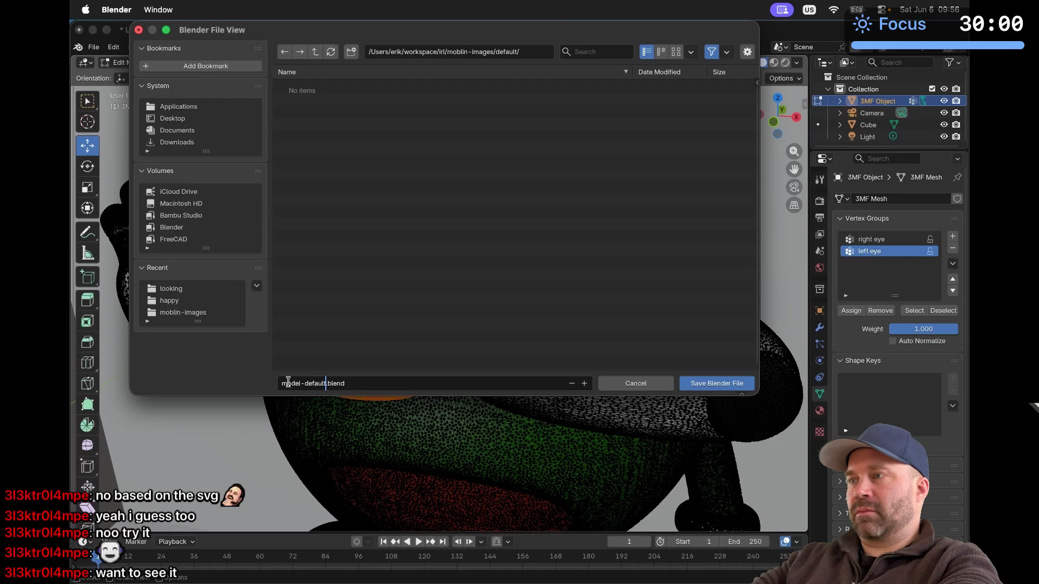
{"action": "left_click", "coordinate": [720, 385]}
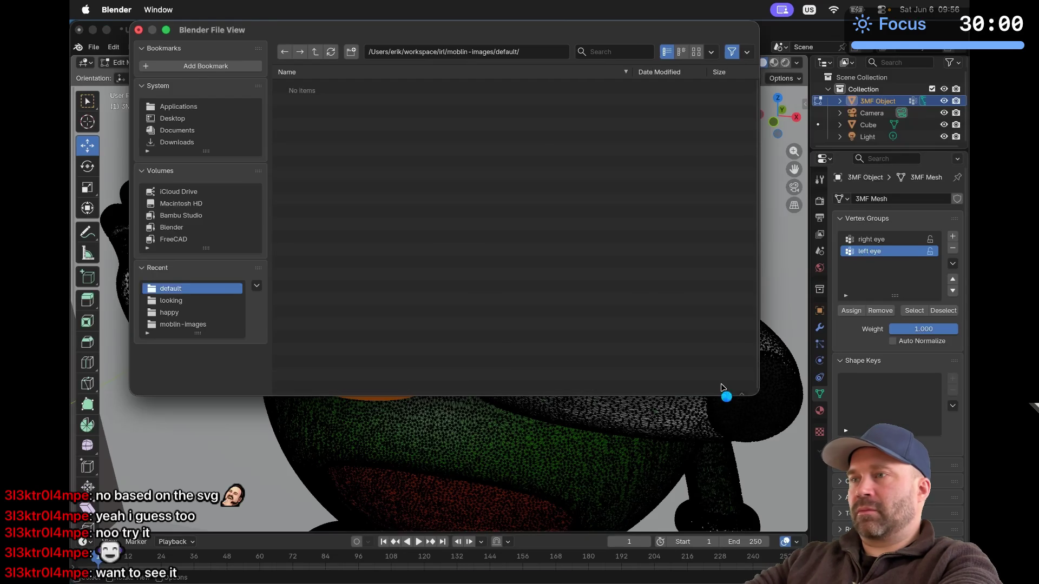
{"action": "left_click", "coordinate": [79, 31]}
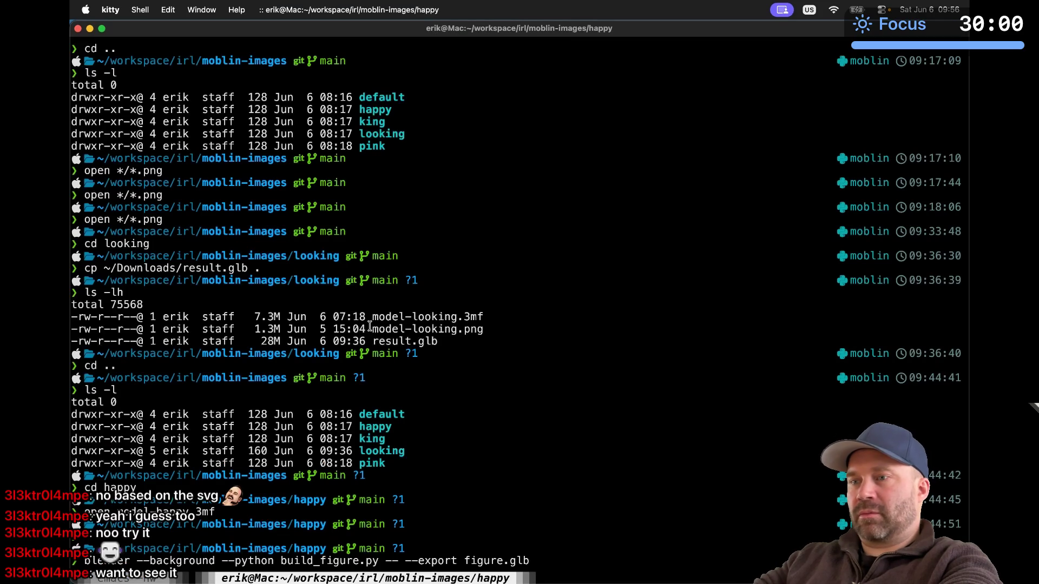
Run the blender build_figure.py export, which fails as command not found; discard a scratch tab
{"action": "key", "text": "Return"}
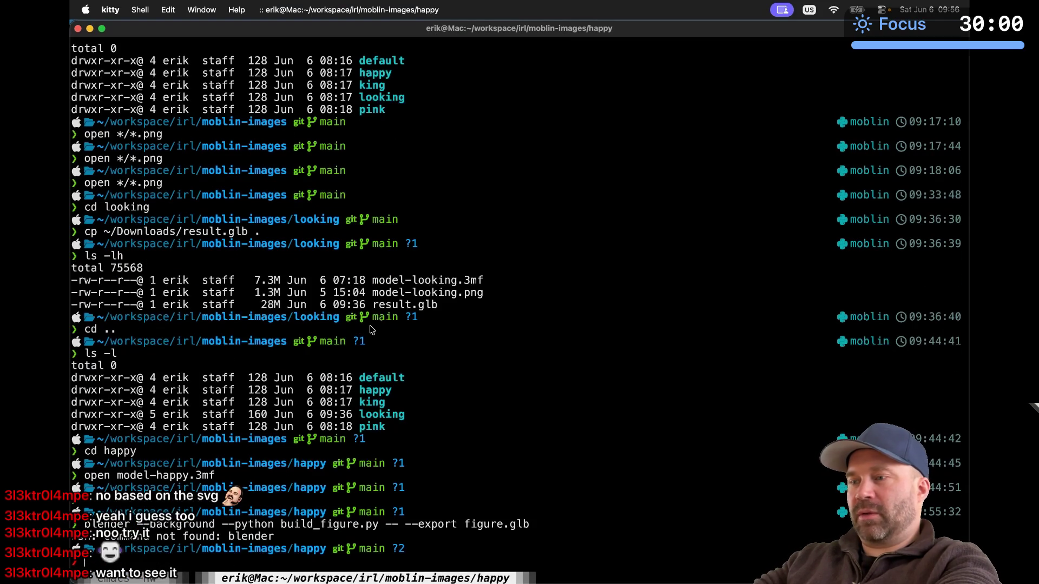
{"action": "key", "text": "super+t"}
{"action": "type", "text": "blen"}
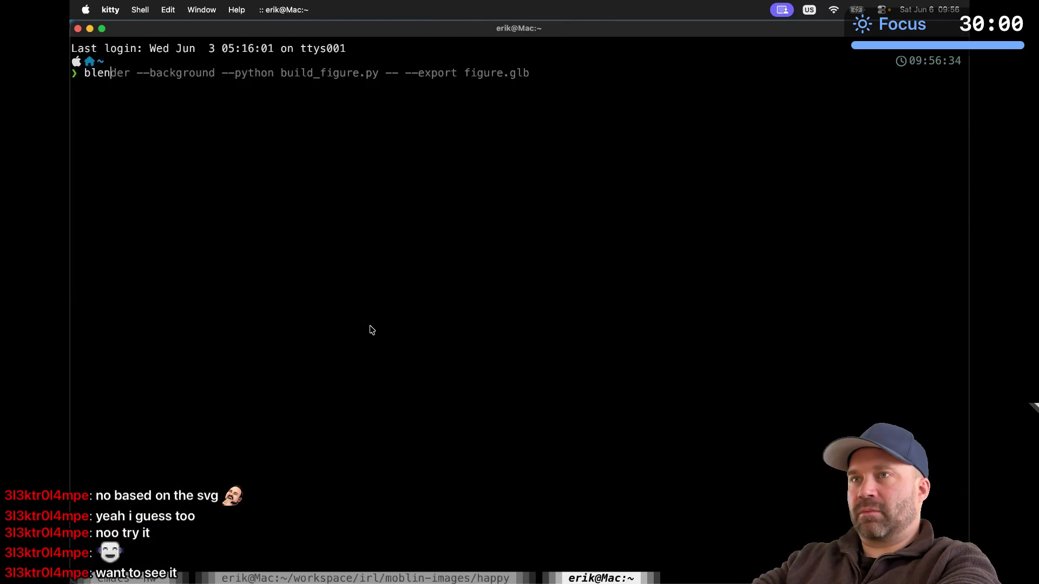
{"action": "key", "text": "BackSpace"}
{"action": "key", "text": "BackSpace"}
{"action": "key", "text": "BackSpace"}
{"action": "type", "text": "bless"}
{"action": "key", "text": "BackSpace"}
{"action": "key", "text": "BackSpace"}
{"action": "key", "text": "BackSpace"}
{"action": "key", "text": "ctrl+d"}
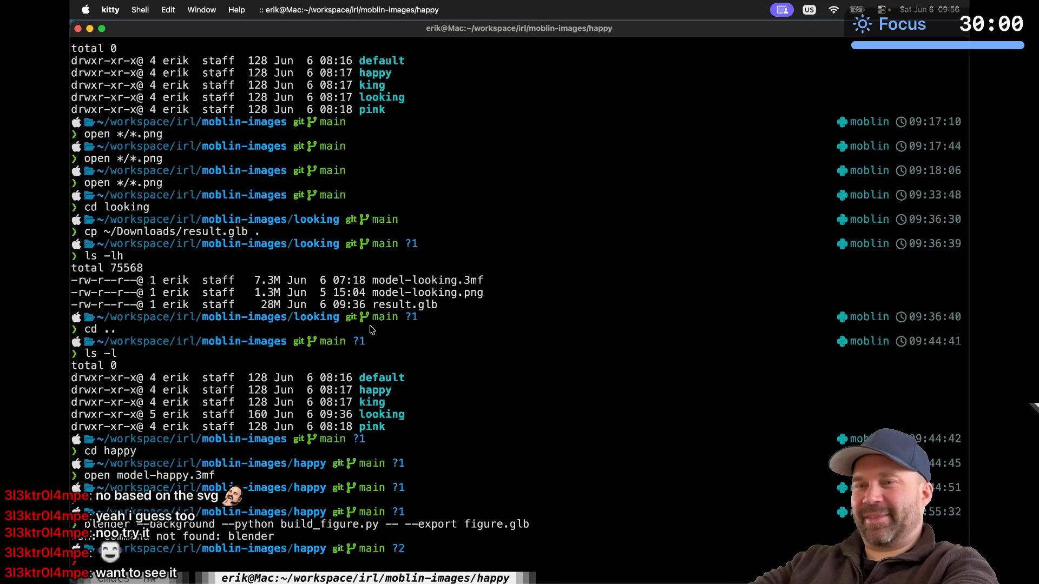
{"action": "key", "text": "super+Tab"}
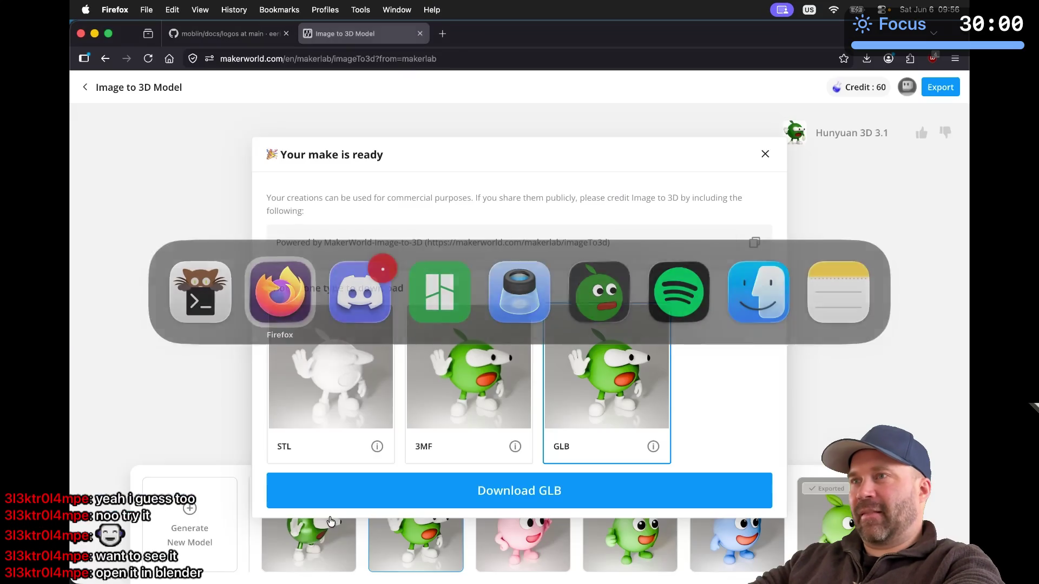
Search for 'blender command line' and open the Blender manual's command-line page
{"action": "left_click", "coordinate": [443, 34]}
{"action": "type", "text": "blender"}
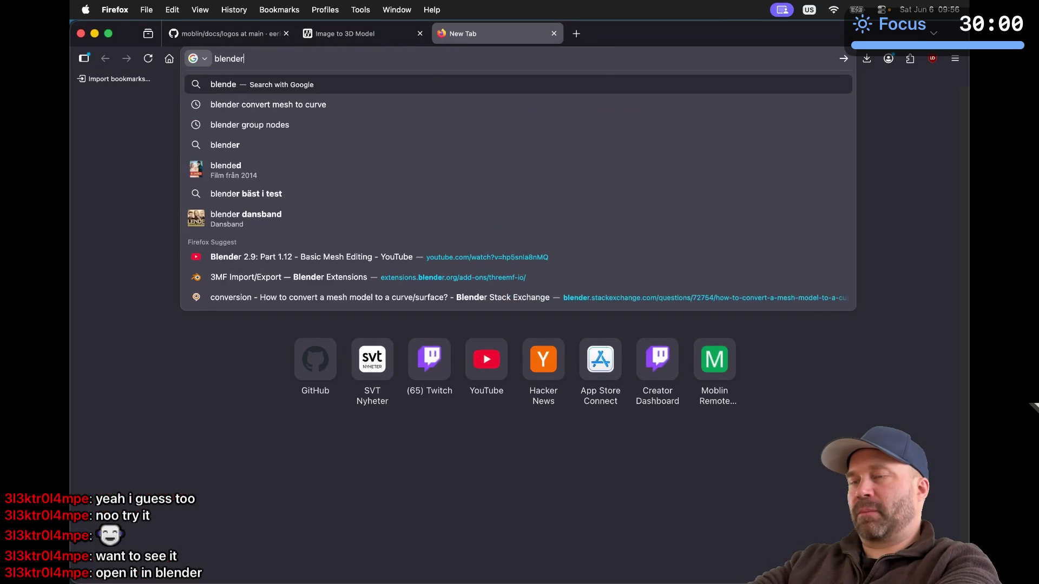
{"action": "type", "text": " command line"}
{"action": "key", "text": "Return"}
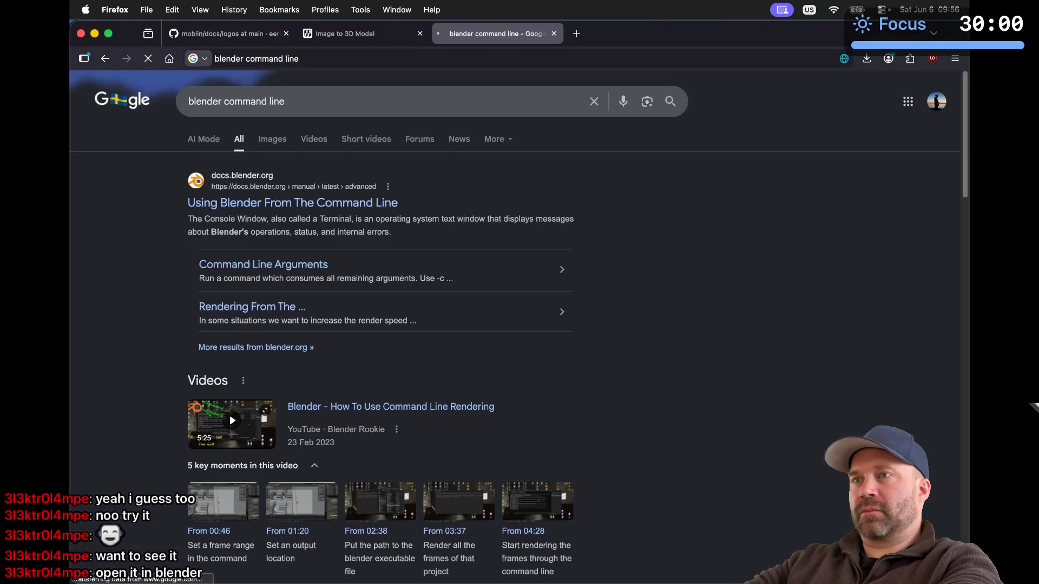
{"action": "left_click", "coordinate": [265, 208]}
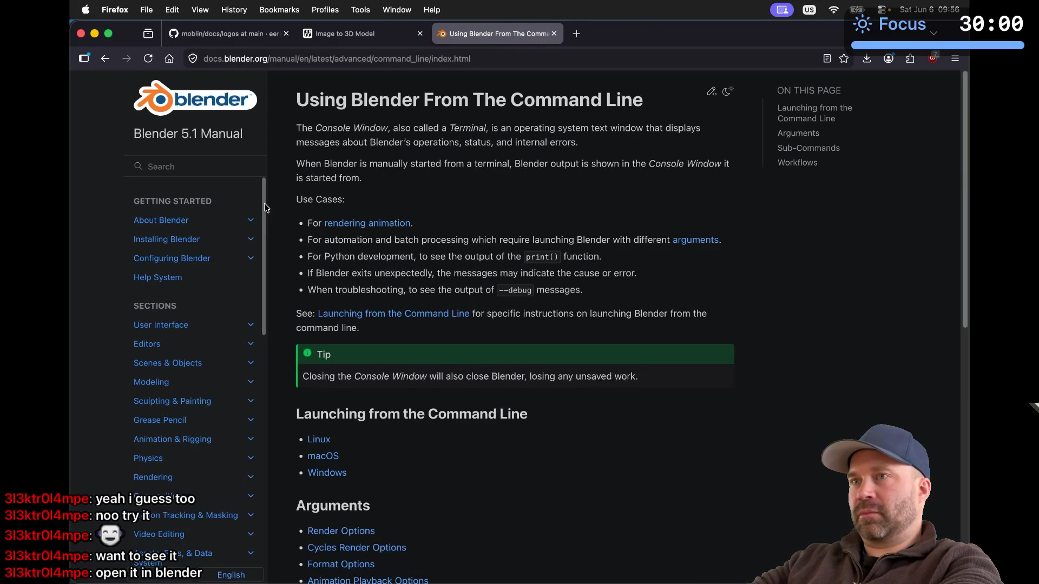
Run a new Google search for 'open python script in blender'
{"action": "left_click", "coordinate": [234, 56]}
{"action": "type", "text": "open python s"}
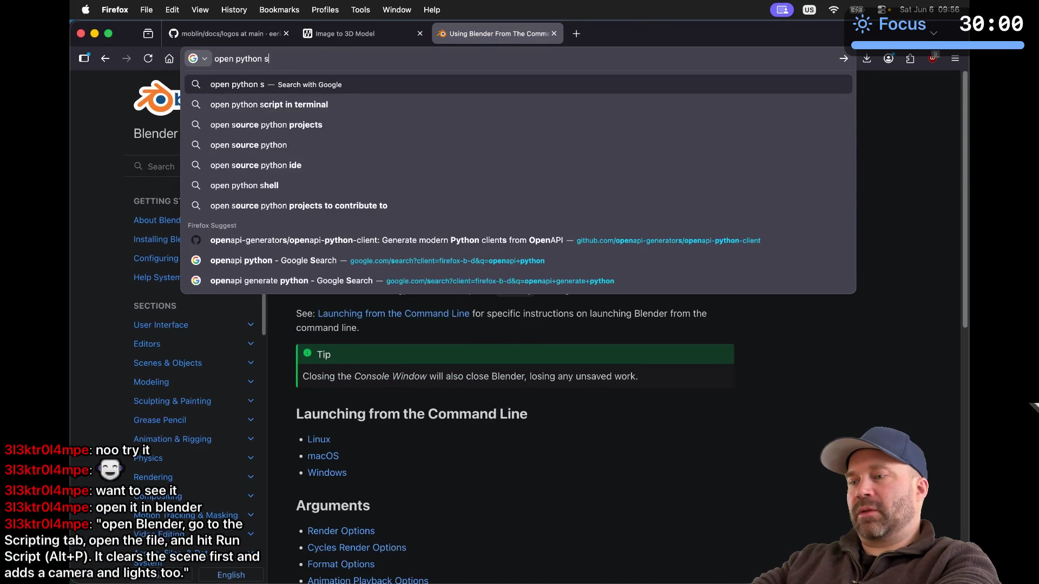
{"action": "type", "text": "cript in ble"}
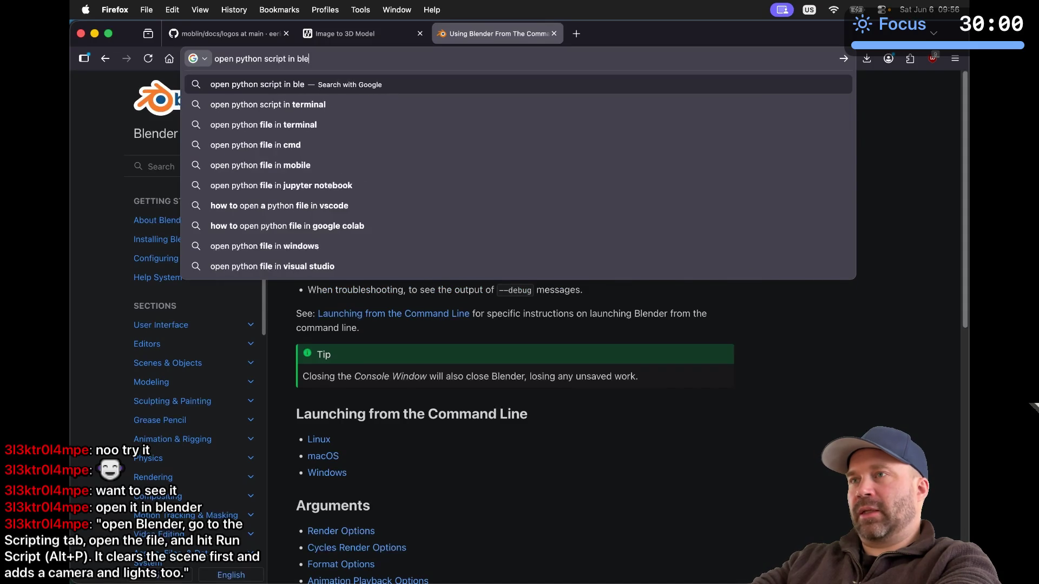
{"action": "type", "text": "nder"}
{"action": "key", "text": "Return"}
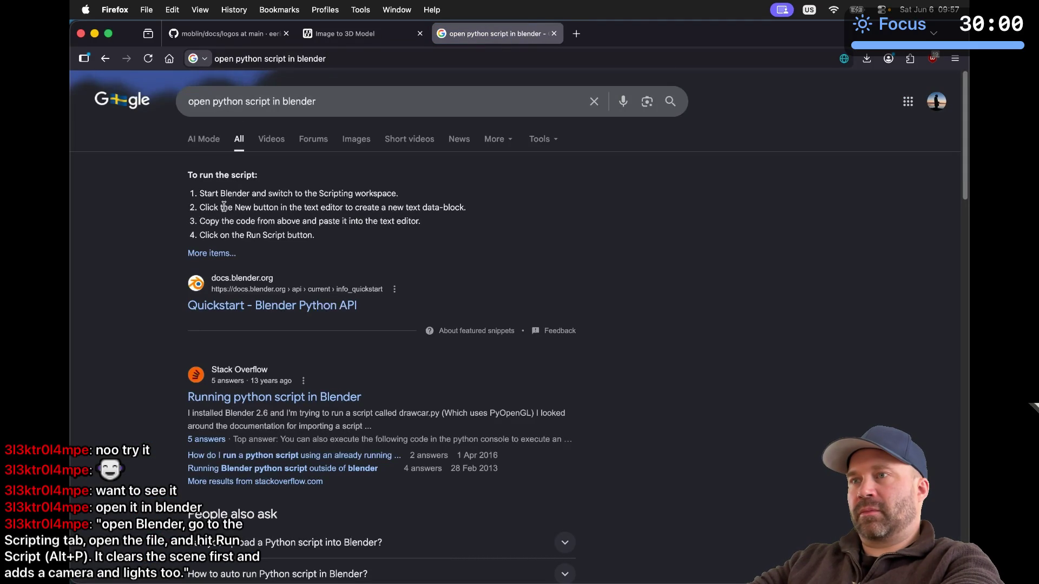
Open the Quickstart - Blender Python API result and scroll through it
{"action": "left_click", "coordinate": [215, 256]}
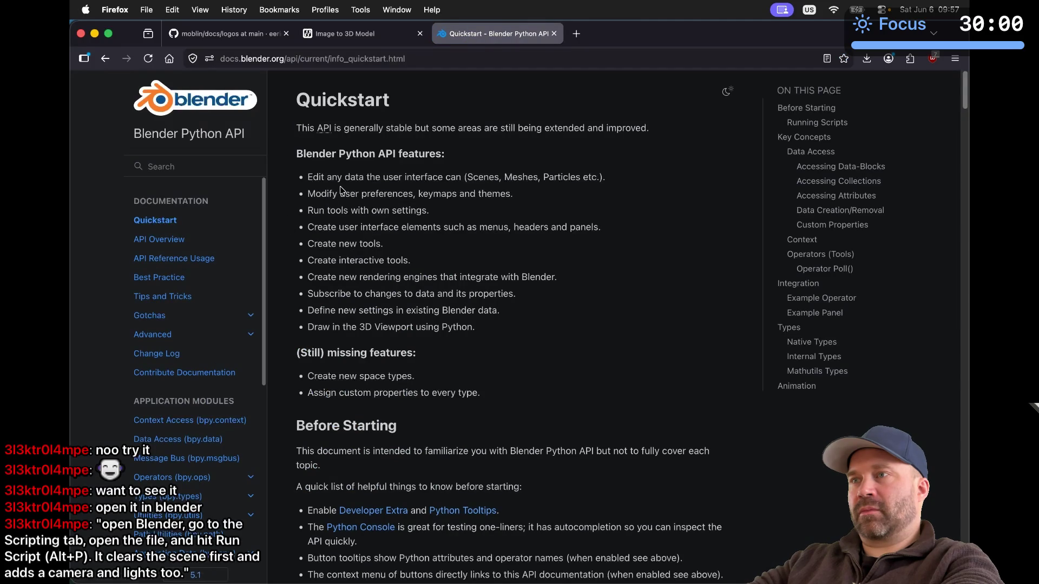
{"action": "scroll", "coordinate": [341, 190], "scroll_direction": "down", "scroll_amount": 10}
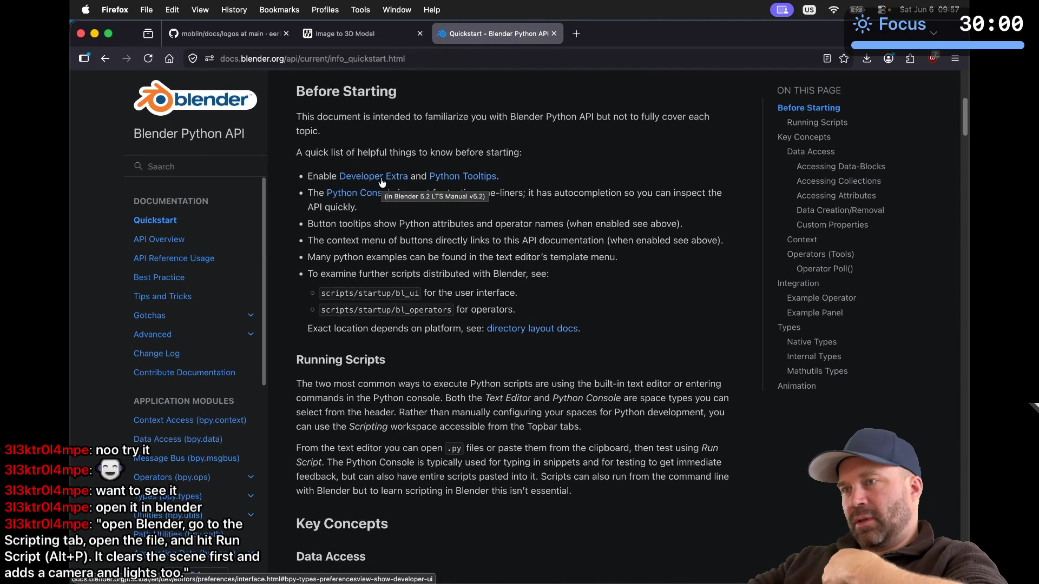
{"action": "left_click", "coordinate": [105, 59]}
{"action": "left_click", "coordinate": [224, 258]}
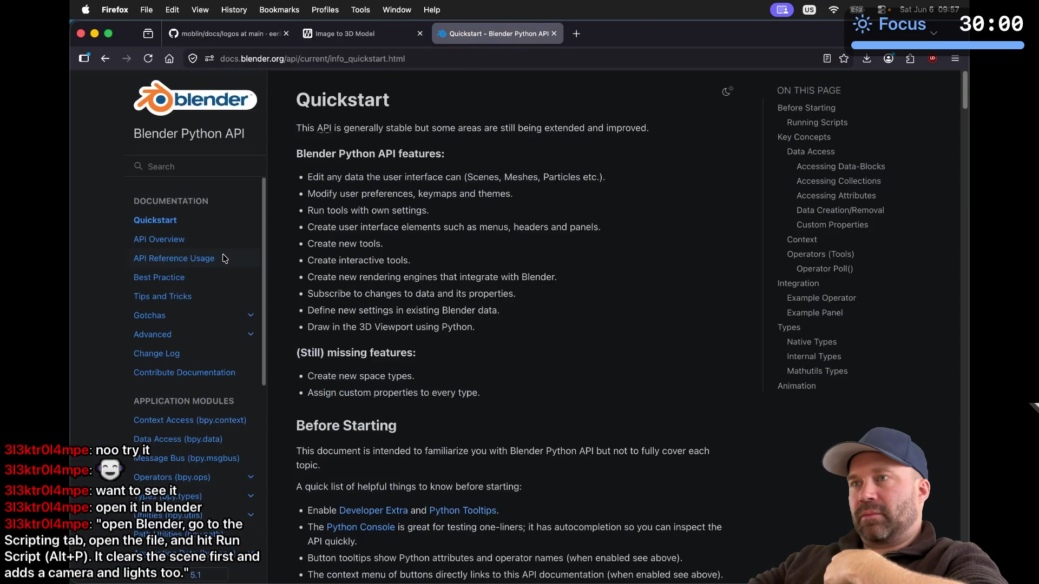
{"action": "scroll", "coordinate": [336, 311], "scroll_direction": "down", "scroll_amount": 5}
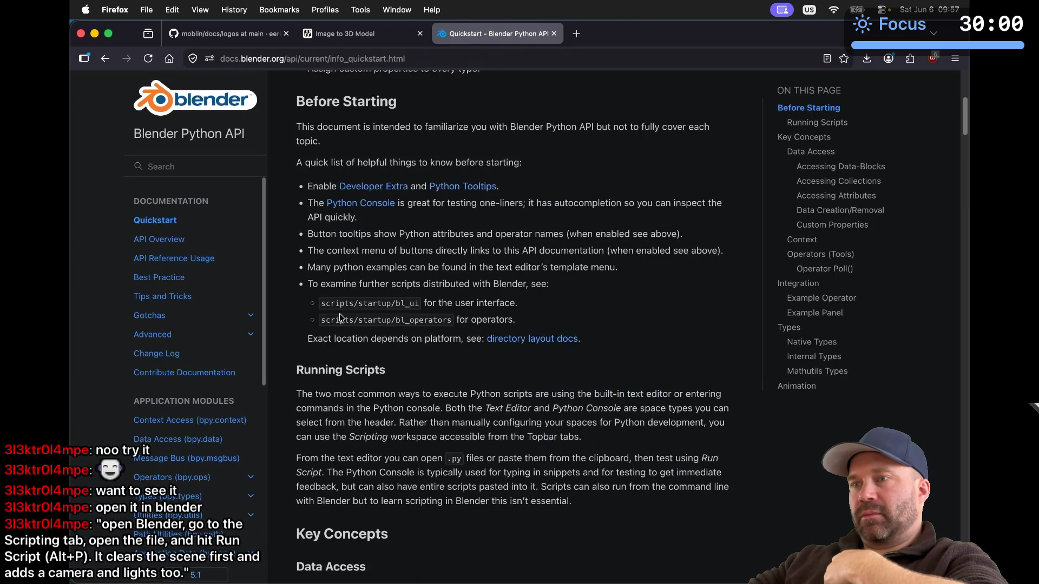
{"action": "scroll", "coordinate": [340, 316], "scroll_direction": "down", "scroll_amount": 4}
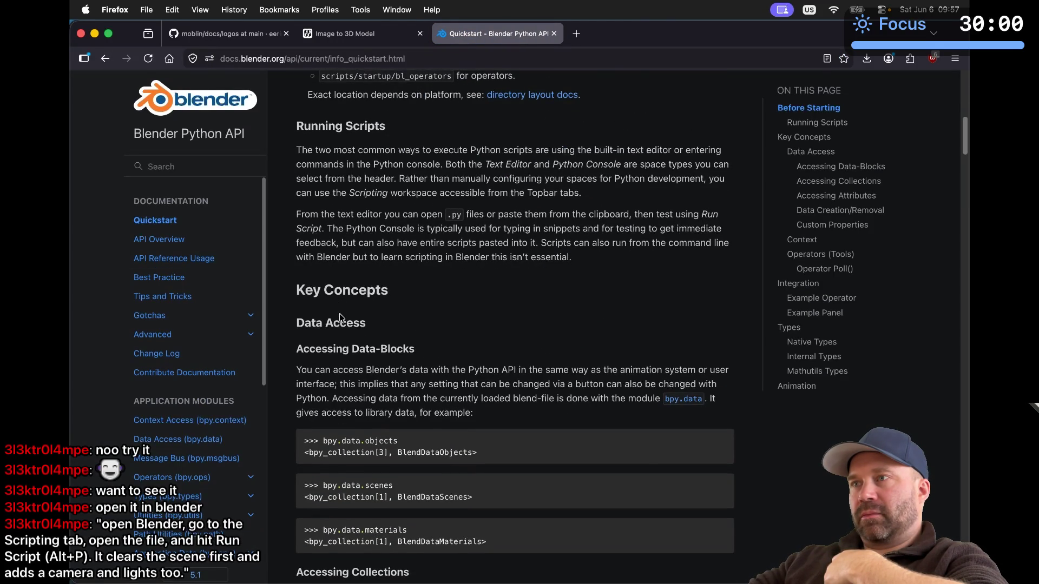
{"action": "scroll", "coordinate": [340, 317], "scroll_direction": "up", "scroll_amount": 8}
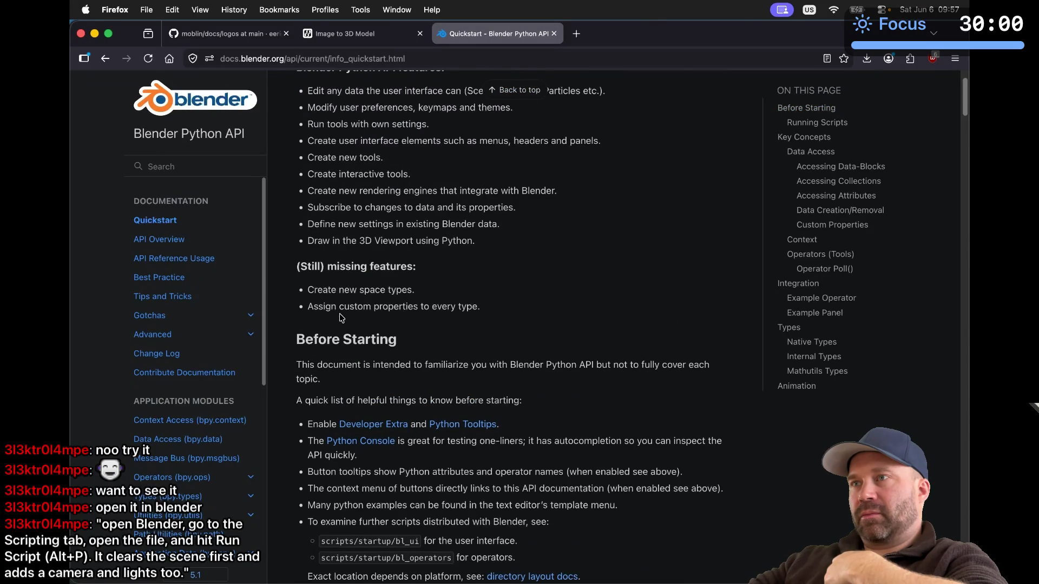
{"action": "scroll", "coordinate": [341, 317], "scroll_direction": "up", "scroll_amount": 2}
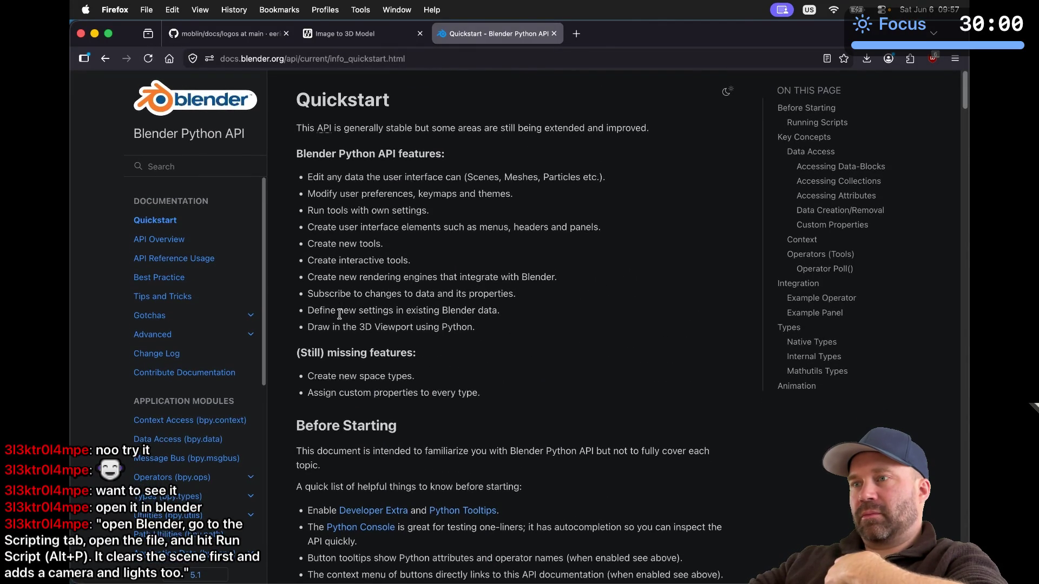
{"action": "scroll", "coordinate": [339, 314], "scroll_direction": "down", "scroll_amount": 5}
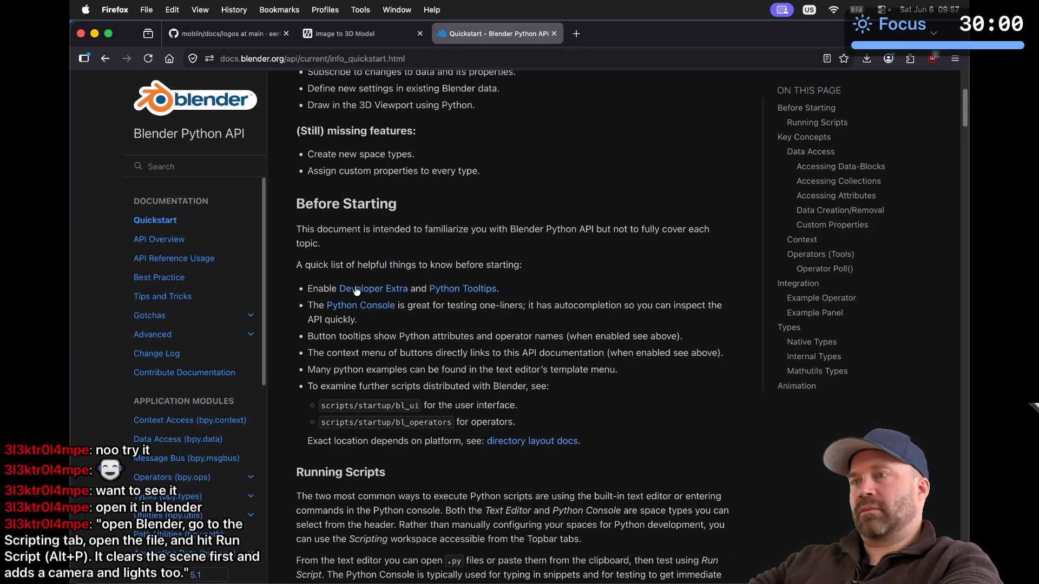
Follow the Developer Extra link to its manual page, then return to the Quickstart
{"action": "triple_click", "coordinate": [420, 306]}
{"action": "left_click", "coordinate": [420, 306]}
{"action": "left_click", "coordinate": [392, 289]}
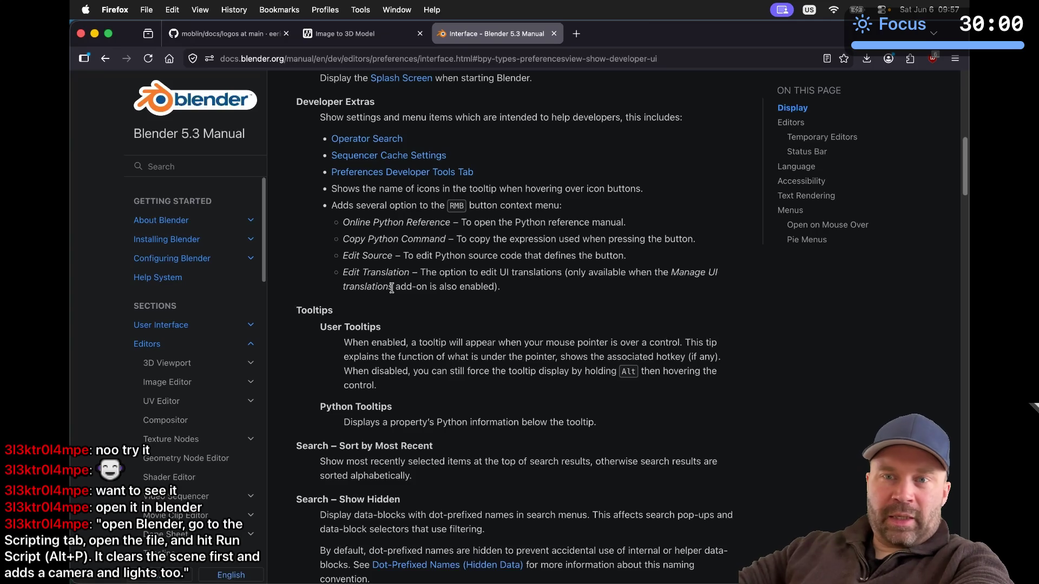
{"action": "left_click", "coordinate": [105, 59]}
{"action": "key", "text": "super+space"}
Launch Blender from Spotlight and dismiss the splash screen
{"action": "type", "text": "blebde"}
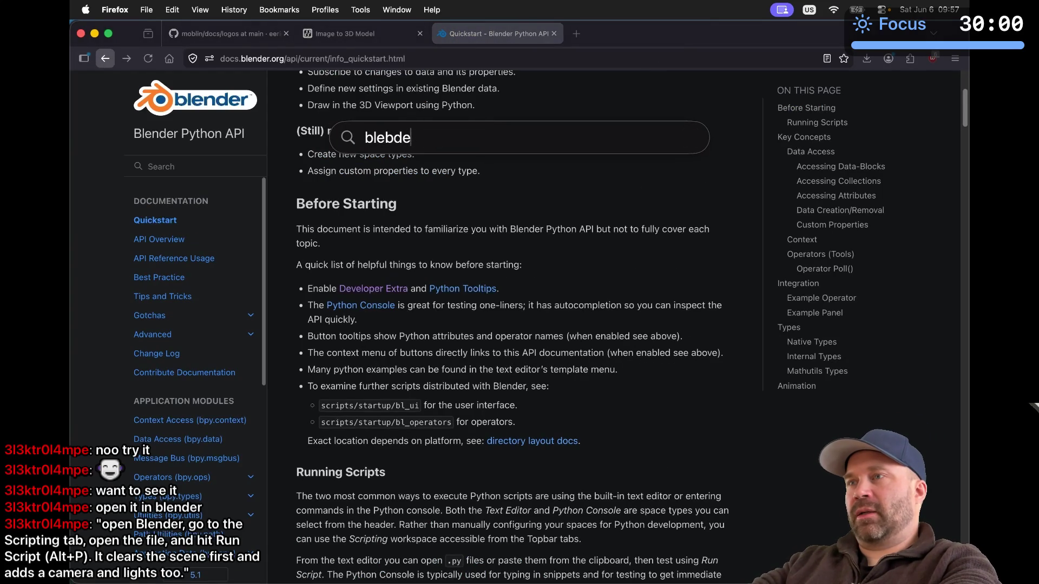
{"action": "key", "text": "BackSpace"}
{"action": "key", "text": "BackSpace"}
{"action": "type", "text": "b"}
{"action": "key", "text": "BackSpace"}
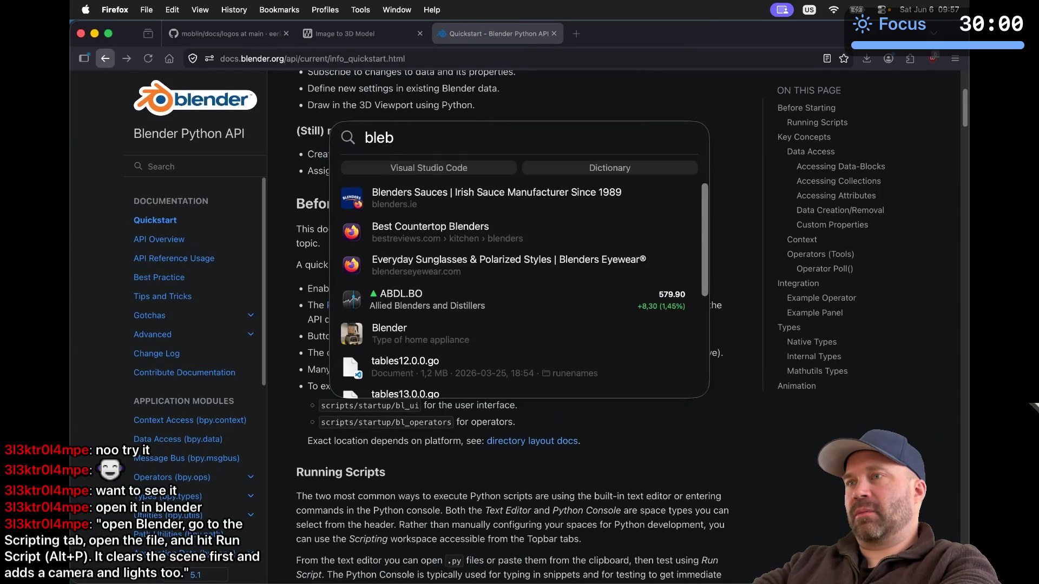
{"action": "key", "text": "BackSpace"}
{"action": "type", "text": "nder"}
{"action": "key", "text": "Return"}
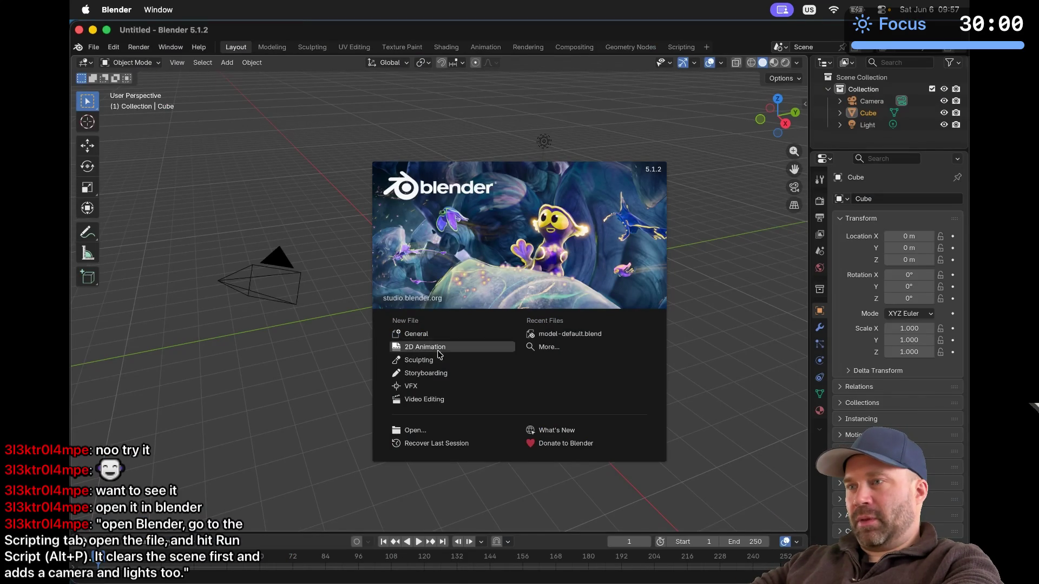
{"action": "left_click", "coordinate": [429, 335]}
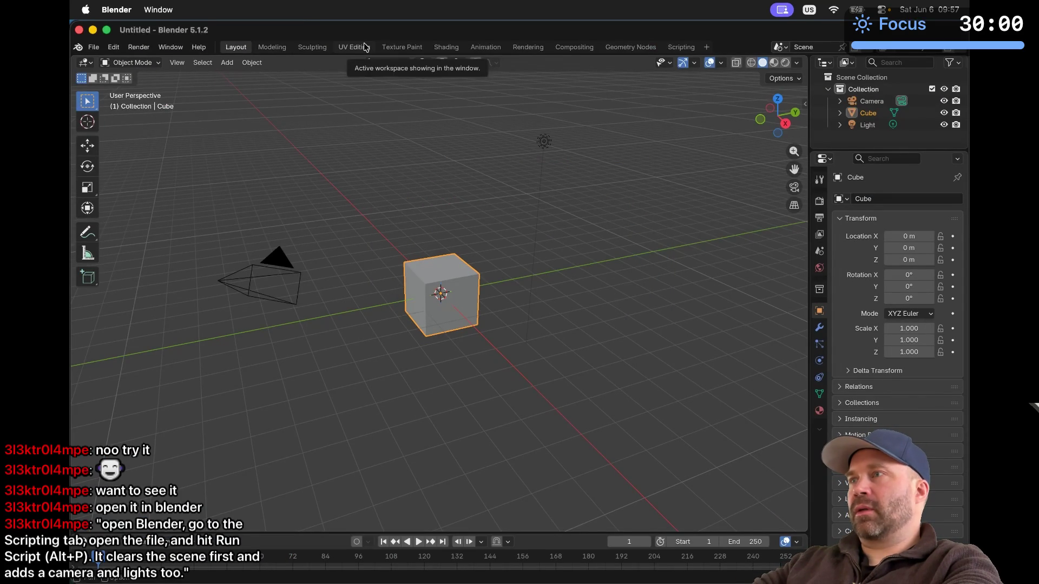
Switch to the Scripting workspace and bring up the Open Text file browser
{"action": "left_click", "coordinate": [681, 47]}
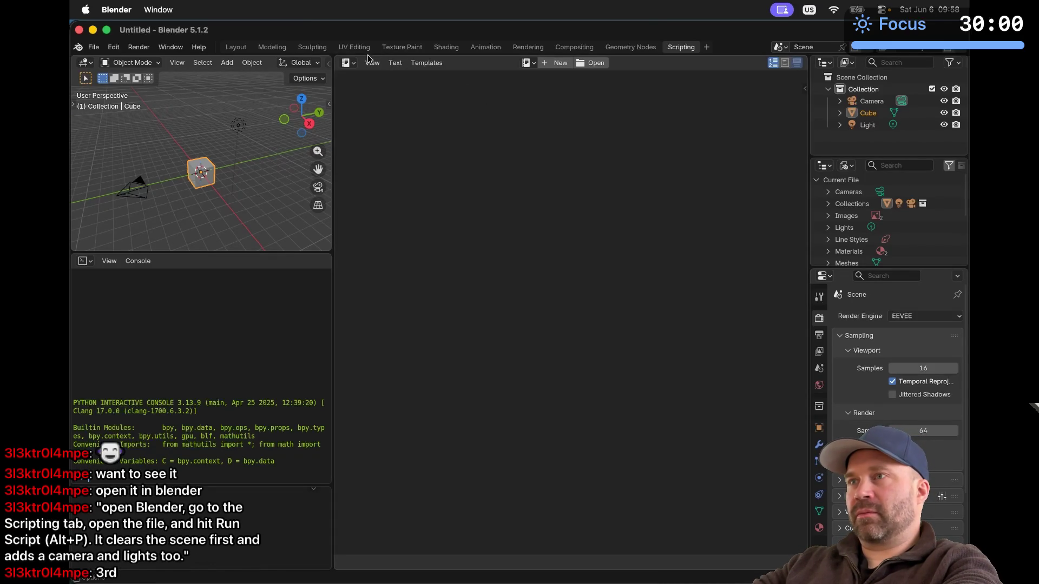
{"action": "left_click", "coordinate": [351, 65]}
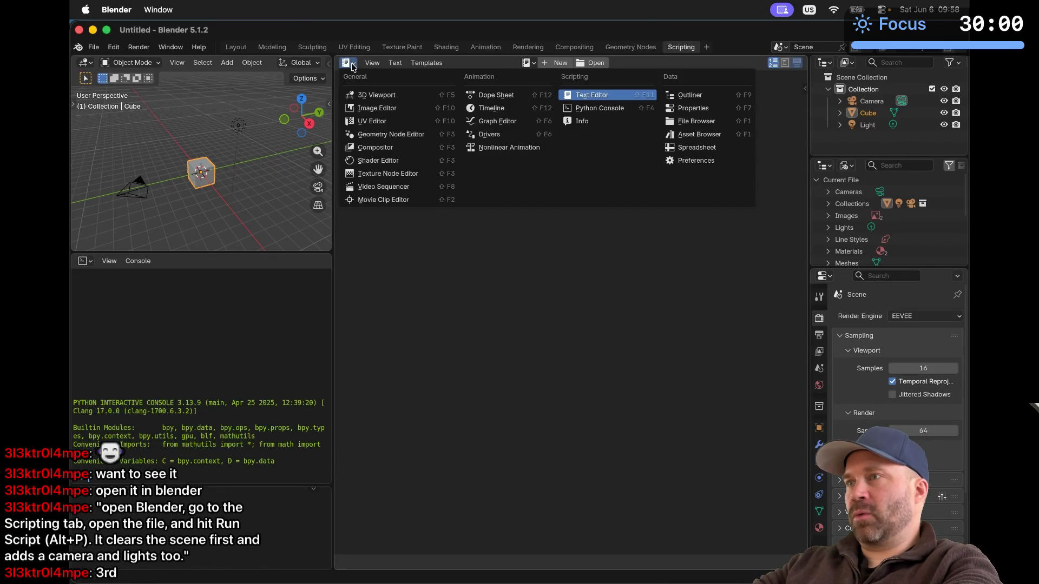
{"action": "left_click", "coordinate": [407, 270]}
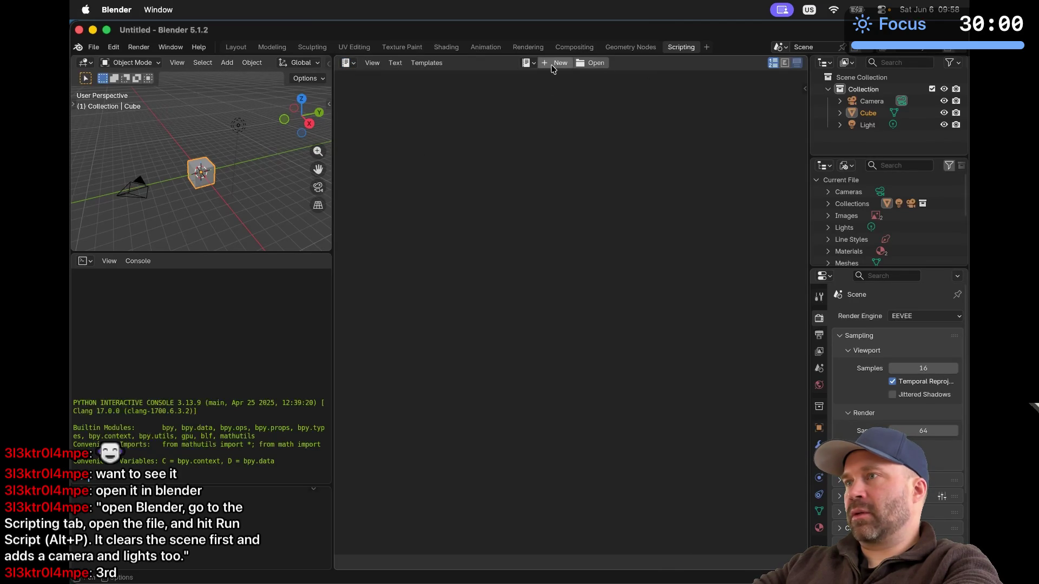
{"action": "left_click", "coordinate": [593, 63]}
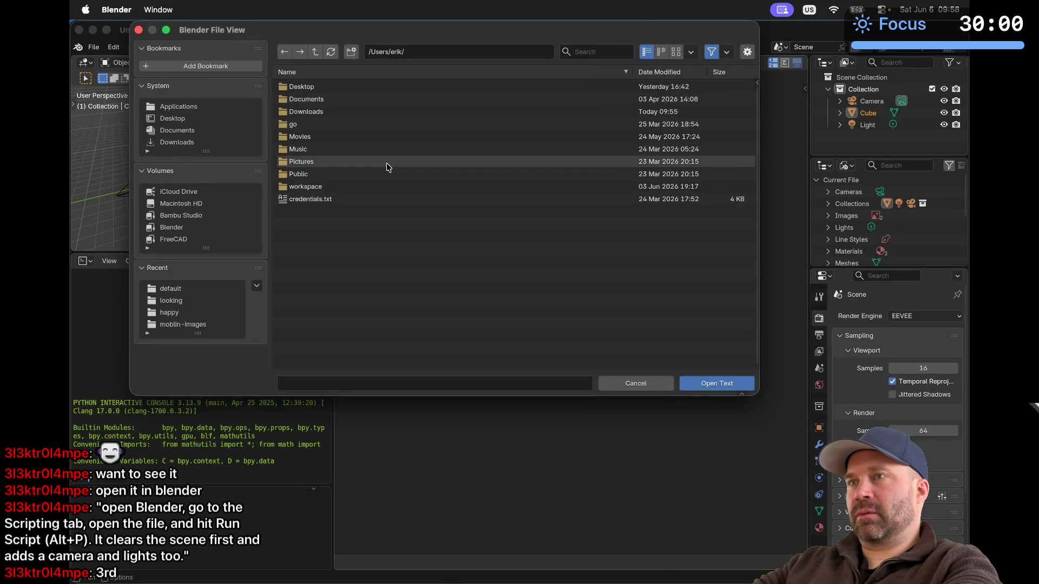
{"action": "key", "text": "super+Tab"}
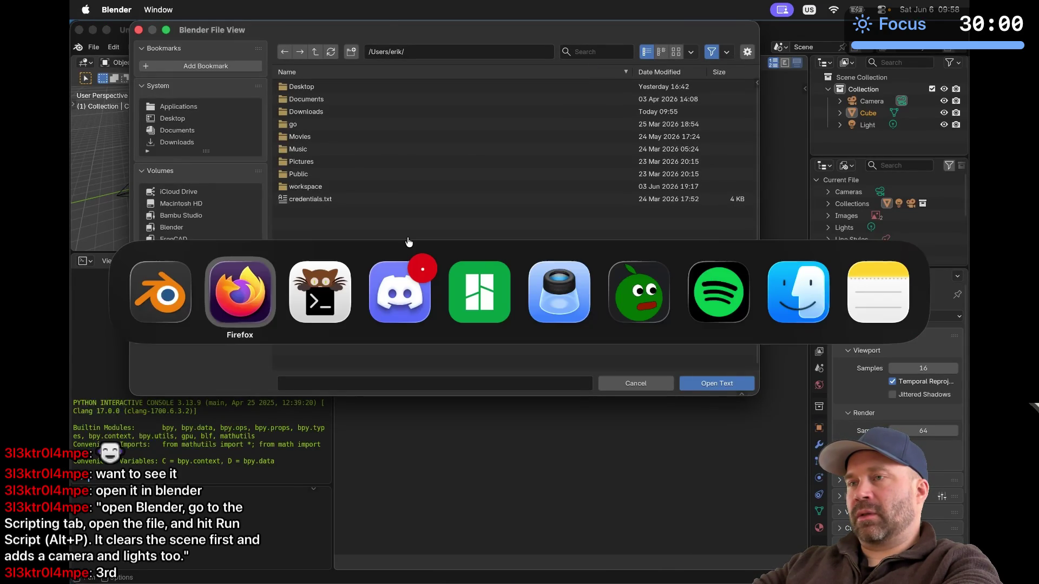
Copy ~/Downloads/build_figure.py into the happy folder with cp
{"action": "key", "text": "super+Tab"}
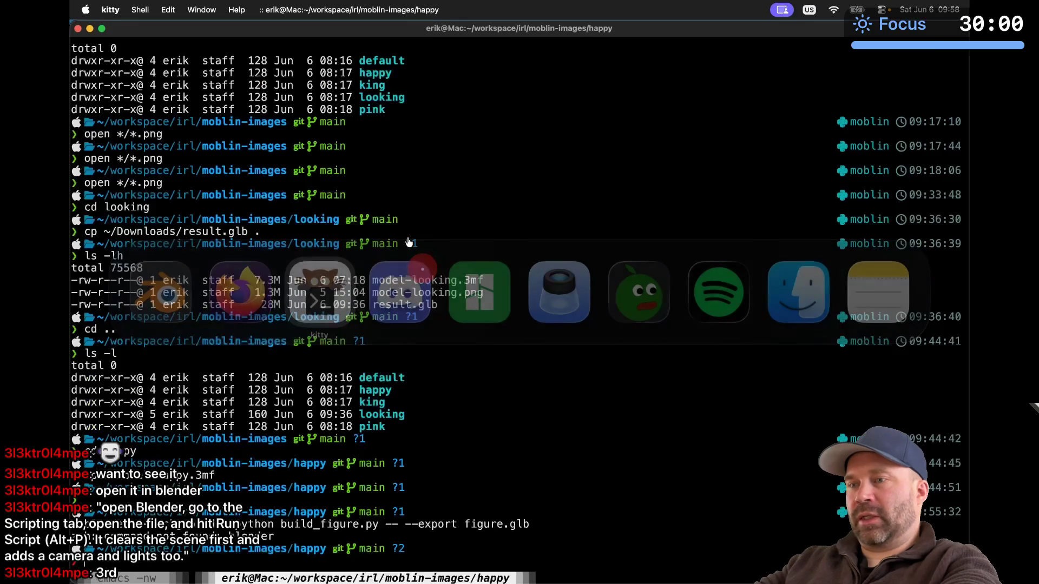
{"action": "type", "text": "cp ~/Down"}
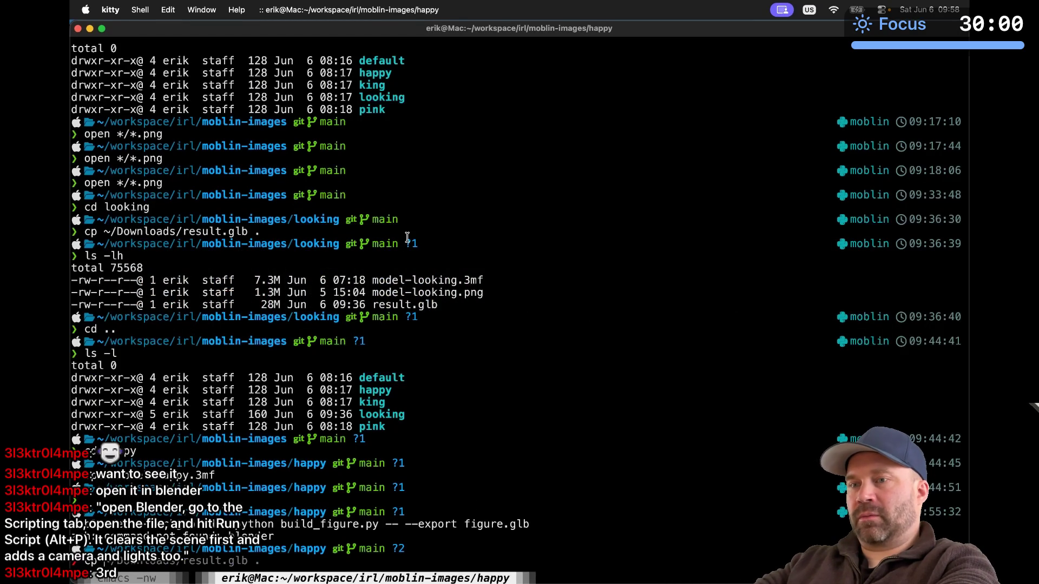
{"action": "type", "text": "load"}
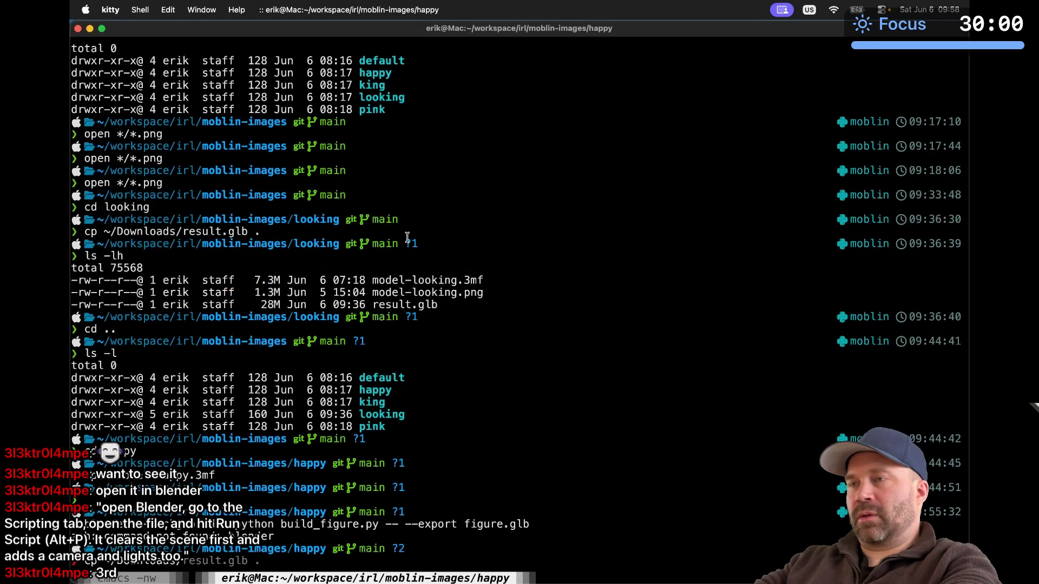
{"action": "key", "text": "super+Tab"}
{"action": "key", "text": "super+shift+Tab"}
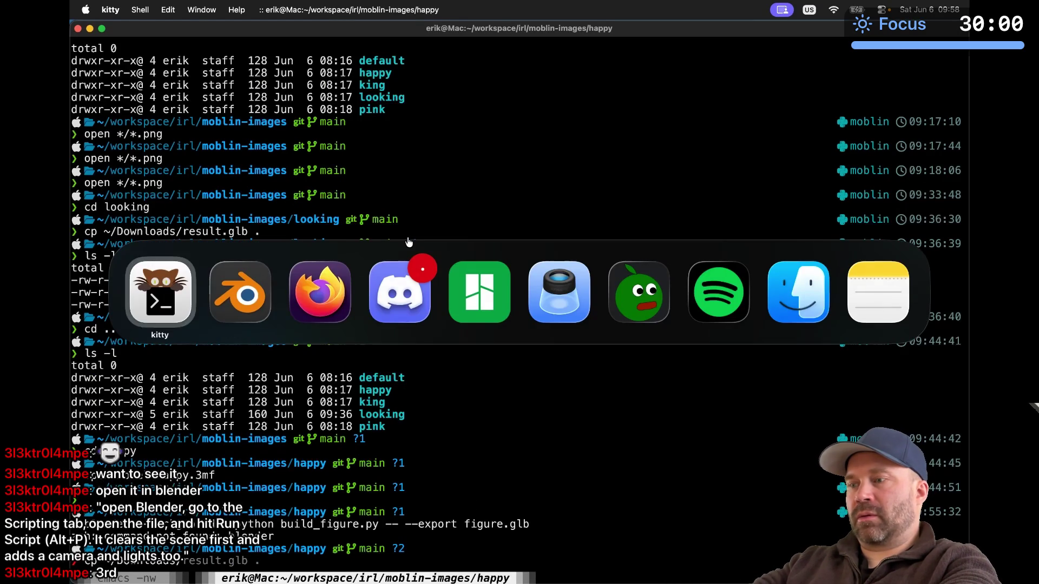
{"action": "type", "text": "/b"}
{"action": "key", "text": "Tab"}
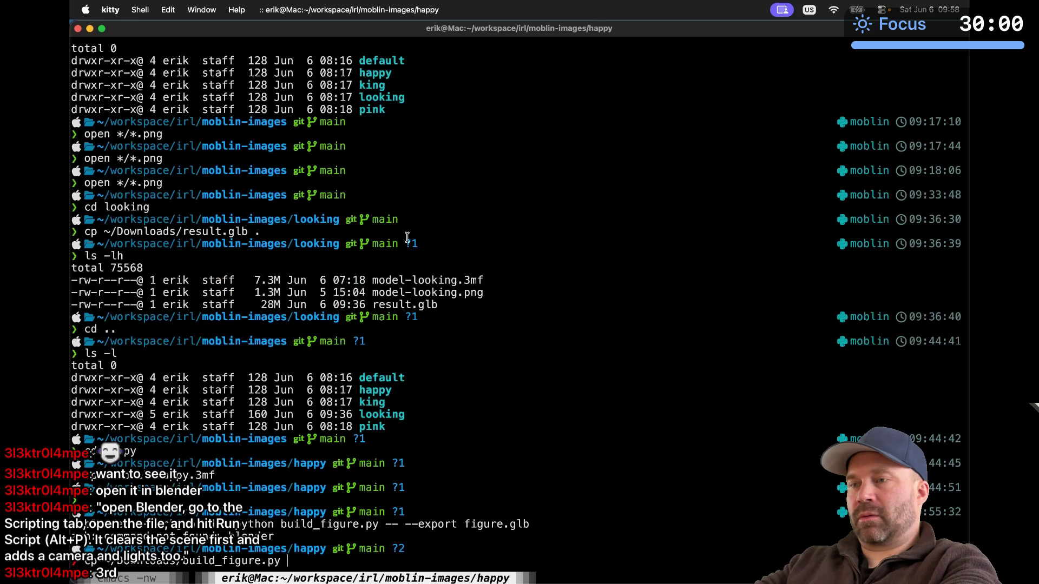
{"action": "key", "text": "Return"}
List the folder with ls -l and display the script using bat build_figure.py
{"action": "type", "text": "ls -l"}
{"action": "key", "text": "Return"}
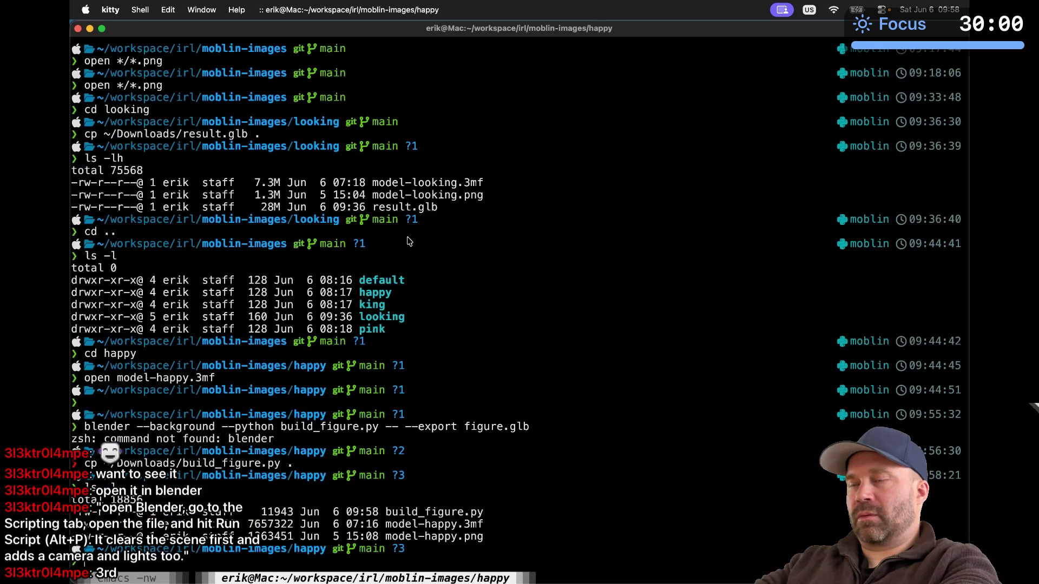
{"action": "key", "text": "super+Tab"}
{"action": "key", "text": "super+Tab"}
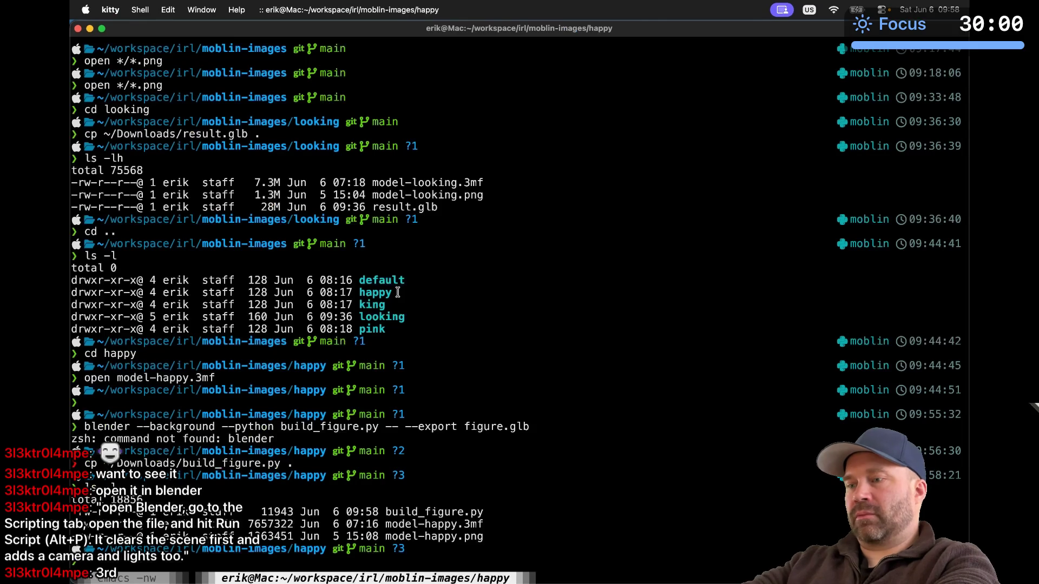
{"action": "type", "text": "bat build_figure.py"}
{"action": "key", "text": "Return"}
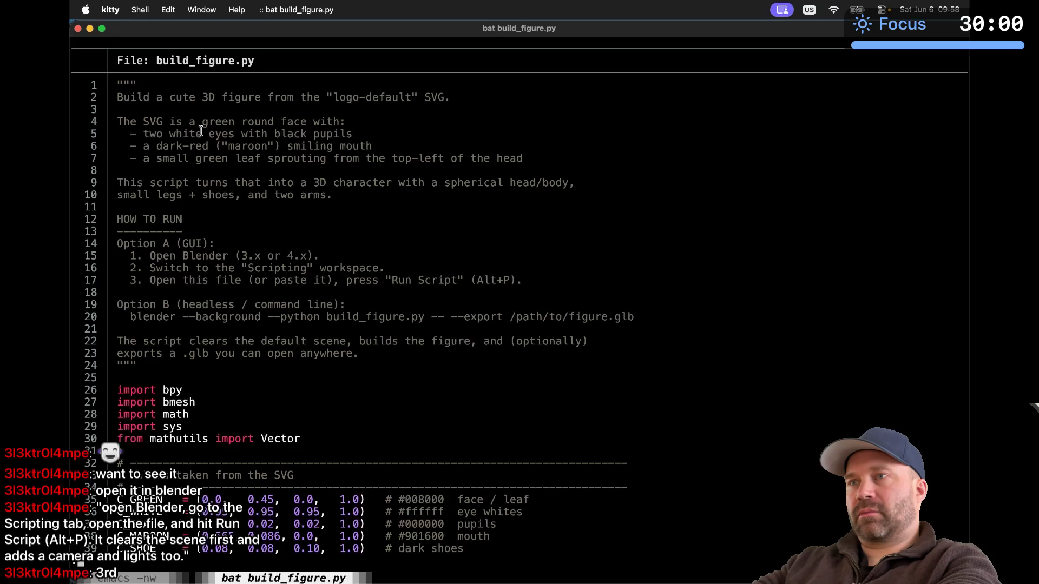
Read the script's figure description and its how-to-run steps, highlighting key words
{"action": "triple_click", "coordinate": [206, 184]}
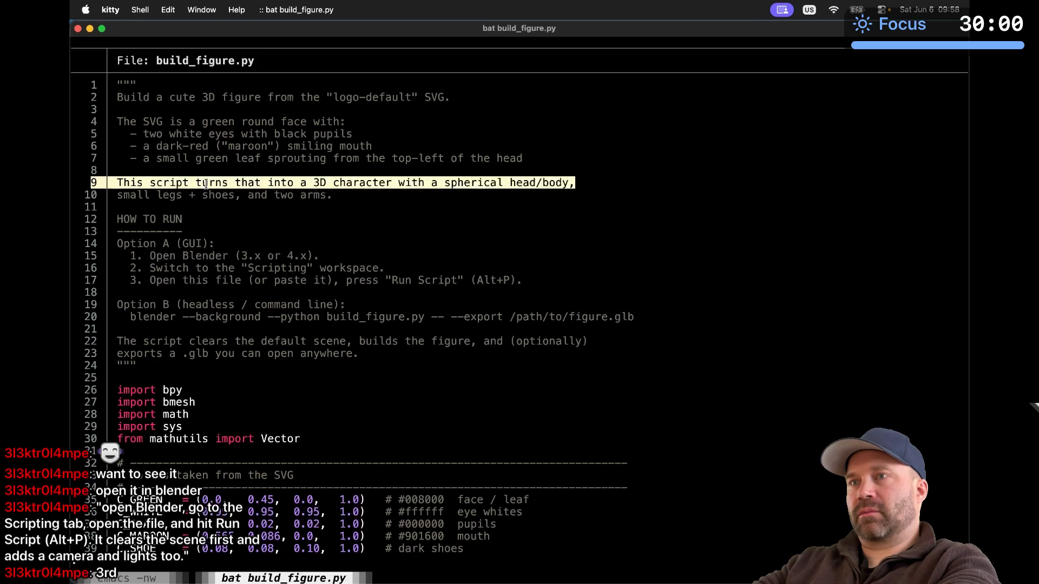
{"action": "double_click", "coordinate": [207, 195]}
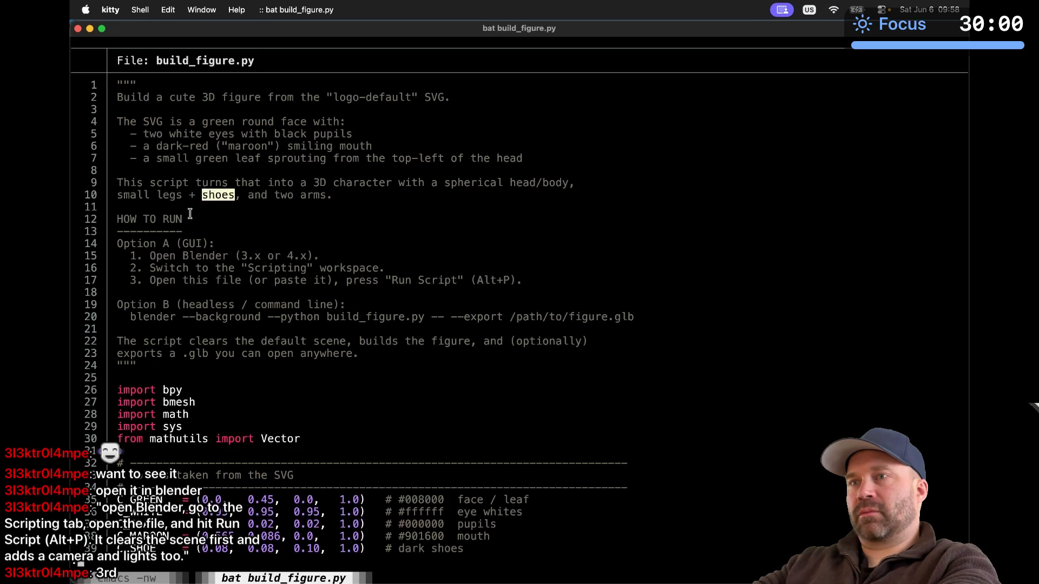
{"action": "double_click", "coordinate": [163, 257]}
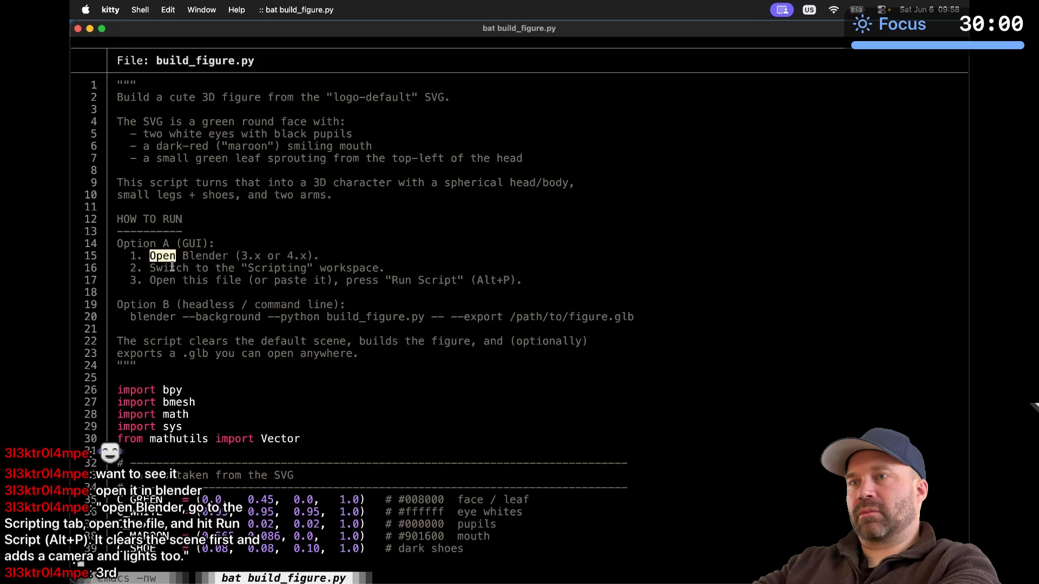
{"action": "double_click", "coordinate": [172, 267]}
{"action": "double_click", "coordinate": [191, 280]}
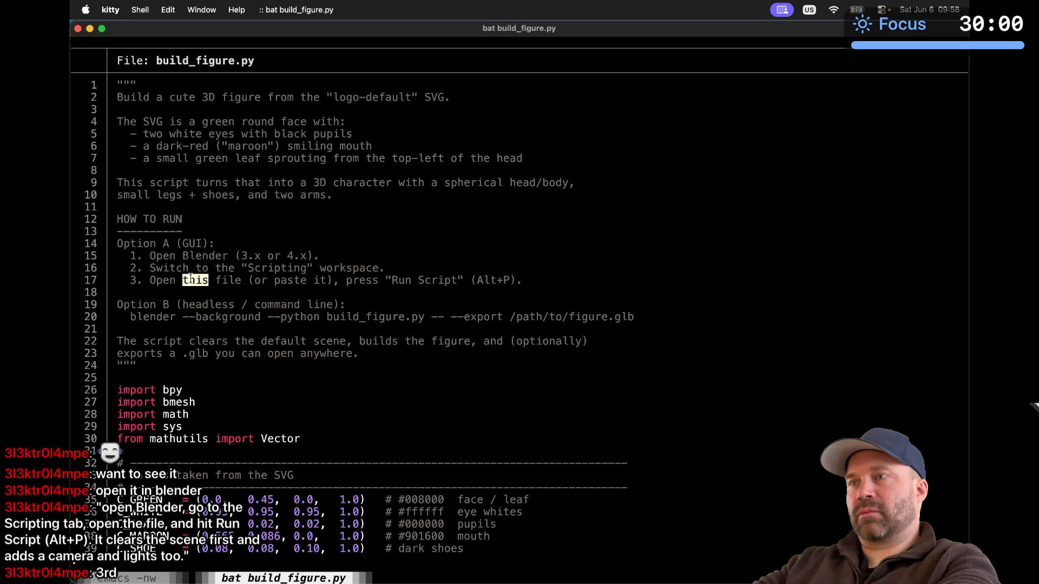
{"action": "left_click", "coordinate": [190, 278]}
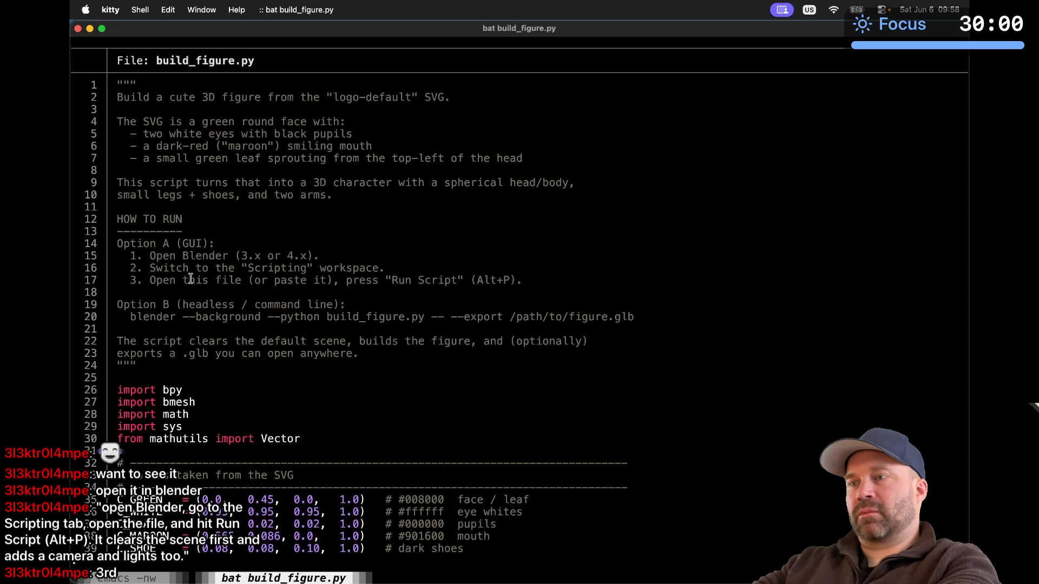
Page through the helper functions and head and eye code, then quit the pager
{"action": "key", "text": "space"}
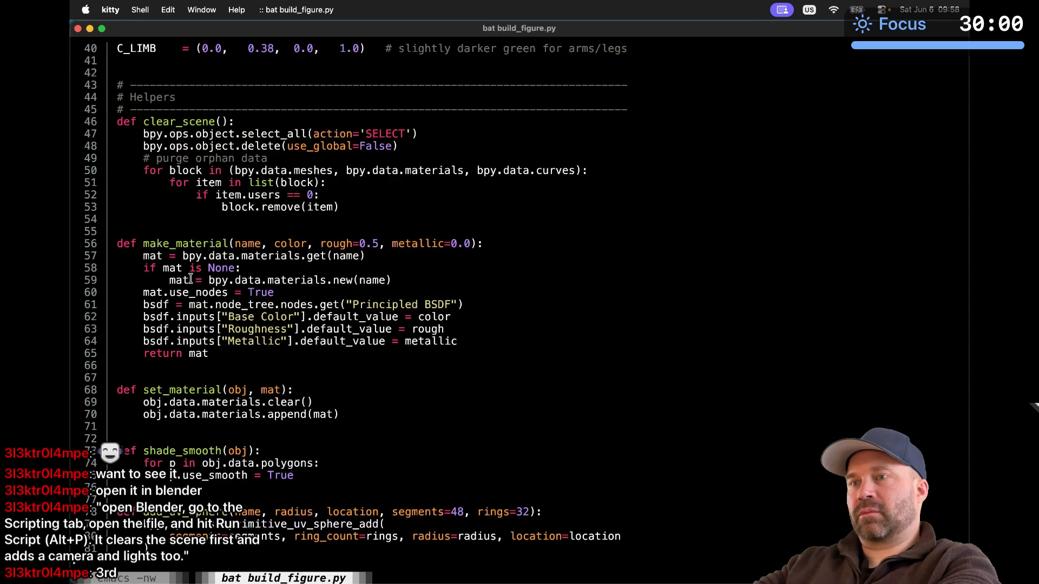
{"action": "key", "text": "space"}
{"action": "key", "text": "space"}
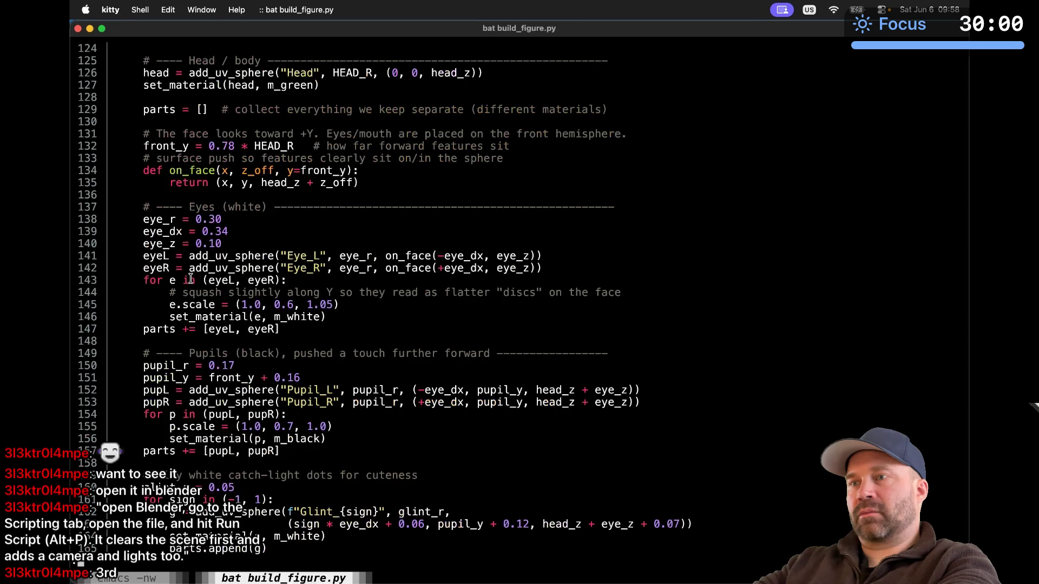
{"action": "scroll", "coordinate": [191, 279], "scroll_direction": "down", "scroll_amount": 20}
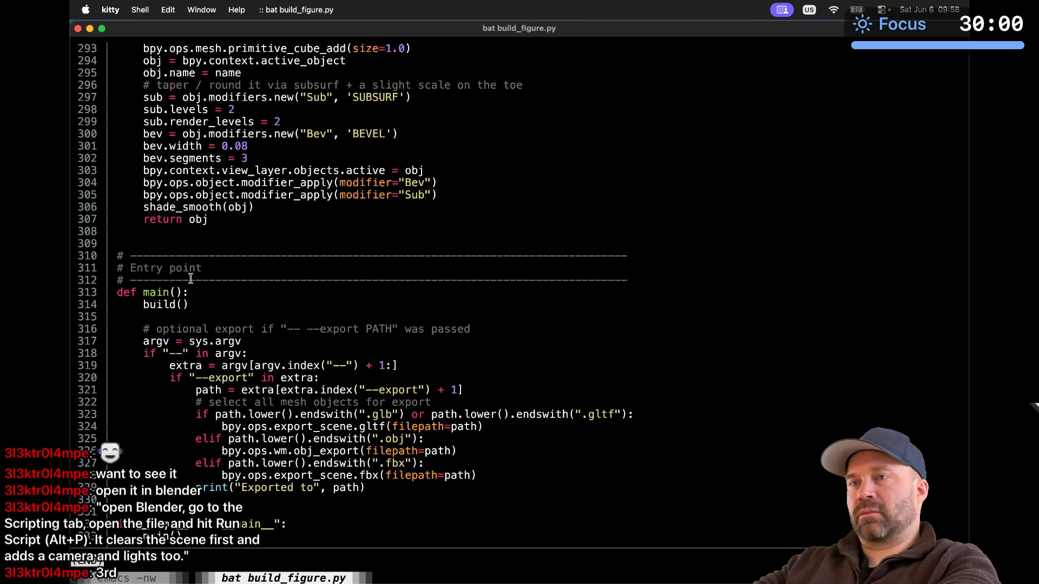
{"action": "key", "text": "q"}
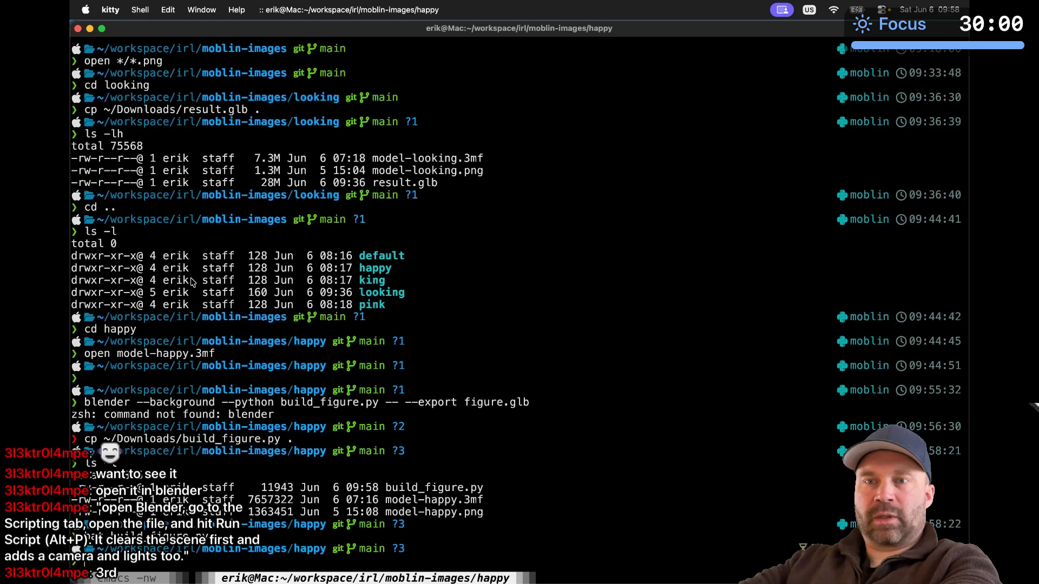
Browse Blender's Open Text dialog to workspace/irl/moblin-images
{"action": "key", "text": "super+Tab"}
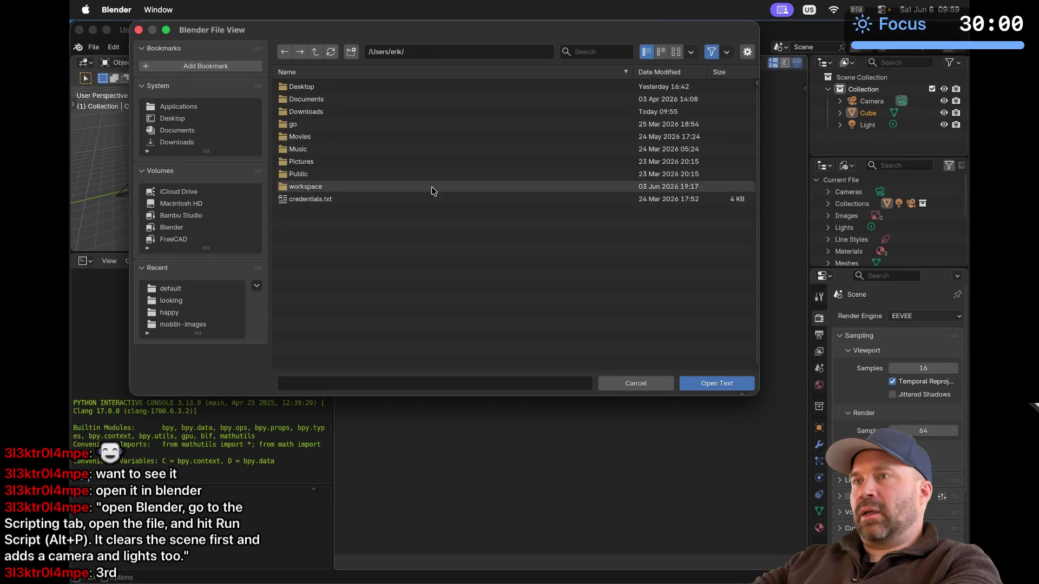
{"action": "double_click", "coordinate": [331, 187]}
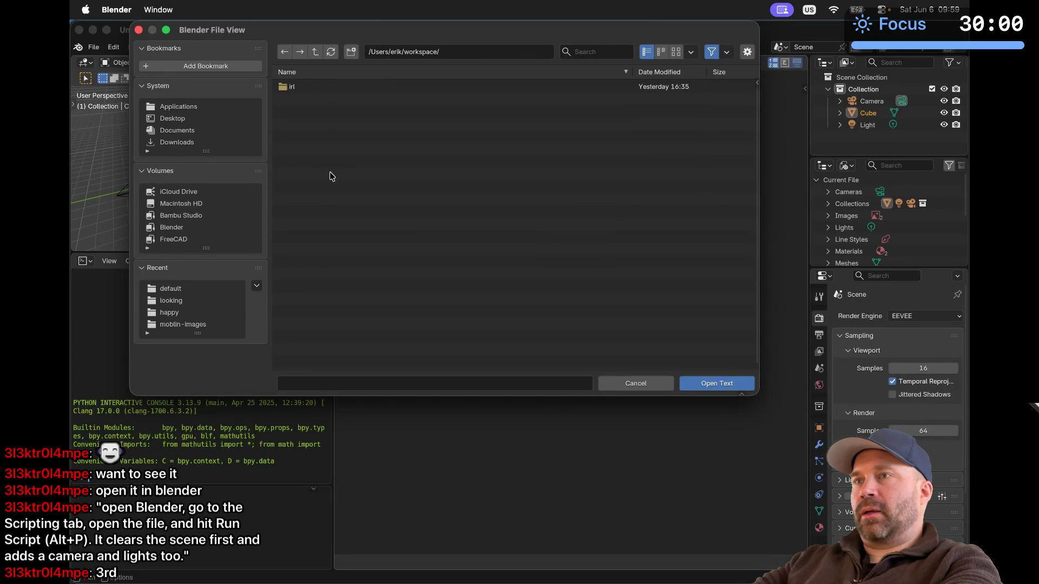
{"action": "double_click", "coordinate": [326, 87]}
{"action": "double_click", "coordinate": [328, 136]}
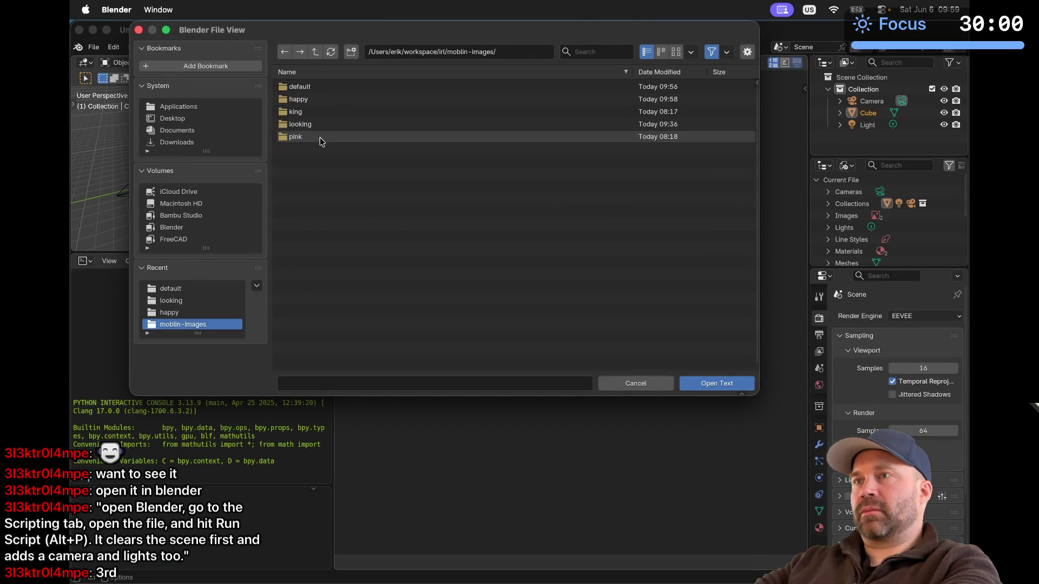
{"action": "double_click", "coordinate": [321, 89]}
{"action": "left_click", "coordinate": [315, 52]}
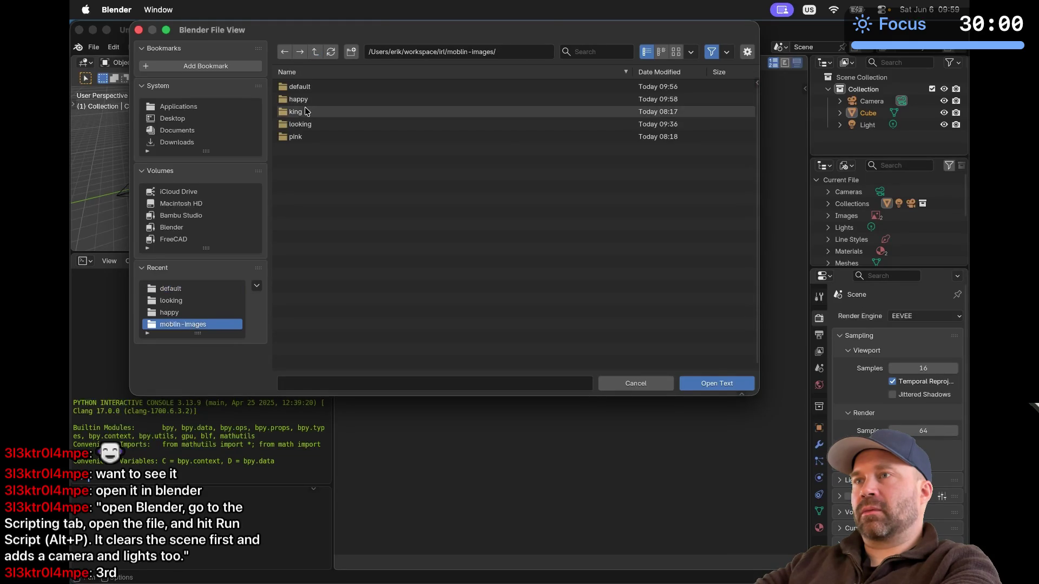
Load build_figure.py from the happy folder, run it, and view the figure in Layout
{"action": "double_click", "coordinate": [311, 98]}
{"action": "left_click", "coordinate": [317, 87]}
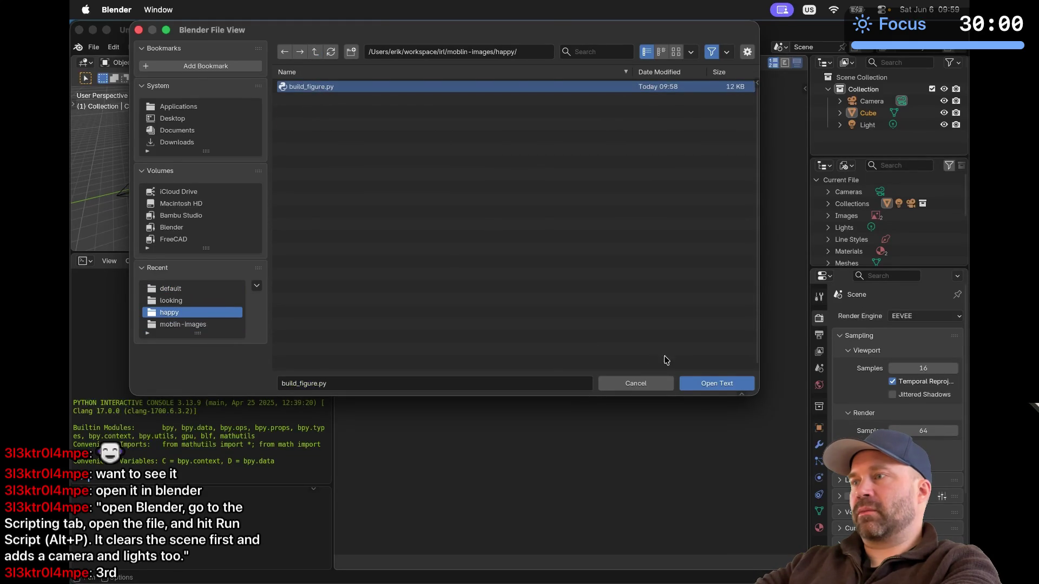
{"action": "left_click", "coordinate": [694, 383]}
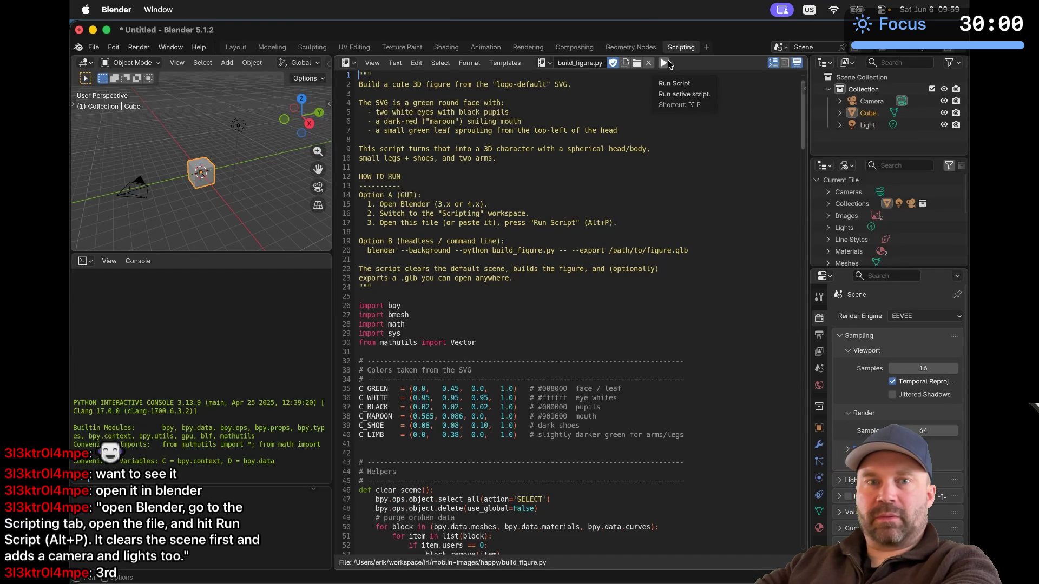
{"action": "left_click", "coordinate": [665, 63]}
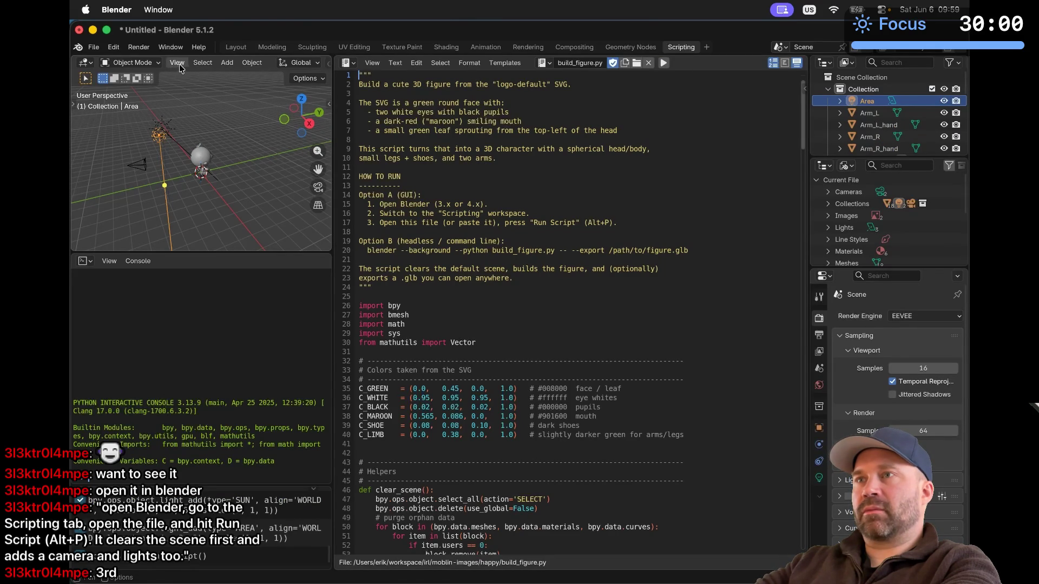
{"action": "left_click", "coordinate": [236, 47]}
{"action": "scroll", "coordinate": [411, 248], "scroll_direction": "left", "scroll_amount": 10}
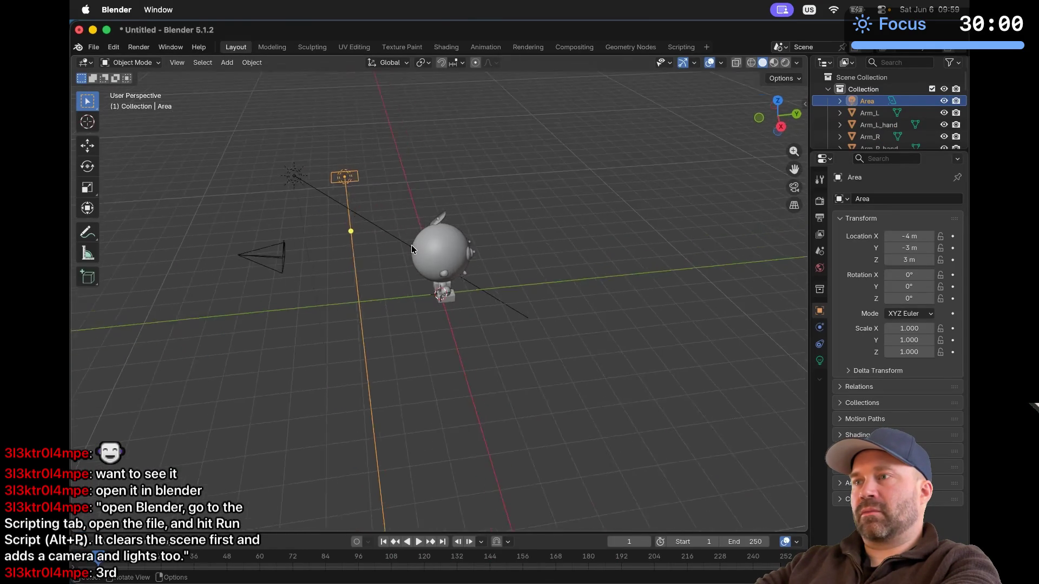
{"action": "scroll", "coordinate": [411, 248], "scroll_direction": "left", "scroll_amount": 10}
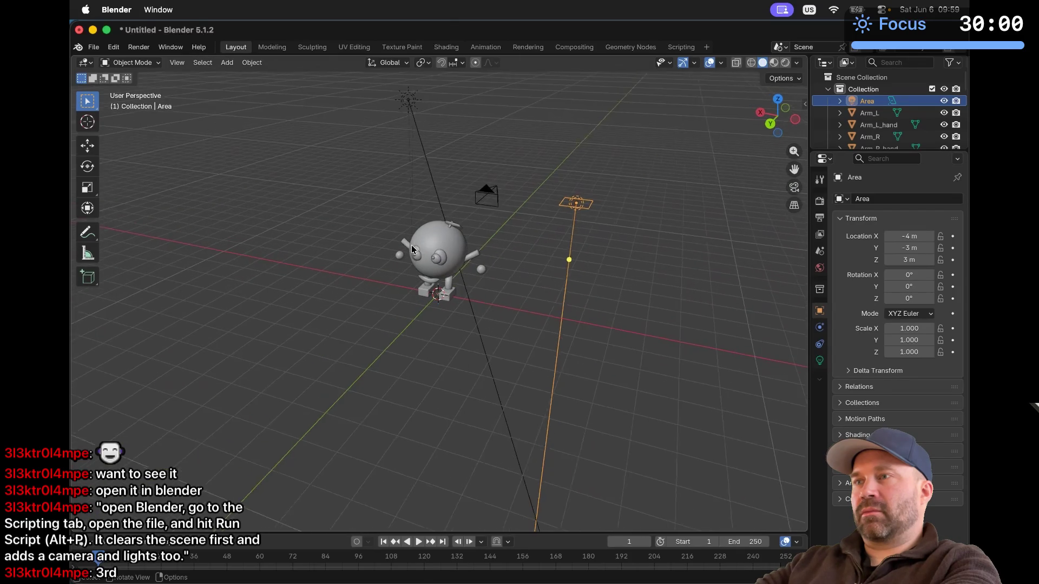
{"action": "scroll", "coordinate": [412, 248], "scroll_direction": "up", "scroll_amount": 5}
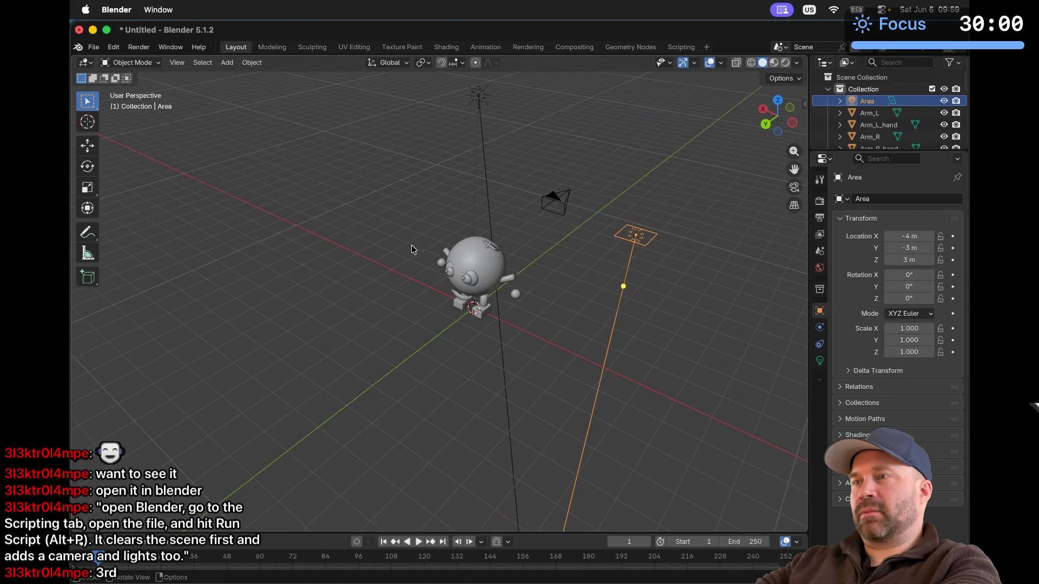
{"action": "scroll", "coordinate": [412, 249], "scroll_direction": "left", "scroll_amount": 10}
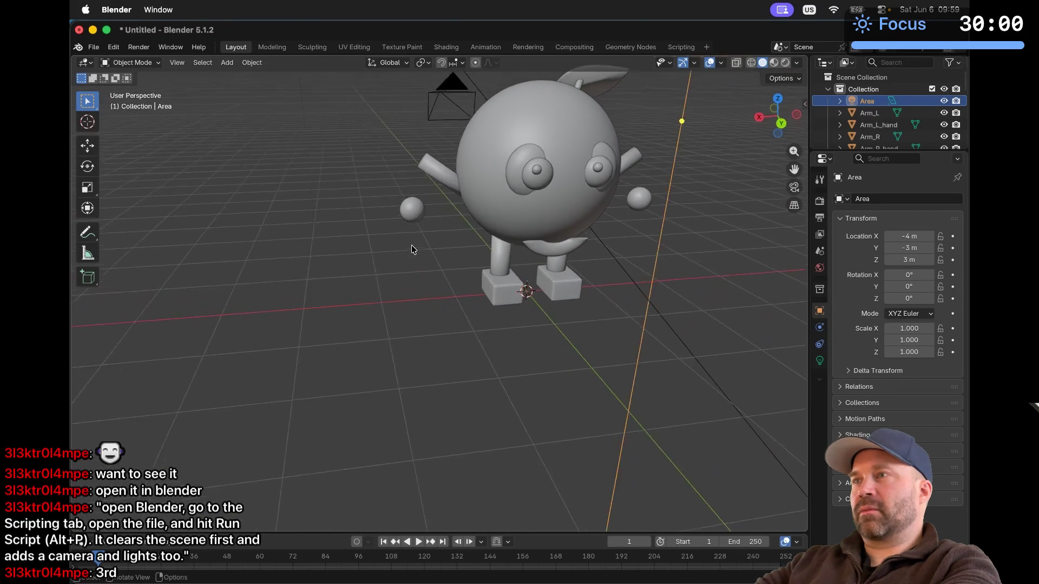
{"action": "scroll", "coordinate": [411, 250], "scroll_direction": "left", "scroll_amount": 10}
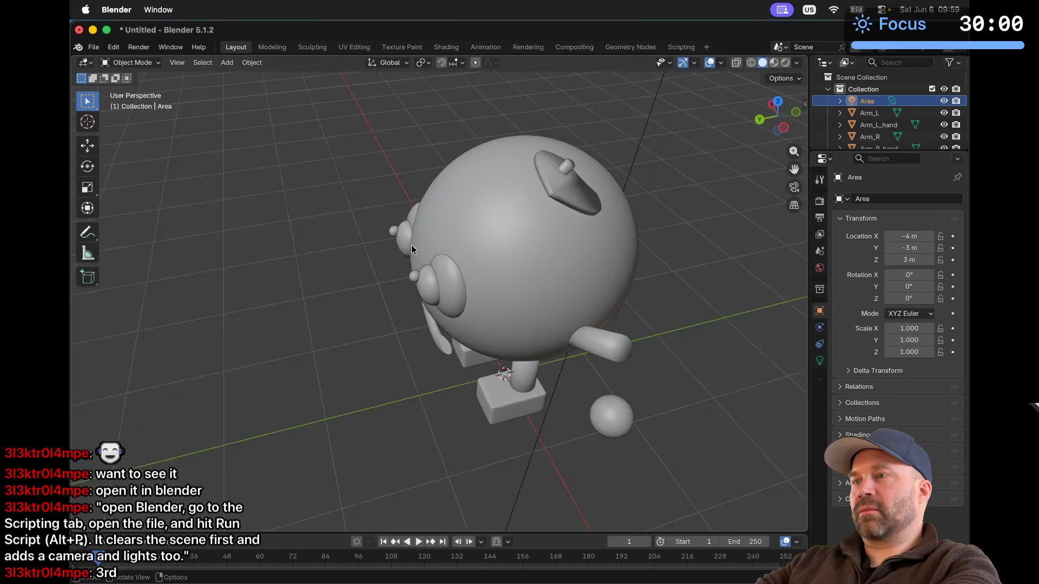
{"action": "scroll", "coordinate": [411, 249], "scroll_direction": "left", "scroll_amount": 3}
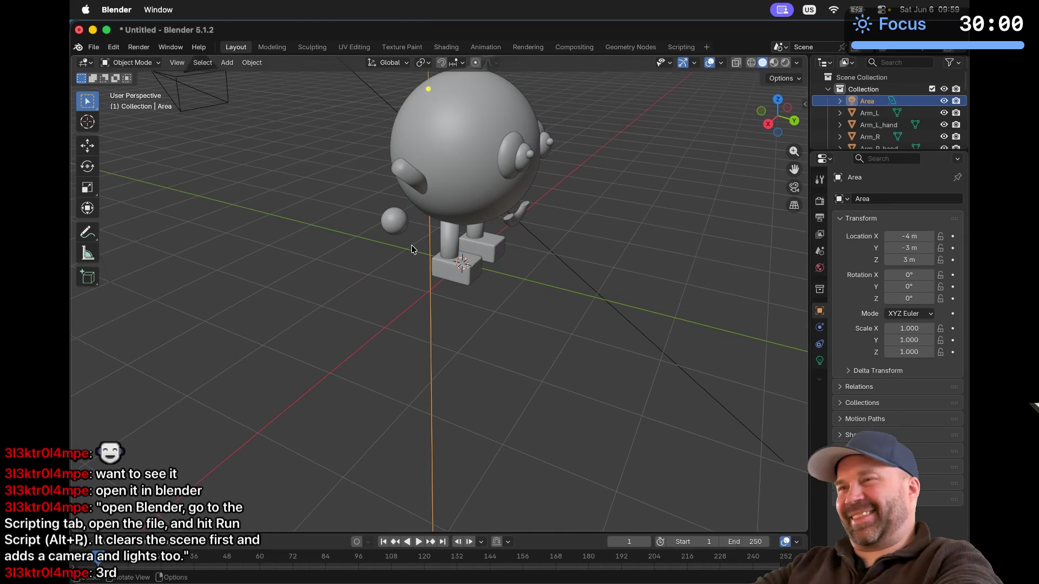
{"action": "scroll", "coordinate": [412, 250], "scroll_direction": "up", "scroll_amount": 5}
{"action": "scroll", "coordinate": [411, 250], "scroll_direction": "left", "scroll_amount": 10}
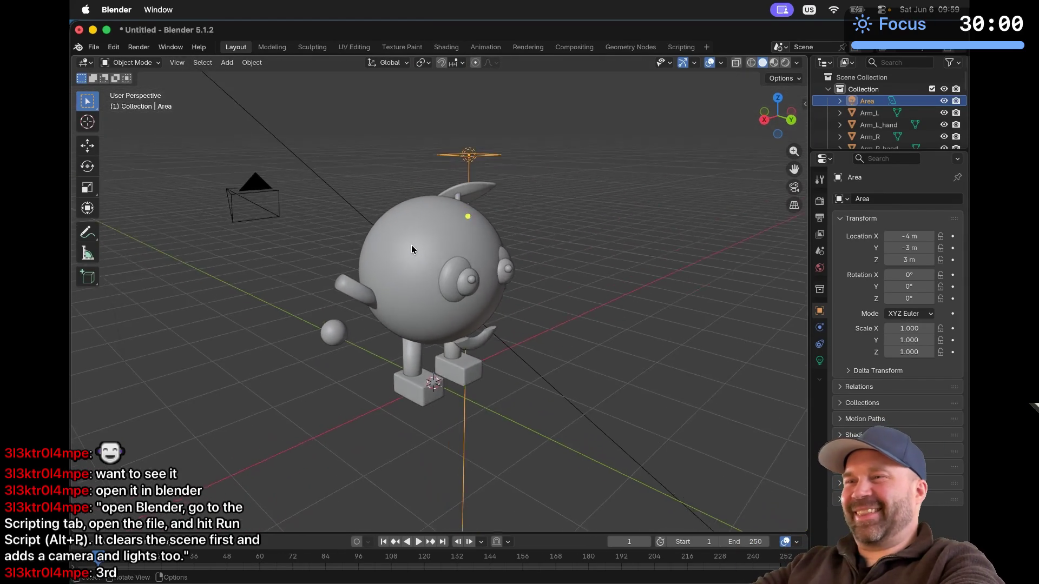
{"action": "scroll", "coordinate": [411, 249], "scroll_direction": "left", "scroll_amount": 5}
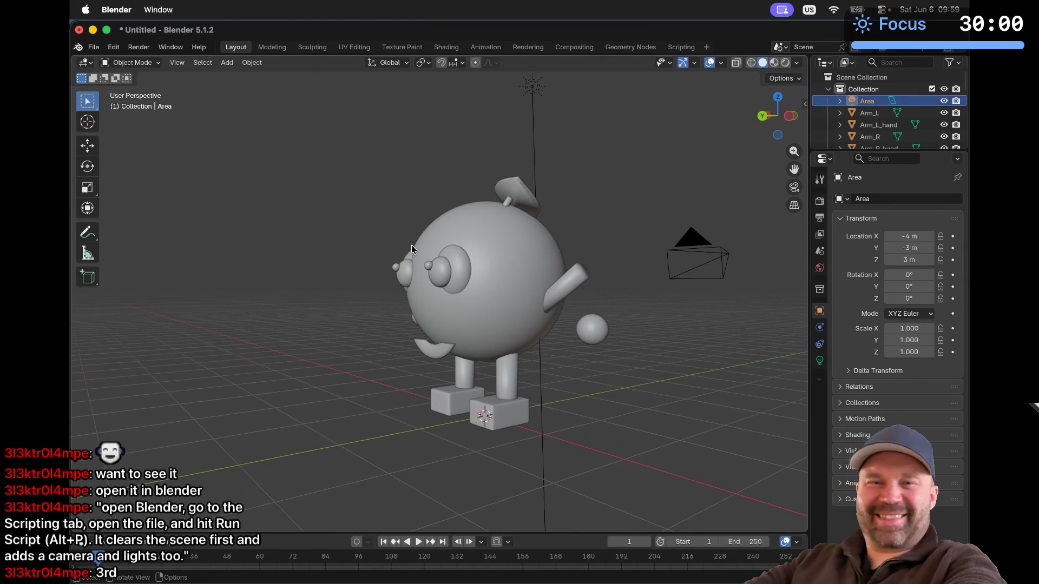
{"action": "scroll", "coordinate": [412, 249], "scroll_direction": "right", "scroll_amount": 3}
{"action": "scroll", "coordinate": [412, 249], "scroll_direction": "right", "scroll_amount": 5}
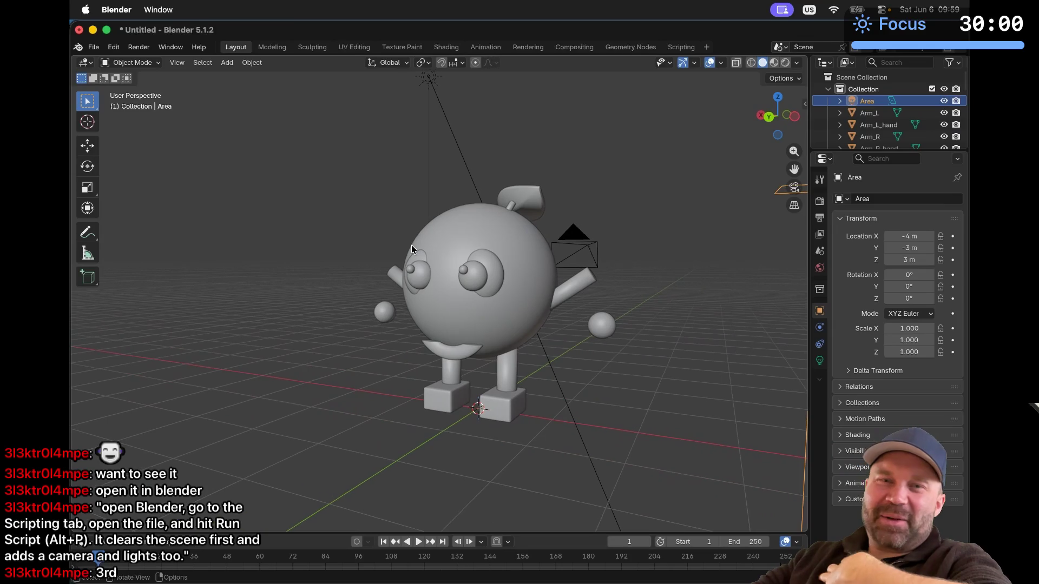
{"action": "scroll", "coordinate": [411, 245], "scroll_direction": "right", "scroll_amount": 10}
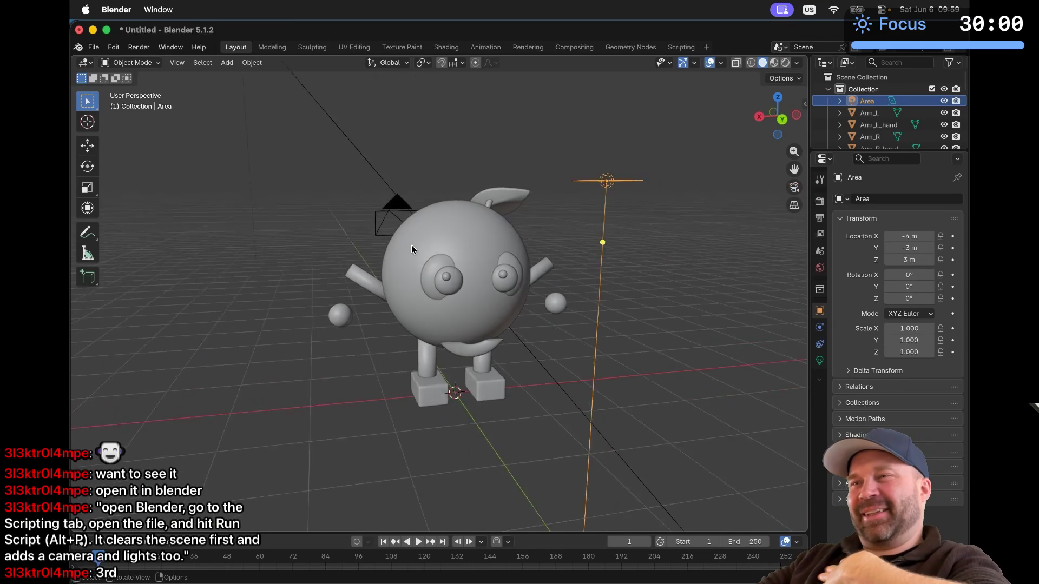
{"action": "scroll", "coordinate": [339, 318], "scroll_direction": "left", "scroll_amount": 10}
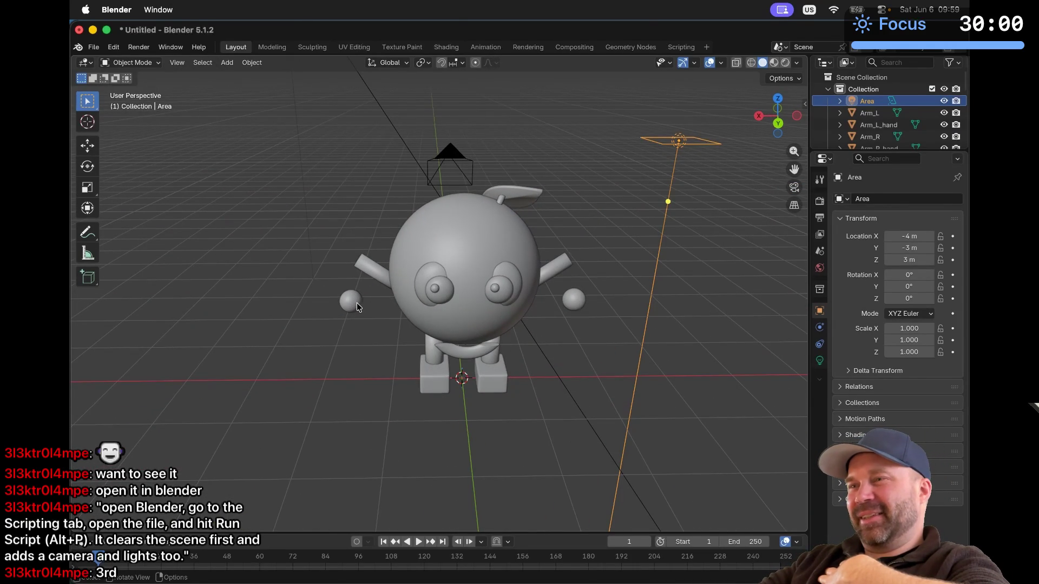
{"action": "scroll", "coordinate": [356, 307], "scroll_direction": "left", "scroll_amount": 10}
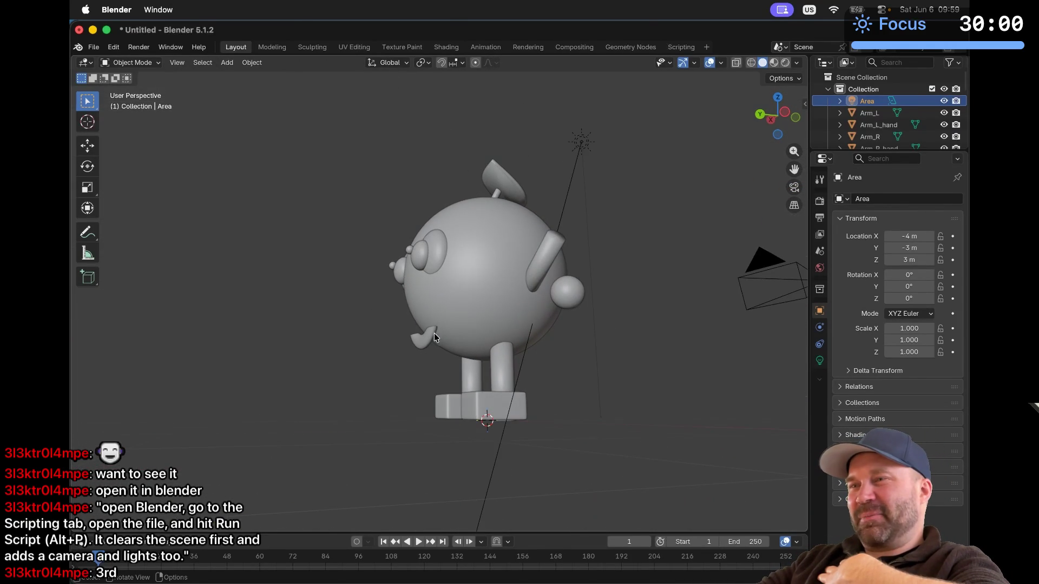
{"action": "scroll", "coordinate": [434, 338], "scroll_direction": "right", "scroll_amount": 10}
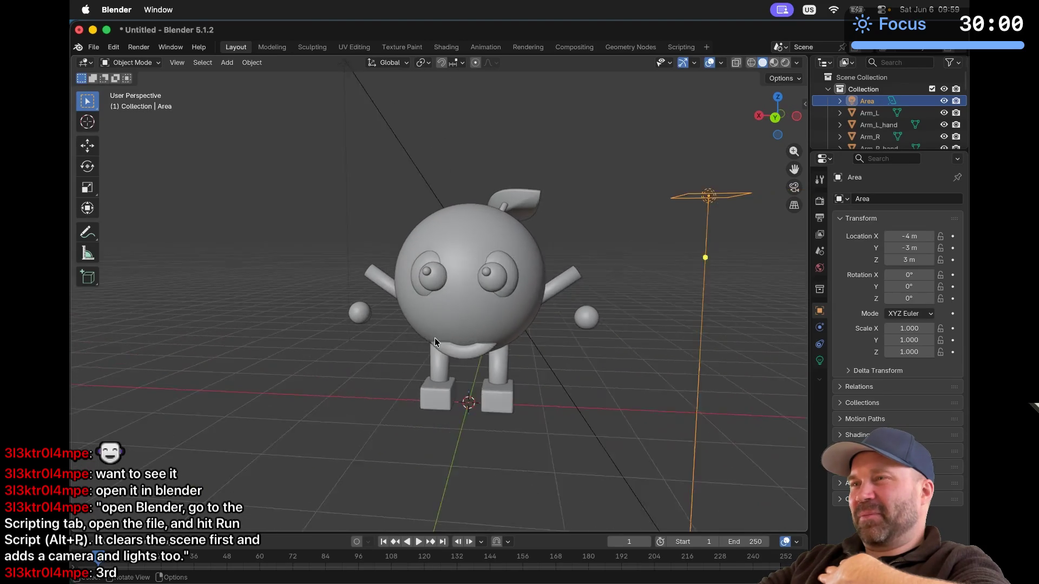
{"action": "scroll", "coordinate": [434, 339], "scroll_direction": "left", "scroll_amount": 10}
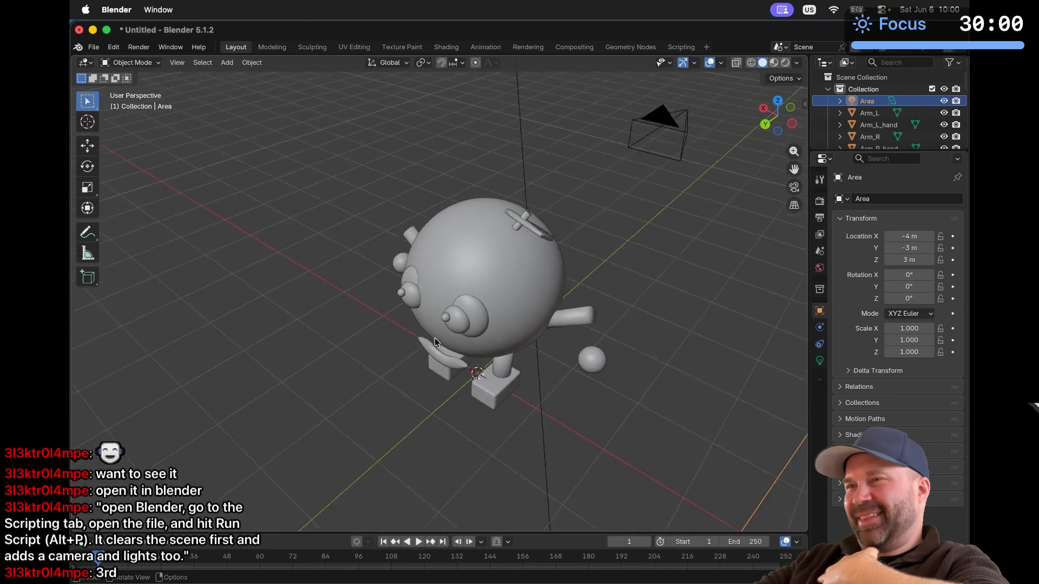
{"action": "scroll", "coordinate": [434, 341], "scroll_direction": "left", "scroll_amount": 10}
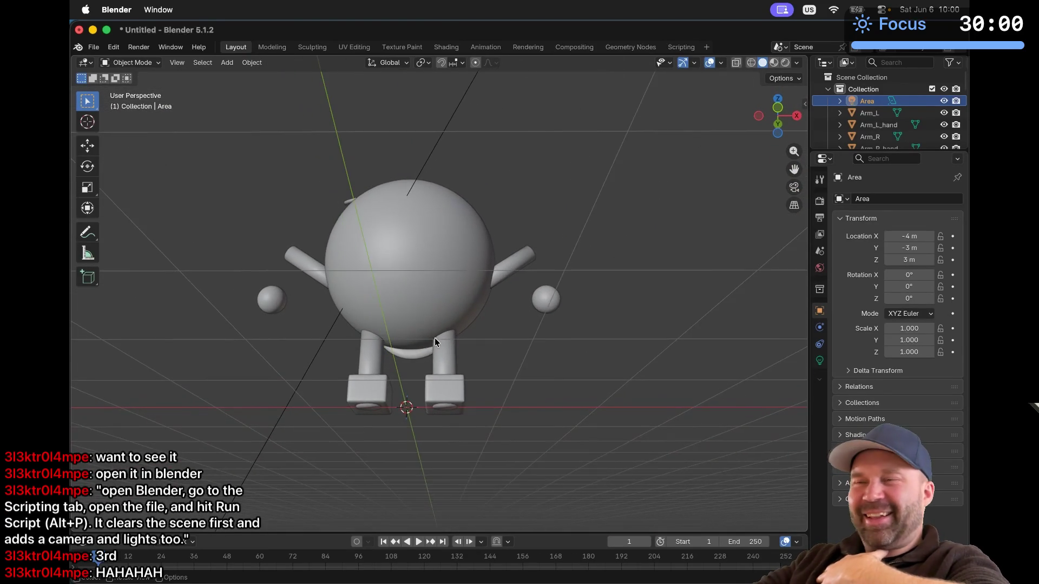
{"action": "scroll", "coordinate": [434, 342], "scroll_direction": "left", "scroll_amount": 5}
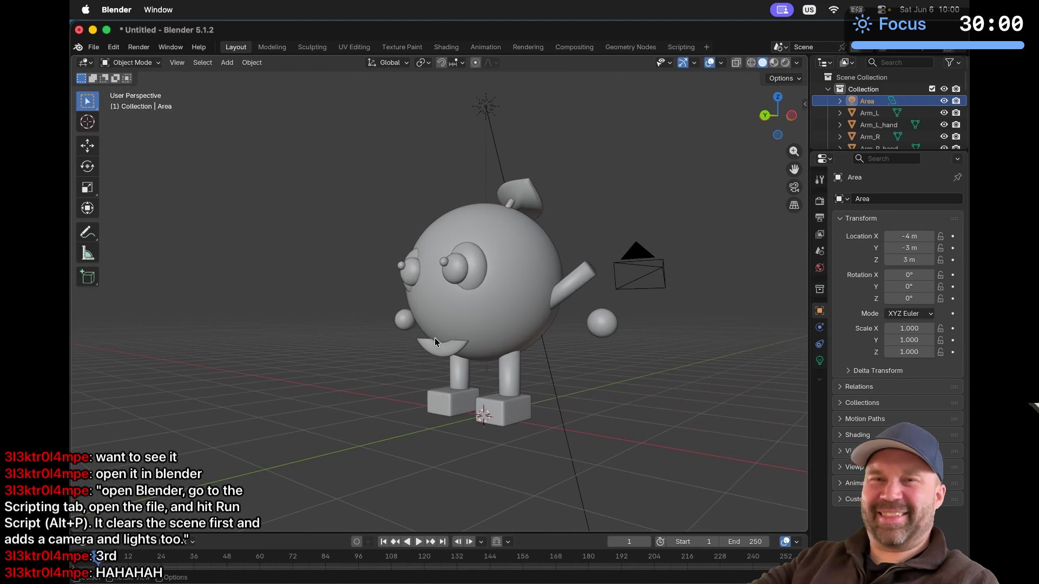
{"action": "scroll", "coordinate": [434, 342], "scroll_direction": "left", "scroll_amount": 5}
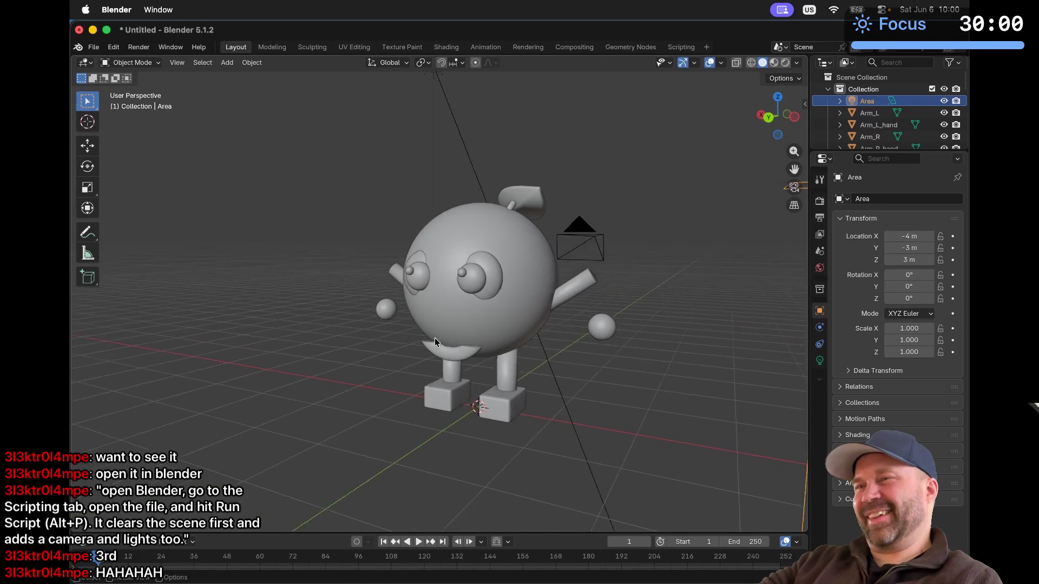
Try box-selecting the figure's parts, then clear the selection
{"action": "mouse_move", "coordinate": [306, 146]}
{"action": "left_mouse_down"}
{"action": "mouse_move", "coordinate": [568, 352]}
{"action": "mouse_move", "coordinate": [623, 422]}
{"action": "left_mouse_up"}
{"action": "left_click", "coordinate": [673, 432]}
{"action": "mouse_move", "coordinate": [669, 146]}
{"action": "left_mouse_down"}
{"action": "mouse_move", "coordinate": [463, 271]}
{"action": "mouse_move", "coordinate": [301, 470]}
{"action": "left_mouse_up"}
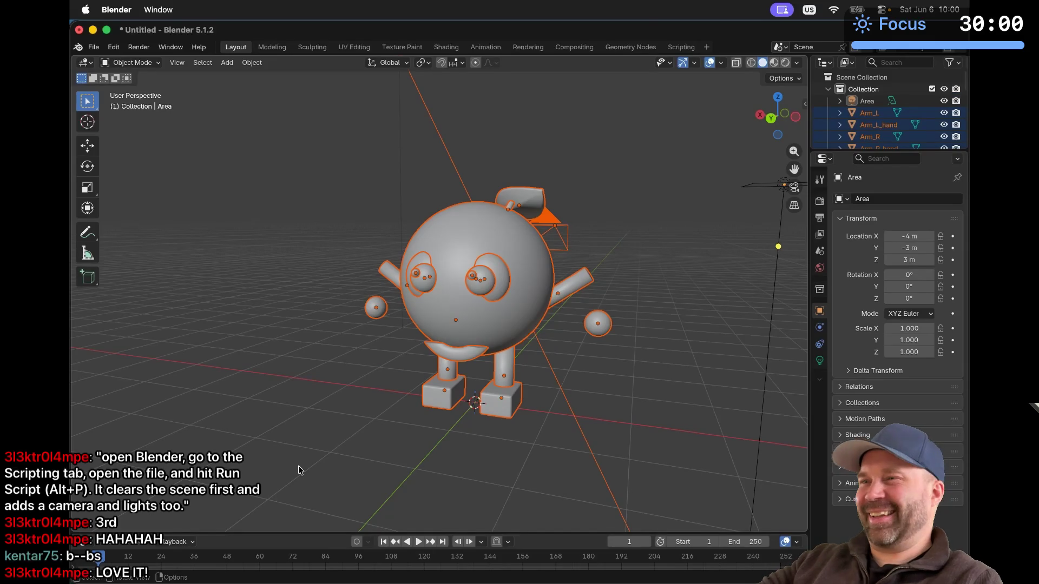
{"action": "left_click", "coordinate": [300, 469]}
Orbit around the figure to inspect it from both sides
{"action": "scroll", "coordinate": [394, 445], "scroll_direction": "right", "scroll_amount": 10}
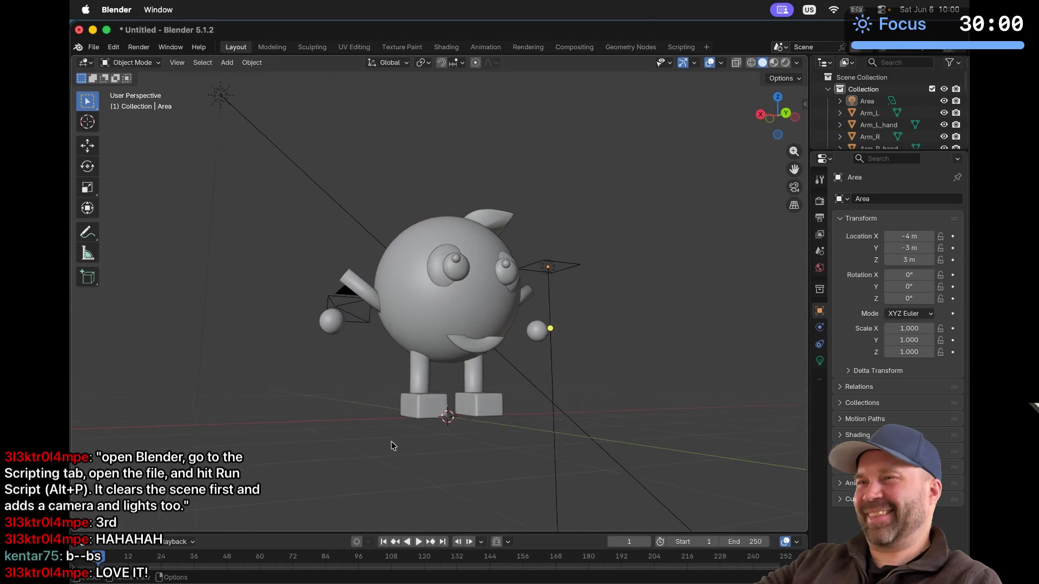
{"action": "scroll", "coordinate": [393, 445], "scroll_direction": "right", "scroll_amount": 6}
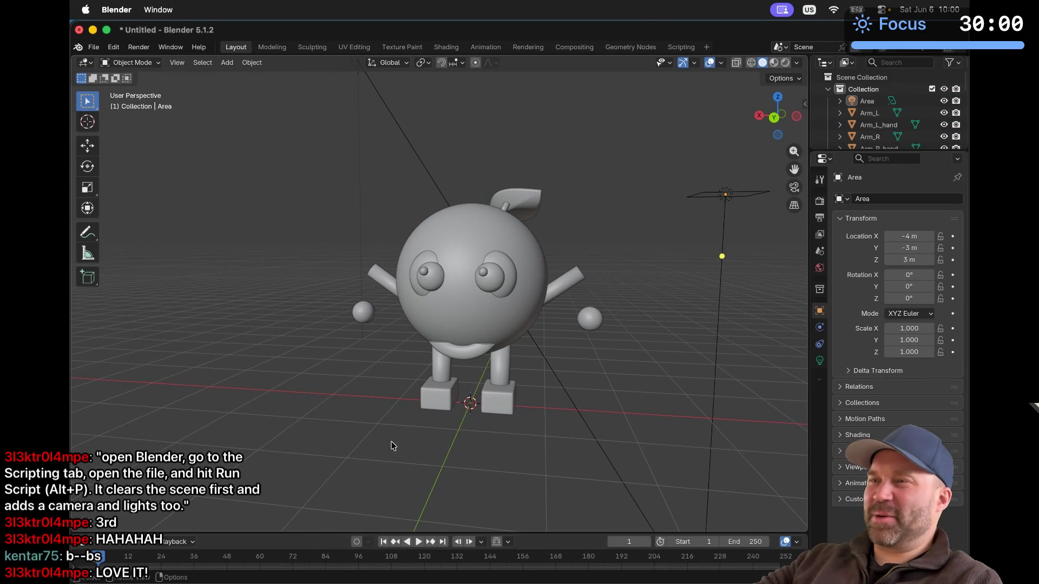
{"action": "scroll", "coordinate": [394, 445], "scroll_direction": "right", "scroll_amount": 8}
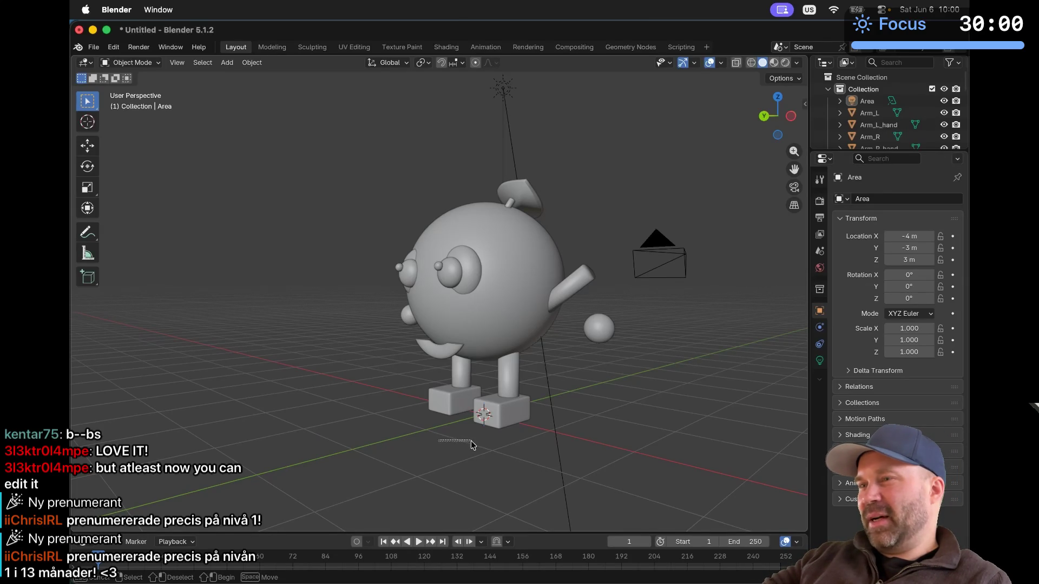
{"action": "scroll", "coordinate": [448, 284], "scroll_direction": "right", "scroll_amount": 10}
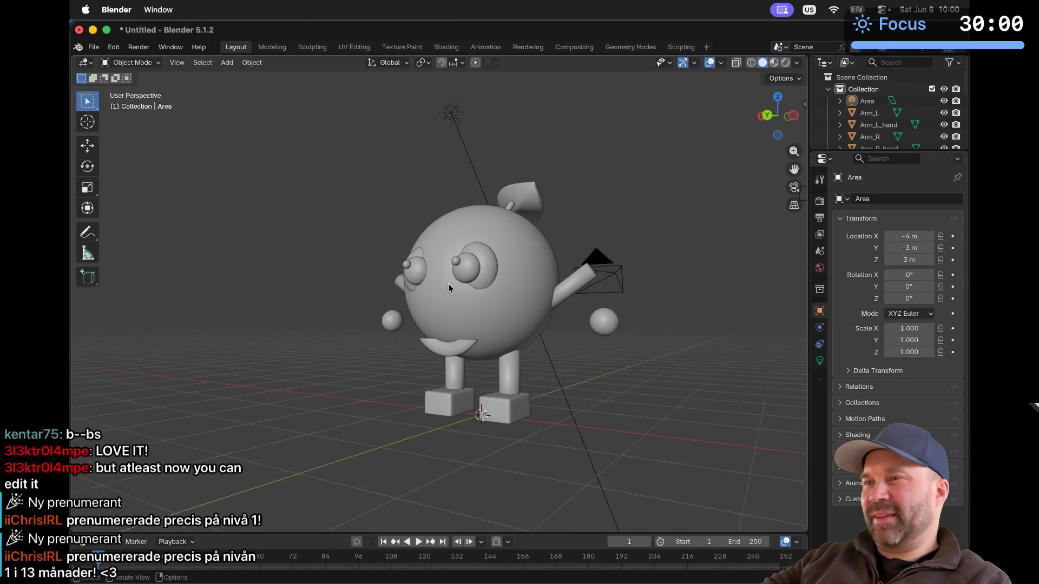
{"action": "scroll", "coordinate": [448, 284], "scroll_direction": "right", "scroll_amount": 2}
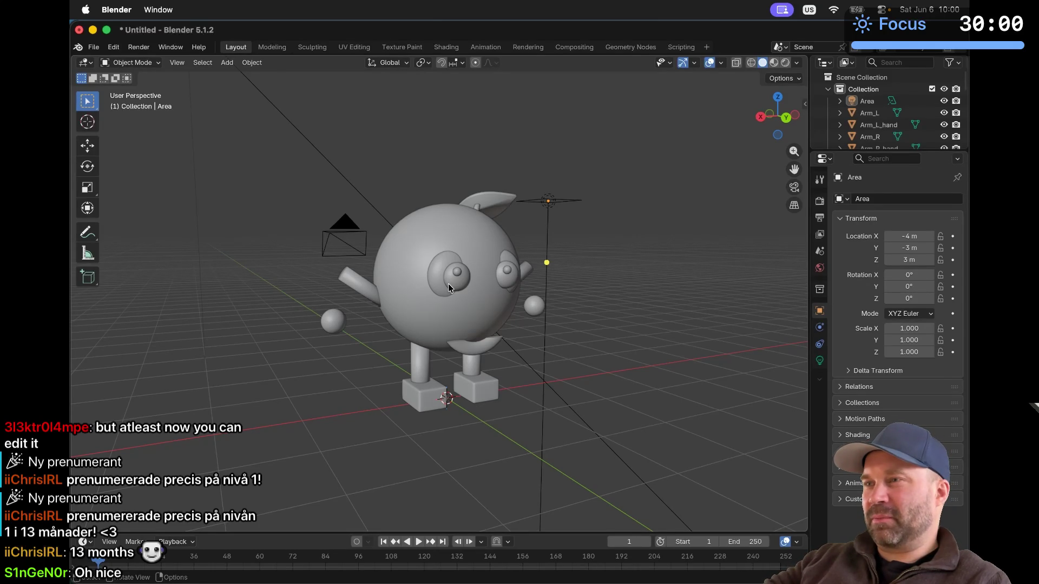
{"action": "scroll", "coordinate": [448, 283], "scroll_direction": "left", "scroll_amount": 15}
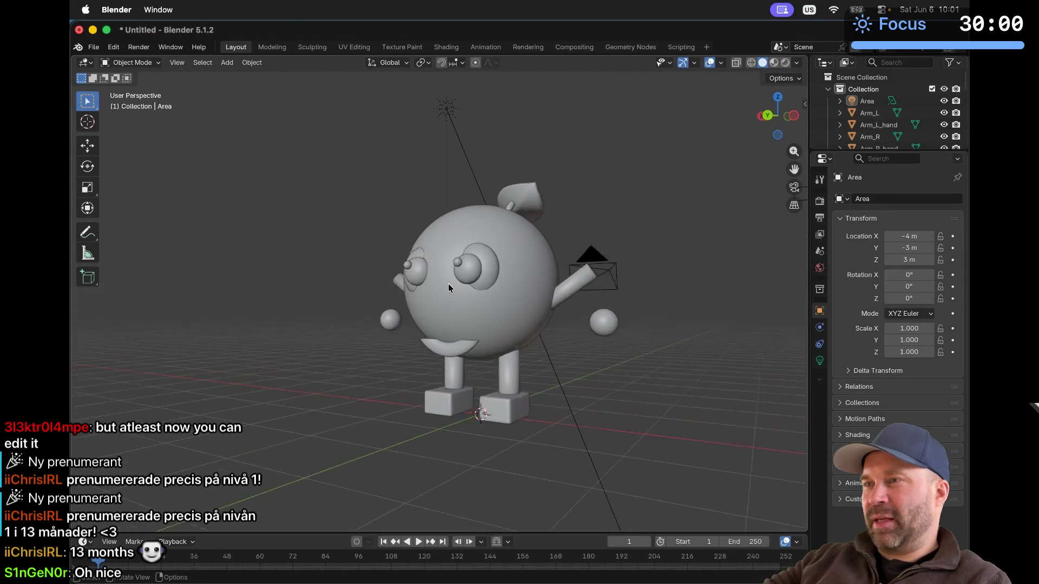
{"action": "scroll", "coordinate": [448, 283], "scroll_direction": "left", "scroll_amount": 10}
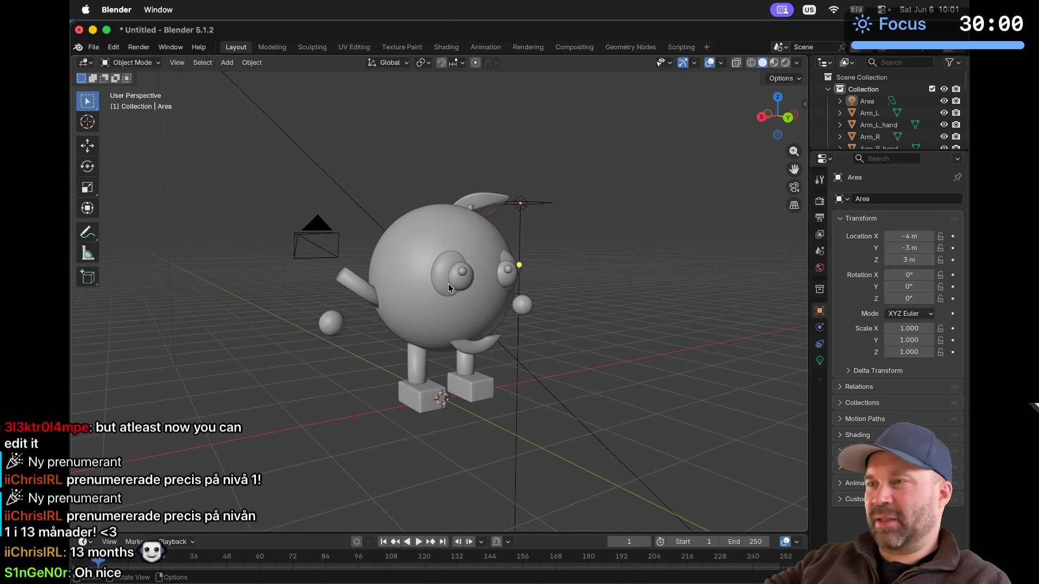
{"action": "scroll", "coordinate": [448, 284], "scroll_direction": "left", "scroll_amount": 20}
{"action": "scroll", "coordinate": [448, 284], "scroll_direction": "left", "scroll_amount": 20}
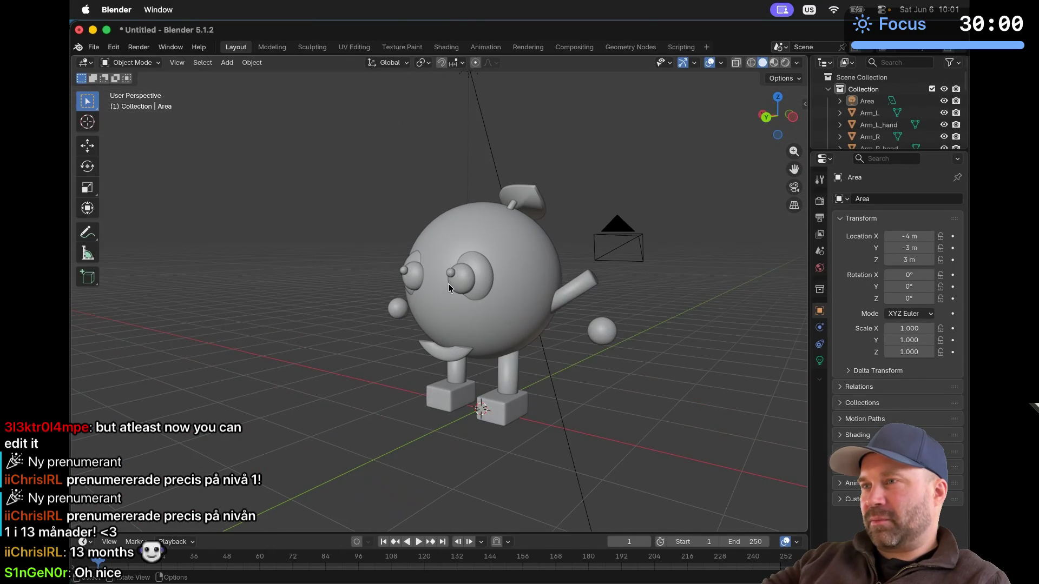
{"action": "scroll", "coordinate": [448, 283], "scroll_direction": "left", "scroll_amount": 20}
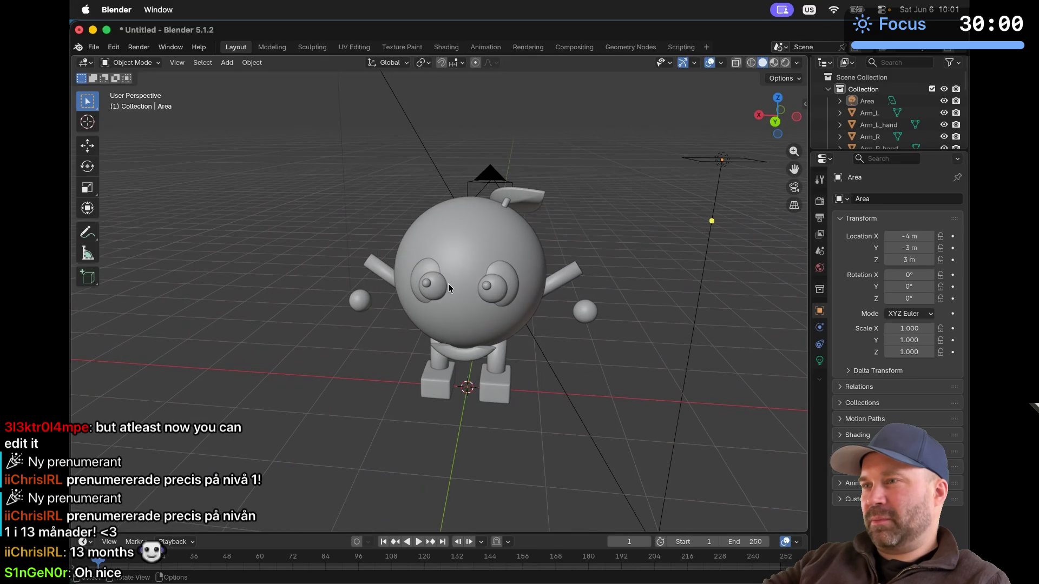
{"action": "scroll", "coordinate": [448, 284], "scroll_direction": "left", "scroll_amount": 20}
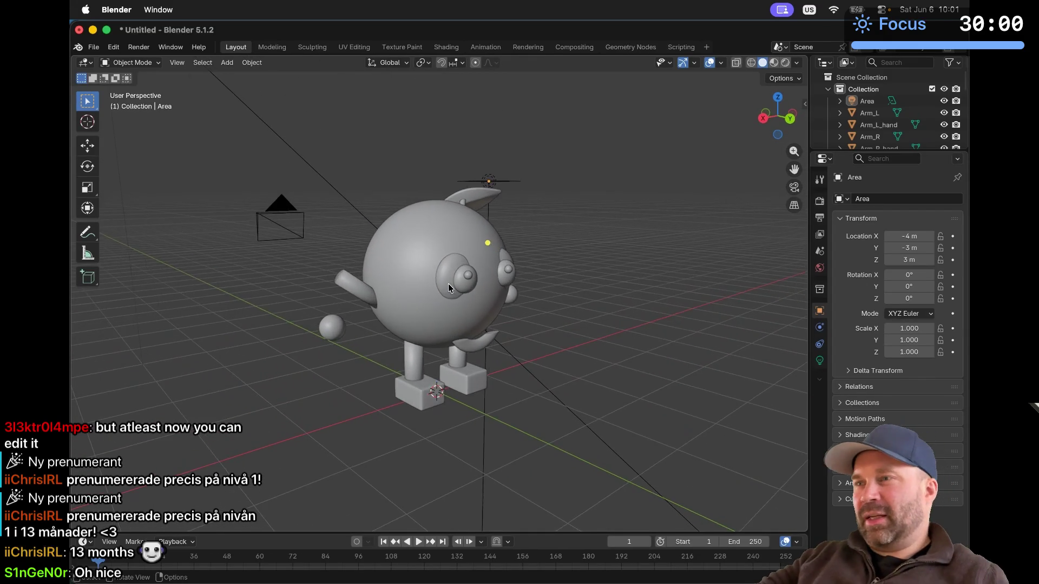
{"action": "scroll", "coordinate": [448, 284], "scroll_direction": "left", "scroll_amount": 5}
In Object Mode, box-select all figure parts plus the camera and light
{"action": "key", "text": "super+space"}
{"action": "key", "text": "BackSpace"}
{"action": "key", "text": "Escape"}
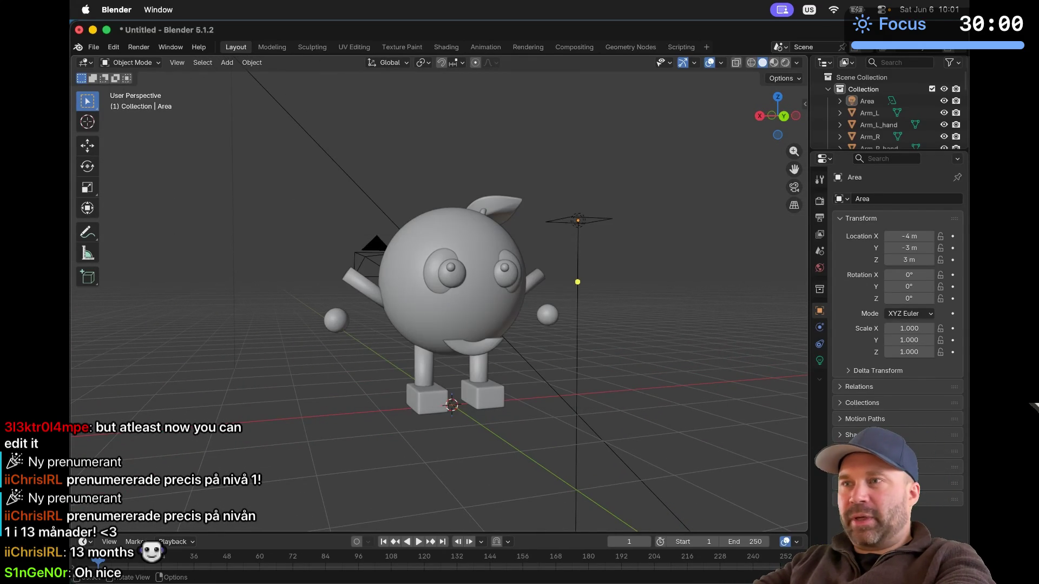
{"action": "left_click", "coordinate": [135, 63]}
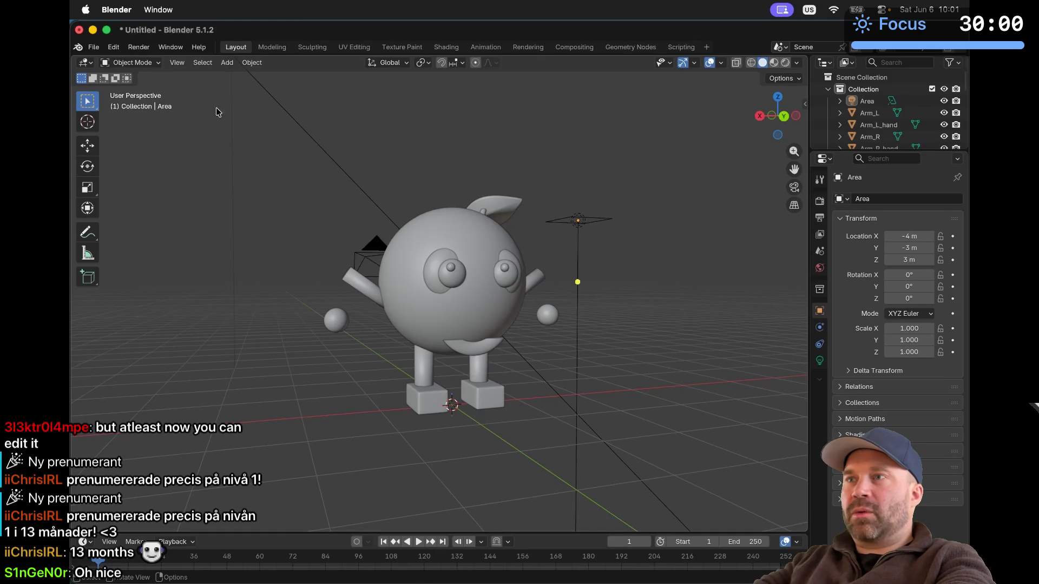
{"action": "mouse_move", "coordinate": [276, 154]}
{"action": "left_mouse_down"}
{"action": "mouse_move", "coordinate": [736, 534]}
{"action": "mouse_move", "coordinate": [642, 462]}
{"action": "left_mouse_up"}
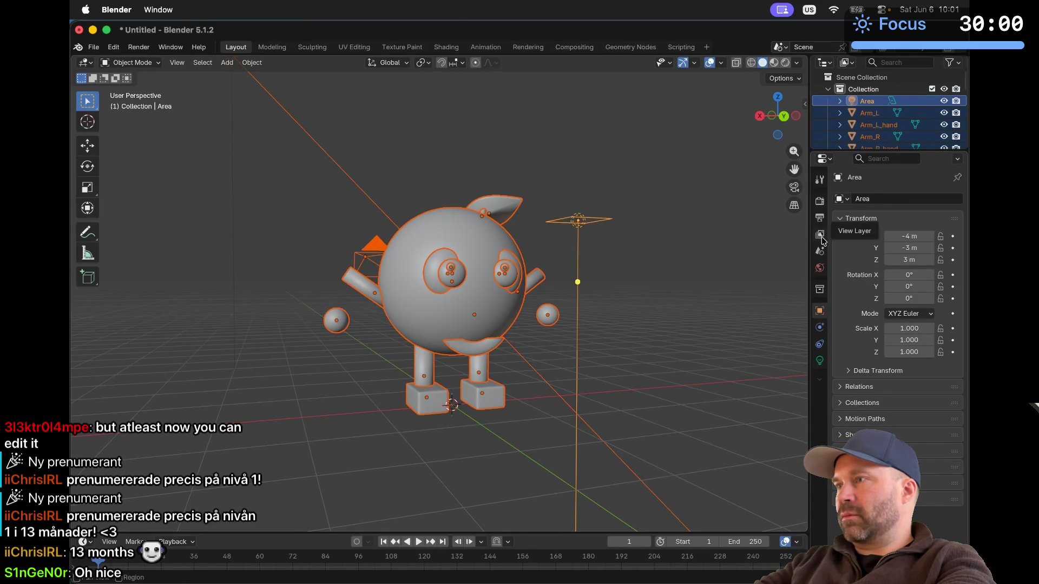
Check the Render and Scene properties to confirm Camera is the scene camera
{"action": "left_click", "coordinate": [820, 201]}
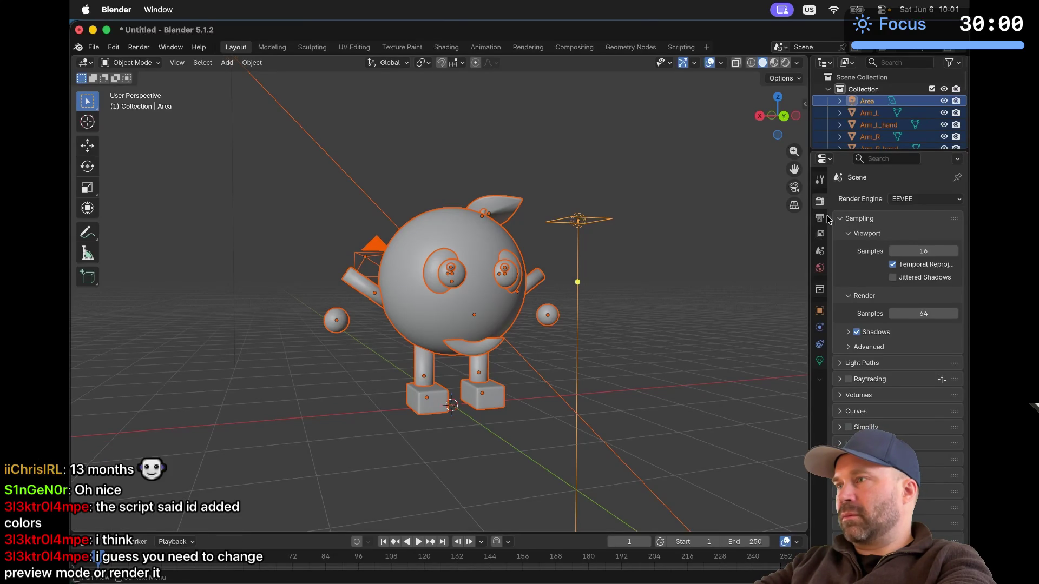
{"action": "left_click", "coordinate": [820, 251]}
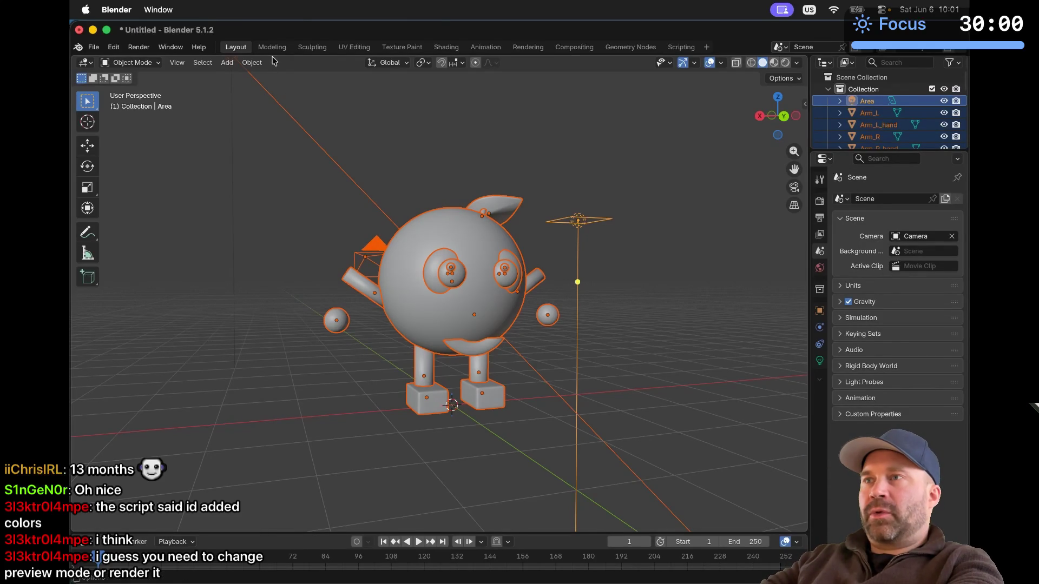
{"action": "left_click", "coordinate": [153, 63]}
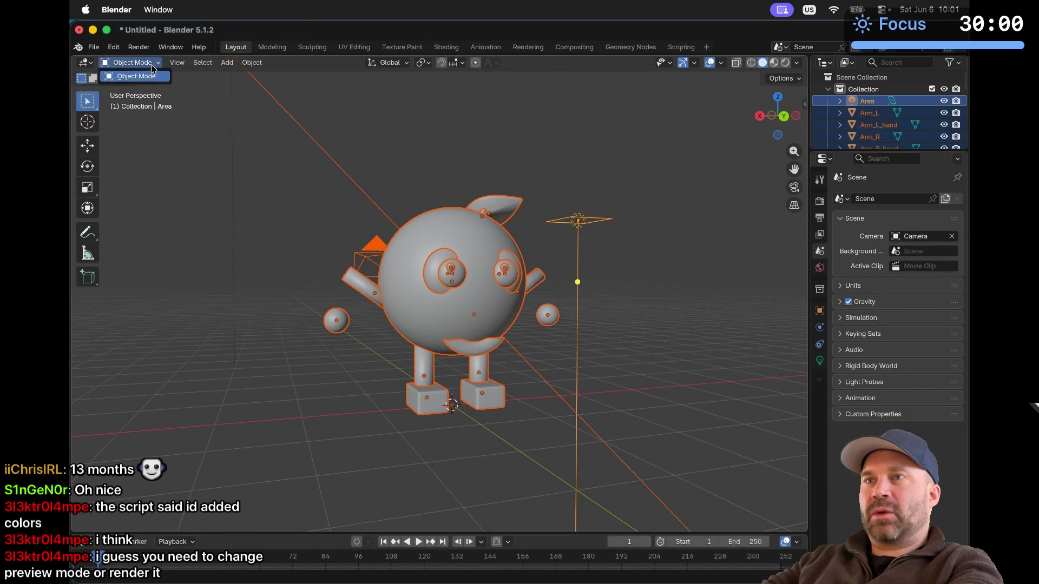
{"action": "left_click", "coordinate": [153, 66]}
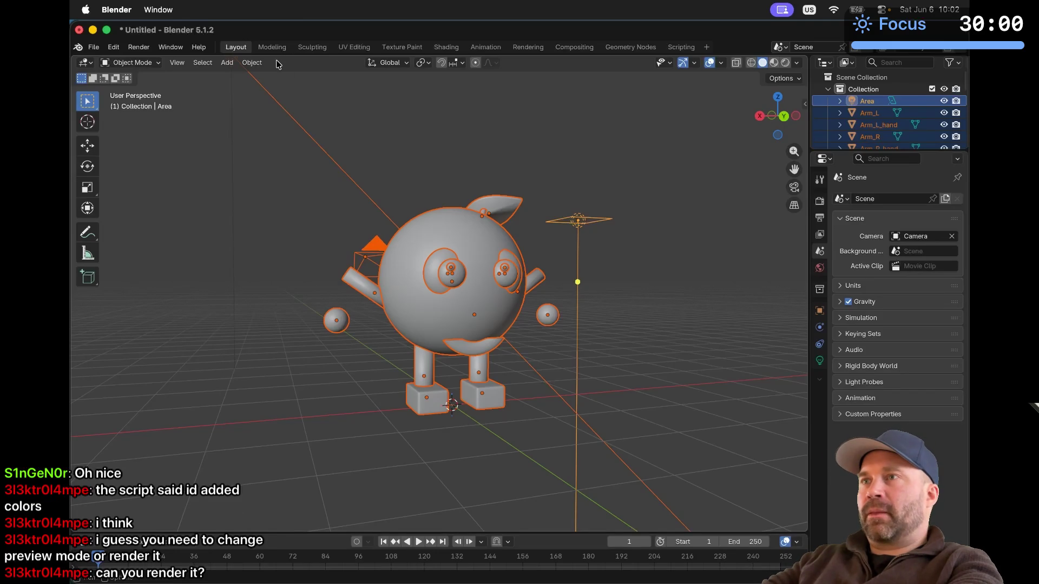
Render an image of the green figure with dark grey shoes, then close it
{"action": "left_click", "coordinate": [138, 48]}
{"action": "left_click", "coordinate": [163, 61]}
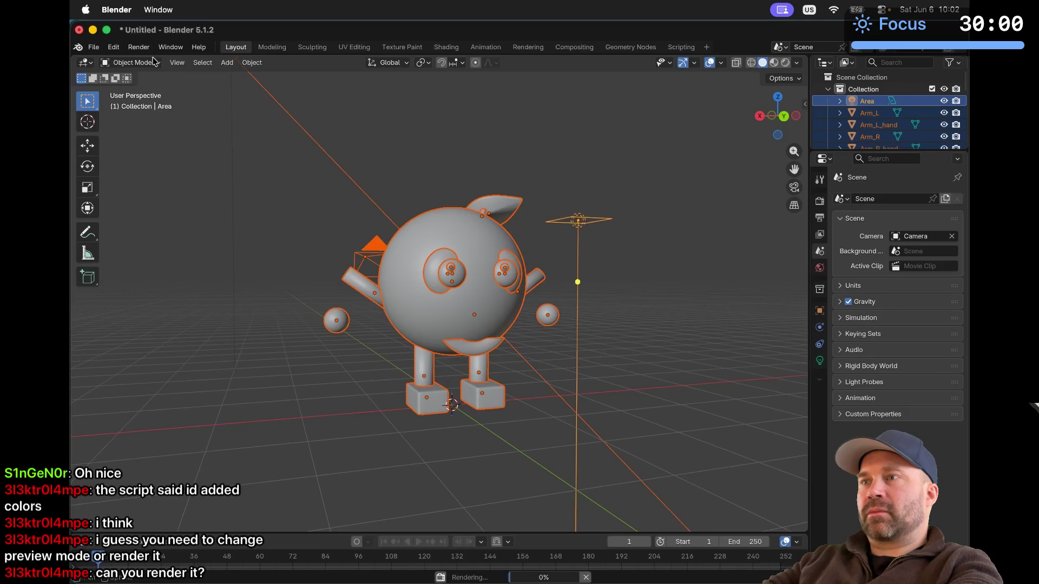
{"action": "scroll", "coordinate": [371, 303], "scroll_direction": "right", "scroll_amount": 2}
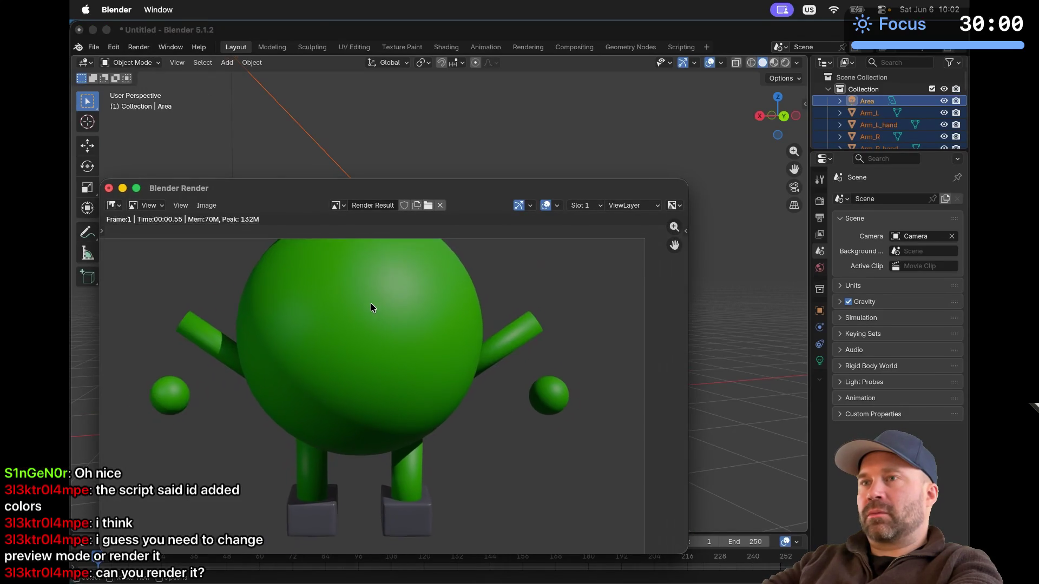
{"action": "left_click", "coordinate": [109, 189]}
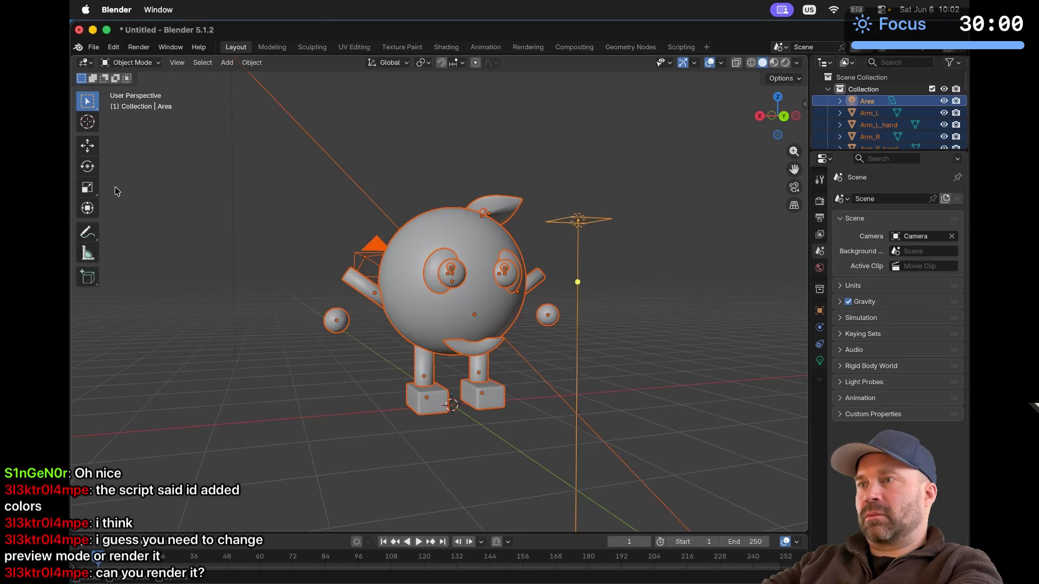
{"action": "left_click", "coordinate": [280, 267]}
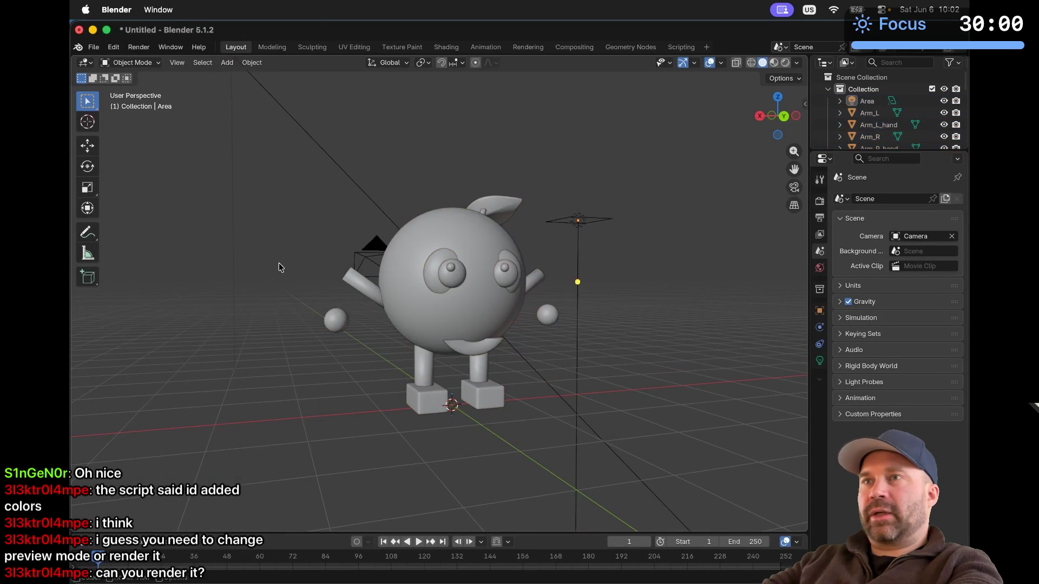
Review the last render again, close it, and nudge the camera slightly right
{"action": "left_click", "coordinate": [138, 47]}
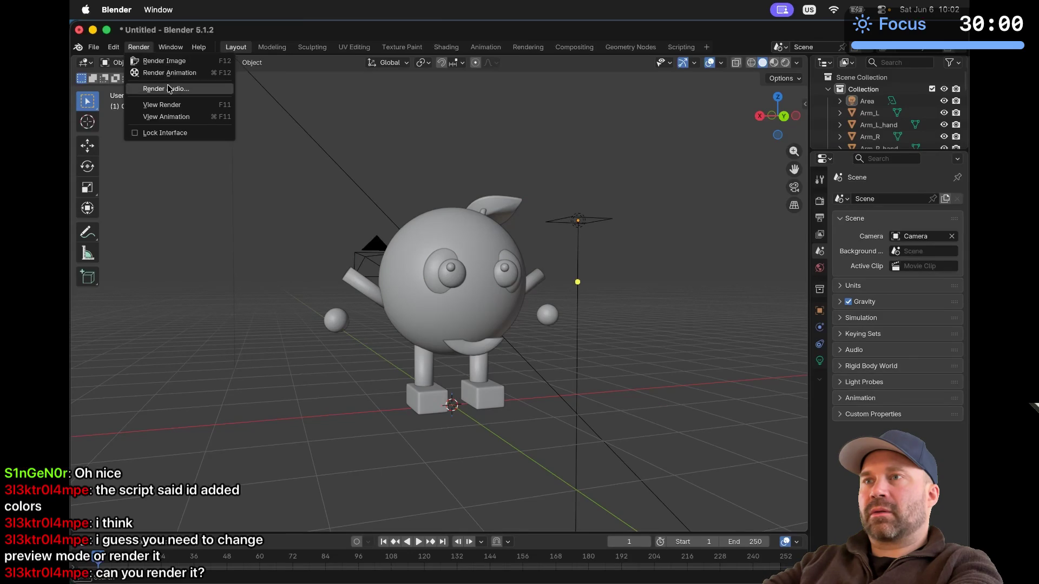
{"action": "left_click", "coordinate": [172, 105]}
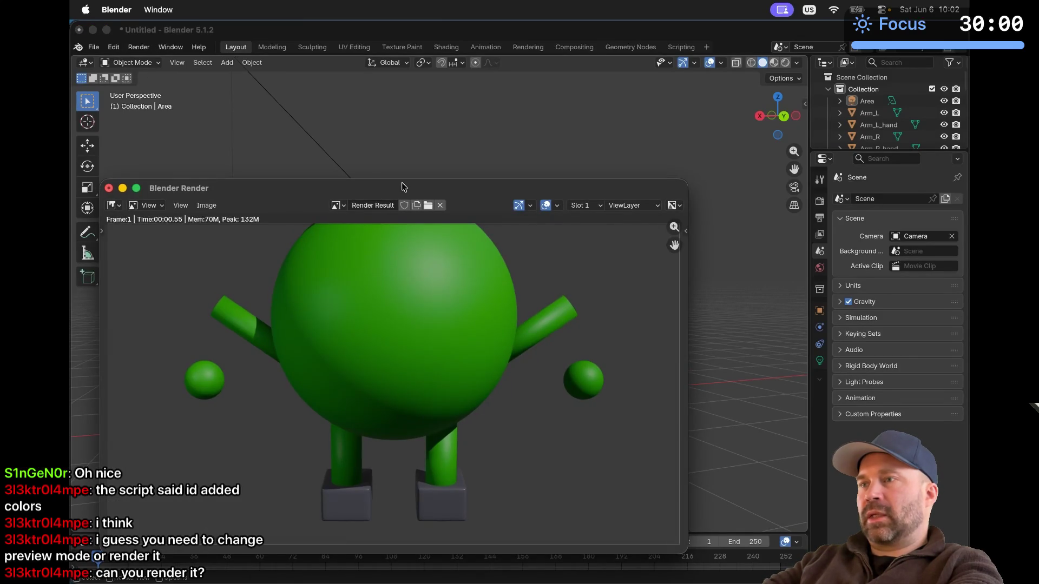
{"action": "left_click_drag", "start_coordinate": [401, 187], "coordinate": [433, 98]}
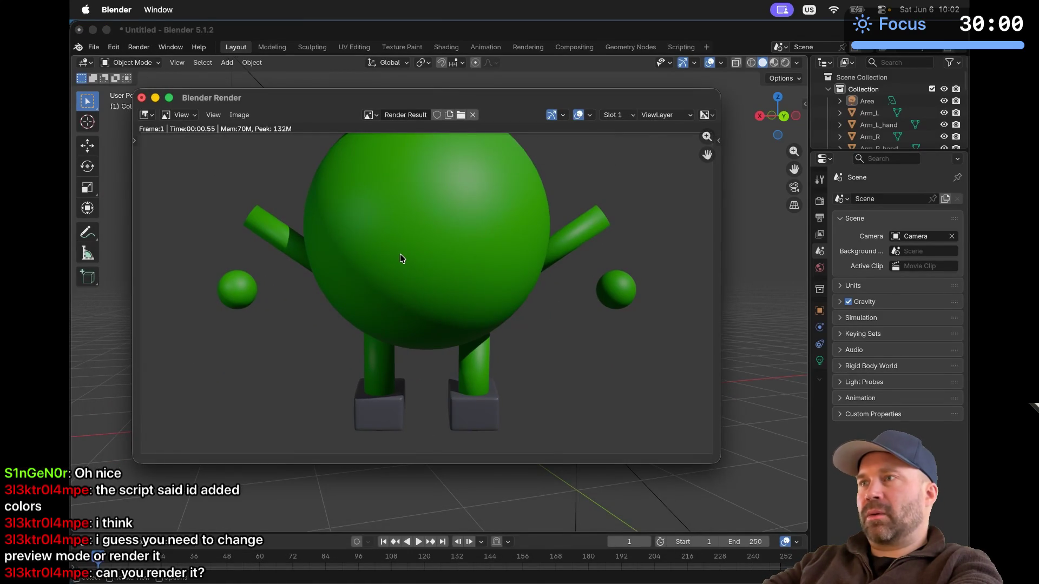
{"action": "left_click", "coordinate": [182, 115]}
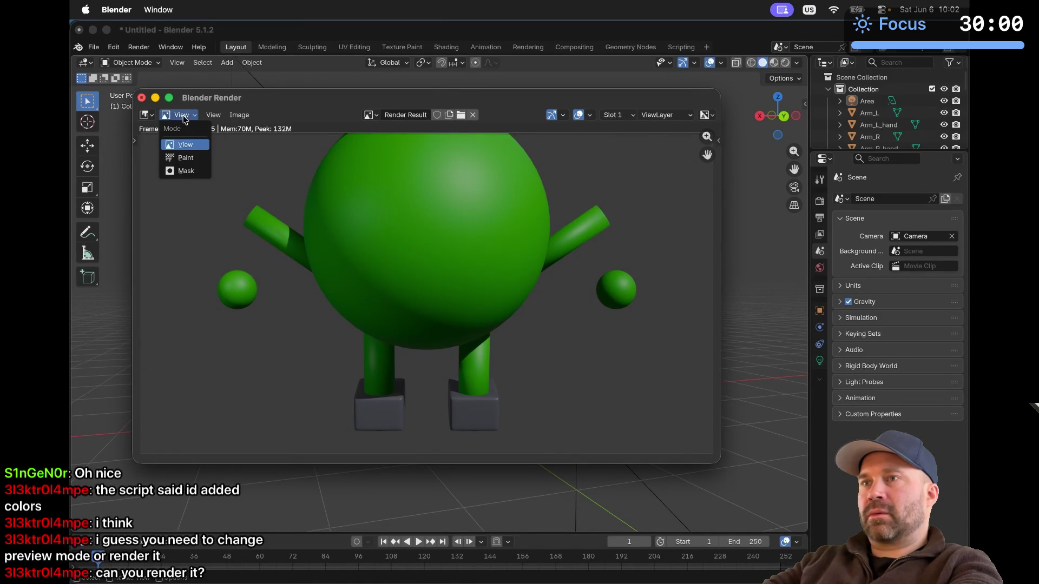
{"action": "mouse_move", "coordinate": [239, 115]}
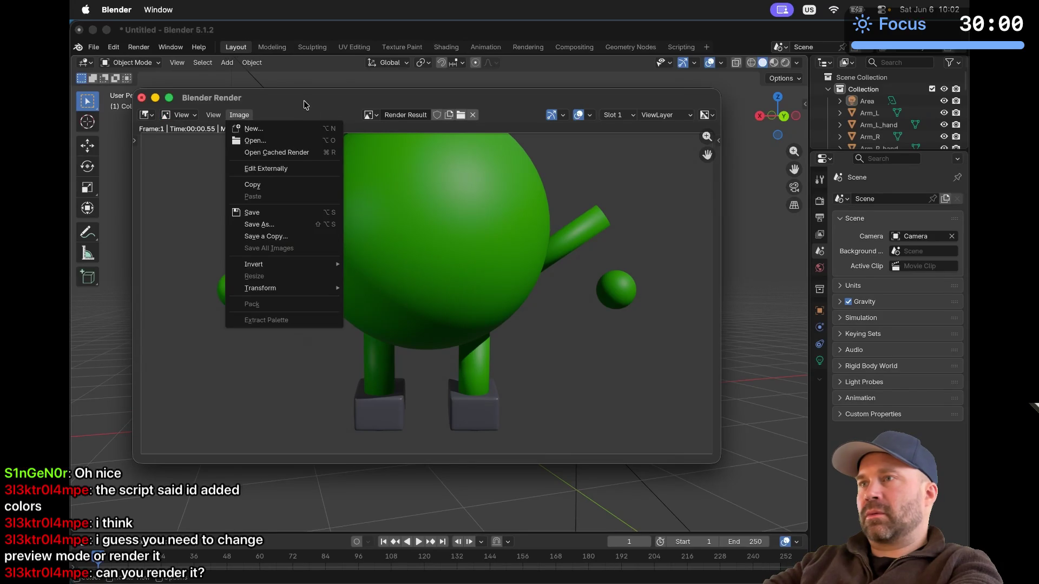
{"action": "key", "text": "Escape"}
{"action": "left_click", "coordinate": [265, 190]}
{"action": "mouse_move", "coordinate": [265, 190]}
{"action": "left_mouse_down"}
{"action": "mouse_move", "coordinate": [492, 235]}
{"action": "mouse_move", "coordinate": [300, 161]}
{"action": "mouse_move", "coordinate": [286, 168]}
{"action": "left_mouse_up"}
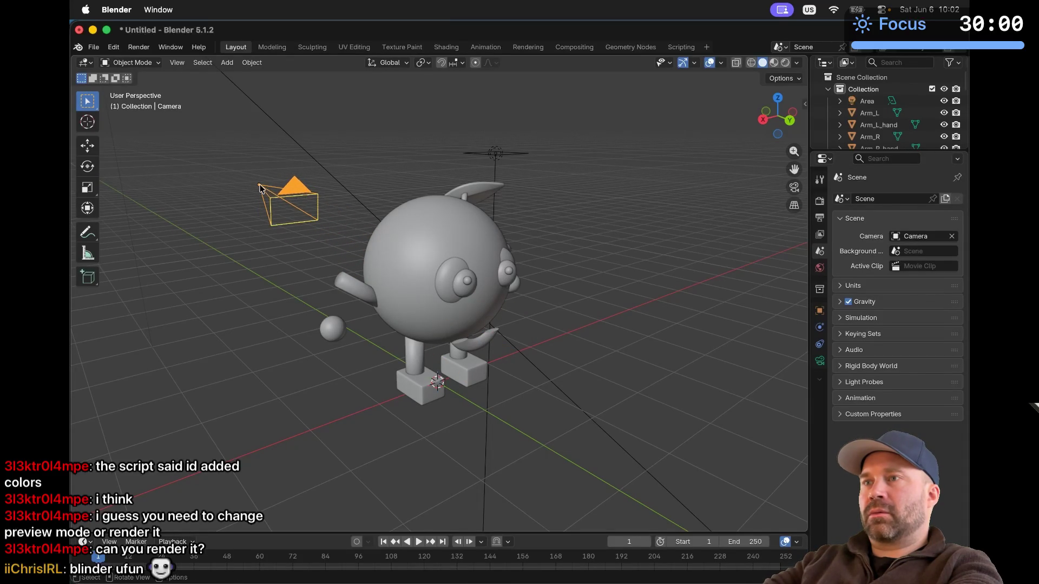
Move the camera up and out beside the character's head
{"action": "left_click", "coordinate": [88, 145]}
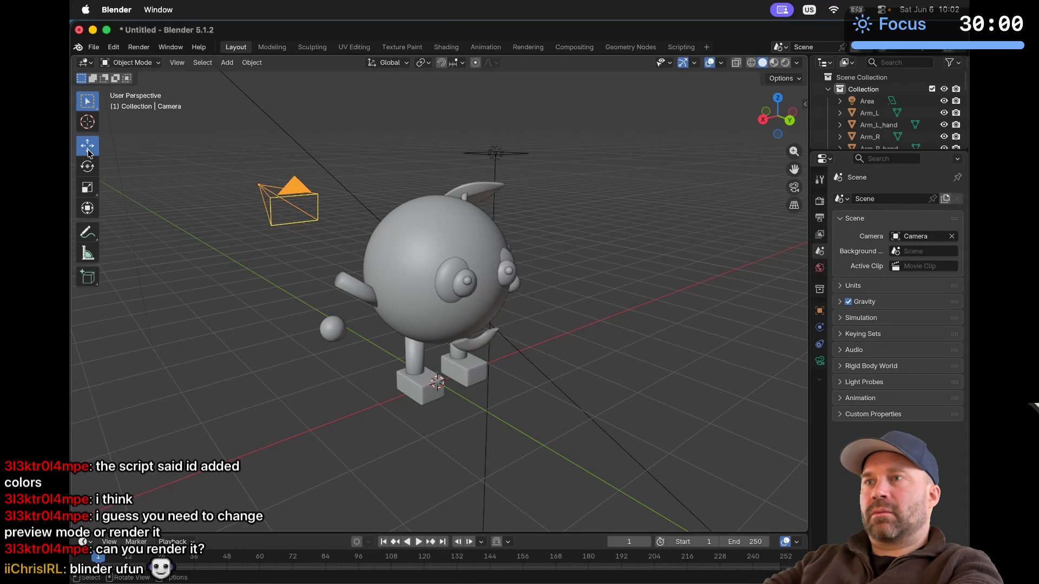
{"action": "mouse_move", "coordinate": [259, 185]}
{"action": "left_mouse_down"}
{"action": "mouse_move", "coordinate": [511, 219]}
{"action": "mouse_move", "coordinate": [351, 227]}
{"action": "mouse_move", "coordinate": [547, 359]}
{"action": "left_mouse_up"}
{"action": "mouse_move", "coordinate": [639, 358]}
{"action": "left_mouse_down"}
{"action": "mouse_move", "coordinate": [626, 290]}
{"action": "mouse_move", "coordinate": [599, 309]}
{"action": "mouse_move", "coordinate": [611, 324]}
{"action": "left_mouse_up"}
{"action": "scroll", "coordinate": [609, 323], "scroll_direction": "right", "scroll_amount": 5}
{"action": "scroll", "coordinate": [610, 324], "scroll_direction": "right", "scroll_amount": 10}
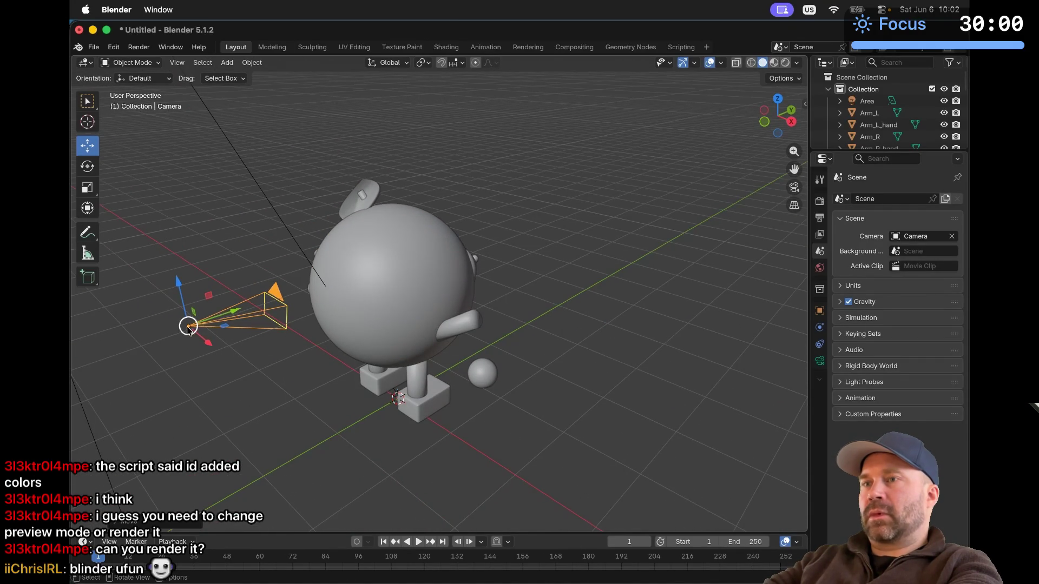
{"action": "left_click_drag", "start_coordinate": [183, 309], "coordinate": [158, 140]}
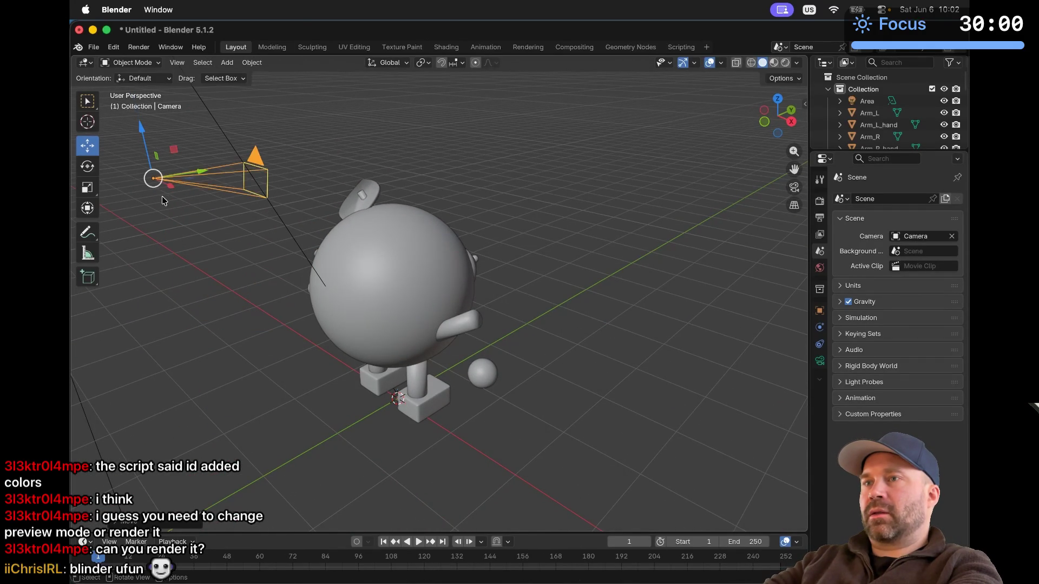
{"action": "left_click_drag", "start_coordinate": [170, 189], "coordinate": [359, 322]}
{"action": "left_click_drag", "start_coordinate": [394, 261], "coordinate": [619, 180]}
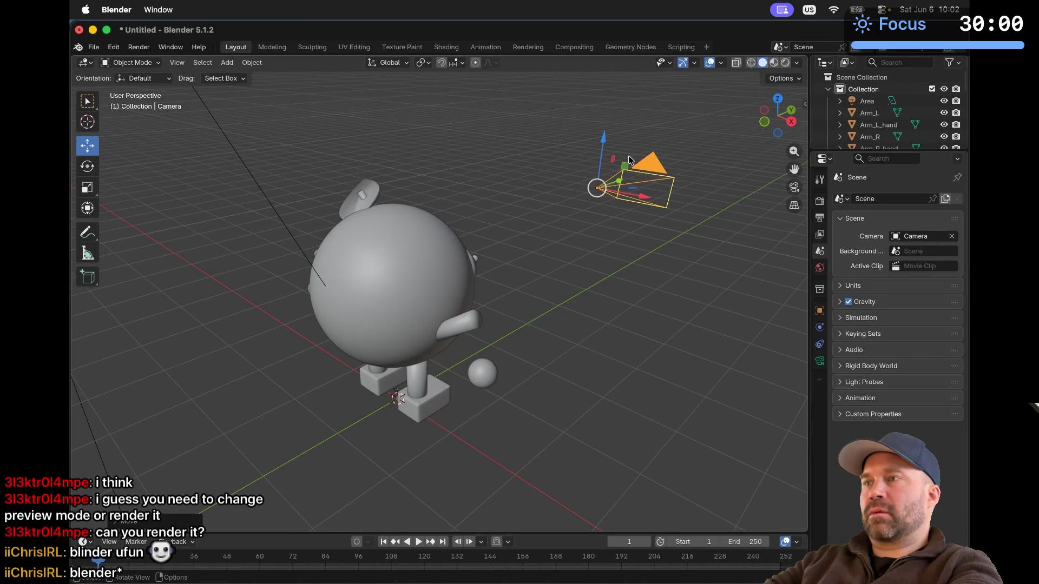
Rotate the camera around to face the character
{"action": "left_click", "coordinate": [88, 166]}
{"action": "mouse_move", "coordinate": [606, 199]}
{"action": "left_mouse_down"}
{"action": "mouse_move", "coordinate": [589, 206]}
{"action": "mouse_move", "coordinate": [573, 195]}
{"action": "mouse_move", "coordinate": [586, 140]}
{"action": "left_mouse_up"}
{"action": "scroll", "coordinate": [585, 140], "scroll_direction": "down", "scroll_amount": 10}
{"action": "scroll", "coordinate": [585, 139], "scroll_direction": "up", "scroll_amount": 10}
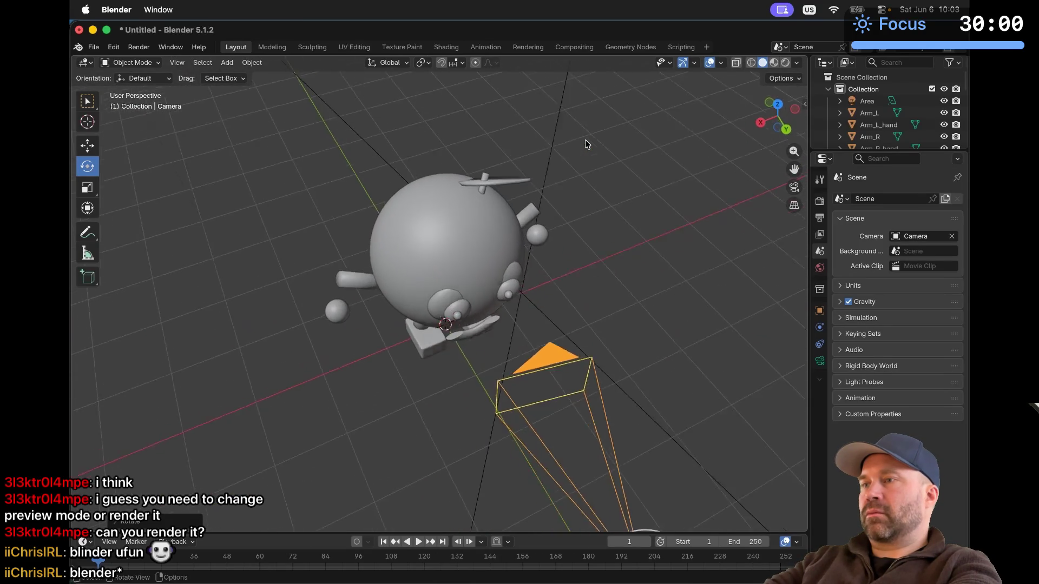
{"action": "scroll", "coordinate": [586, 139], "scroll_direction": "down", "scroll_amount": 3}
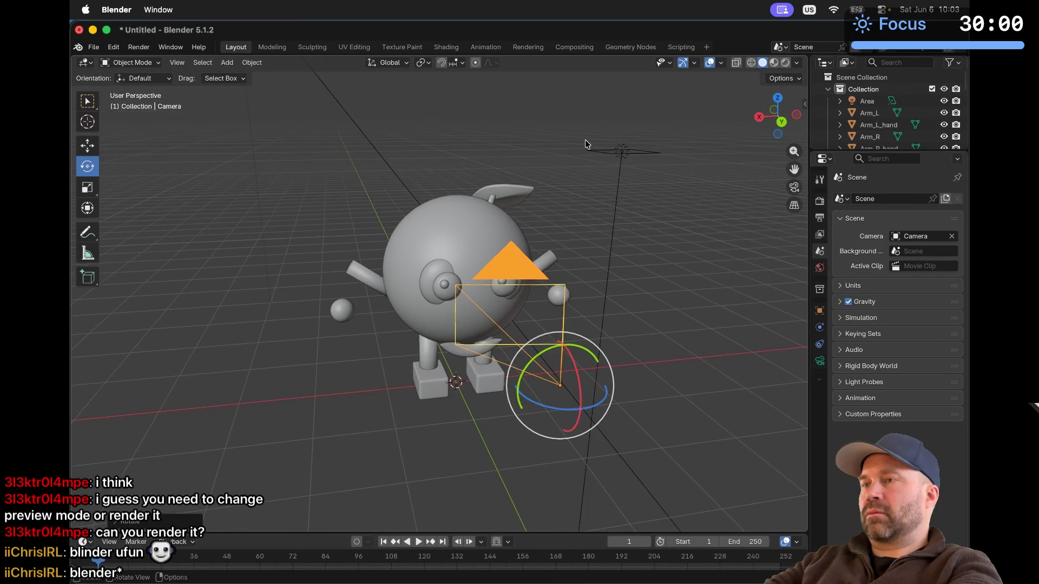
{"action": "scroll", "coordinate": [585, 140], "scroll_direction": "down", "scroll_amount": 8, "text": "ctrl"}
{"action": "scroll", "coordinate": [586, 139], "scroll_direction": "right", "scroll_amount": 8}
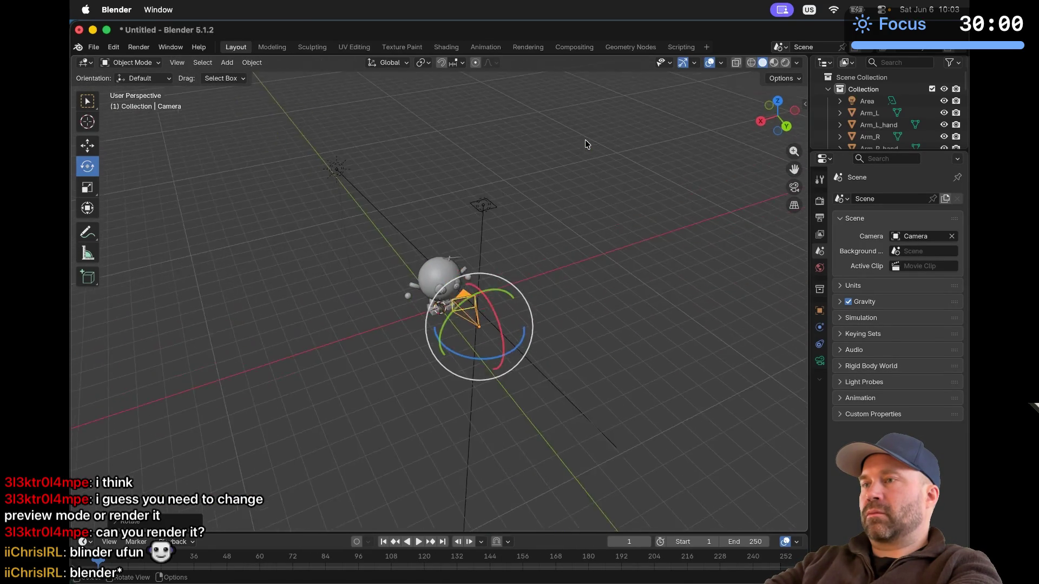
Shift the camera right and down, turn it toward the character, and render an image
{"action": "left_click", "coordinate": [87, 145]}
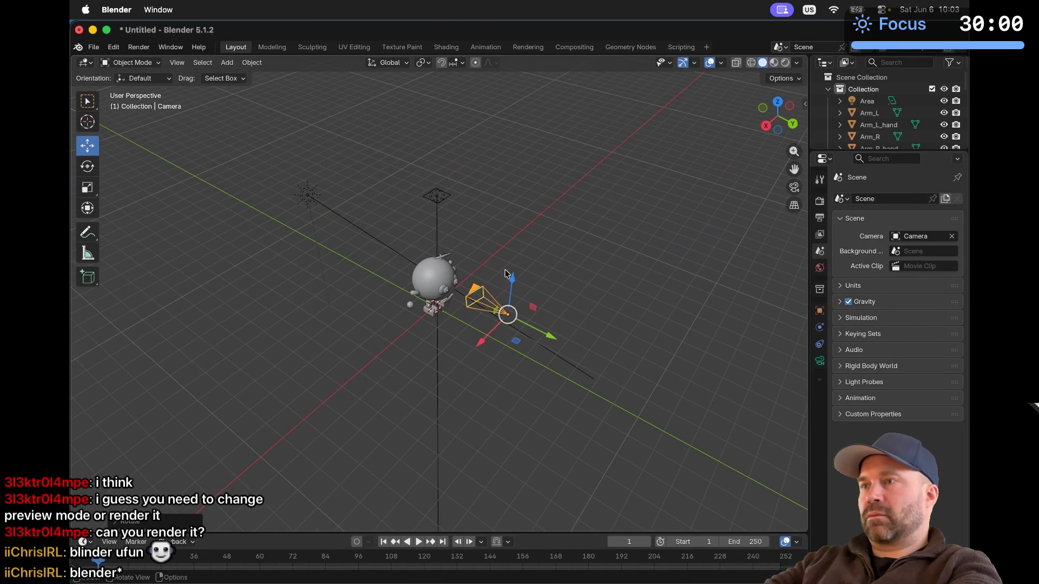
{"action": "left_click_drag", "start_coordinate": [515, 318], "coordinate": [560, 337]}
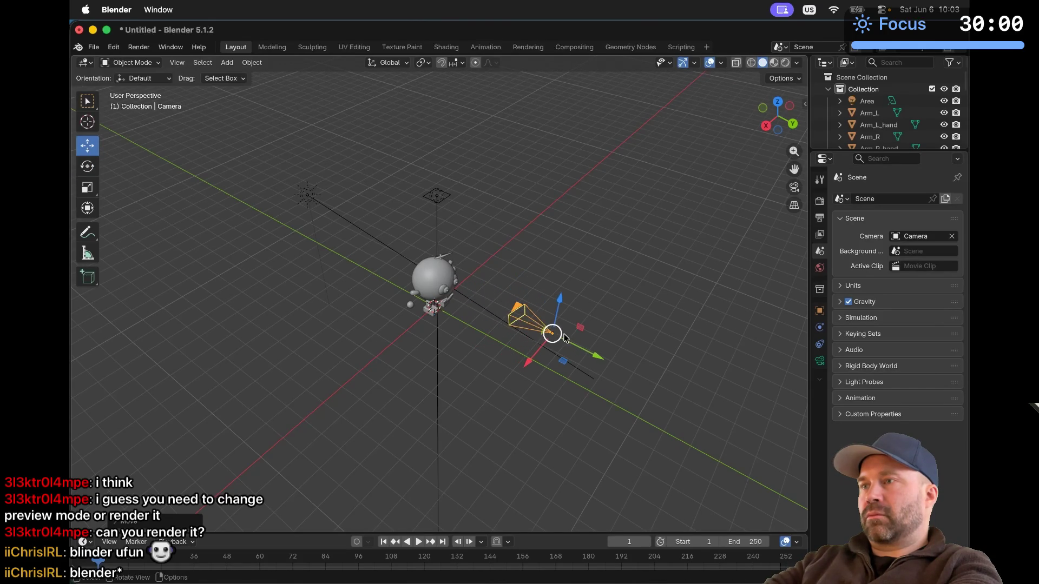
{"action": "key", "text": "r"}
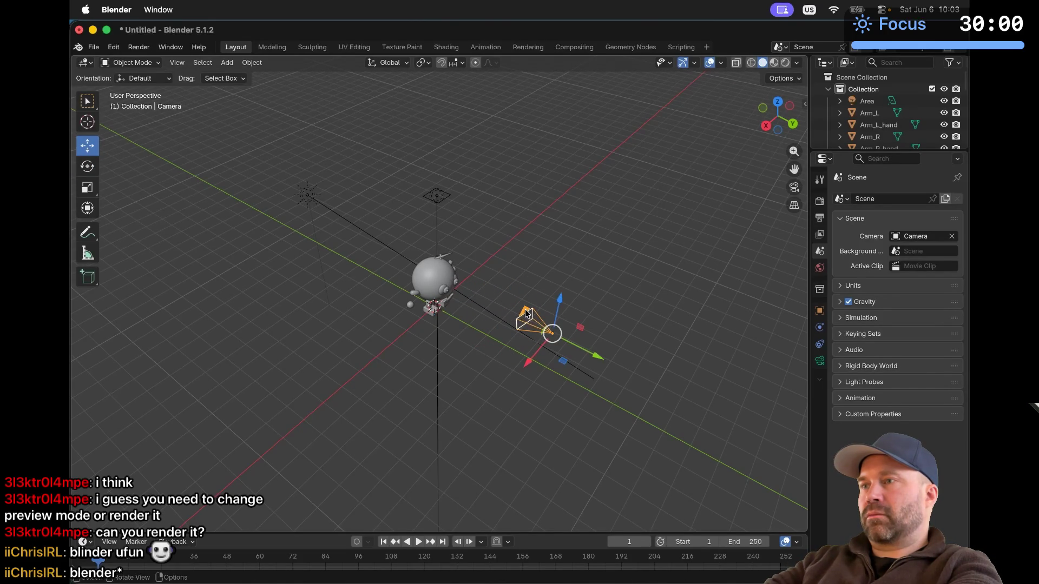
{"action": "left_click", "coordinate": [533, 318]}
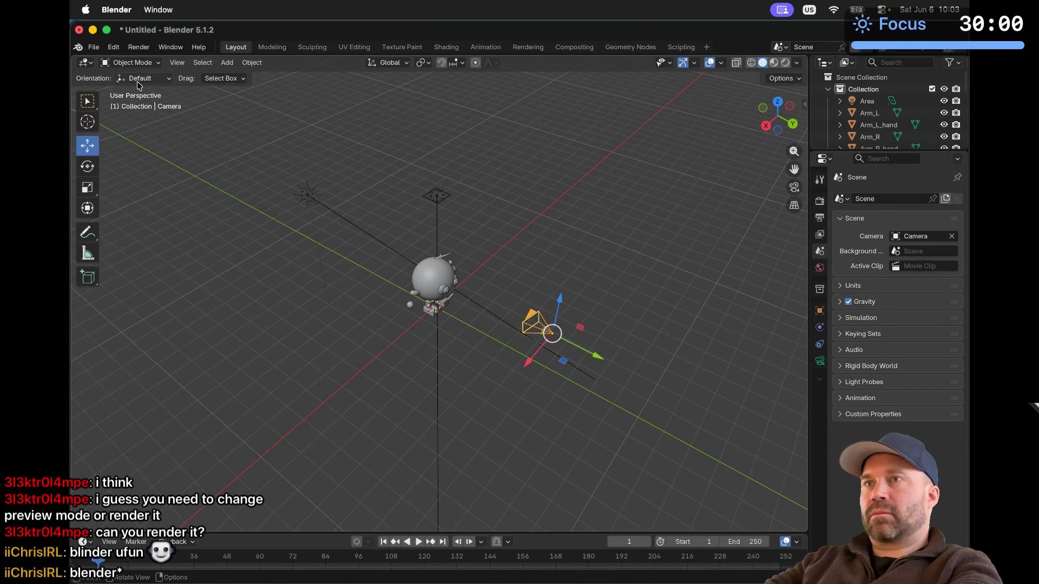
{"action": "left_click", "coordinate": [139, 47]}
{"action": "left_click", "coordinate": [145, 58]}
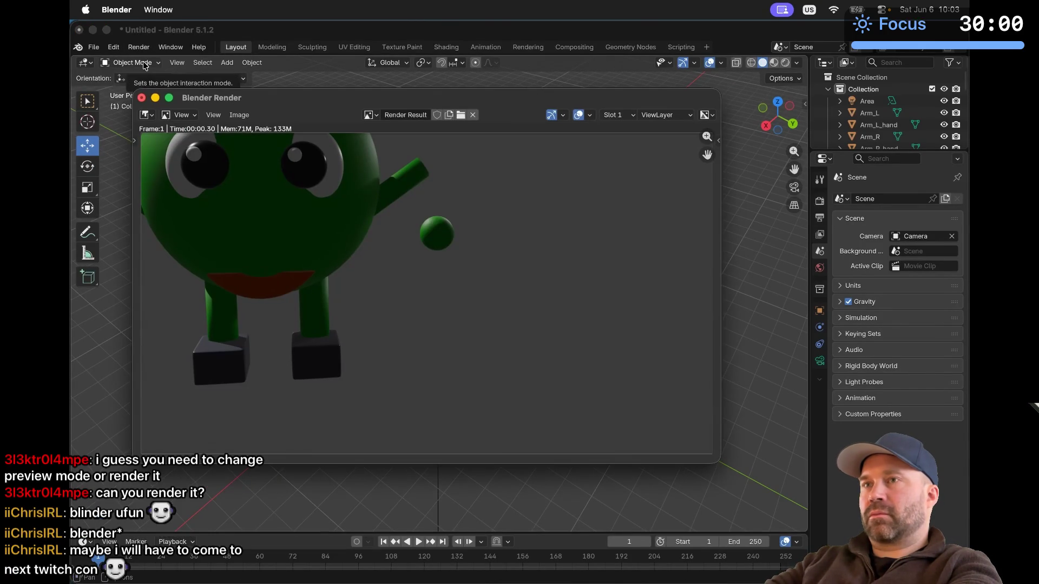
Raise the camera and slide it left in line with the character
{"action": "key", "text": "Escape"}
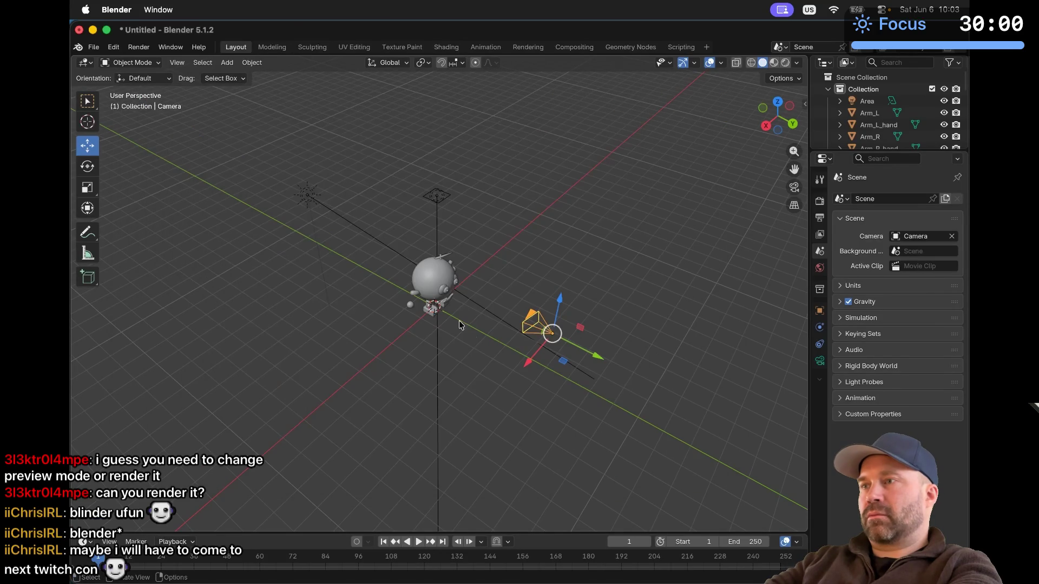
{"action": "scroll", "coordinate": [527, 335], "scroll_direction": "down", "scroll_amount": 3}
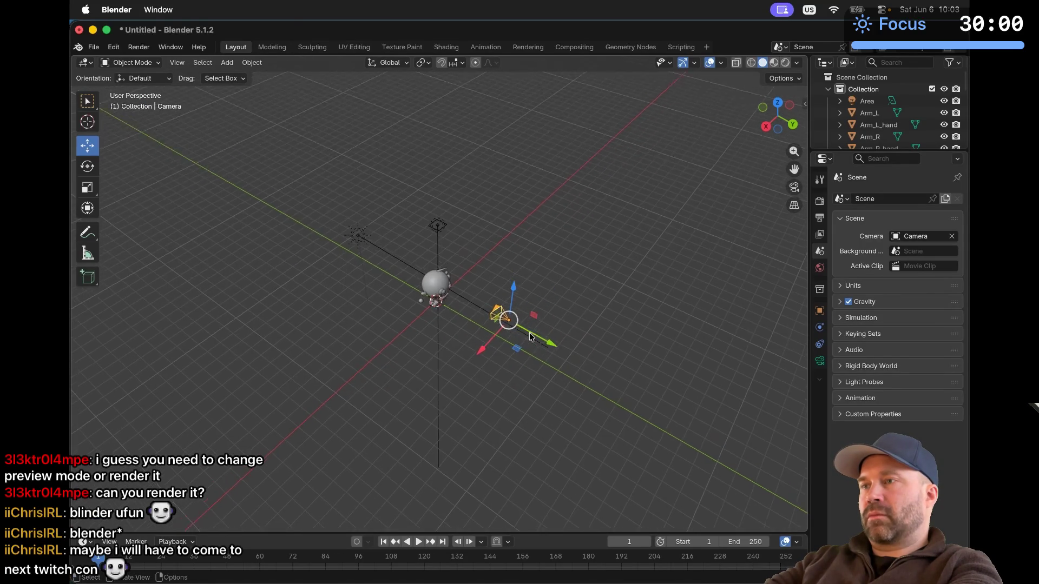
{"action": "scroll", "coordinate": [529, 334], "scroll_direction": "up", "scroll_amount": 5}
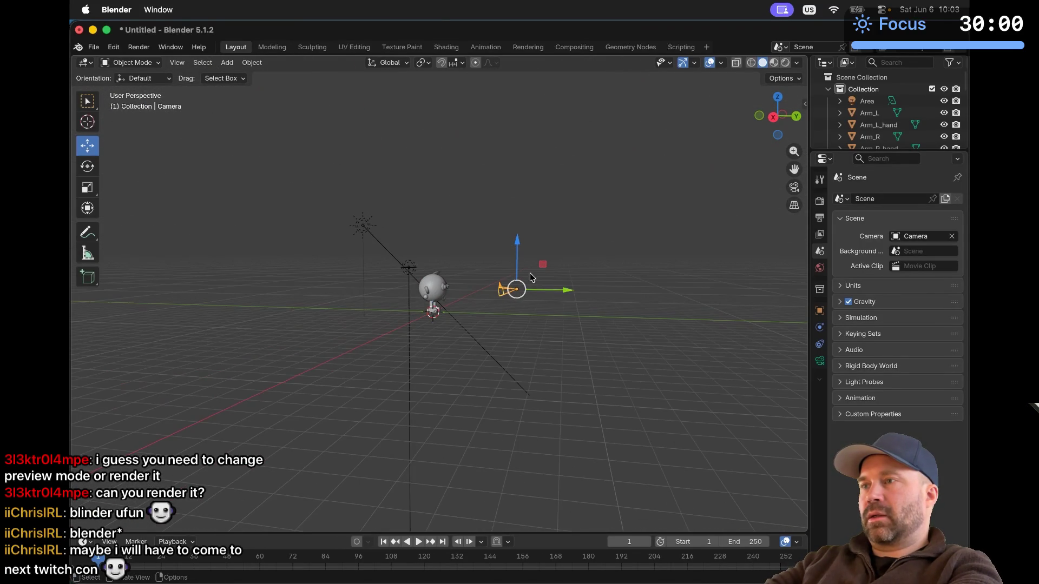
{"action": "left_click_drag", "start_coordinate": [518, 264], "coordinate": [518, 242]}
{"action": "scroll", "coordinate": [518, 242], "scroll_direction": "down", "scroll_amount": 3}
{"action": "scroll", "coordinate": [517, 242], "scroll_direction": "right", "scroll_amount": 5}
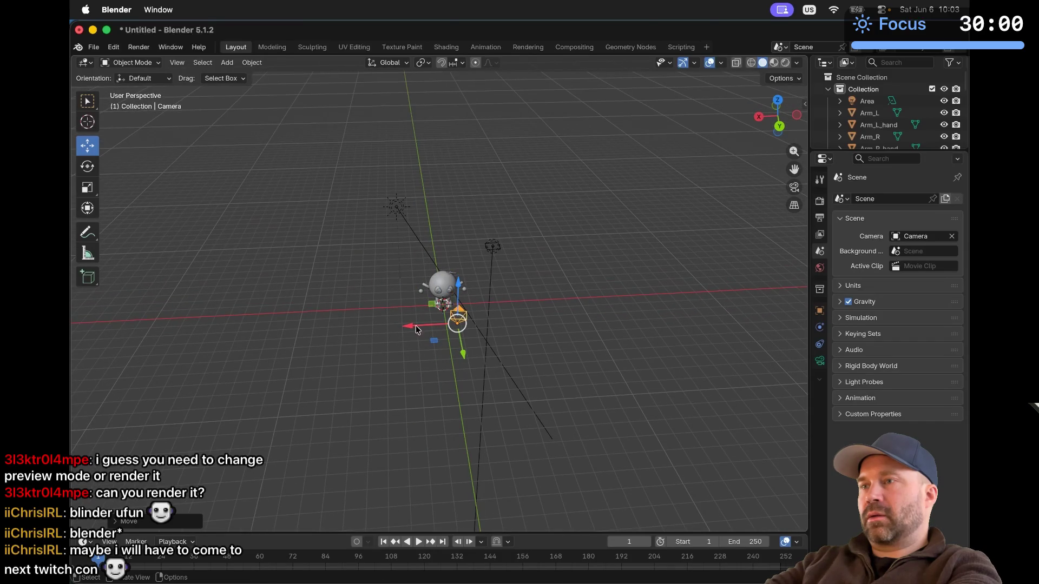
{"action": "left_click_drag", "start_coordinate": [410, 329], "coordinate": [388, 331]}
Render a new front-on image of the figure, then close it
{"action": "left_click", "coordinate": [138, 48]}
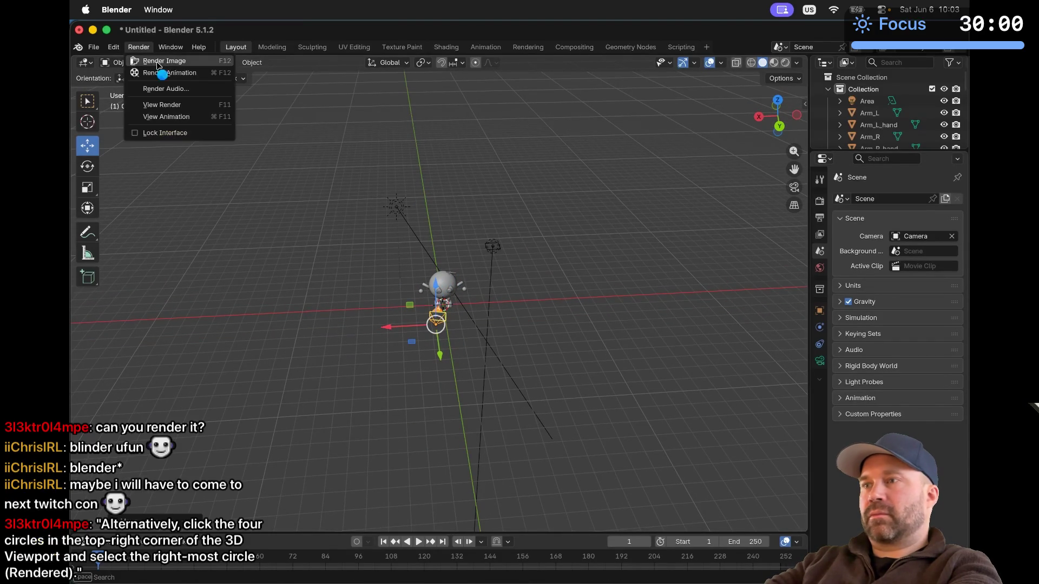
{"action": "left_click", "coordinate": [157, 59]}
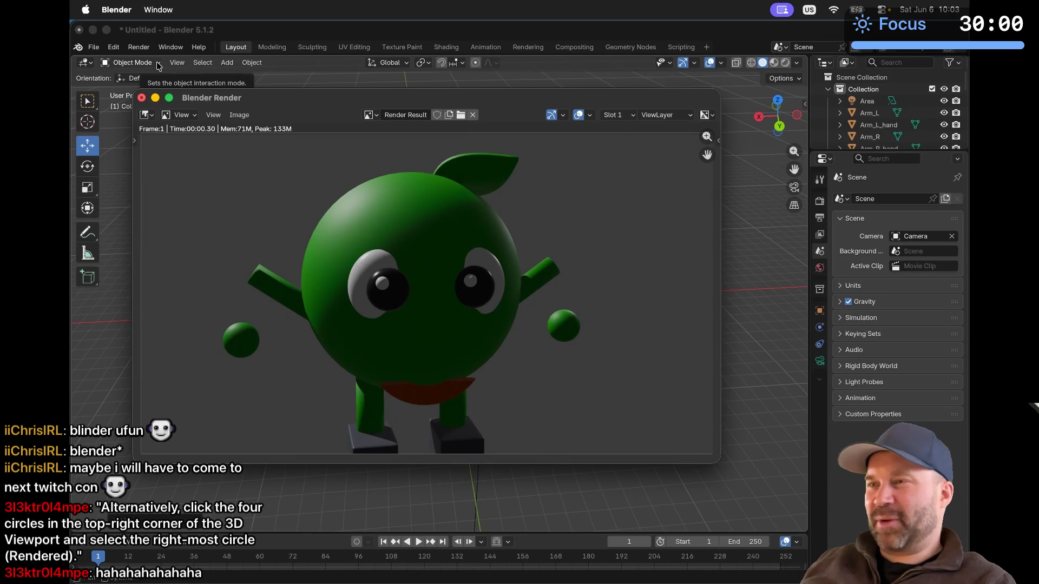
{"action": "left_click", "coordinate": [142, 97]}
Move the sun lamp across to sit beside the camera
{"action": "scroll", "coordinate": [362, 283], "scroll_direction": "down", "scroll_amount": 5}
{"action": "left_click", "coordinate": [375, 227]}
{"action": "mouse_move", "coordinate": [375, 227]}
{"action": "middle_mouse_down"}
{"action": "mouse_move", "coordinate": [379, 254]}
{"action": "mouse_move", "coordinate": [405, 285]}
{"action": "middle_mouse_up"}
{"action": "left_click_drag", "start_coordinate": [405, 285], "coordinate": [567, 300]}
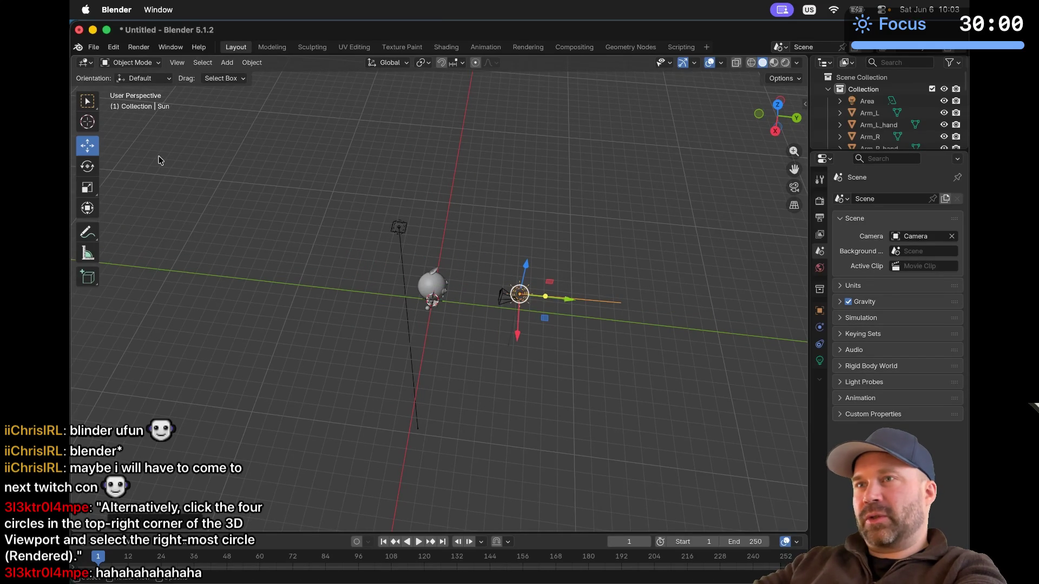
Aim the sun's light direction toward the character
{"action": "left_click", "coordinate": [87, 122]}
{"action": "middle_click_drag", "start_coordinate": [514, 299], "coordinate": [543, 309]}
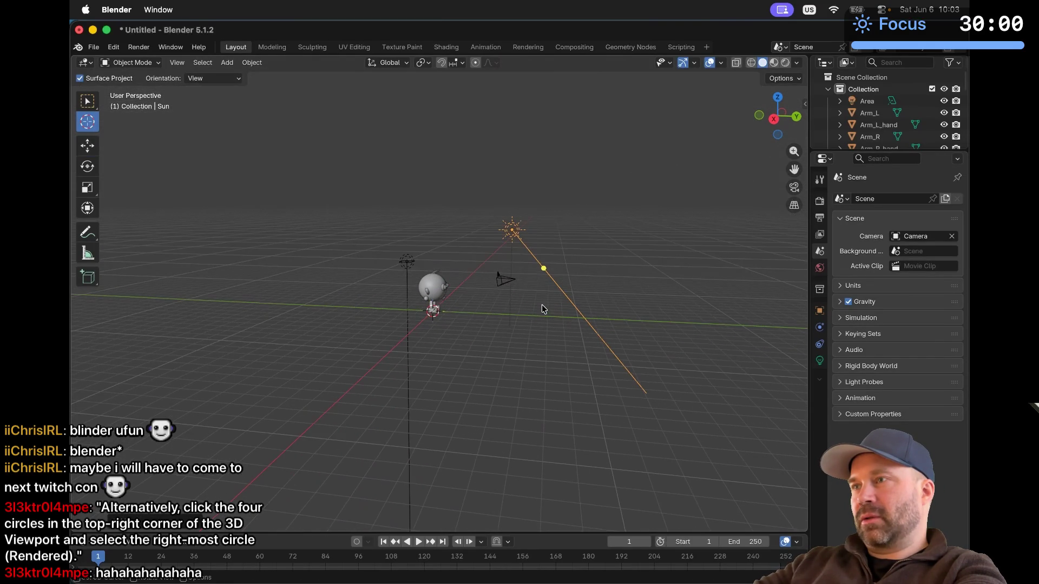
{"action": "middle_click_drag", "start_coordinate": [517, 235], "coordinate": [520, 265]}
{"action": "middle_click_drag", "start_coordinate": [521, 262], "coordinate": [520, 261]}
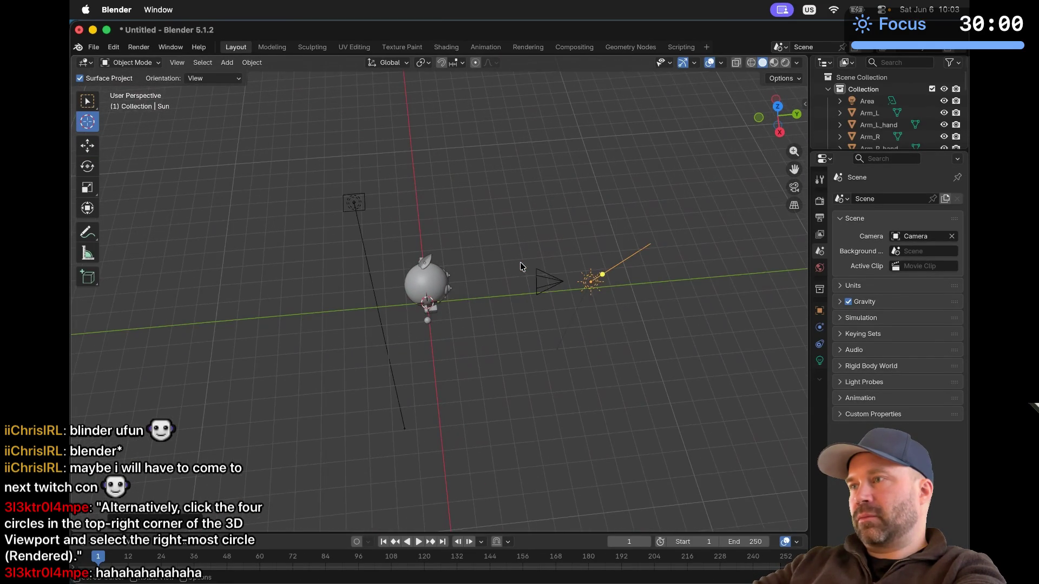
{"action": "left_click_drag", "start_coordinate": [584, 274], "coordinate": [559, 280]}
Render the brightly lit figure with its orange mouth, then close the result
{"action": "left_click", "coordinate": [138, 47]}
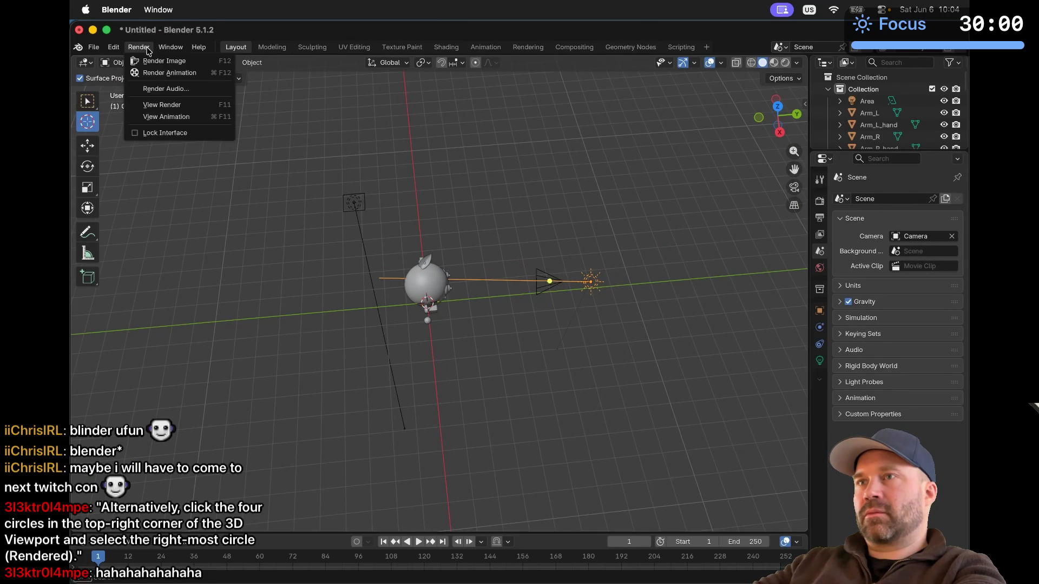
{"action": "left_click", "coordinate": [153, 61]}
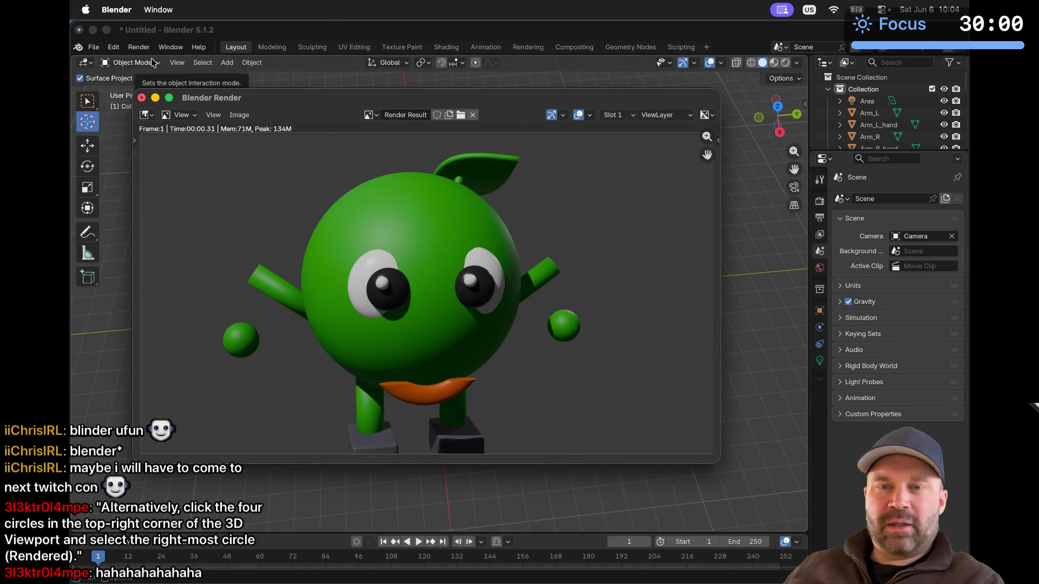
{"action": "left_click", "coordinate": [142, 99]}
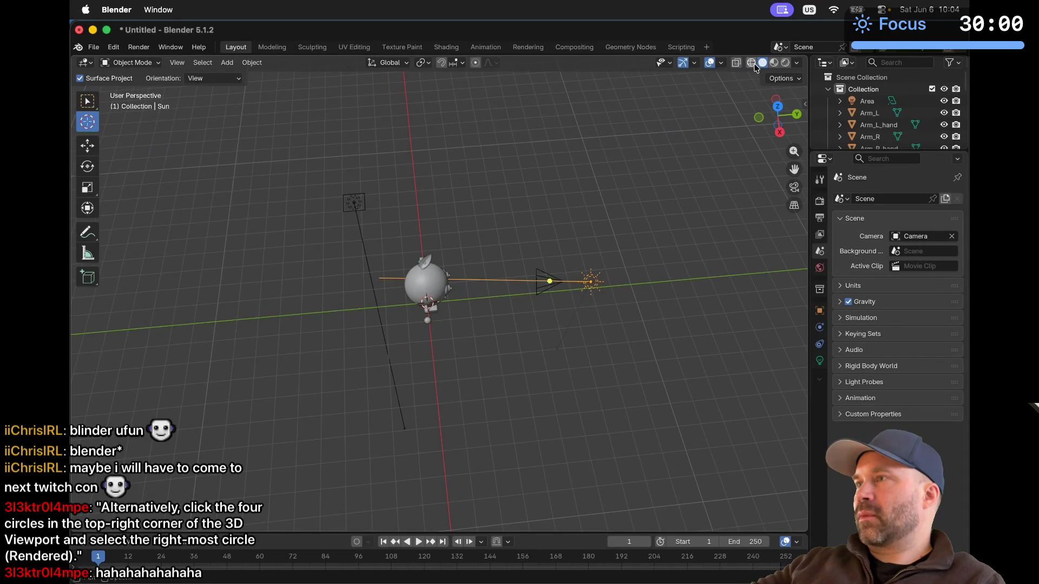
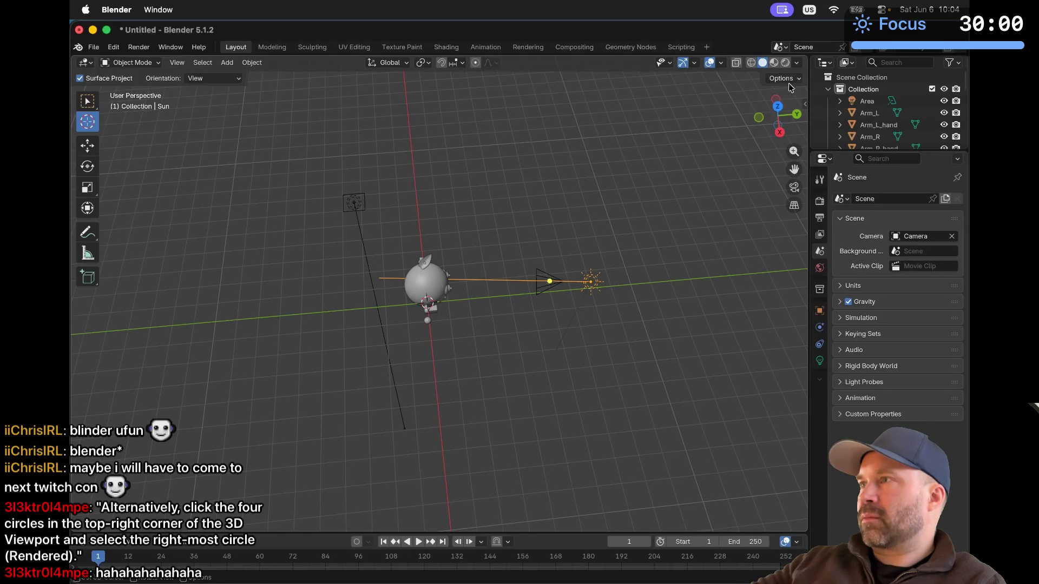
Toggle the viewport between Solid and Rendered shading, finishing in Rendered, and orbit around the character
{"action": "left_click", "coordinate": [786, 64]}
{"action": "mouse_move", "coordinate": [536, 259]}
{"action": "middle_mouse_down"}
{"action": "mouse_move", "coordinate": [571, 278]}
{"action": "mouse_move", "coordinate": [506, 278]}
{"action": "mouse_move", "coordinate": [568, 278]}
{"action": "middle_mouse_up"}
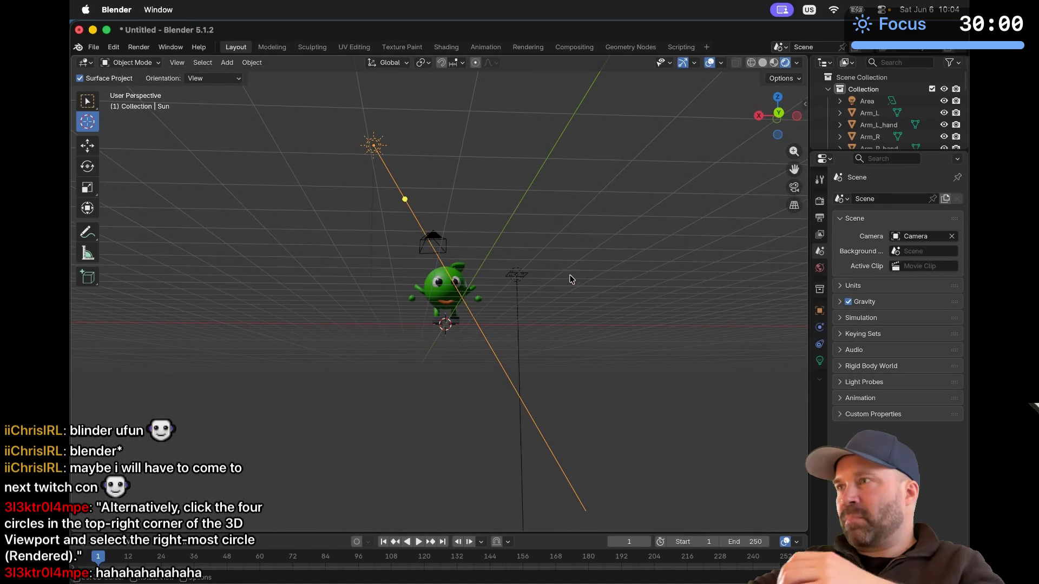
{"action": "left_click", "coordinate": [763, 63]}
{"action": "left_click", "coordinate": [786, 64]}
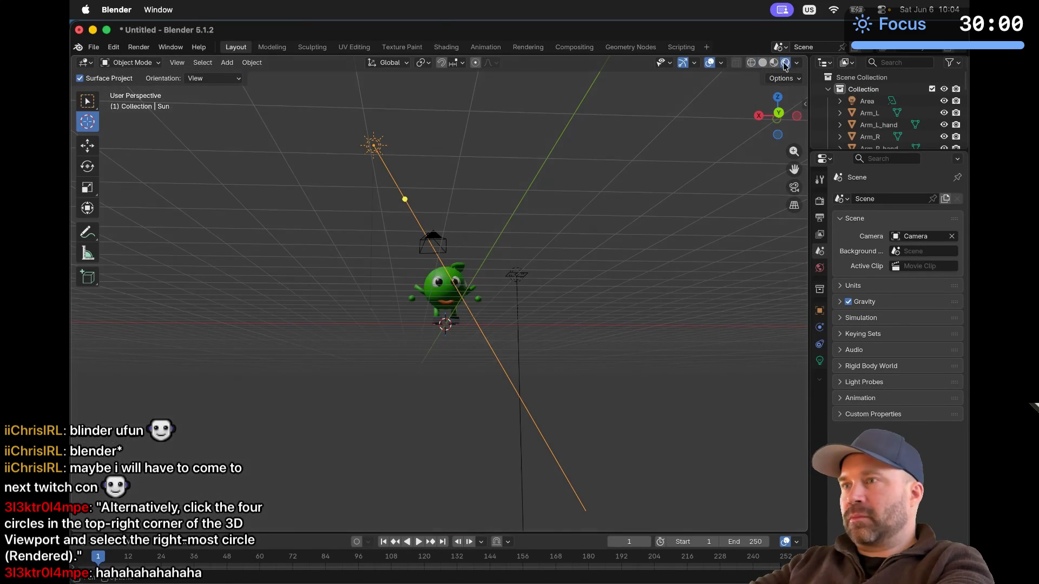
{"action": "scroll", "coordinate": [577, 244], "scroll_direction": "down", "scroll_amount": 5}
{"action": "scroll", "coordinate": [577, 245], "scroll_direction": "up", "scroll_amount": 10}
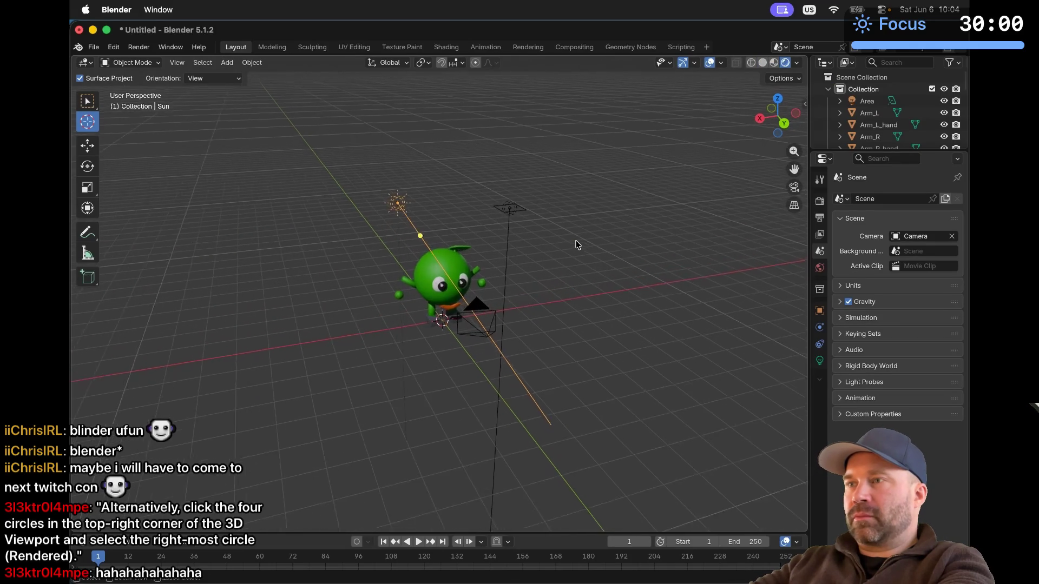
{"action": "scroll", "coordinate": [577, 245], "scroll_direction": "left", "scroll_amount": 3}
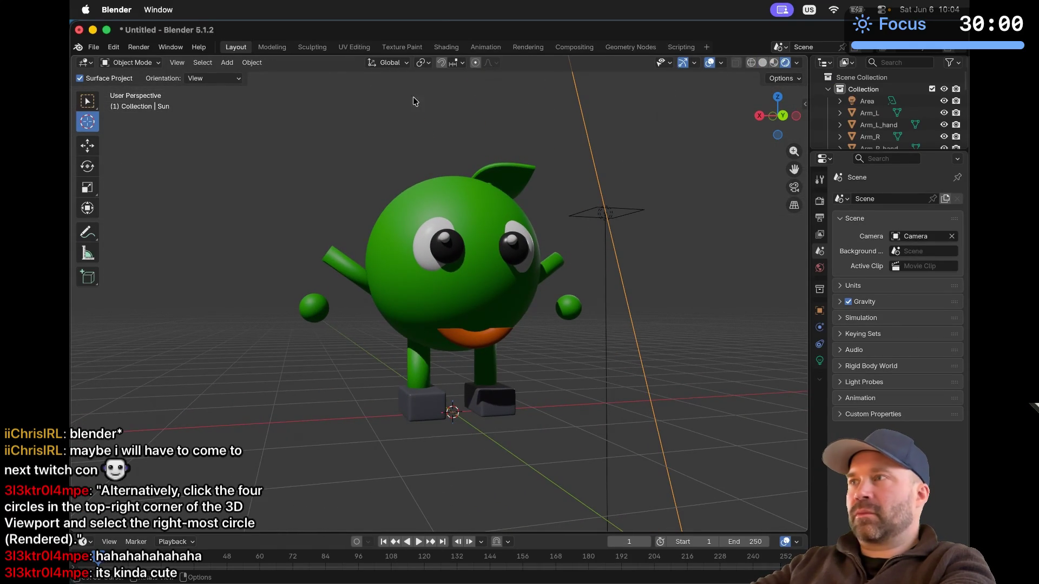
{"action": "scroll", "coordinate": [285, 139], "scroll_direction": "down", "scroll_amount": 5}
{"action": "scroll", "coordinate": [286, 140], "scroll_direction": "down", "scroll_amount": 1, "text": "ctrl"}
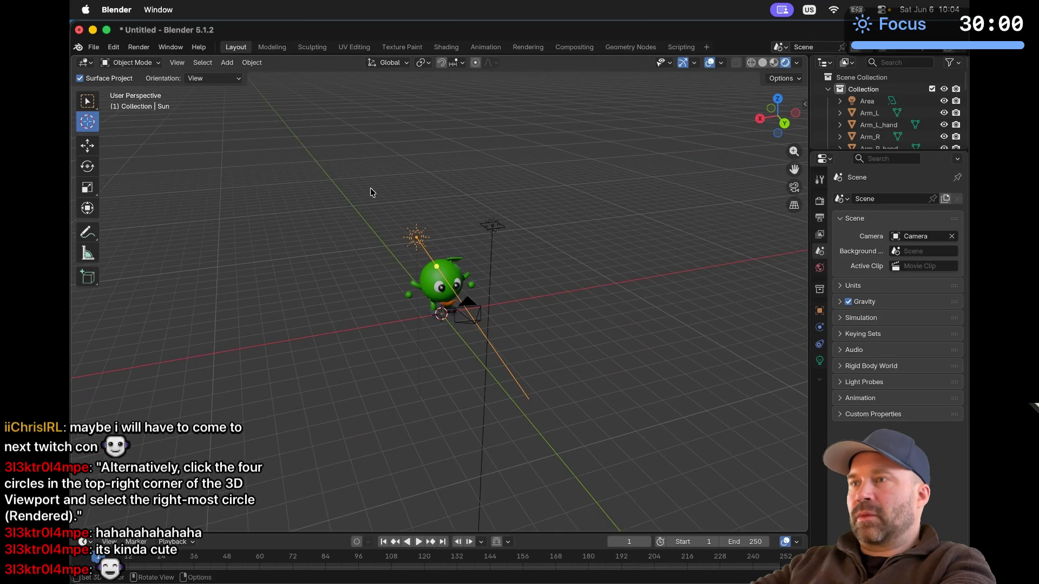
{"action": "scroll", "coordinate": [375, 193], "scroll_direction": "left", "scroll_amount": 5}
Move the sun light to a new spot near the character with the Move tool
{"action": "left_click", "coordinate": [526, 245]}
{"action": "left_click", "coordinate": [88, 102]}
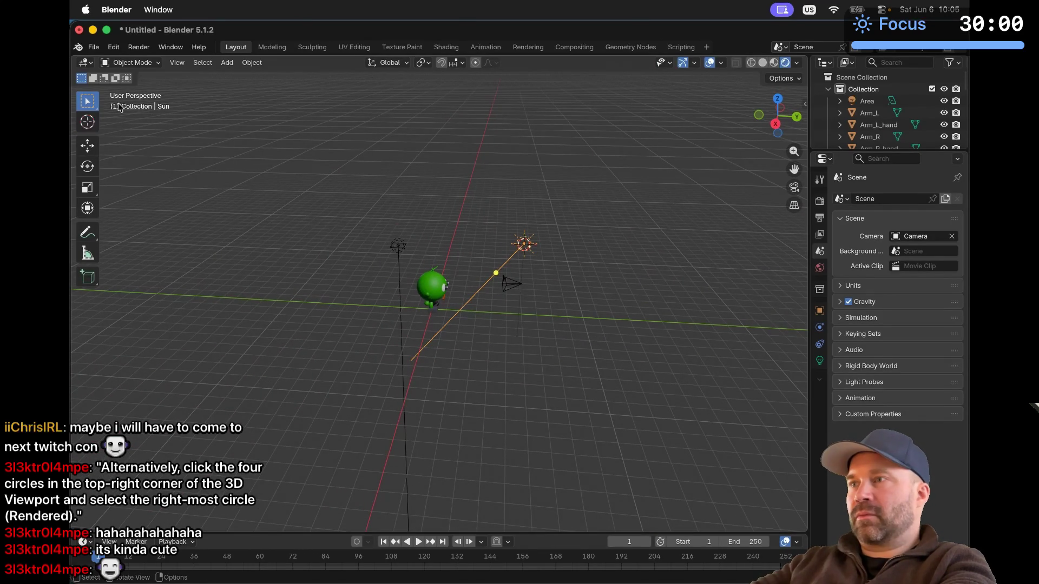
{"action": "left_click", "coordinate": [87, 145]}
{"action": "mouse_move", "coordinate": [526, 246]}
{"action": "left_mouse_down"}
{"action": "mouse_move", "coordinate": [550, 291]}
{"action": "mouse_move", "coordinate": [494, 288]}
{"action": "left_mouse_up"}
{"action": "middle_click_drag", "start_coordinate": [494, 288], "coordinate": [494, 288]}
Render a test image from the camera and close the render result
{"action": "left_click", "coordinate": [139, 47]}
{"action": "left_click", "coordinate": [153, 61]}
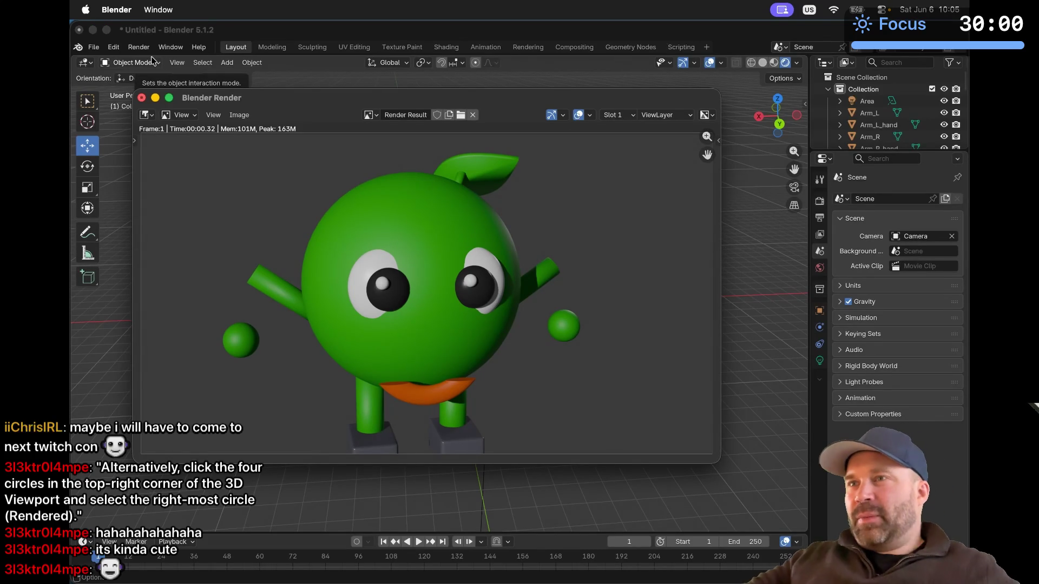
{"action": "left_click", "coordinate": [141, 97]}
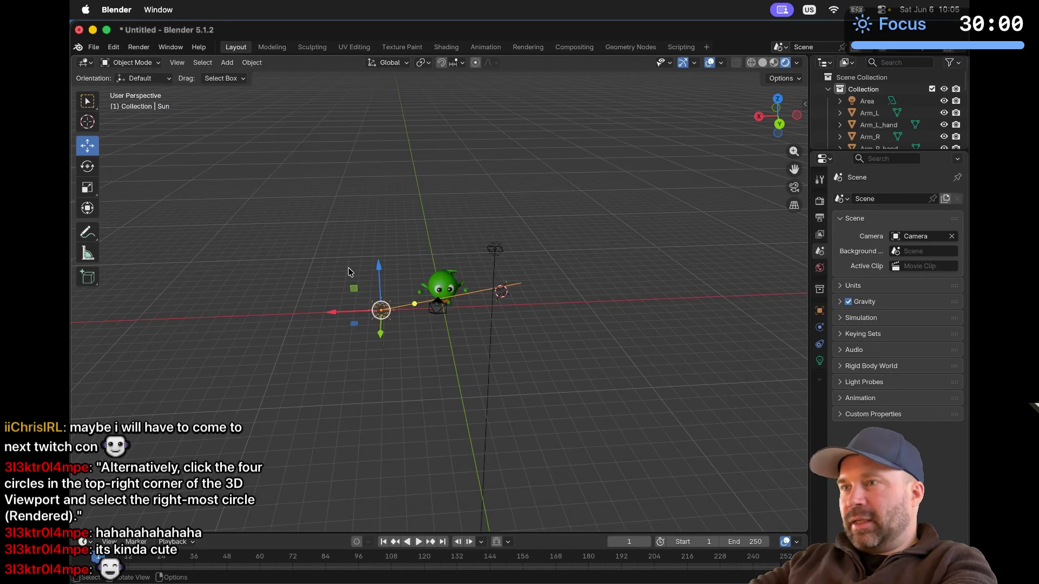
Orbit the view to a new angle and select the camera
{"action": "middle_click_drag", "start_coordinate": [364, 314], "coordinate": [435, 308]}
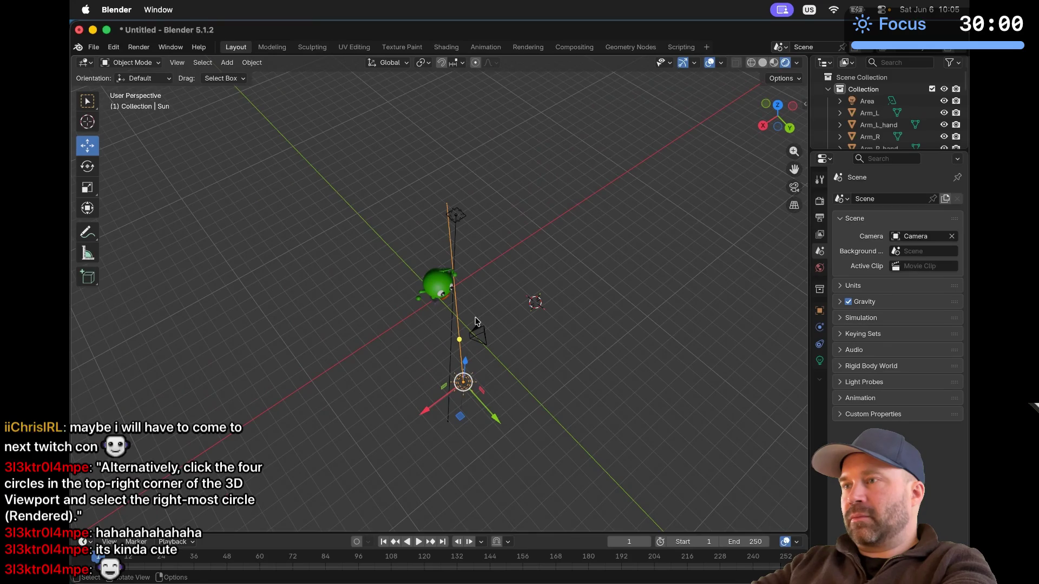
{"action": "scroll", "coordinate": [475, 318], "scroll_direction": "up", "scroll_amount": 10, "text": "ctrl"}
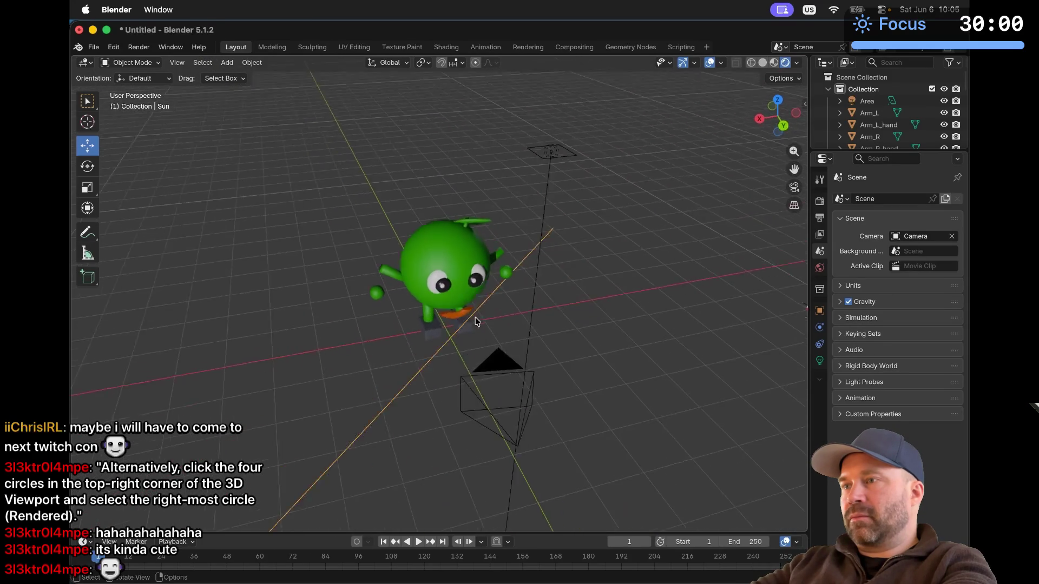
{"action": "scroll", "coordinate": [475, 319], "scroll_direction": "right", "scroll_amount": 10}
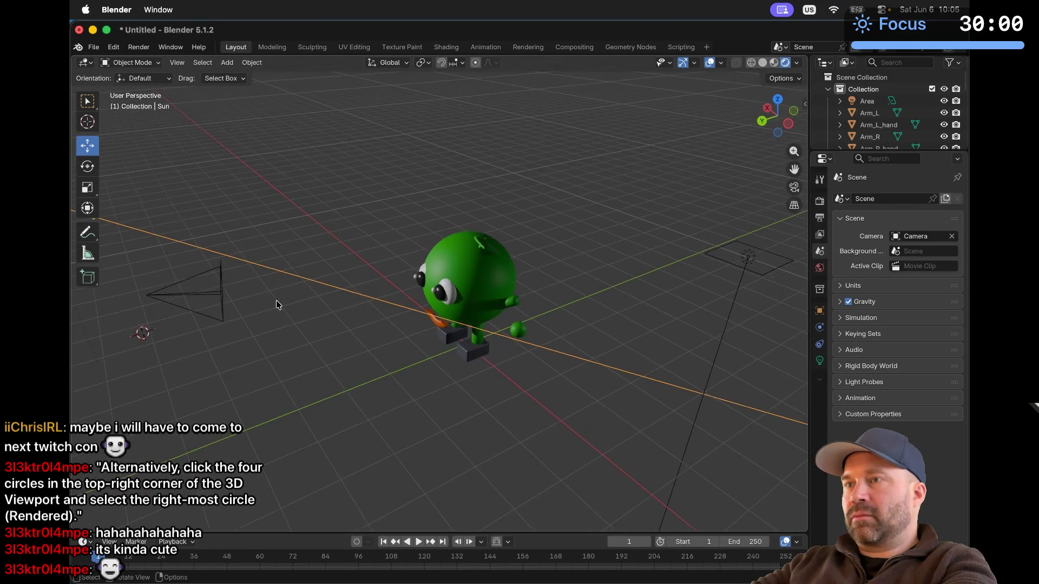
{"action": "scroll", "coordinate": [276, 305], "scroll_direction": "right", "scroll_amount": 10}
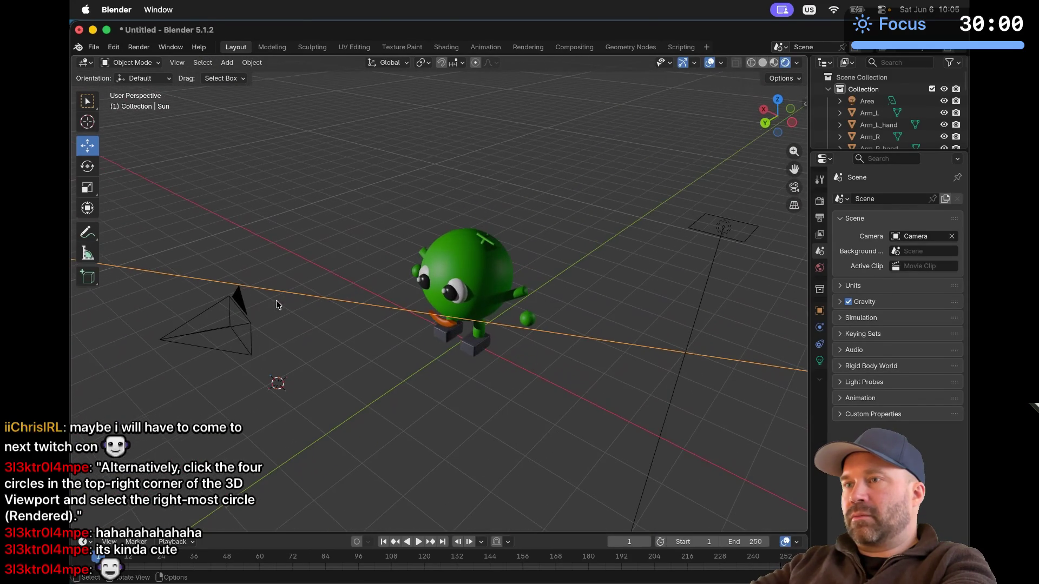
{"action": "left_click", "coordinate": [243, 315]}
Narrow the camera's field of view and check it with a test render
{"action": "left_click_drag", "start_coordinate": [243, 315], "coordinate": [231, 320]}
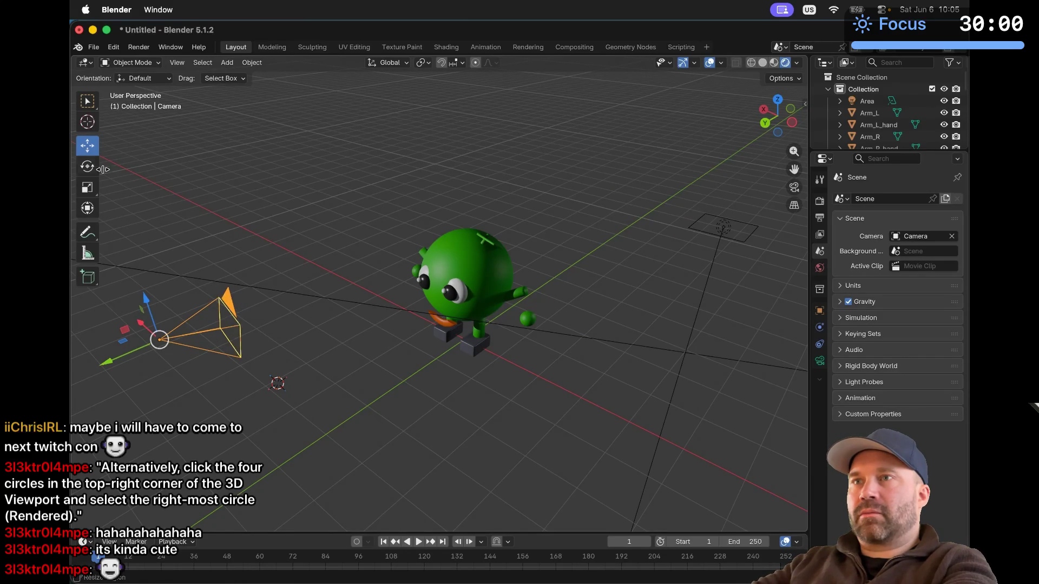
{"action": "left_click", "coordinate": [139, 48]}
{"action": "left_click", "coordinate": [151, 61]}
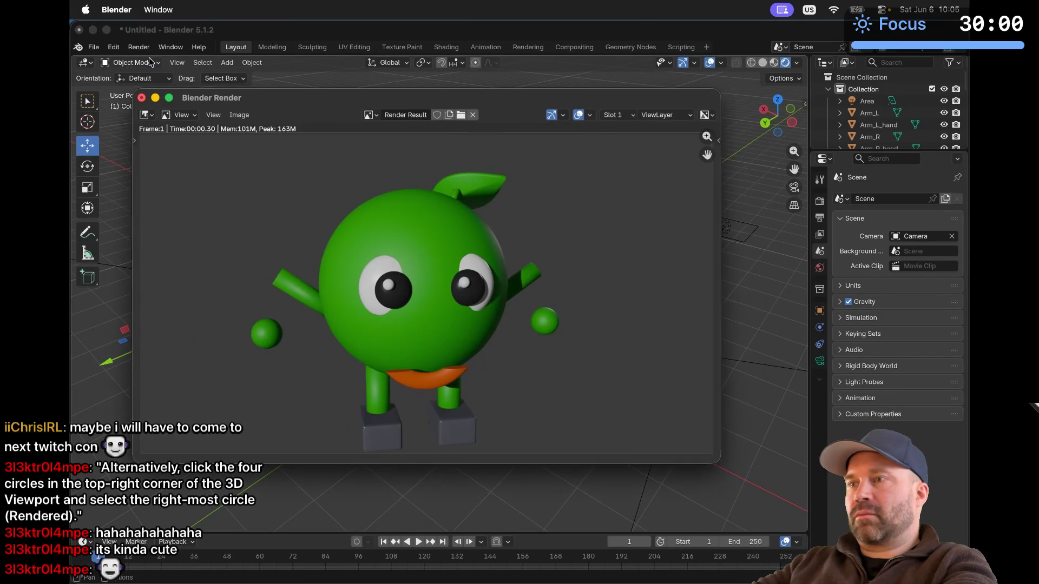
{"action": "left_click", "coordinate": [141, 98]}
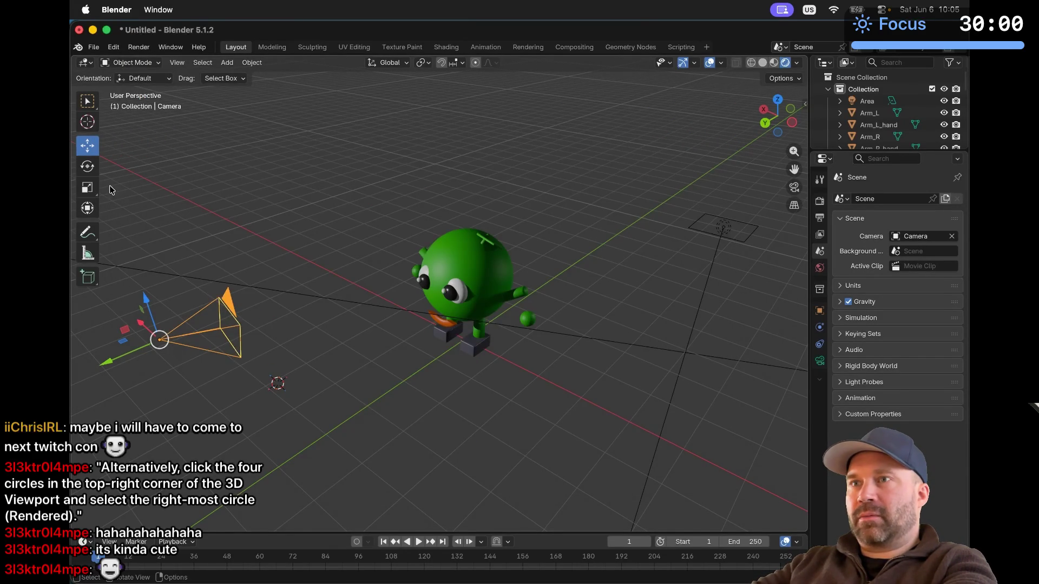
Tilt the camera with the Rotate tool and render again to check the framing
{"action": "left_click", "coordinate": [89, 171]}
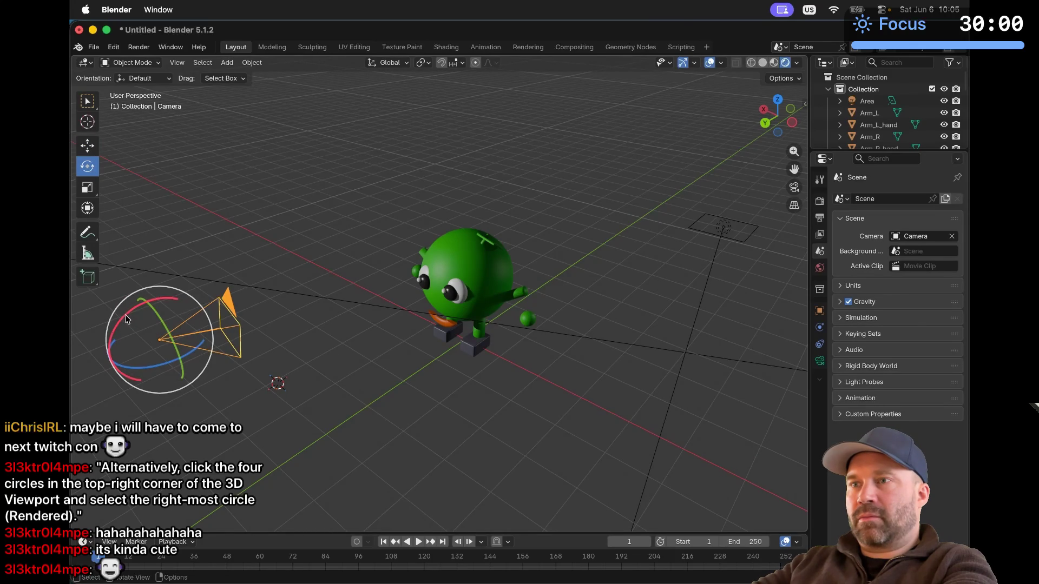
{"action": "left_click_drag", "start_coordinate": [124, 316], "coordinate": [123, 308]}
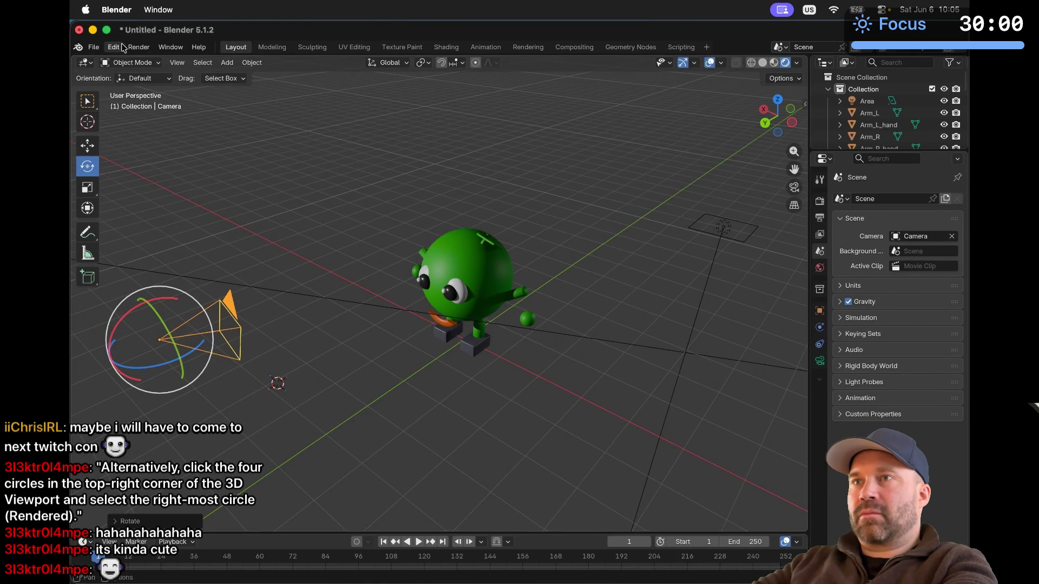
{"action": "left_click", "coordinate": [138, 47]}
{"action": "left_click", "coordinate": [164, 61]}
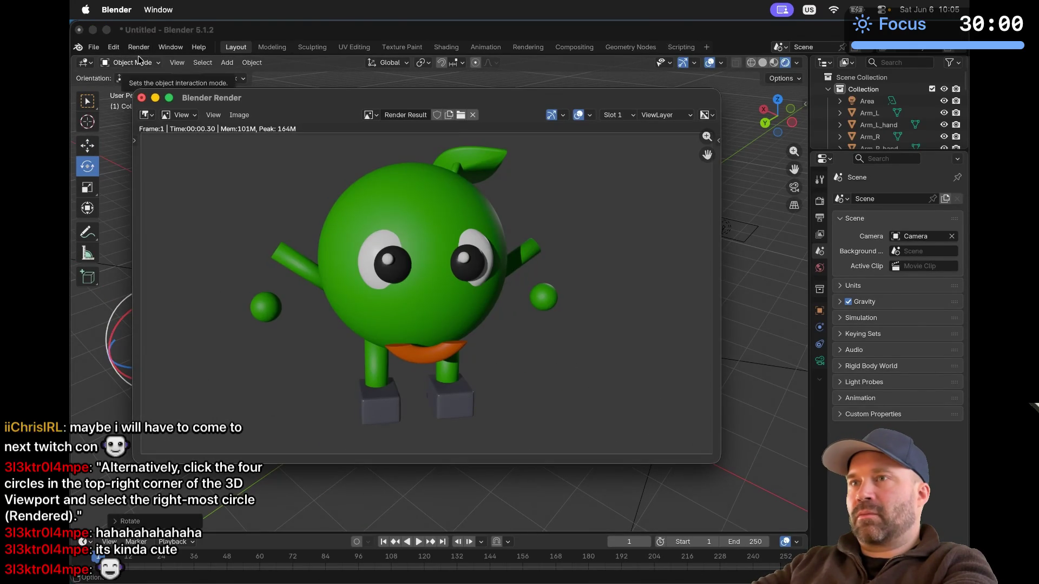
{"action": "left_click", "coordinate": [142, 98]}
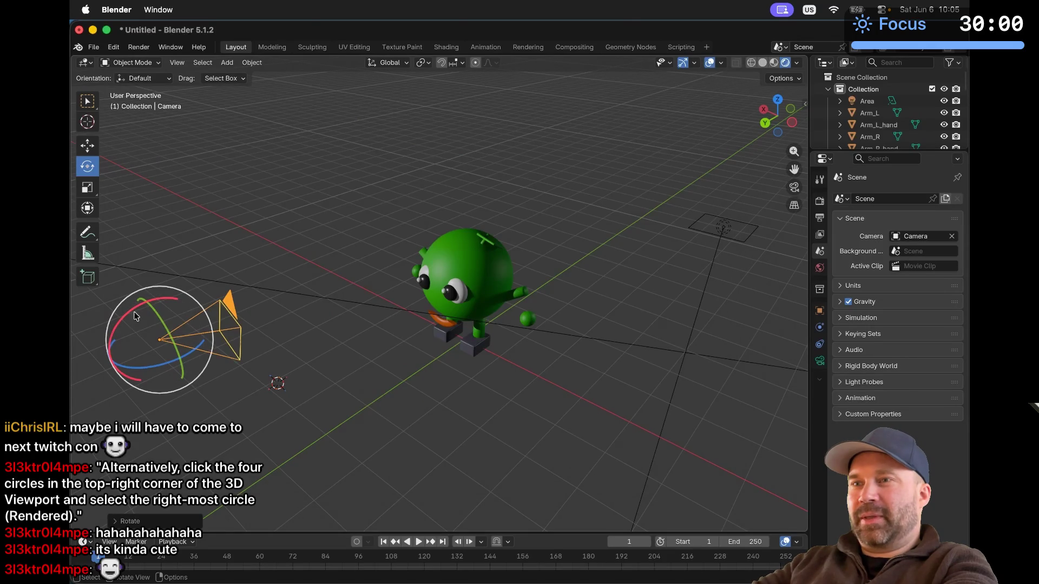
Rotate the camera back near its original angle and render the green character
{"action": "mouse_move", "coordinate": [133, 313]}
{"action": "left_mouse_down"}
{"action": "mouse_move", "coordinate": [123, 323]}
{"action": "mouse_move", "coordinate": [128, 316]}
{"action": "left_mouse_up"}
{"action": "left_click", "coordinate": [139, 47]}
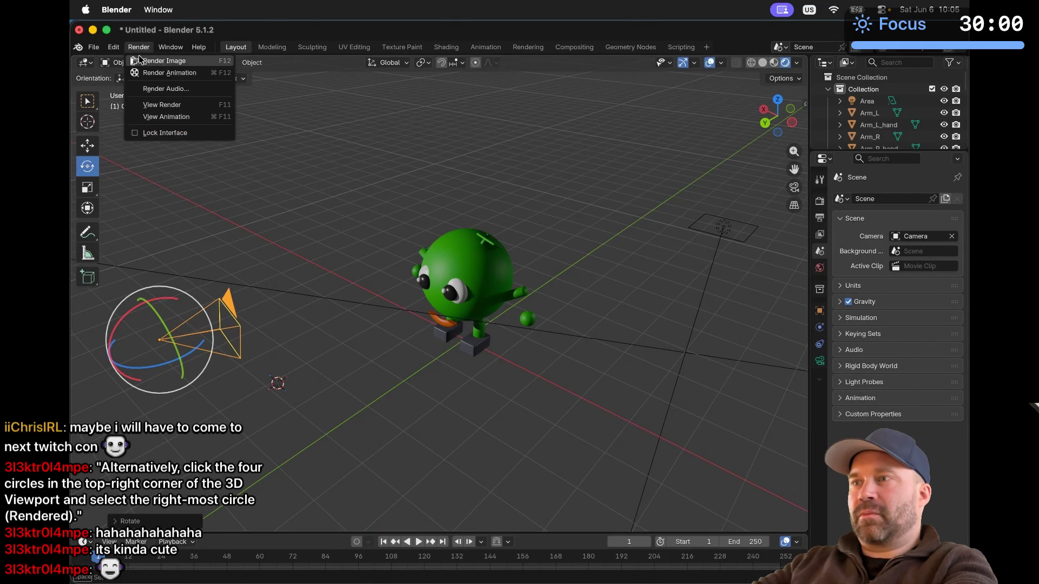
{"action": "left_click", "coordinate": [140, 57]}
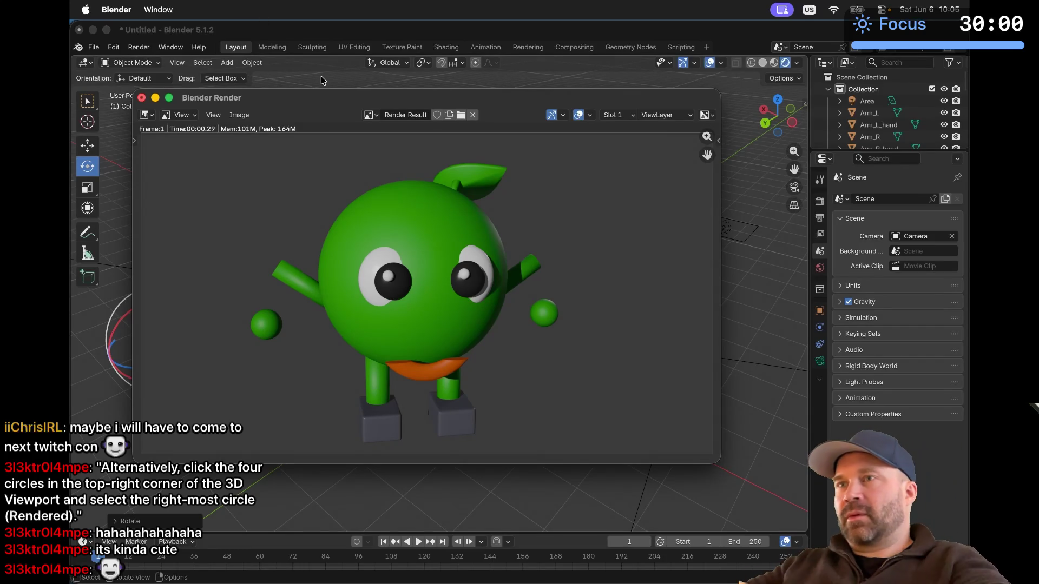
{"action": "key", "text": "super+space"}
Launch Screenshot and capture an area cropped tightly to the rendered green character
{"action": "type", "text": "screenshot"}
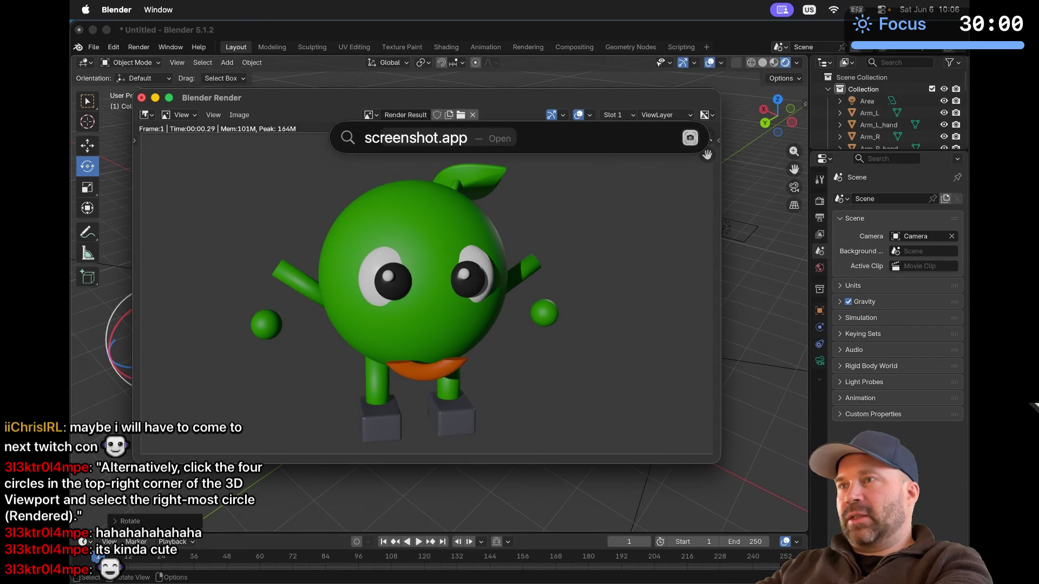
{"action": "key", "text": "Return"}
{"action": "mouse_move", "coordinate": [195, 73]}
{"action": "left_mouse_down"}
{"action": "mouse_move", "coordinate": [215, 154]}
{"action": "mouse_move", "coordinate": [218, 140]}
{"action": "left_mouse_up"}
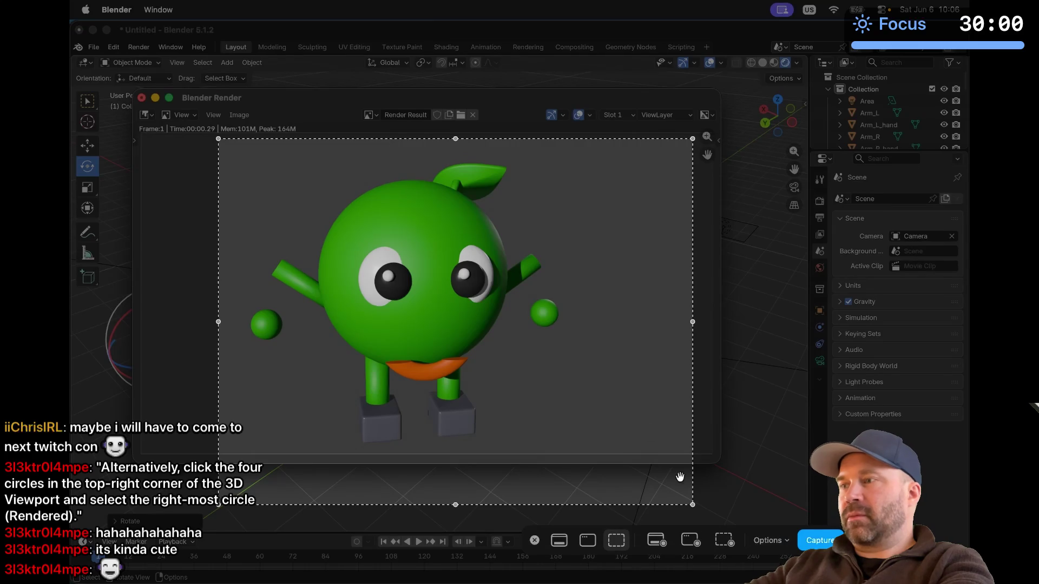
{"action": "left_click_drag", "start_coordinate": [693, 505], "coordinate": [584, 449]}
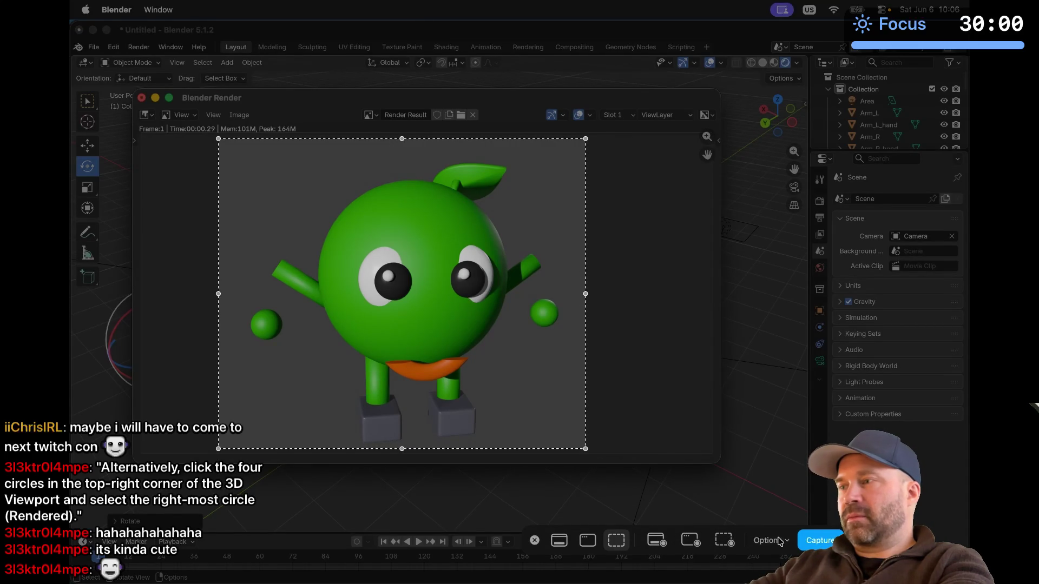
{"action": "left_click", "coordinate": [814, 541]}
Switch back to Blender and close the render result window
{"action": "key", "text": "super+Tab"}
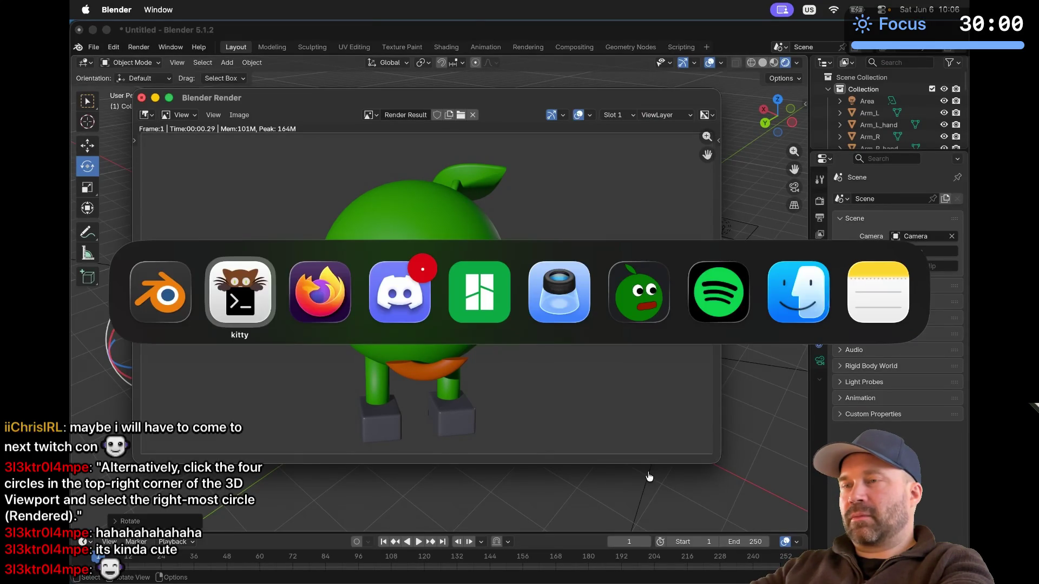
{"action": "key", "text": "super+Tab"}
{"action": "key", "text": "super+shift+Tab"}
{"action": "key", "text": "super+shift+Tab"}
{"action": "key", "text": "super+Tab"}
{"action": "key", "text": "super+shift+Tab"}
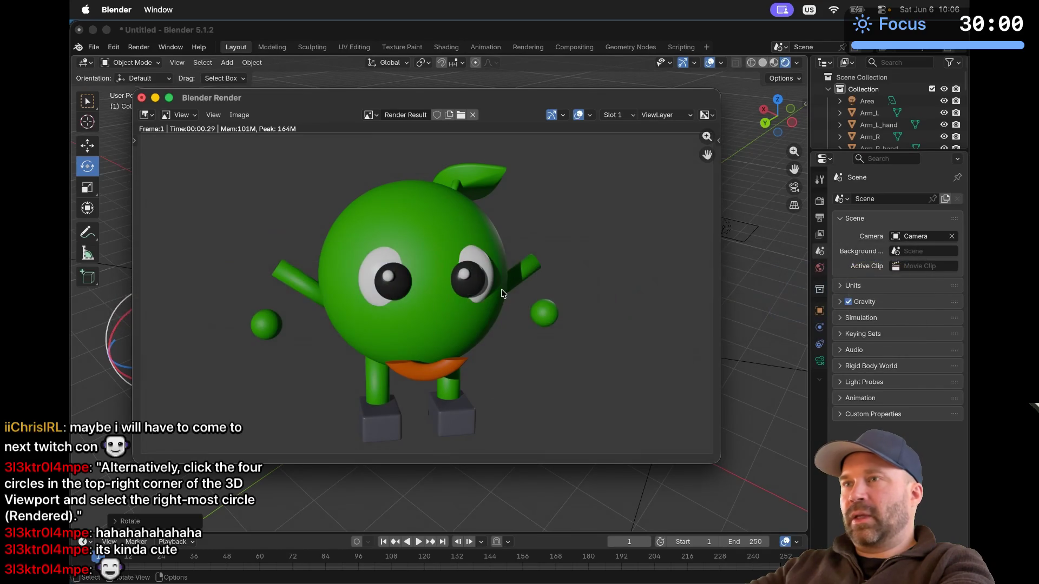
{"action": "left_click", "coordinate": [142, 98]}
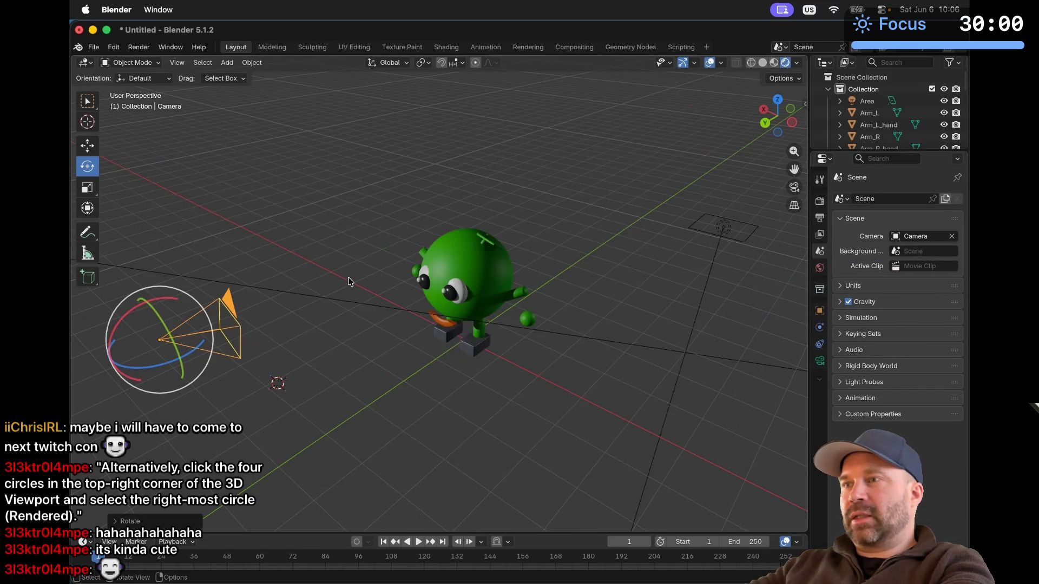
Orbit around the scene, then move the camera to the right with the Move tool
{"action": "scroll", "coordinate": [446, 311], "scroll_direction": "right", "scroll_amount": 10}
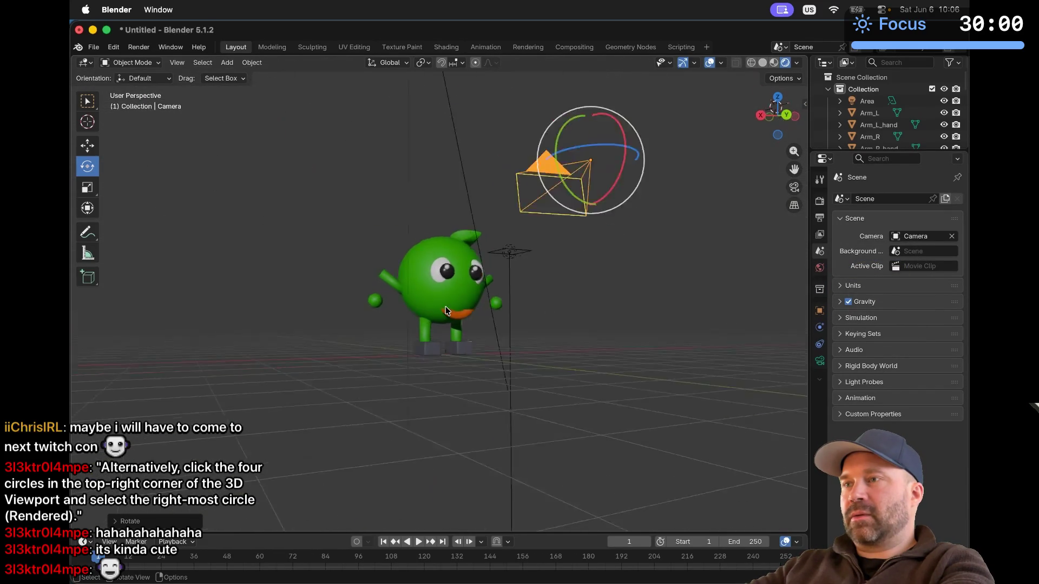
{"action": "scroll", "coordinate": [446, 311], "scroll_direction": "up", "scroll_amount": 5}
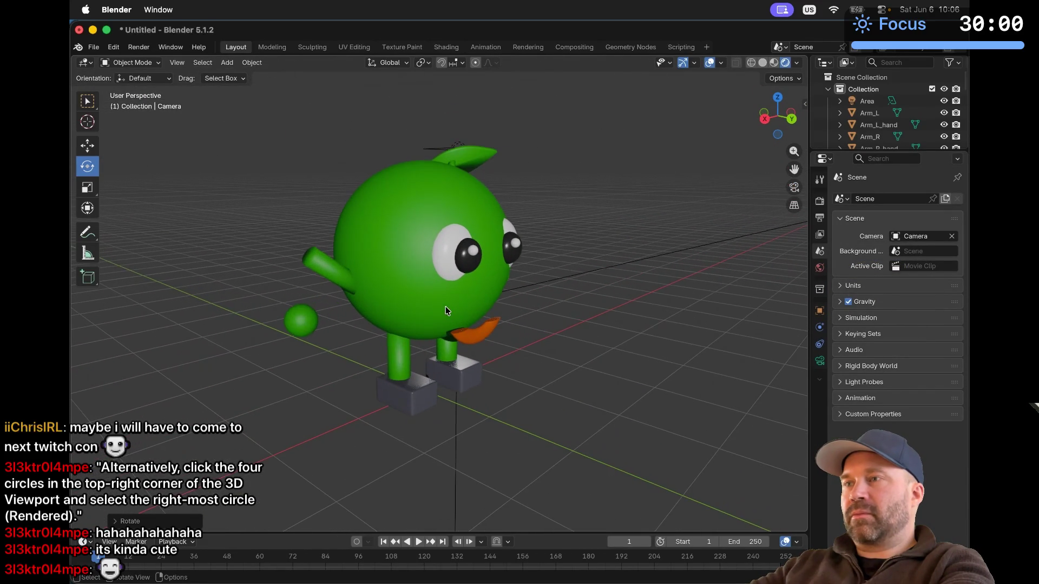
{"action": "scroll", "coordinate": [446, 311], "scroll_direction": "right", "scroll_amount": 10}
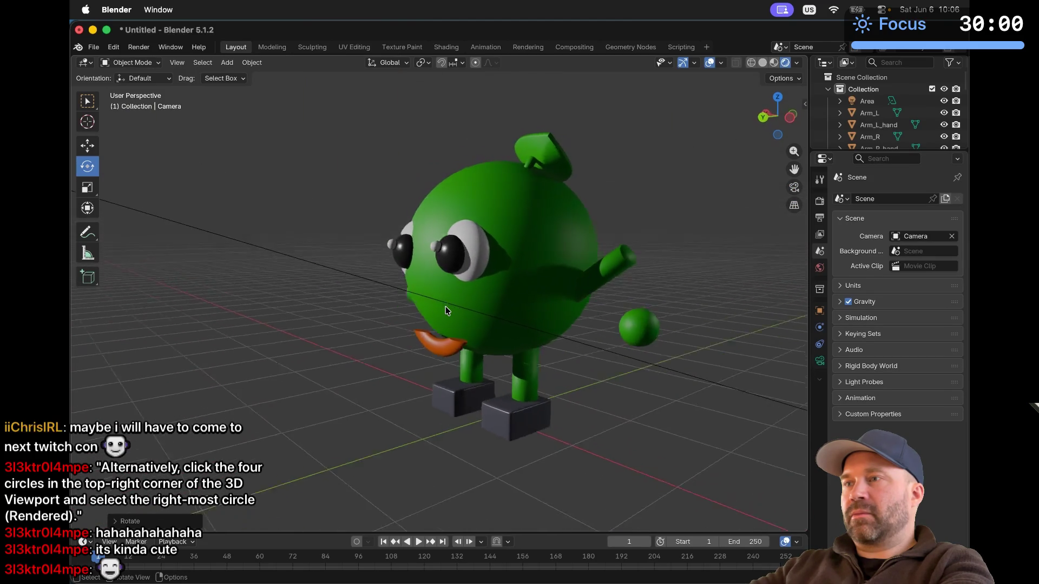
{"action": "scroll", "coordinate": [446, 311], "scroll_direction": "left", "scroll_amount": 3}
{"action": "scroll", "coordinate": [446, 311], "scroll_direction": "left", "scroll_amount": 8}
{"action": "scroll", "coordinate": [445, 311], "scroll_direction": "right", "scroll_amount": 8}
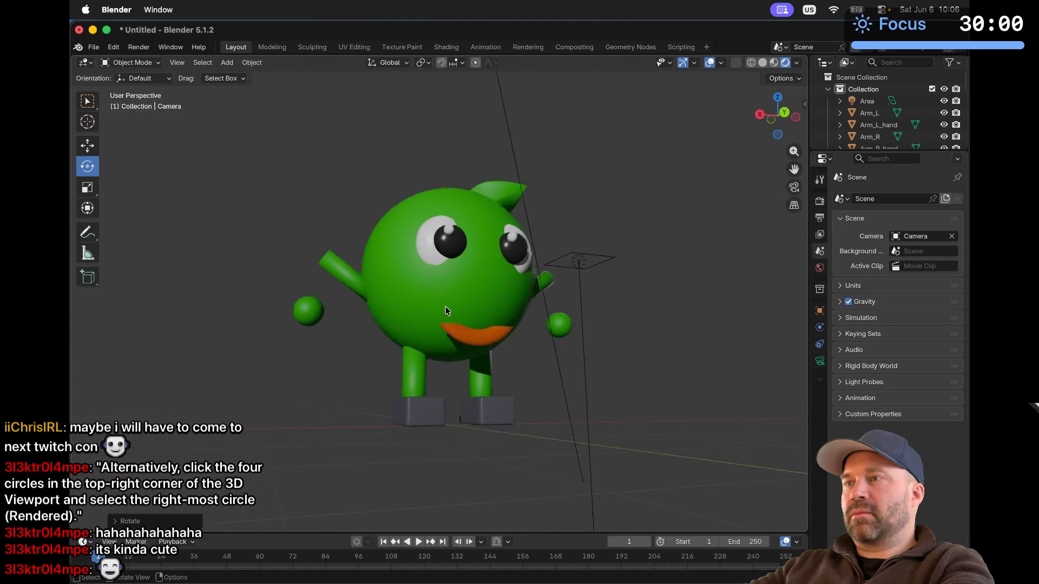
{"action": "scroll", "coordinate": [446, 311], "scroll_direction": "down", "scroll_amount": 3}
{"action": "scroll", "coordinate": [446, 311], "scroll_direction": "right", "scroll_amount": 5}
{"action": "scroll", "coordinate": [445, 311], "scroll_direction": "up", "scroll_amount": 2}
{"action": "scroll", "coordinate": [446, 311], "scroll_direction": "left", "scroll_amount": 12}
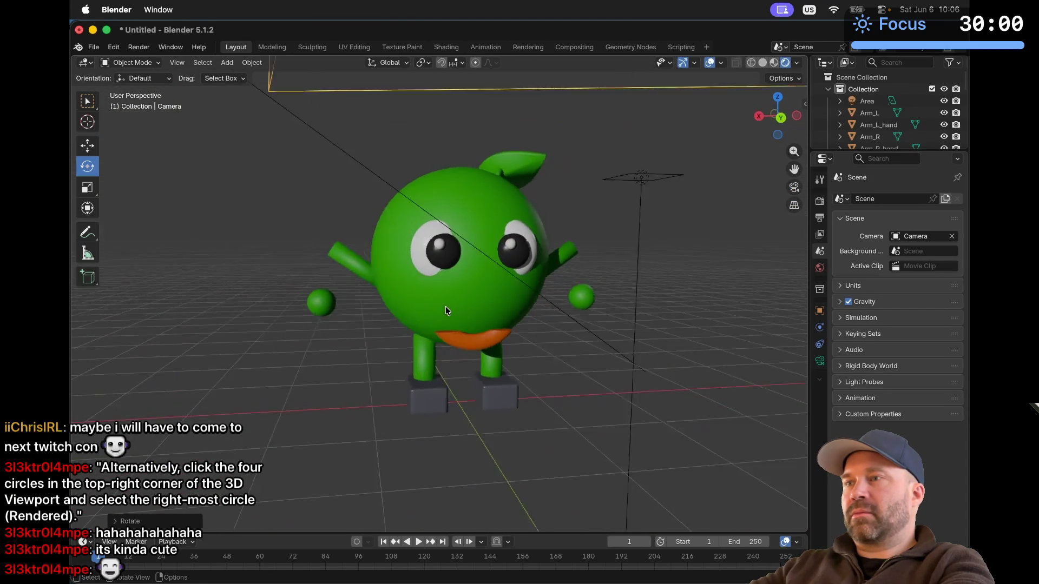
{"action": "scroll", "coordinate": [446, 311], "scroll_direction": "down", "scroll_amount": 3}
{"action": "scroll", "coordinate": [446, 311], "scroll_direction": "up", "scroll_amount": 2}
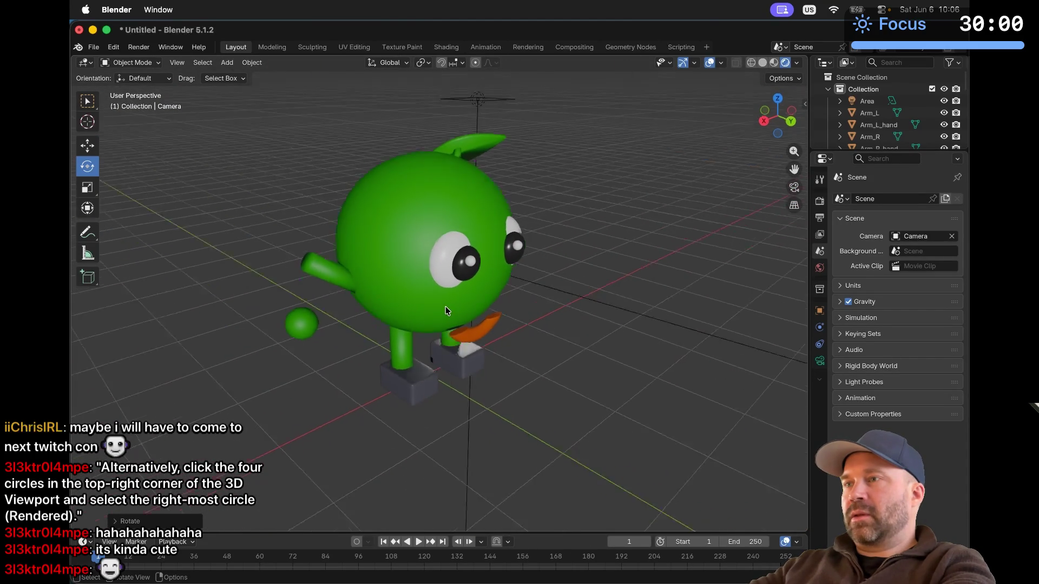
{"action": "scroll", "coordinate": [445, 311], "scroll_direction": "left", "scroll_amount": 10}
{"action": "scroll", "coordinate": [446, 311], "scroll_direction": "right", "scroll_amount": 5}
{"action": "scroll", "coordinate": [446, 311], "scroll_direction": "right", "scroll_amount": 5}
{"action": "scroll", "coordinate": [446, 310], "scroll_direction": "down", "scroll_amount": 3}
{"action": "scroll", "coordinate": [446, 311], "scroll_direction": "left", "scroll_amount": 3}
{"action": "scroll", "coordinate": [445, 311], "scroll_direction": "up", "scroll_amount": 3}
{"action": "scroll", "coordinate": [446, 310], "scroll_direction": "right", "scroll_amount": 3}
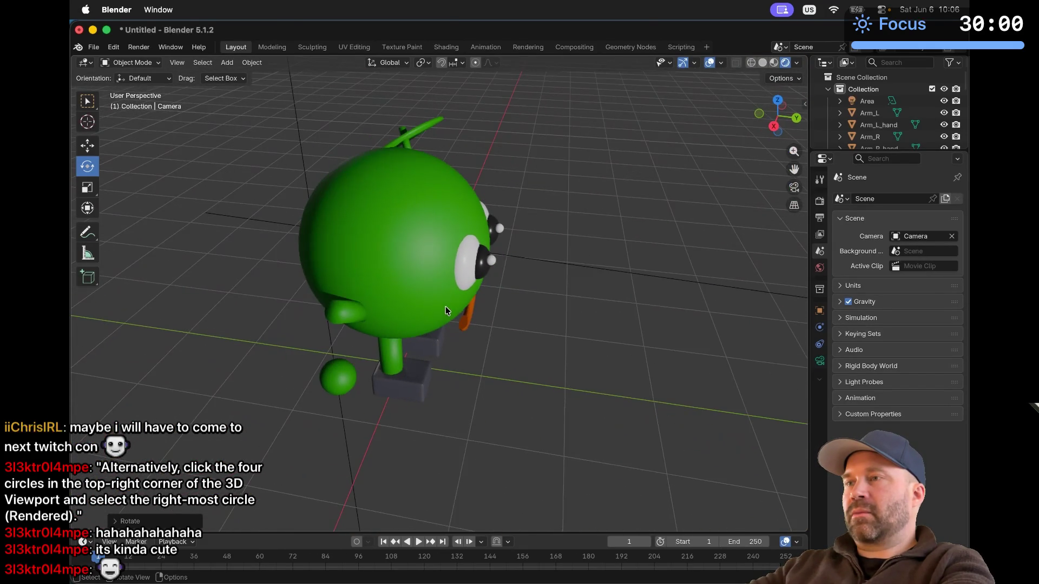
{"action": "scroll", "coordinate": [446, 310], "scroll_direction": "left", "scroll_amount": 2}
{"action": "scroll", "coordinate": [446, 310], "scroll_direction": "down", "scroll_amount": 3}
{"action": "scroll", "coordinate": [446, 310], "scroll_direction": "down", "scroll_amount": 5}
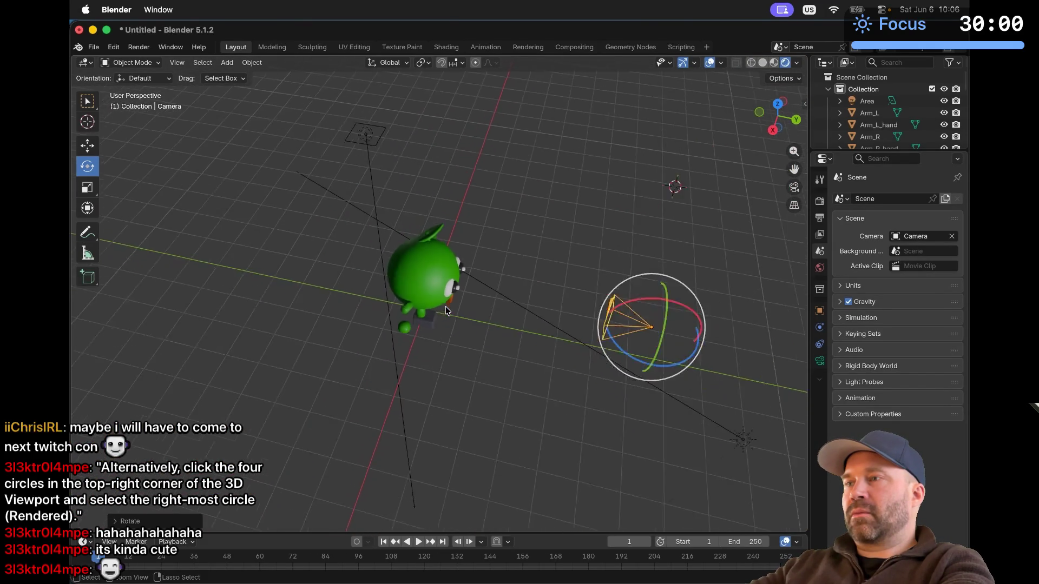
{"action": "scroll", "coordinate": [445, 310], "scroll_direction": "up", "scroll_amount": 2}
{"action": "scroll", "coordinate": [533, 335], "scroll_direction": "left", "scroll_amount": 2}
{"action": "scroll", "coordinate": [533, 335], "scroll_direction": "up", "scroll_amount": 5}
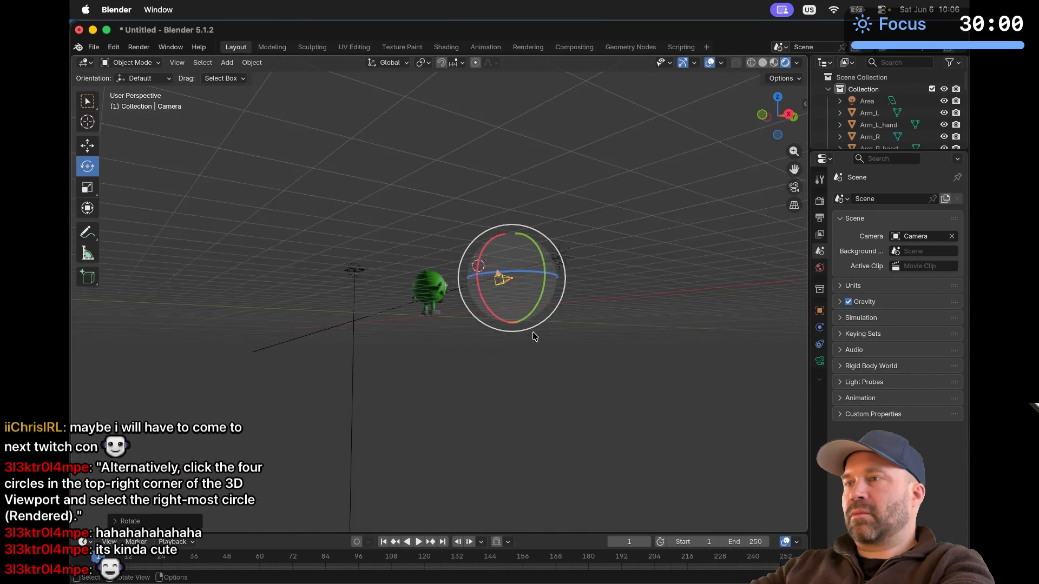
{"action": "left_click", "coordinate": [97, 154]}
{"action": "left_click_drag", "start_coordinate": [537, 281], "coordinate": [590, 275]}
Orbit back to a close view of the green character
{"action": "scroll", "coordinate": [423, 307], "scroll_direction": "up", "scroll_amount": 5}
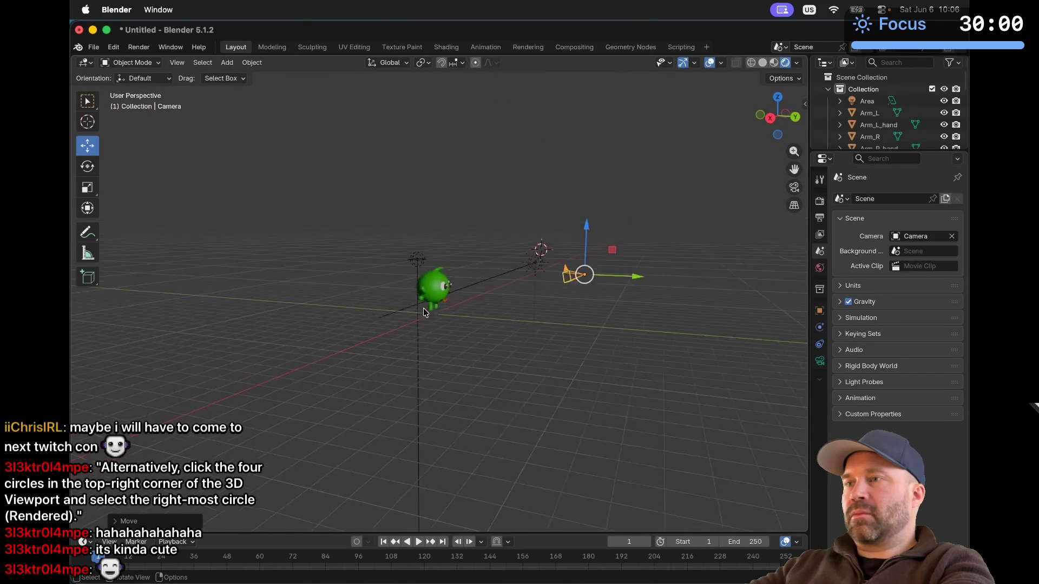
{"action": "scroll", "coordinate": [423, 308], "scroll_direction": "up", "scroll_amount": 10, "text": "ctrl"}
{"action": "scroll", "coordinate": [423, 307], "scroll_direction": "right", "scroll_amount": 5}
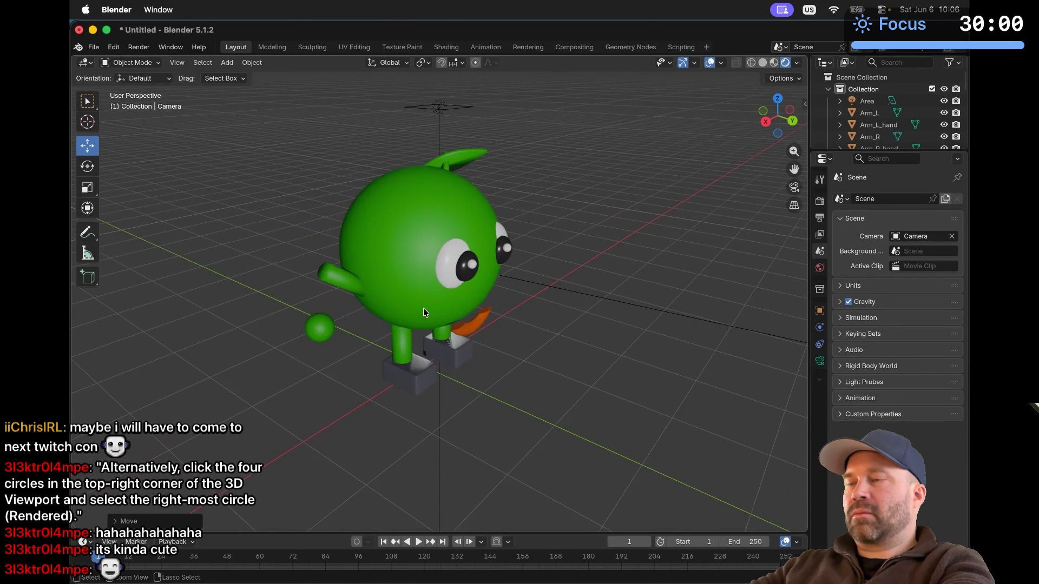
{"action": "scroll", "coordinate": [423, 308], "scroll_direction": "right", "scroll_amount": 10}
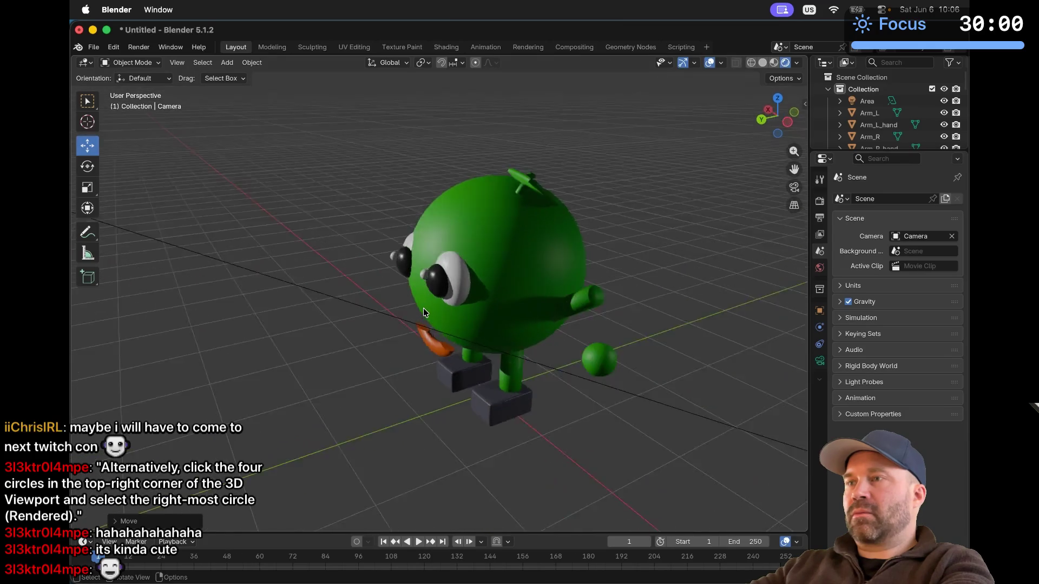
{"action": "scroll", "coordinate": [423, 308], "scroll_direction": "right", "scroll_amount": 3}
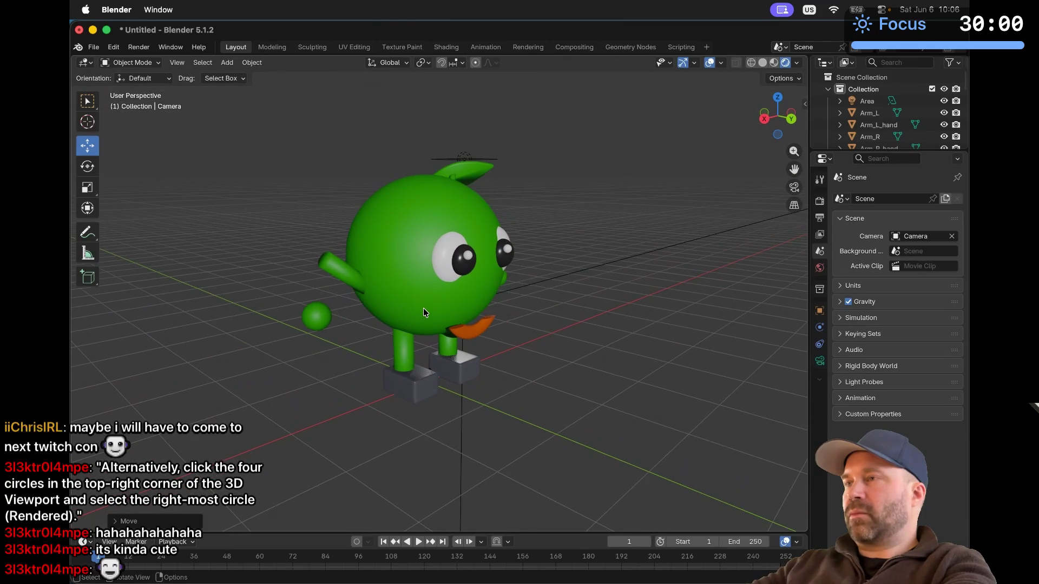
{"action": "key", "text": "super+space"}
Start a selected-portion screen recording over the character and orbit the view
{"action": "type", "text": "screenshot"}
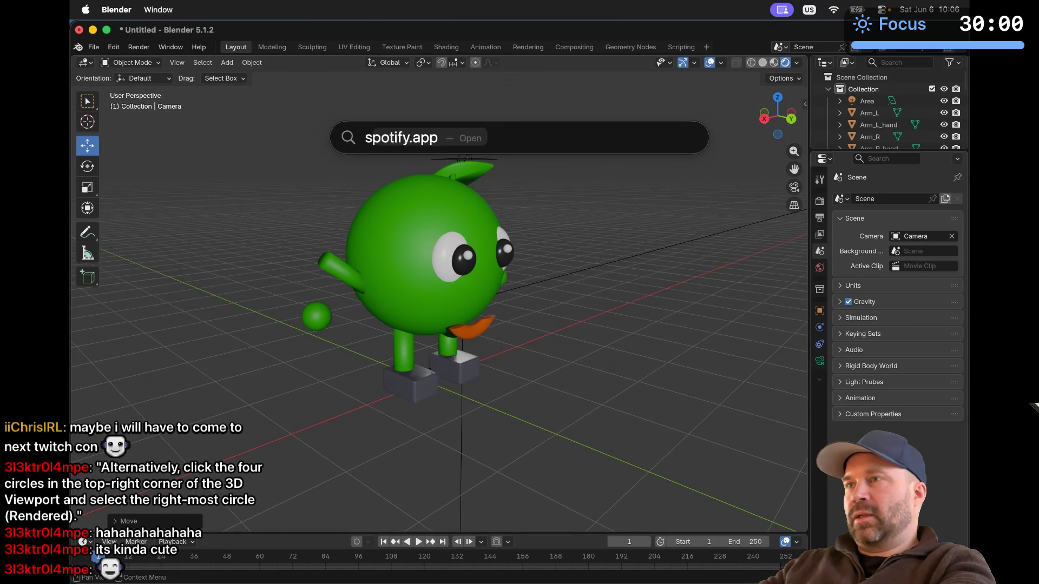
{"action": "key", "text": "Return"}
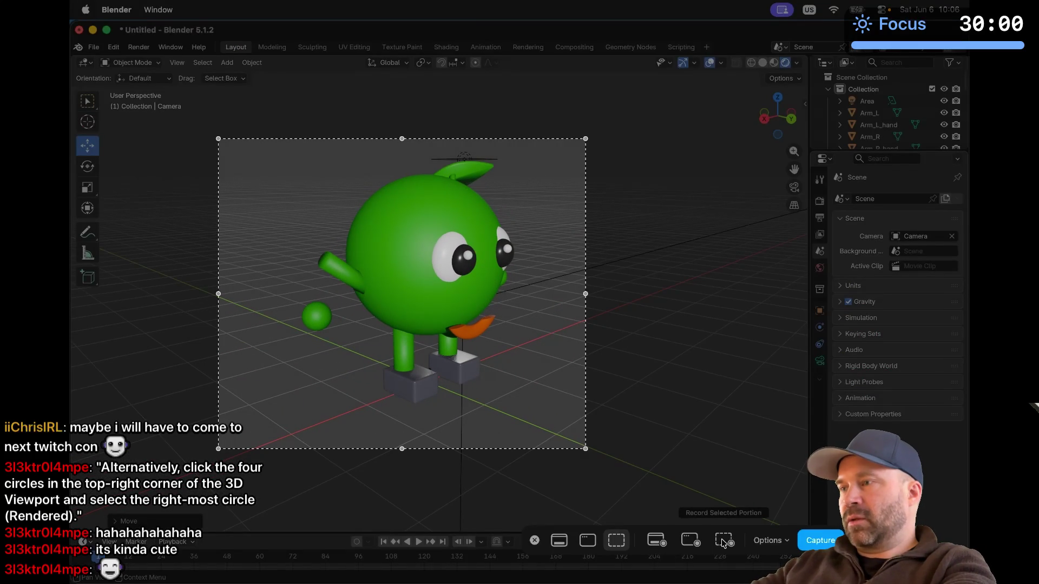
{"action": "left_click", "coordinate": [723, 541]}
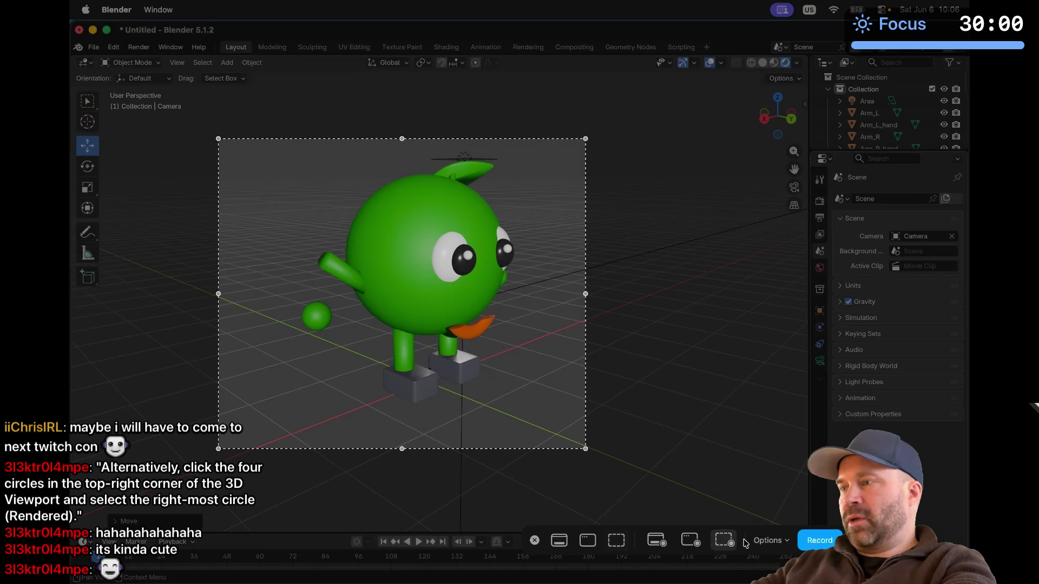
{"action": "left_click_drag", "start_coordinate": [518, 394], "coordinate": [541, 377]}
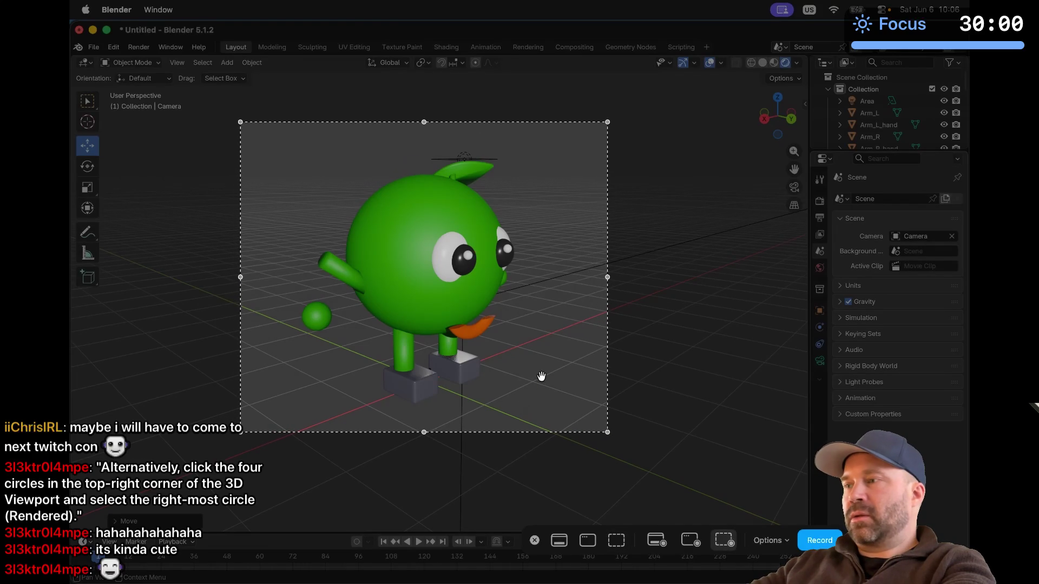
{"action": "left_click", "coordinate": [818, 540]}
{"action": "left_click_drag", "start_coordinate": [634, 455], "coordinate": [631, 455]}
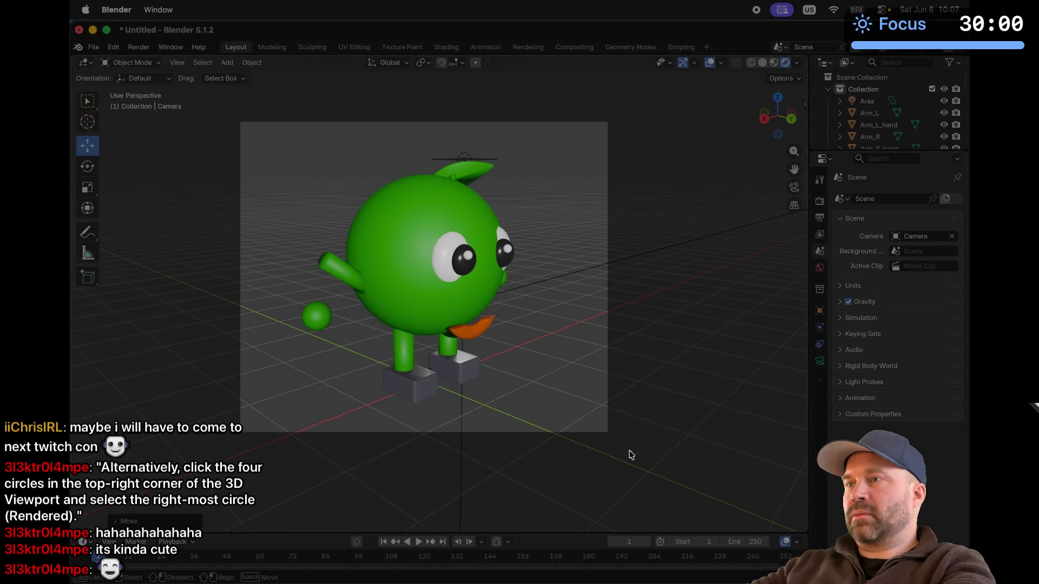
{"action": "scroll", "coordinate": [617, 456], "scroll_direction": "right", "scroll_amount": 10}
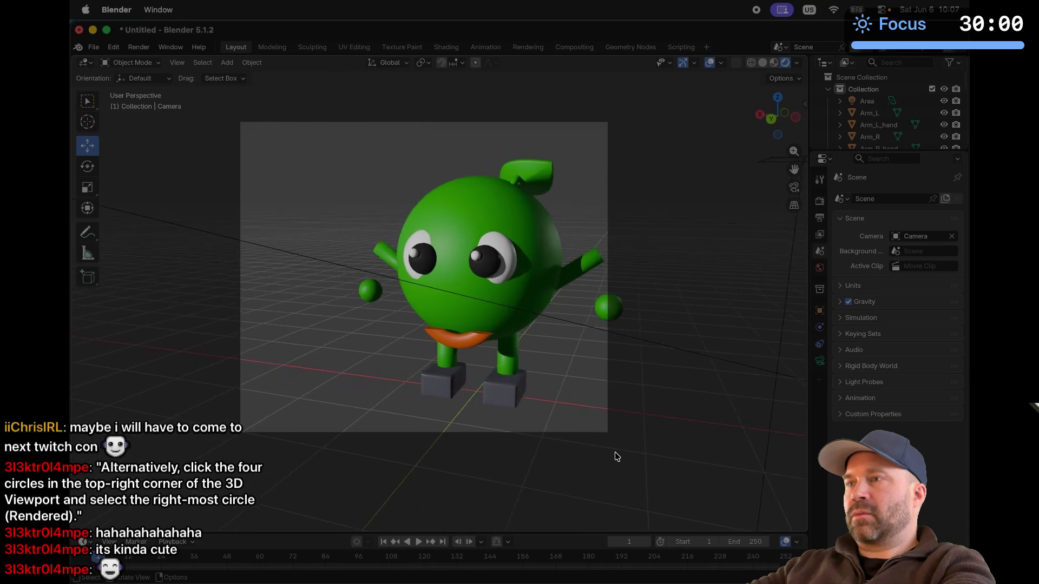
{"action": "scroll", "coordinate": [617, 456], "scroll_direction": "right", "scroll_amount": 5}
{"action": "scroll", "coordinate": [617, 456], "scroll_direction": "left", "scroll_amount": 5}
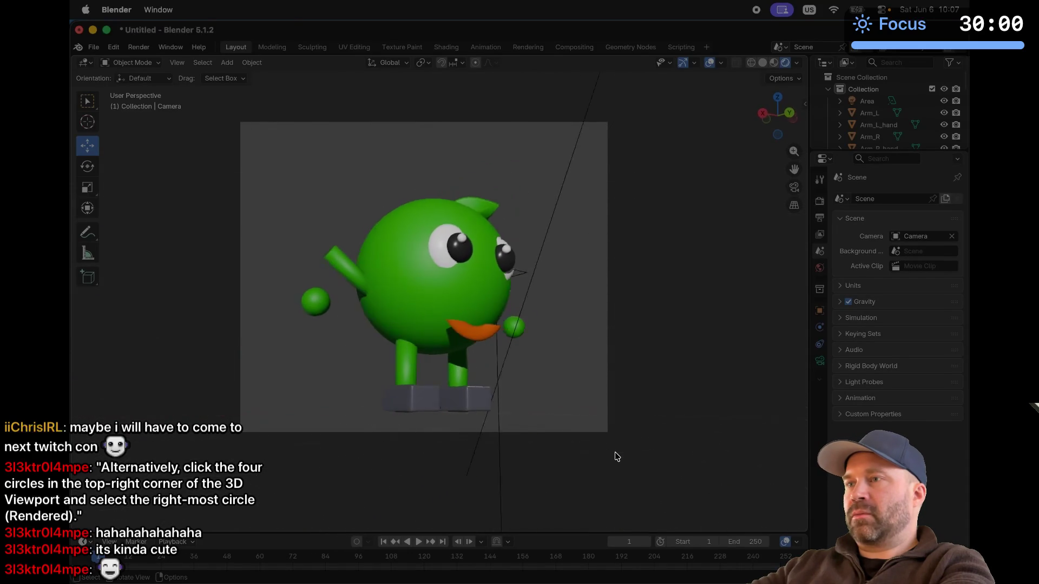
{"action": "scroll", "coordinate": [617, 456], "scroll_direction": "right", "scroll_amount": 10}
{"action": "scroll", "coordinate": [618, 456], "scroll_direction": "down", "scroll_amount": 3}
{"action": "scroll", "coordinate": [617, 456], "scroll_direction": "left", "scroll_amount": 5}
{"action": "scroll", "coordinate": [617, 456], "scroll_direction": "right", "scroll_amount": 10}
{"action": "scroll", "coordinate": [617, 456], "scroll_direction": "up", "scroll_amount": 3}
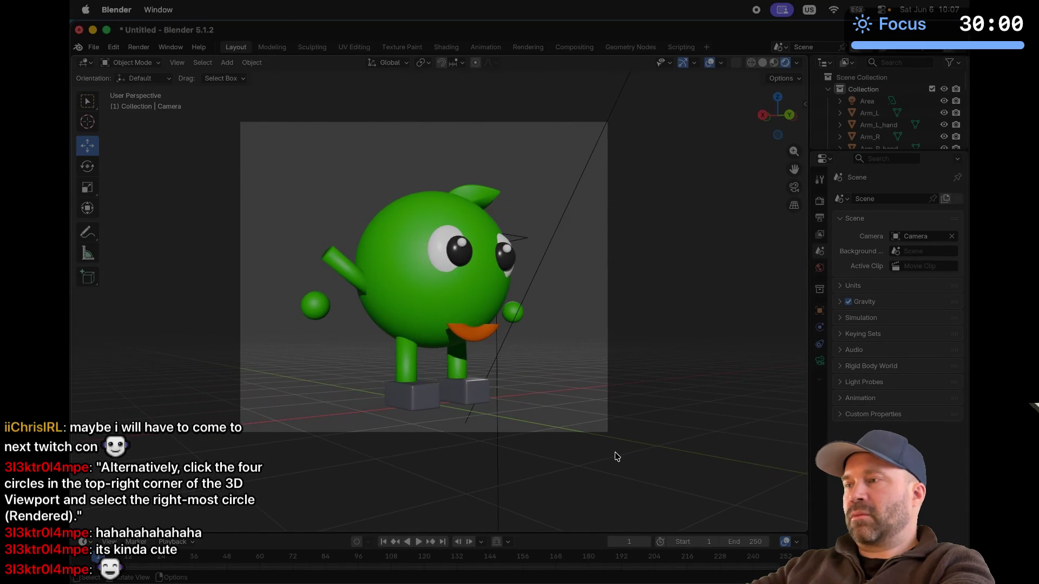
{"action": "scroll", "coordinate": [651, 225], "scroll_direction": "down", "scroll_amount": 3}
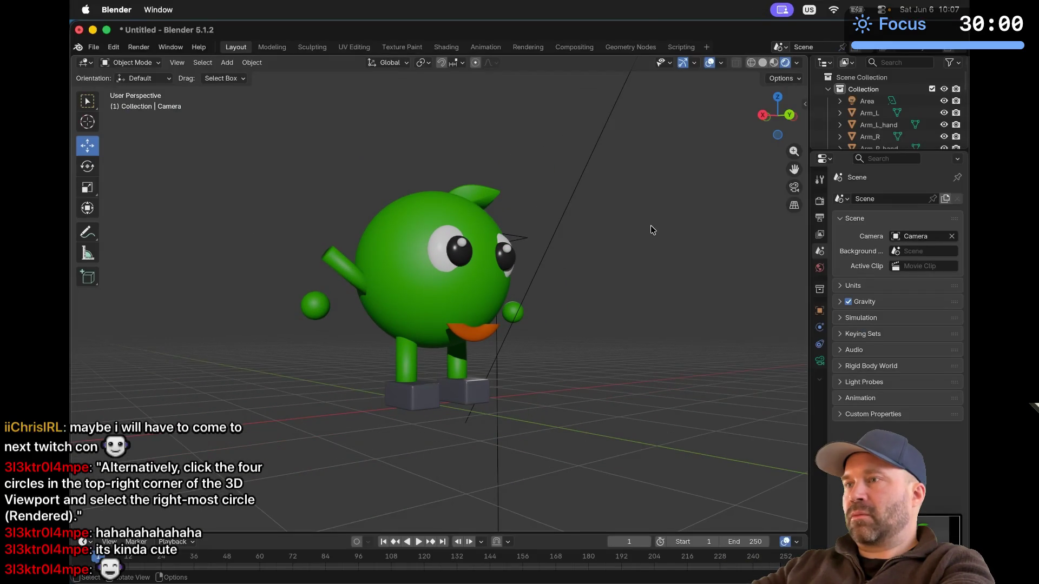
{"action": "scroll", "coordinate": [650, 225], "scroll_direction": "left", "scroll_amount": 2}
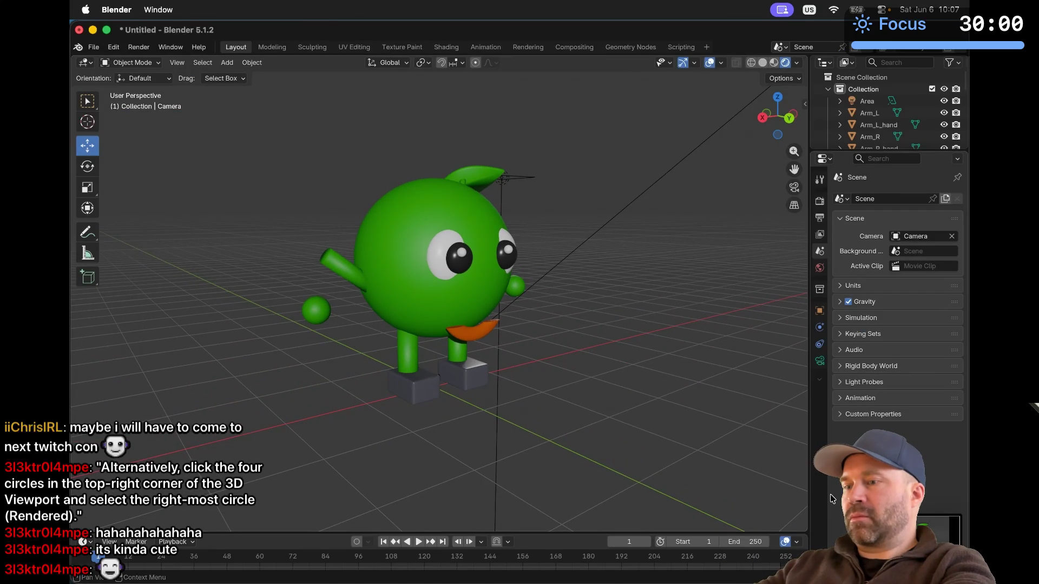
Re-record the character orbiting in a wider capture area, then play back the clip
{"action": "key", "text": "super+space"}
{"action": "type", "text": "screenshot.app"}
{"action": "key", "text": "Return"}
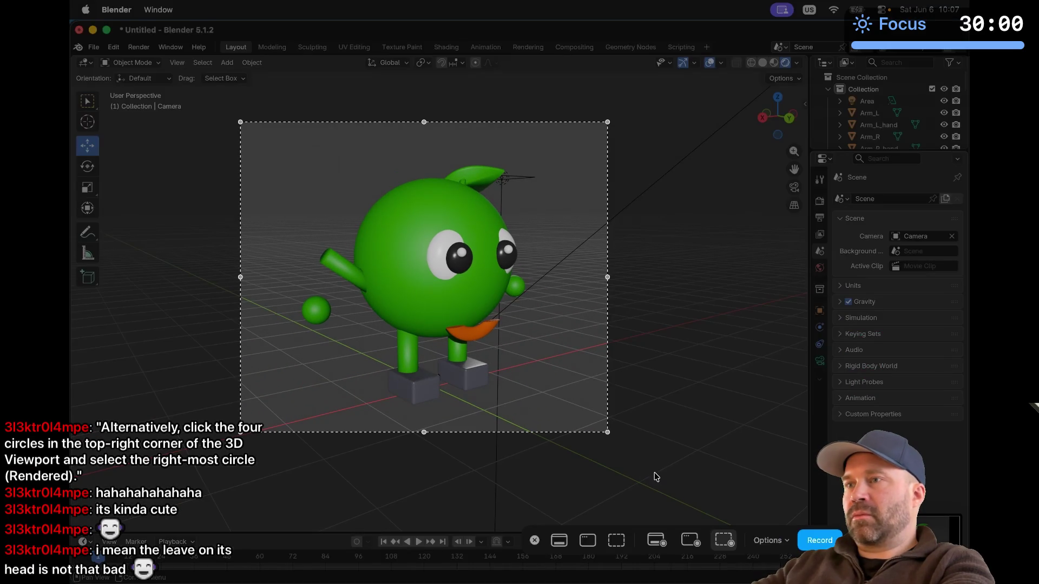
{"action": "left_click_drag", "start_coordinate": [607, 277], "coordinate": [662, 276]}
{"action": "left_click_drag", "start_coordinate": [550, 316], "coordinate": [558, 317]}
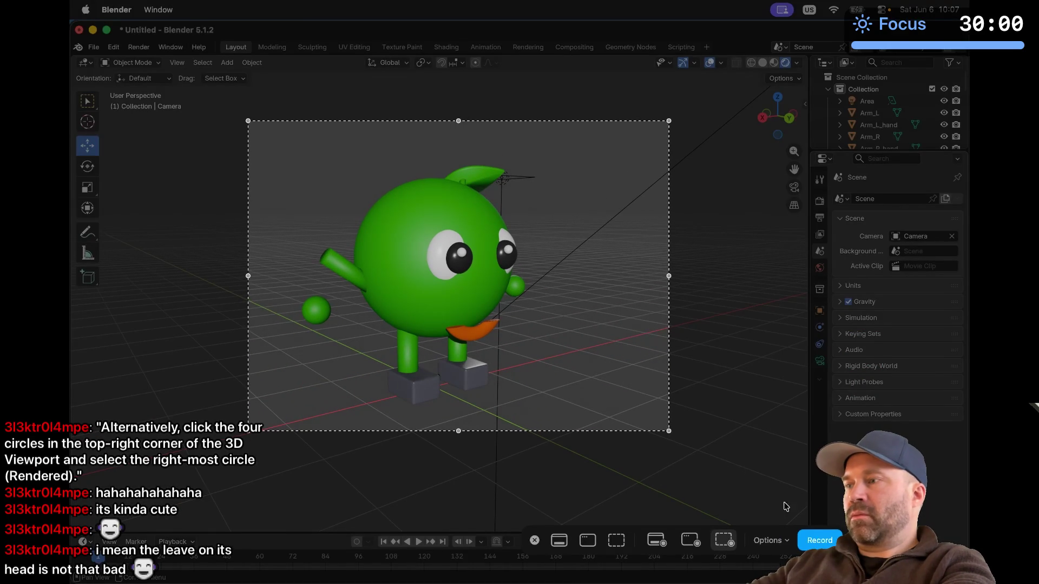
{"action": "left_click", "coordinate": [814, 541]}
{"action": "scroll", "coordinate": [709, 486], "scroll_direction": "right", "scroll_amount": 10}
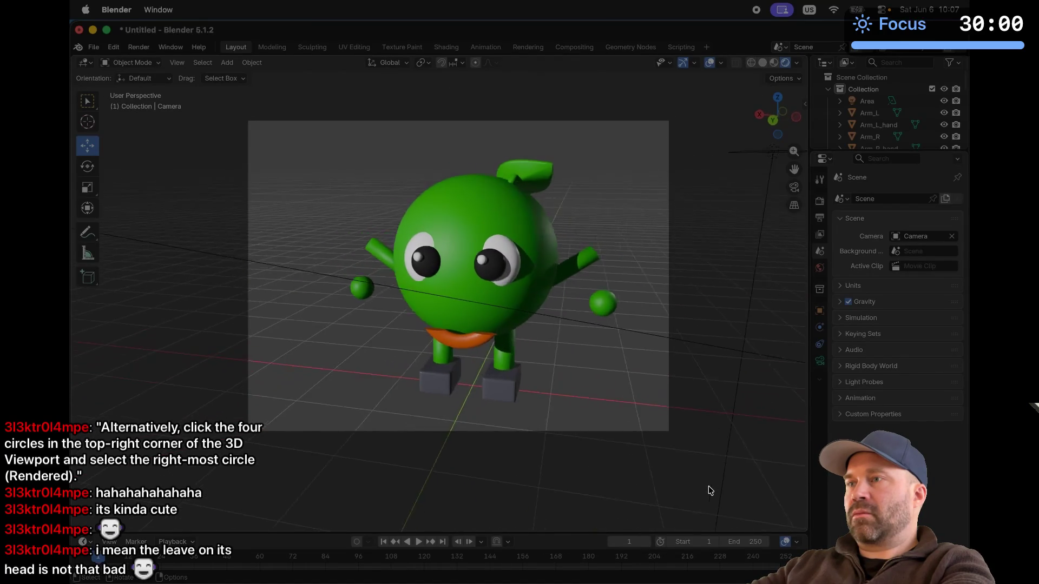
{"action": "scroll", "coordinate": [709, 486], "scroll_direction": "right", "scroll_amount": 10}
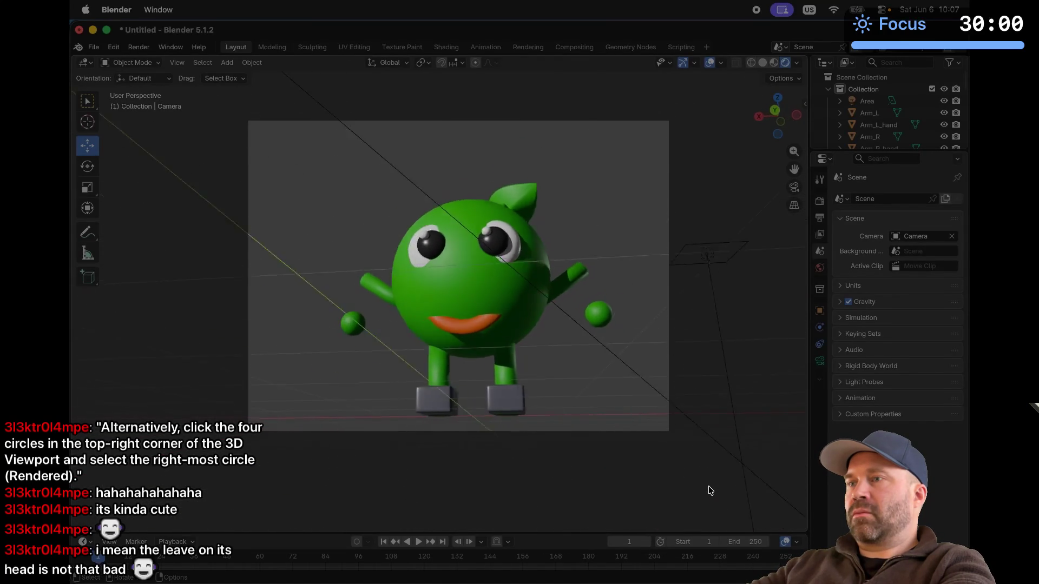
{"action": "scroll", "coordinate": [709, 490], "scroll_direction": "right", "scroll_amount": 10}
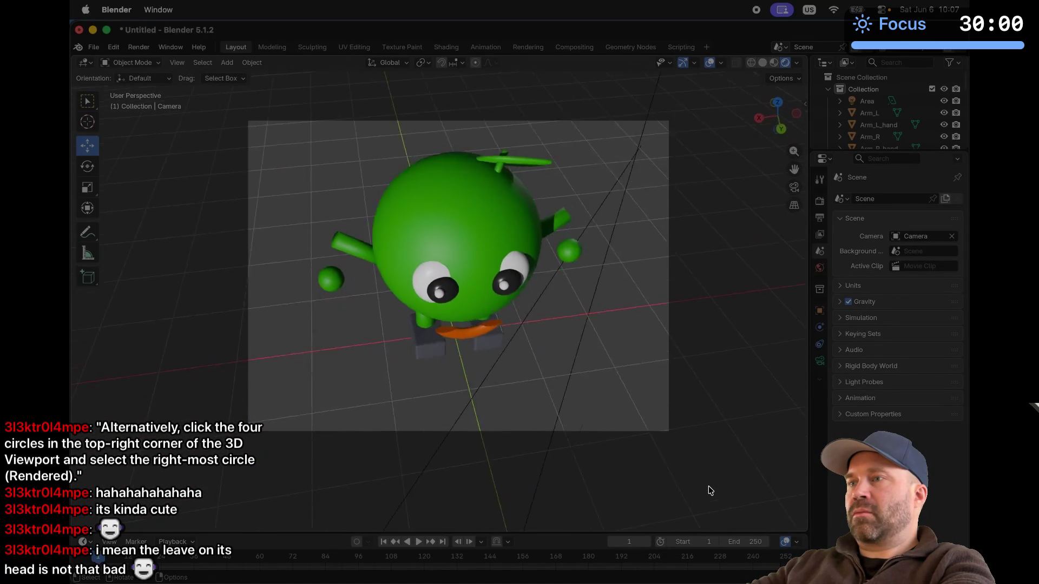
{"action": "scroll", "coordinate": [709, 486], "scroll_direction": "right", "scroll_amount": 5}
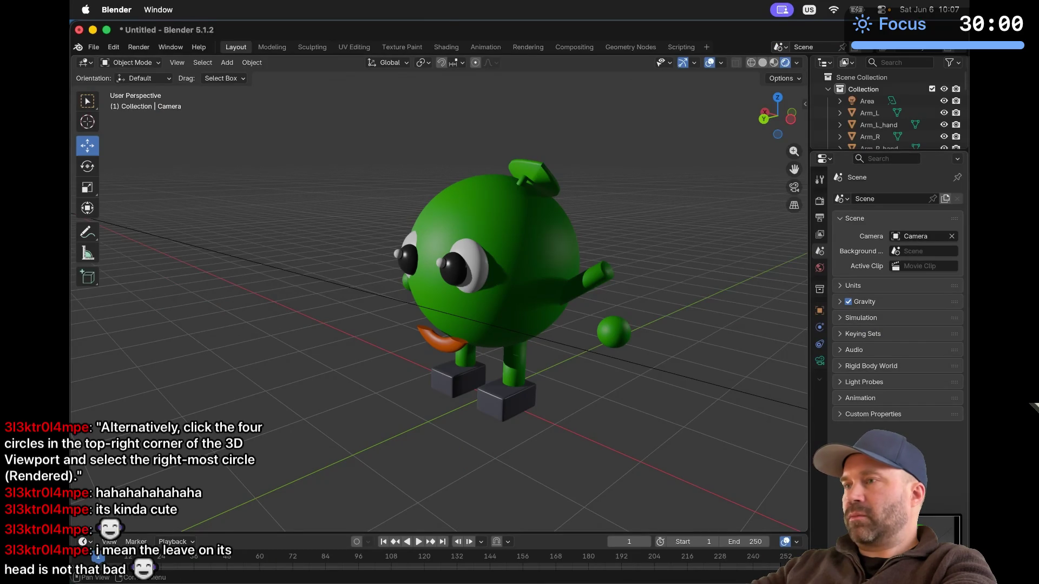
{"action": "left_click", "coordinate": [939, 529]}
{"action": "left_click", "coordinate": [333, 539]}
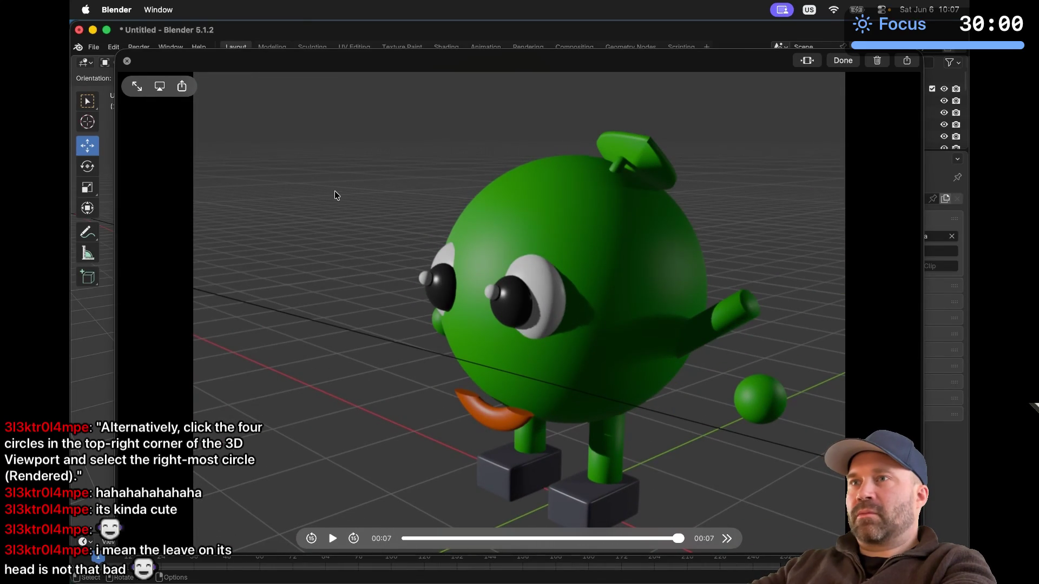
Open and dismiss the recording's sharing options, then close the video preview
{"action": "left_click", "coordinate": [182, 88]}
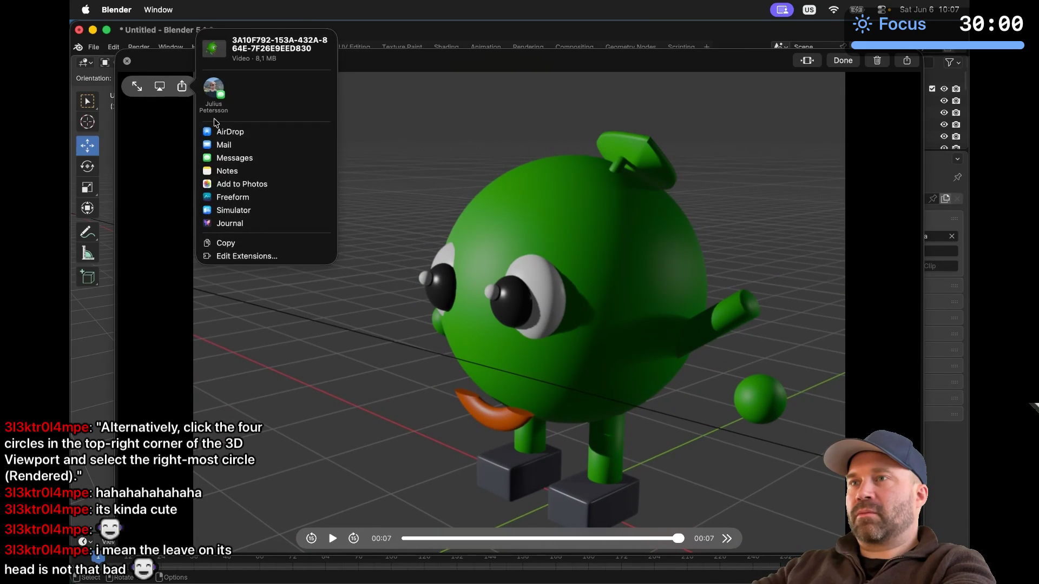
{"action": "left_click", "coordinate": [172, 187]}
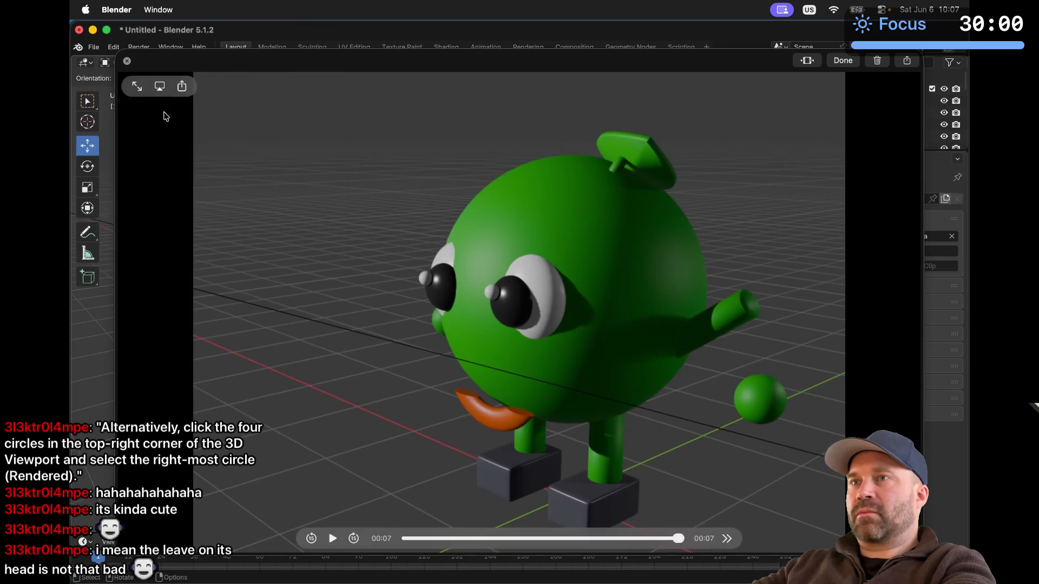
{"action": "mouse_move", "coordinate": [158, 85]}
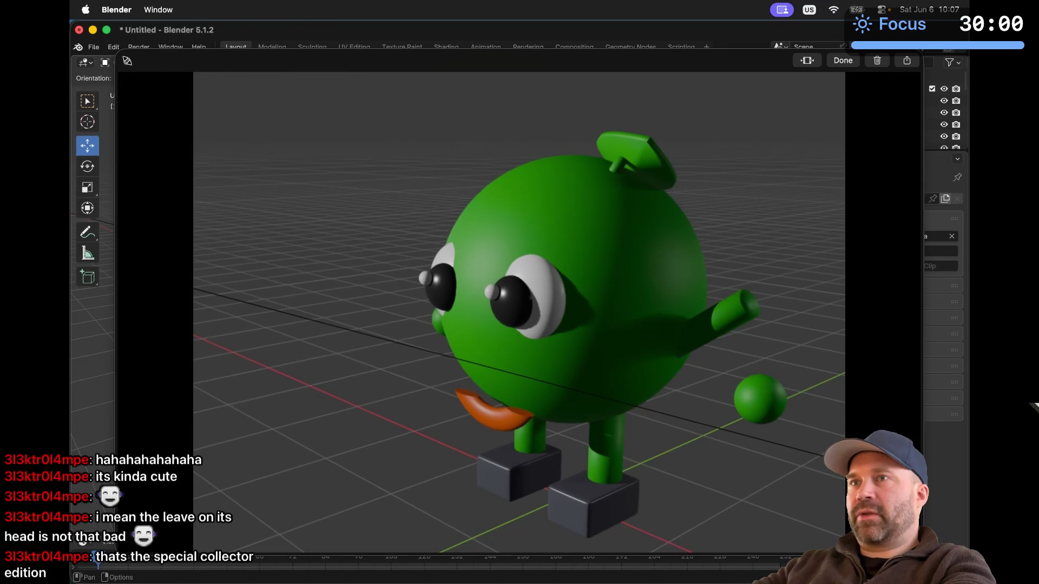
{"action": "key", "text": "Escape"}
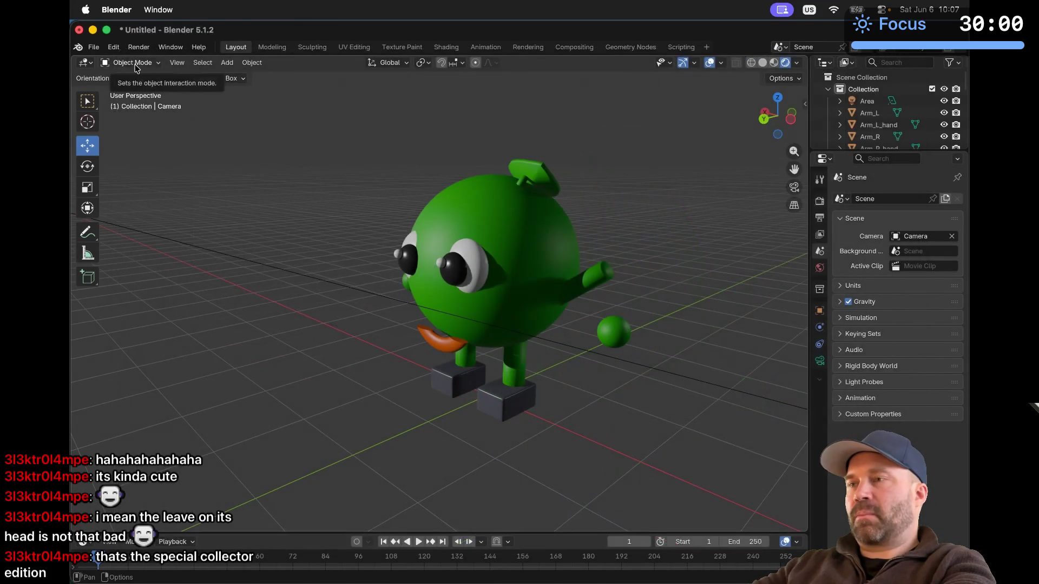
Launch Screenshot, cancel it without capturing, and switch to Discord
{"action": "key", "text": "super+space"}
{"action": "type", "text": "screenshot"}
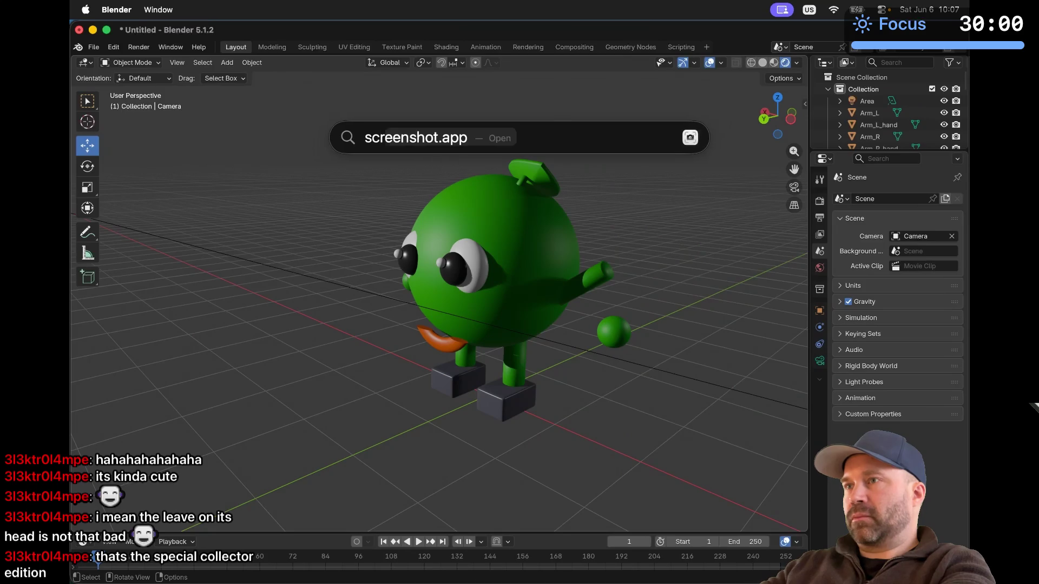
{"action": "key", "text": "Return"}
{"action": "left_click", "coordinate": [767, 540]}
{"action": "left_click", "coordinate": [767, 541]}
{"action": "key", "text": "Escape"}
{"action": "key", "text": "super+Tab"}
{"action": "key", "text": "super+Tab"}
{"action": "key", "text": "super+Tab"}
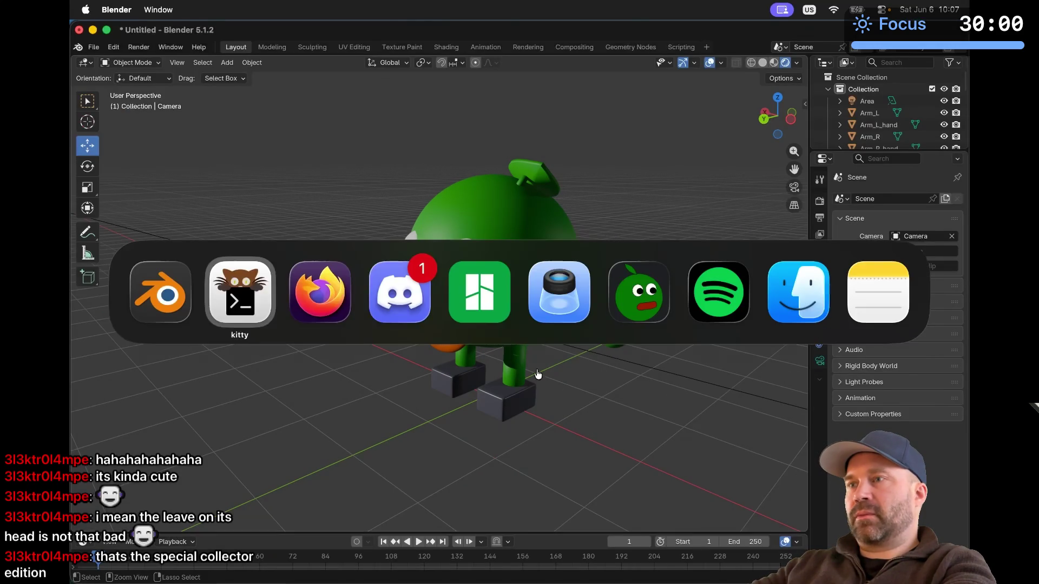
Start a file upload in the message box and browse to the Desktop folder
{"action": "scroll", "coordinate": [411, 451], "scroll_direction": "down", "scroll_amount": 10}
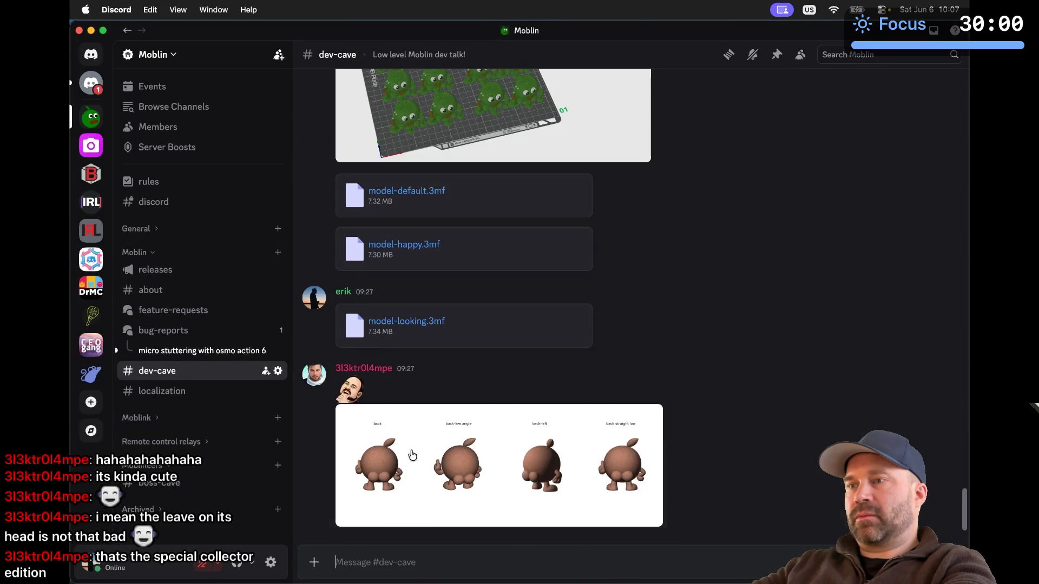
{"action": "left_click", "coordinate": [315, 563]}
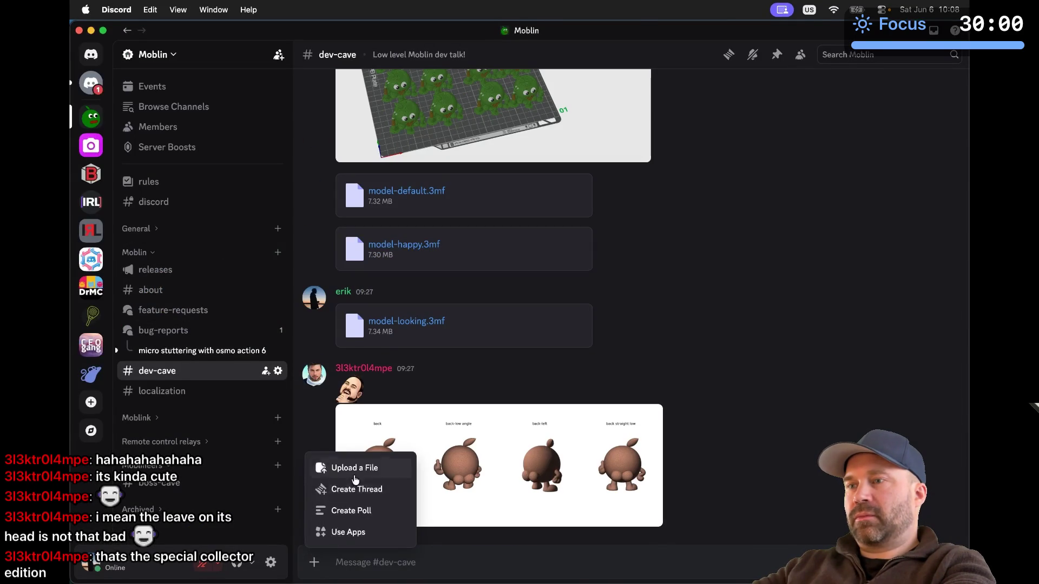
{"action": "left_click", "coordinate": [355, 468]}
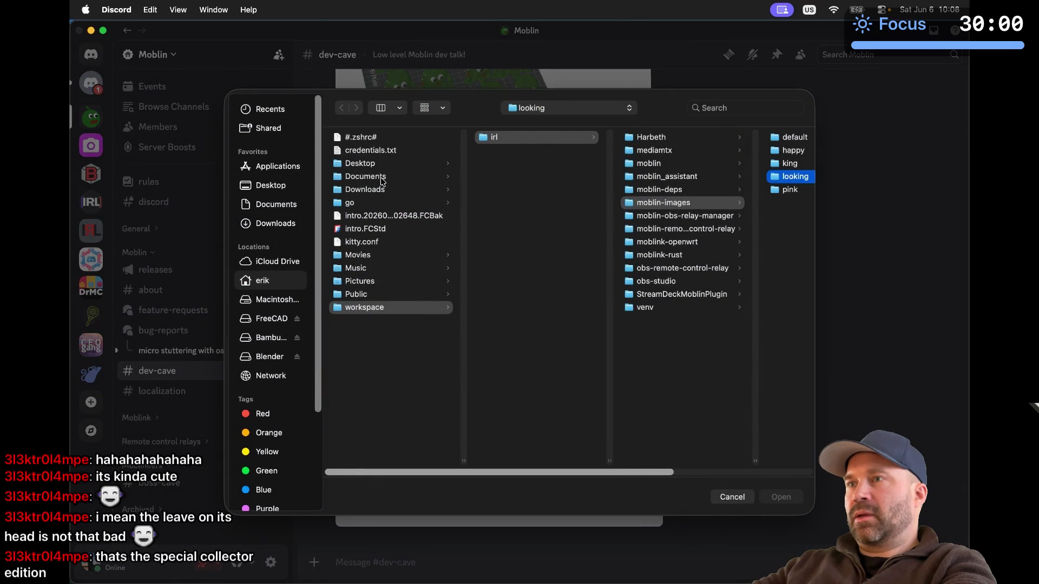
{"action": "left_click", "coordinate": [379, 164]}
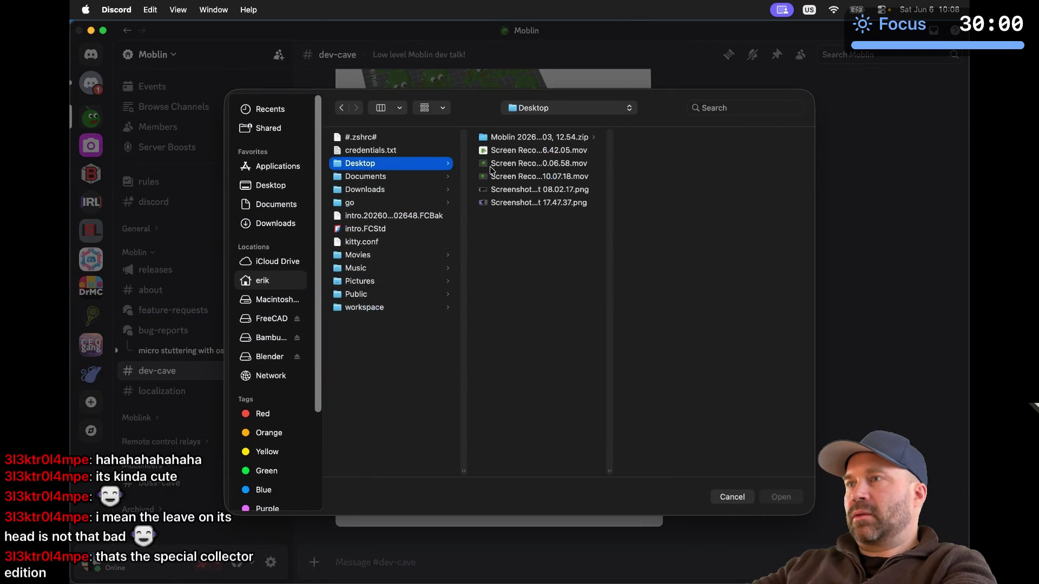
Attach the 10.07.18 screen recording, send it to dev-cave, and play it
{"action": "left_click", "coordinate": [524, 153]}
{"action": "left_click", "coordinate": [541, 164]}
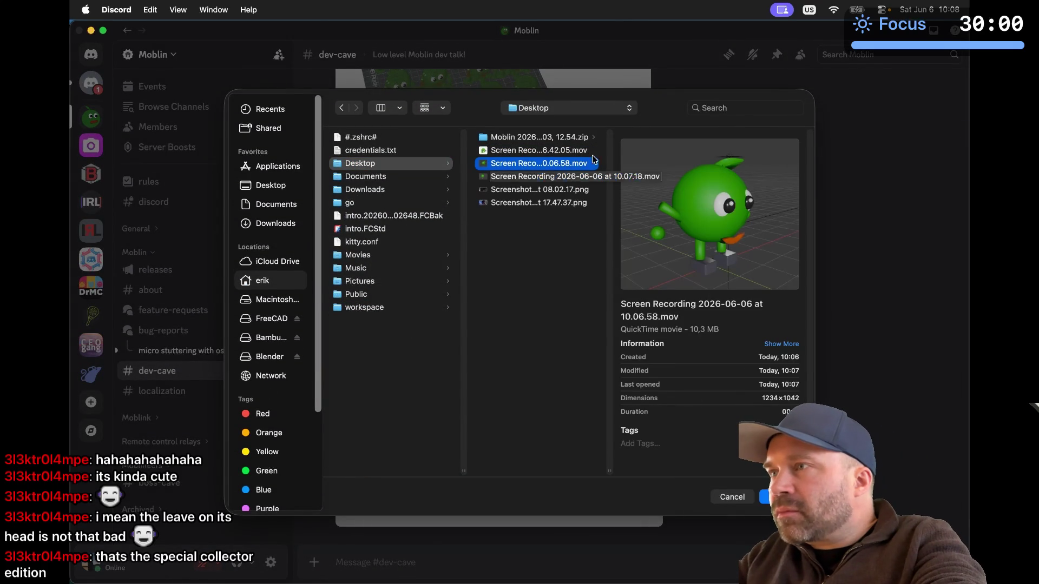
{"action": "left_click", "coordinate": [559, 177]}
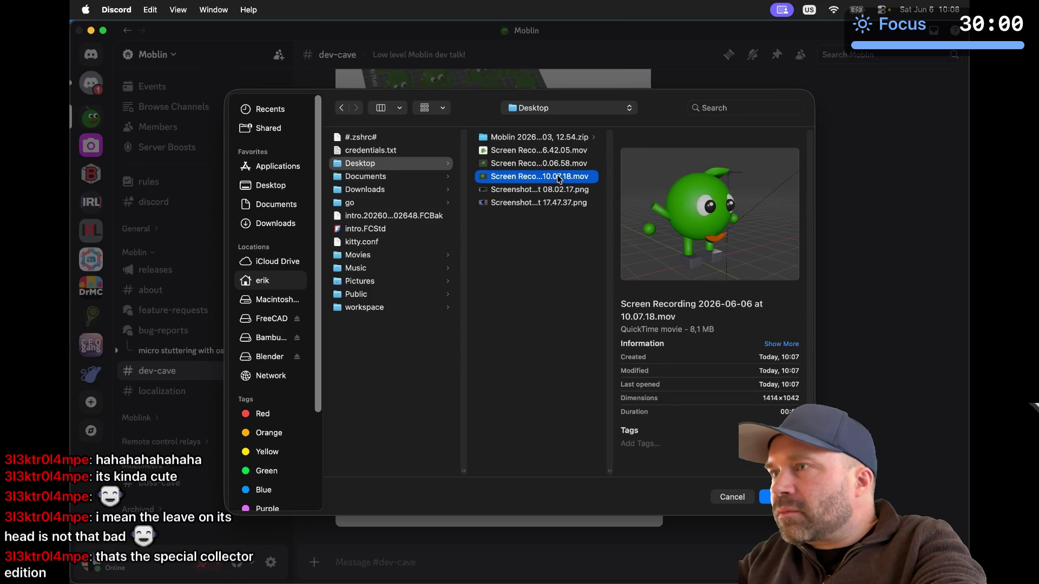
{"action": "left_click", "coordinate": [555, 169]}
{"action": "left_click", "coordinate": [554, 171]}
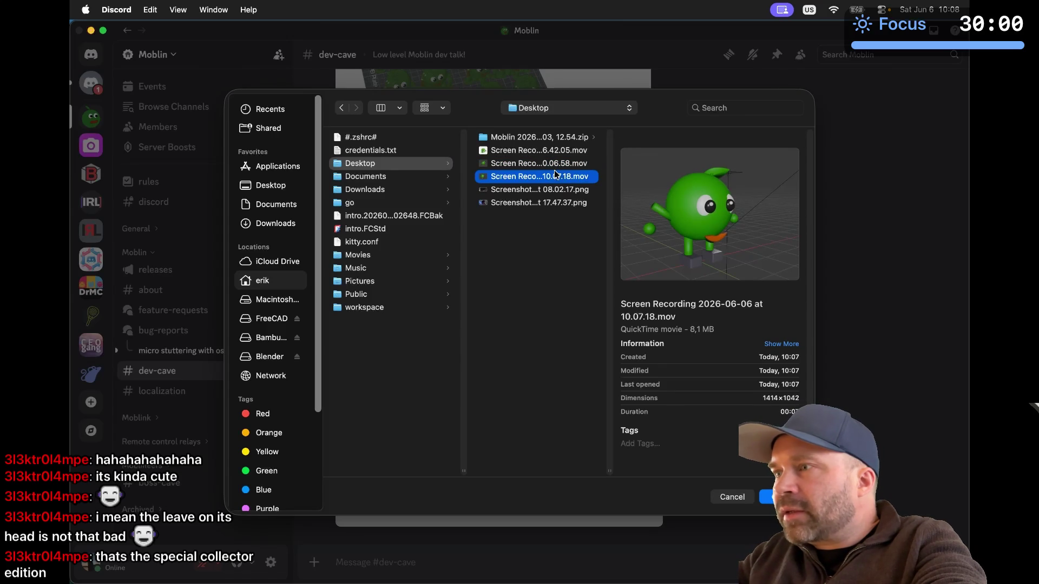
{"action": "left_click", "coordinate": [780, 494]}
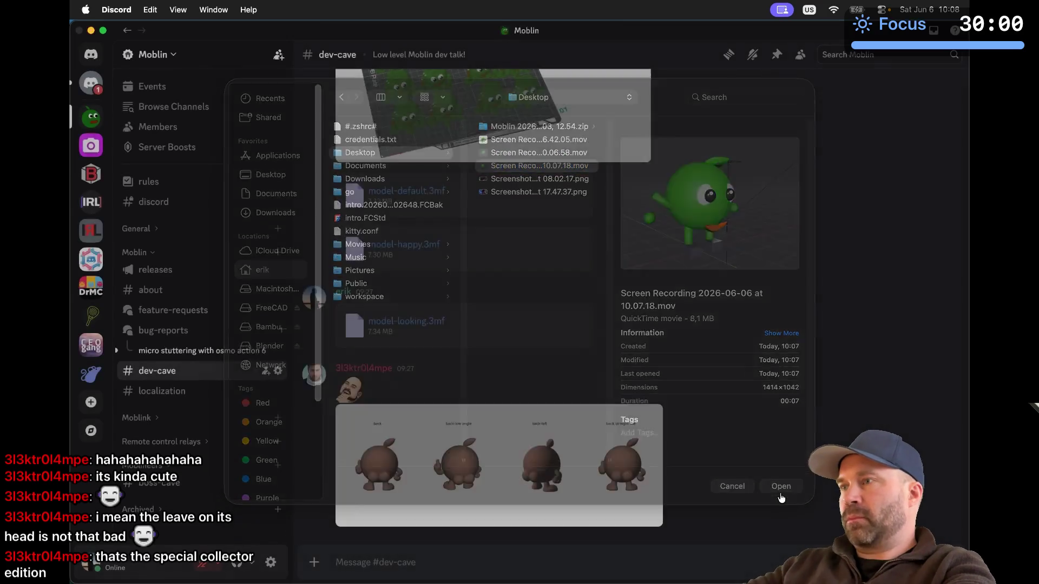
{"action": "key", "text": "Return"}
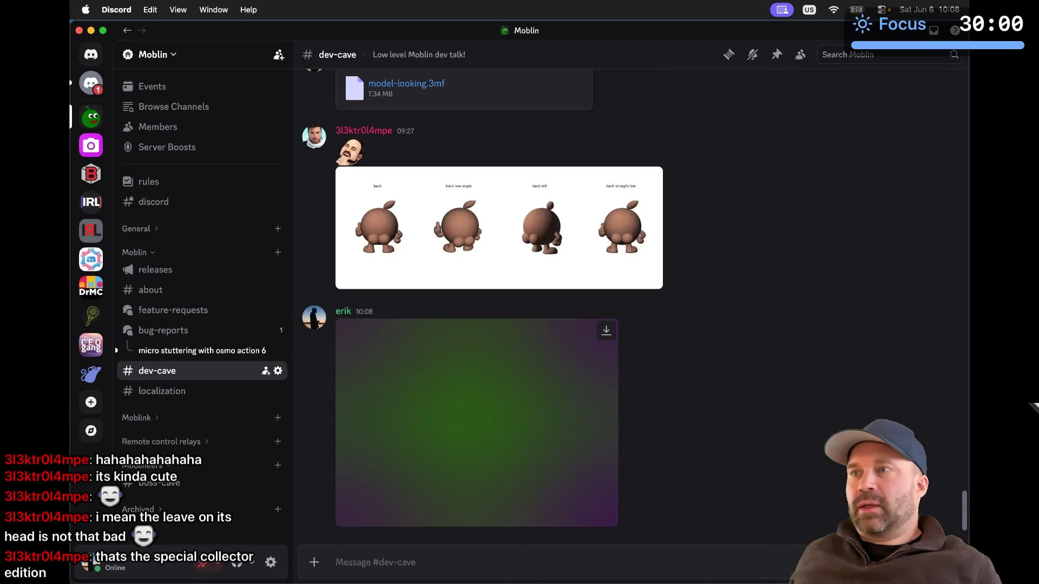
{"action": "left_click", "coordinate": [476, 421]}
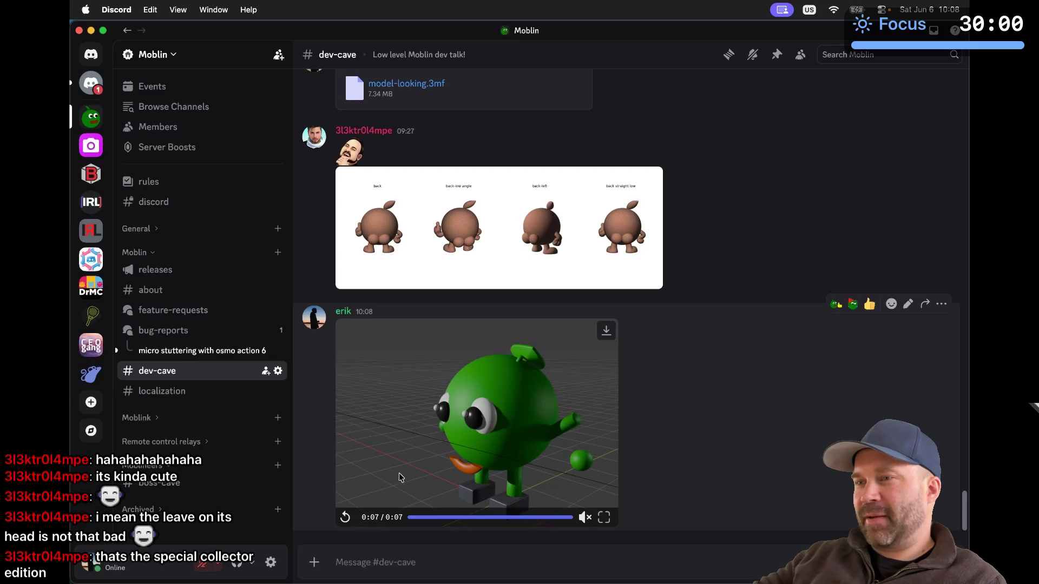
Replay the posted mascot clip, pause and resume it, then leave it paused
{"action": "left_click", "coordinate": [344, 518]}
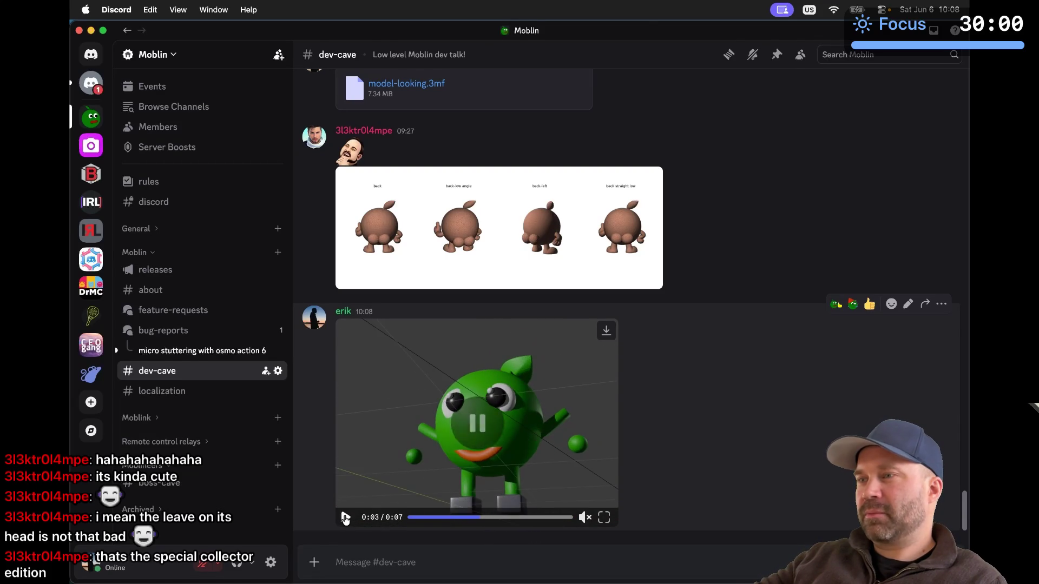
{"action": "left_click", "coordinate": [345, 518]}
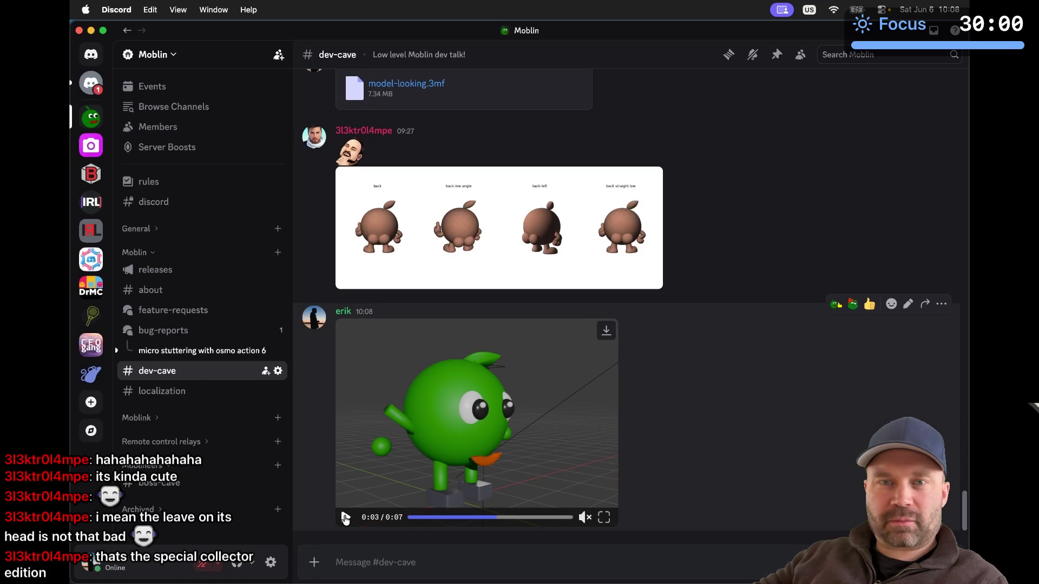
{"action": "left_click", "coordinate": [344, 518]}
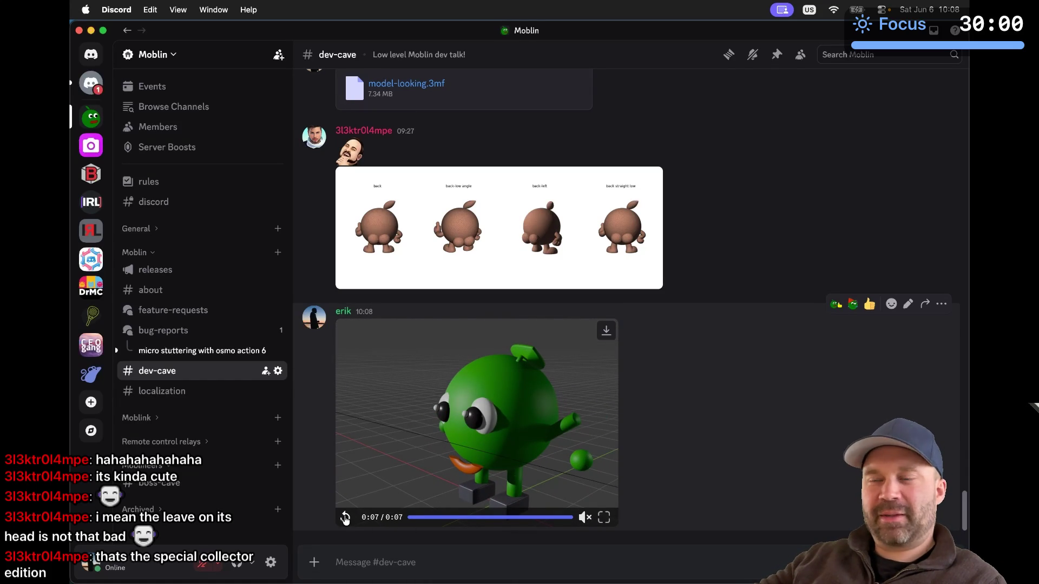
{"action": "left_click", "coordinate": [345, 518]}
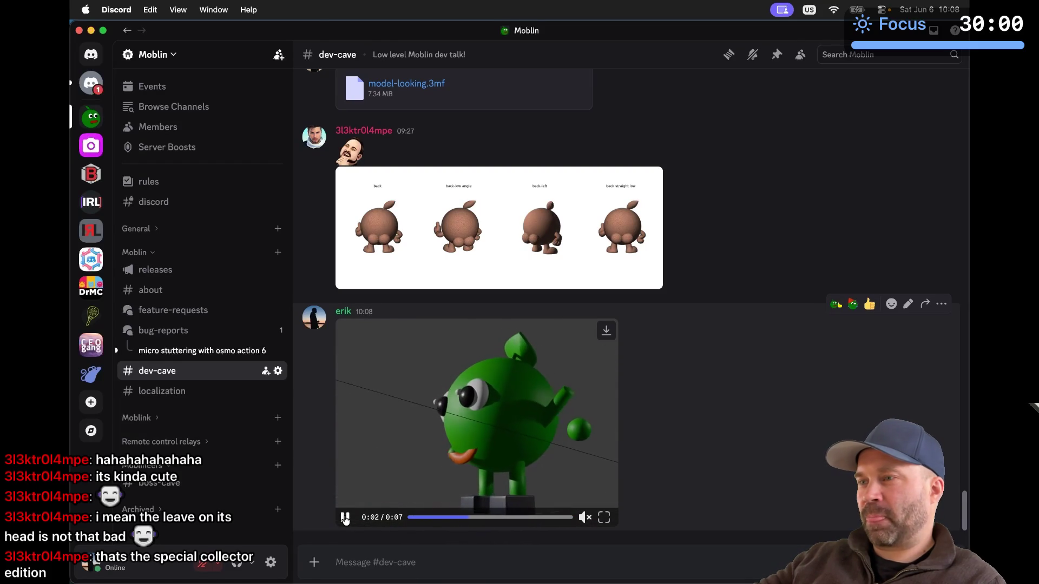
{"action": "left_click", "coordinate": [345, 518]}
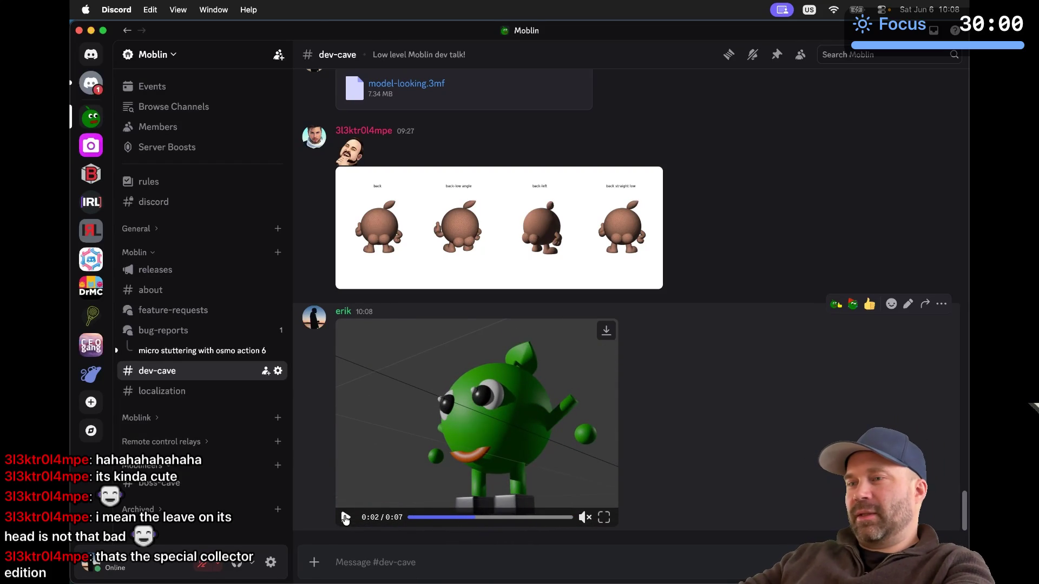
{"action": "type", "text": "desig"}
{"action": "key", "text": "super+a"}
{"action": "type", "text": "th"}
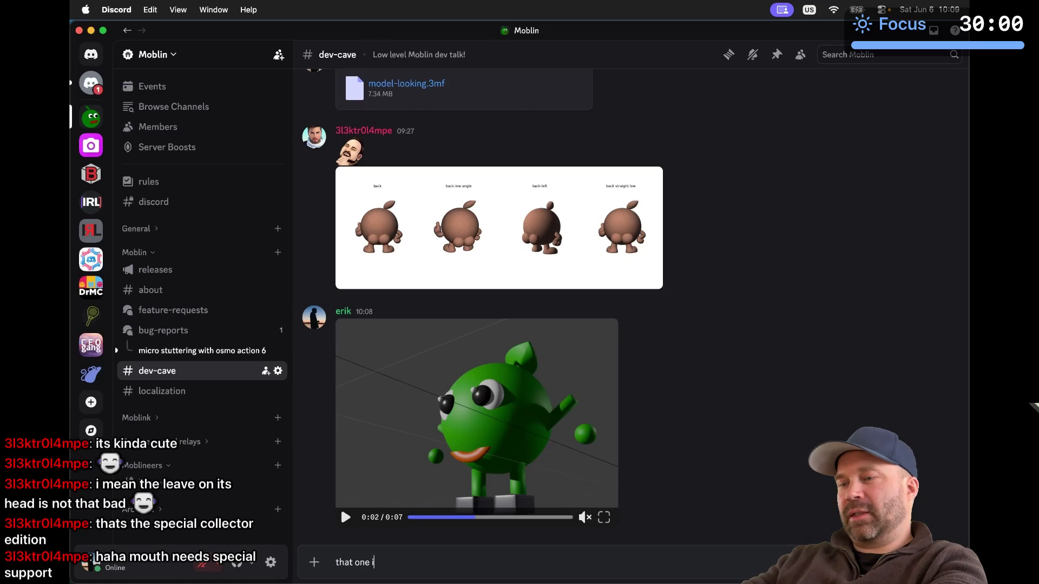
{"action": "type", "text": " by "}
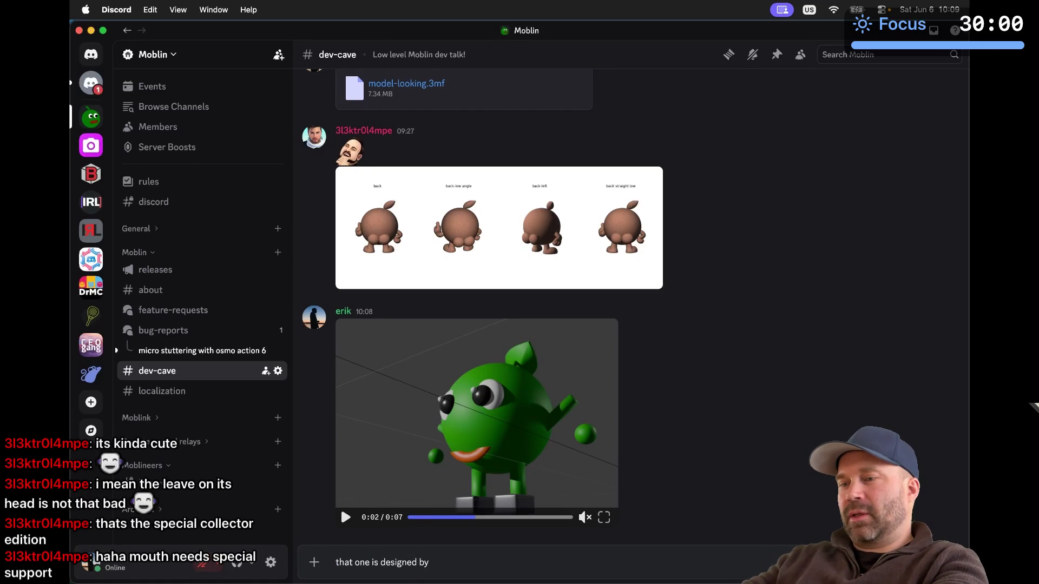
{"action": "type", "text": "@3"}
{"action": "key", "text": "Tab"}
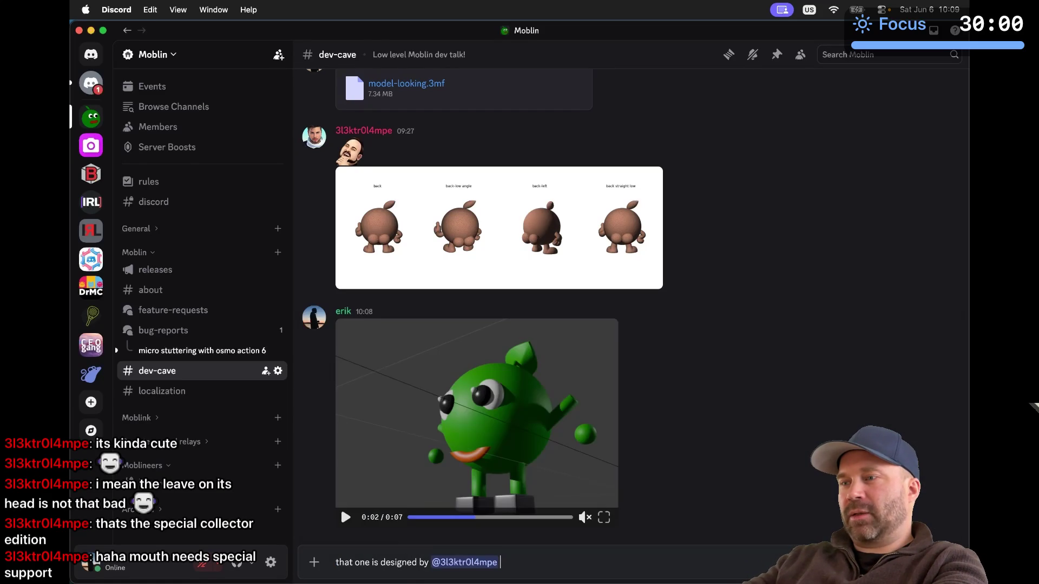
{"action": "type", "text": "using png a"}
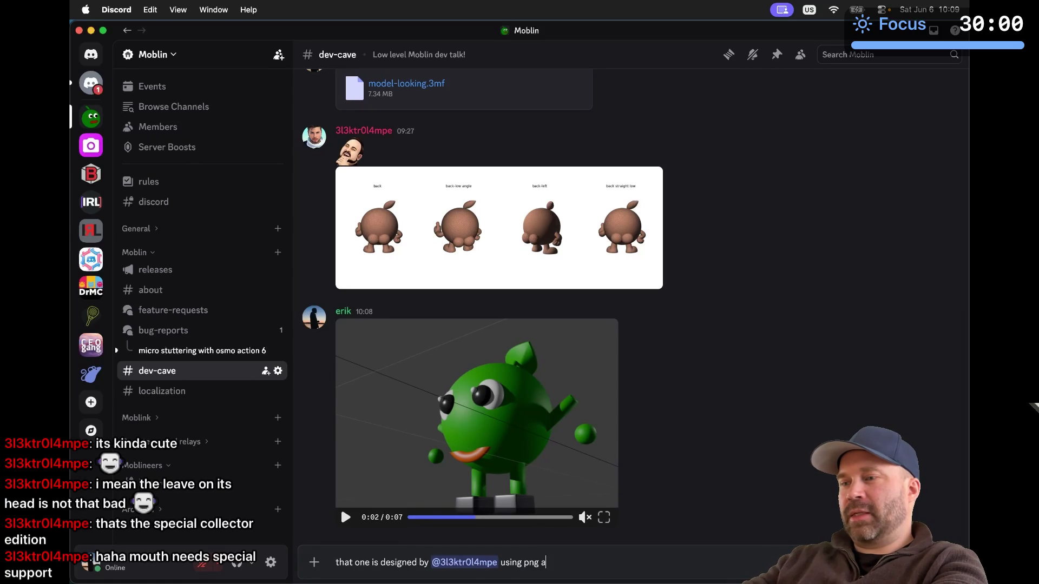
{"action": "type", "text": "nd Clau"}
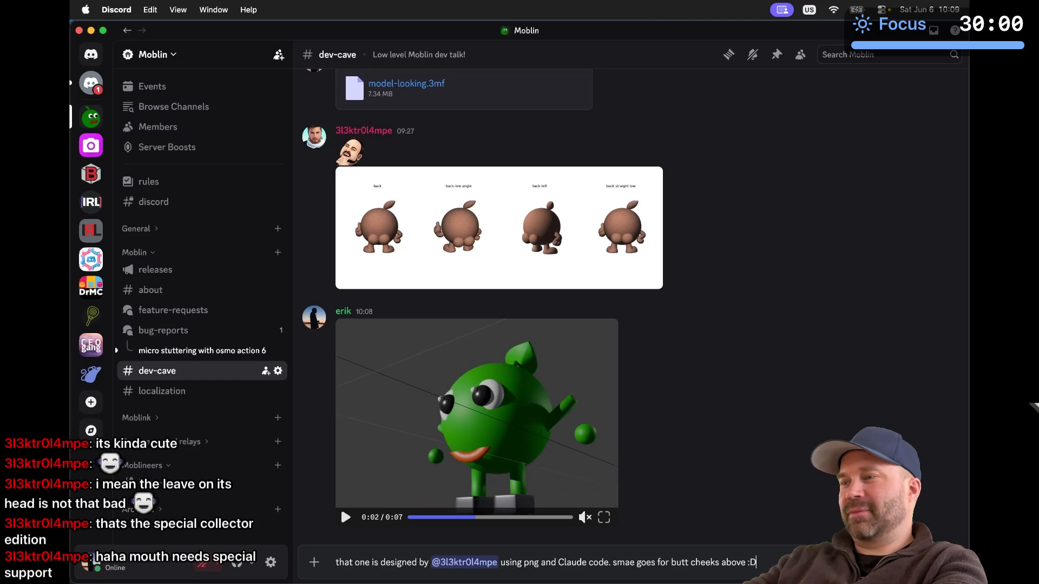
{"action": "key", "text": "Return"}
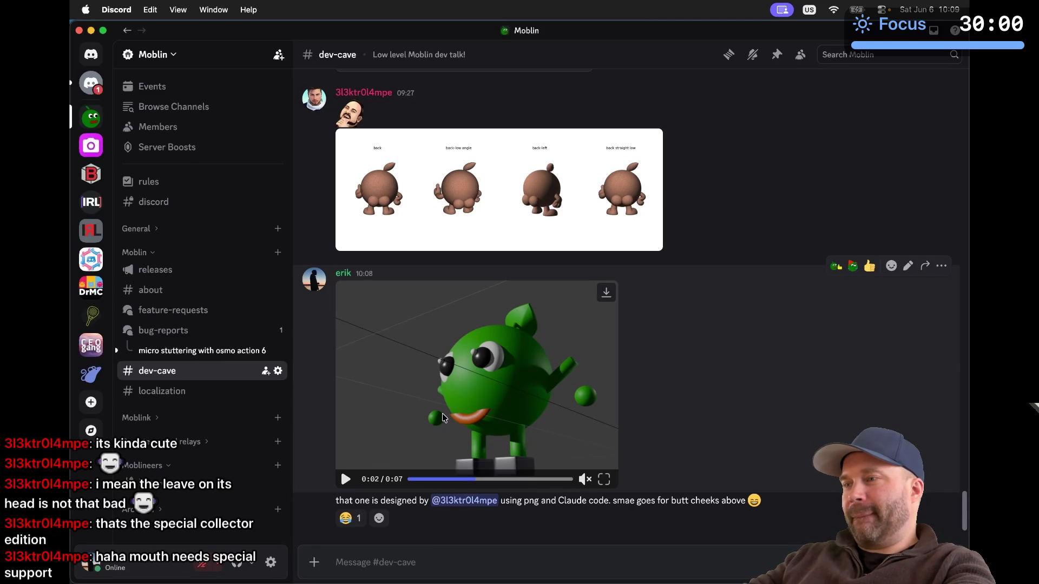
Edit the sent message to correct 'smae' to 'same', then resume the video
{"action": "key", "text": "Up"}
{"action": "left_click", "coordinate": [639, 475]}
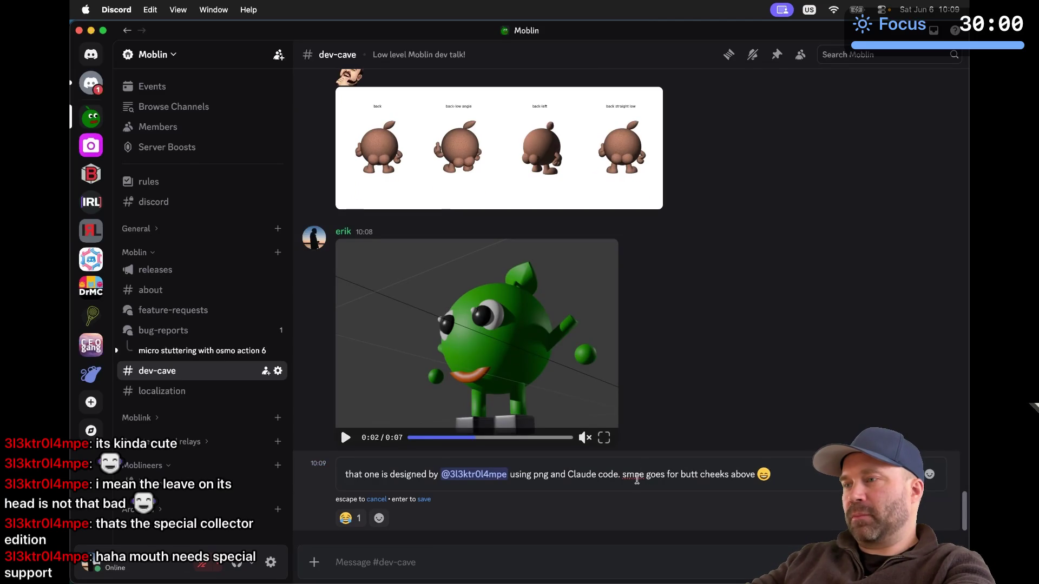
{"action": "key", "text": "BackSpace"}
{"action": "type", "text": "m"}
{"action": "key", "text": "Return"}
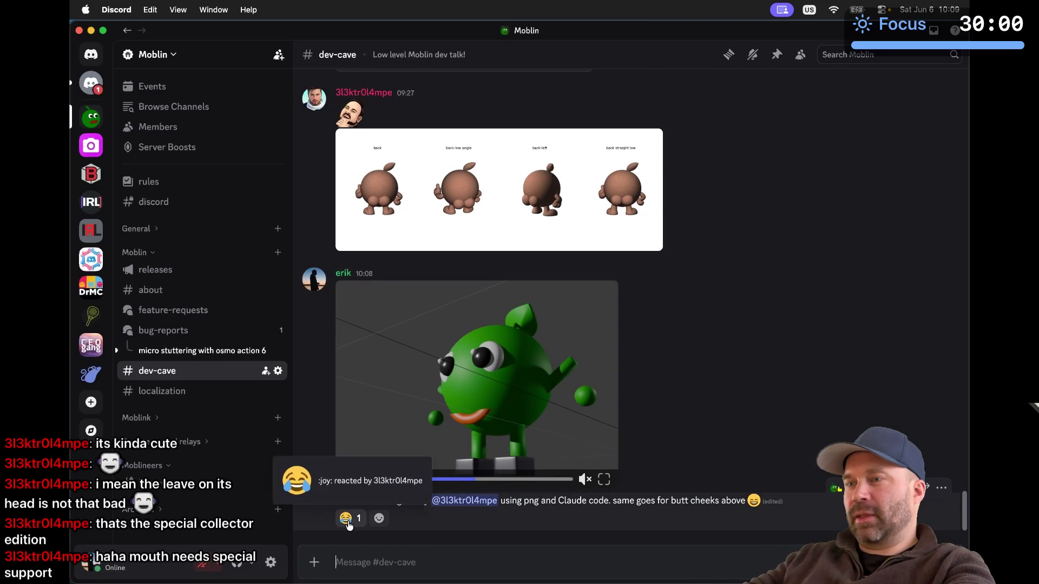
{"action": "left_click", "coordinate": [344, 482]}
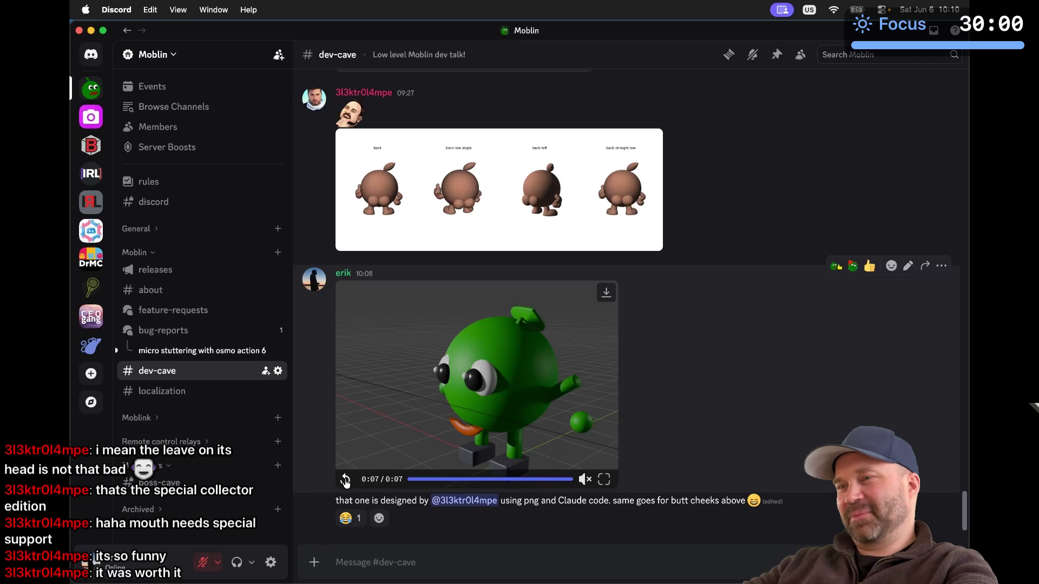
{"action": "left_click", "coordinate": [345, 479]}
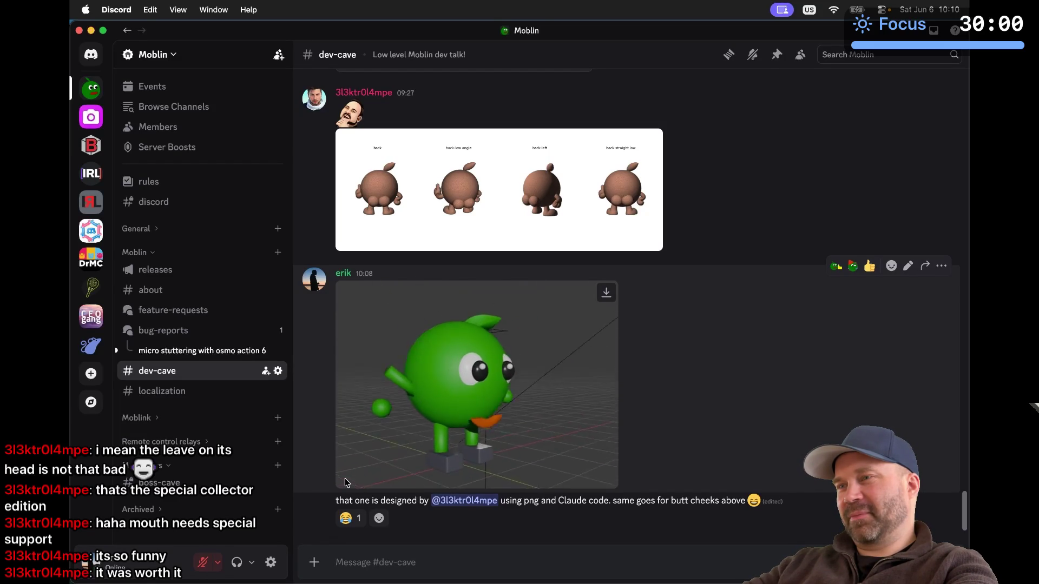
{"action": "left_click", "coordinate": [345, 480]}
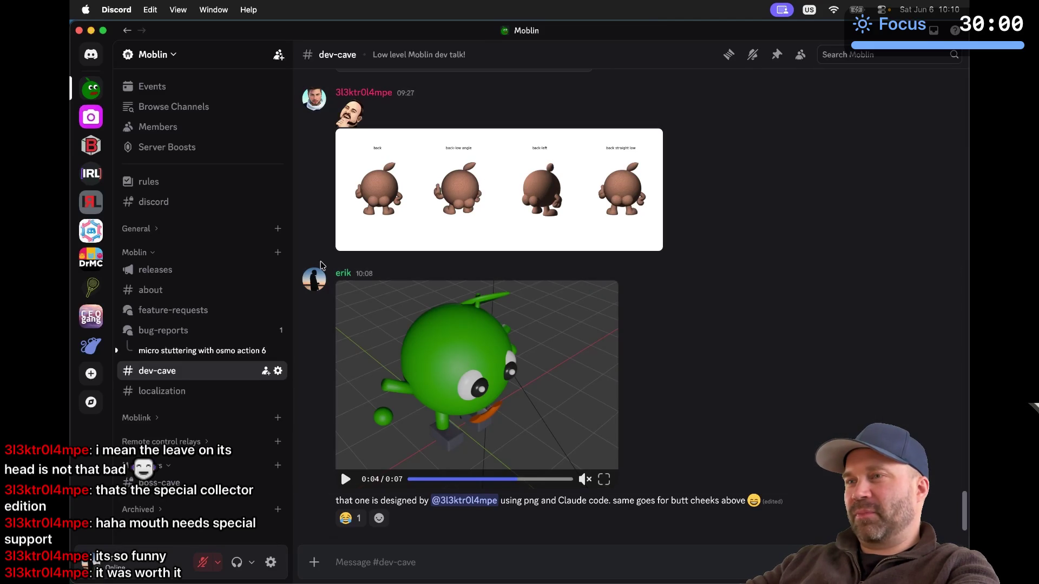
{"action": "key", "text": "super+Tab"}
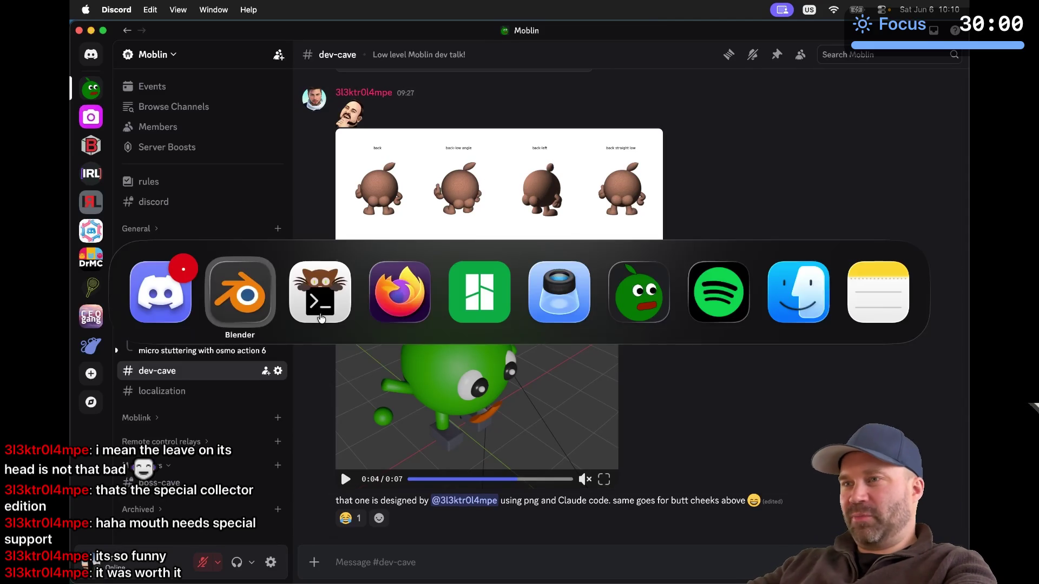
Quit Blender, saving the untitled scene as a Blender file named 'ktrola' in the default folder
{"action": "key", "text": "super+q"}
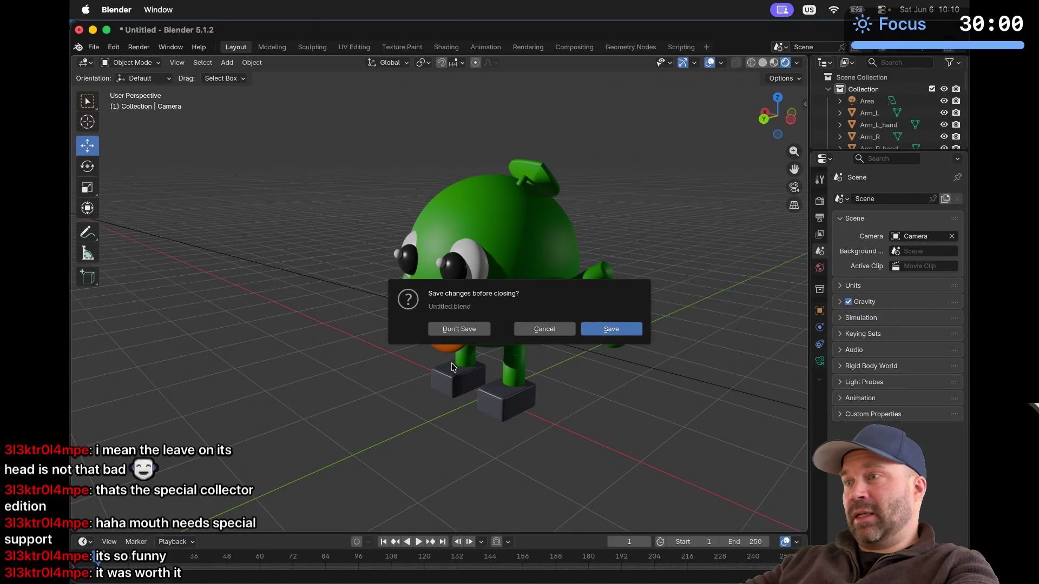
{"action": "left_click", "coordinate": [589, 332]}
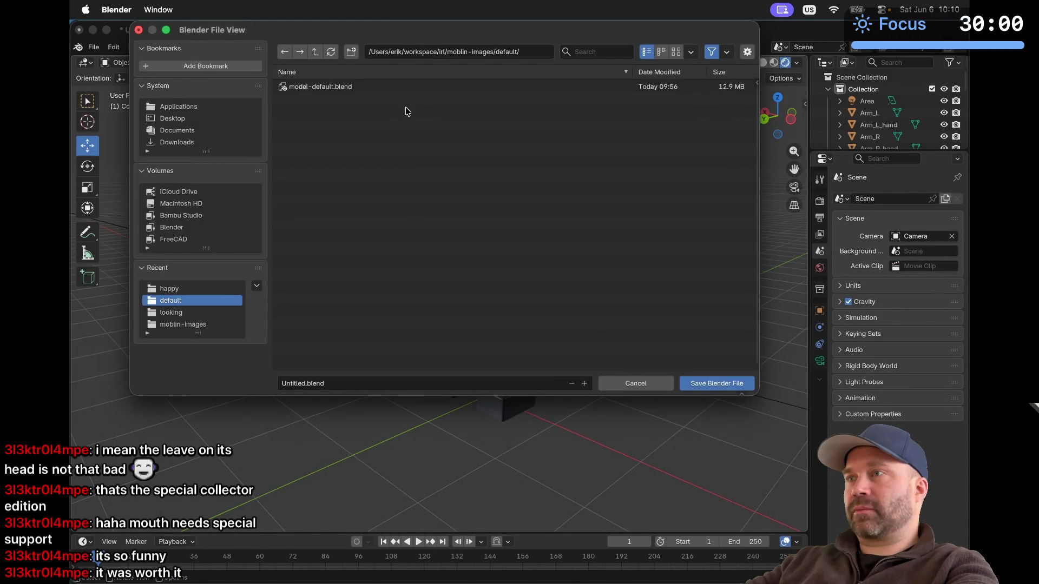
{"action": "left_click", "coordinate": [290, 383]}
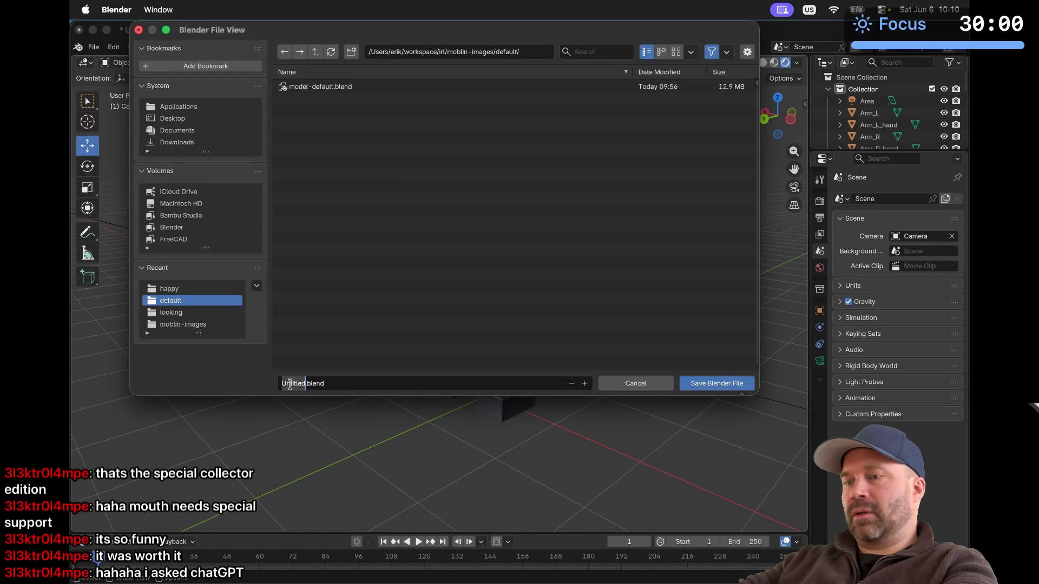
{"action": "type", "text": "3ktro"}
{"action": "type", "text": "lamp"}
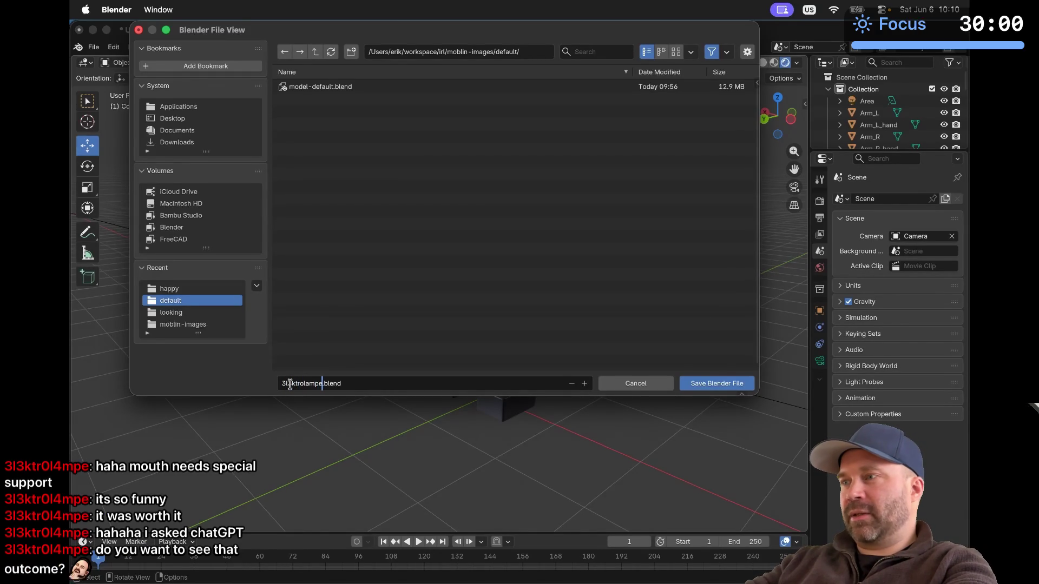
{"action": "key", "text": "Return"}
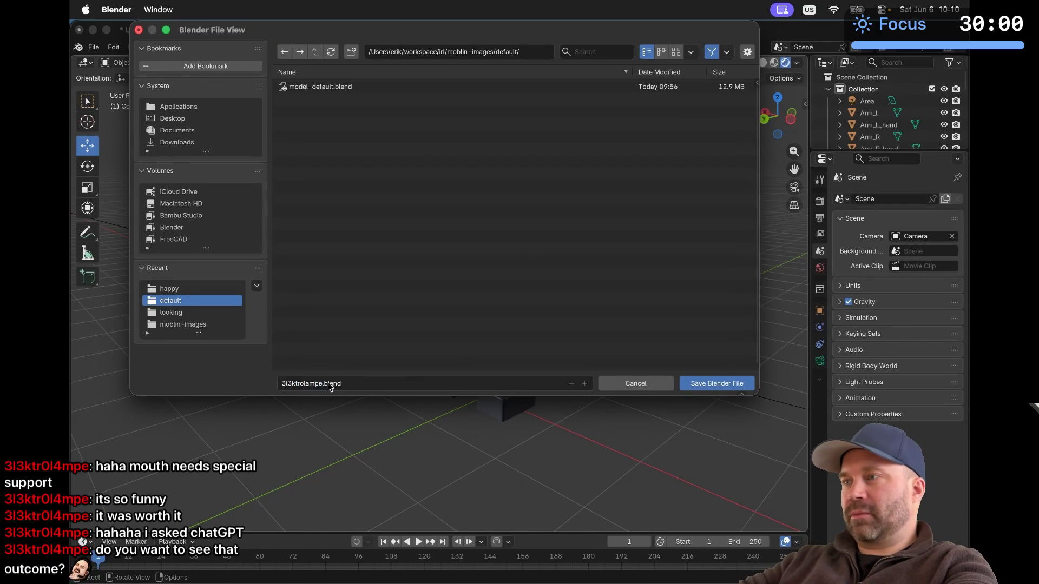
{"action": "left_click", "coordinate": [711, 384]}
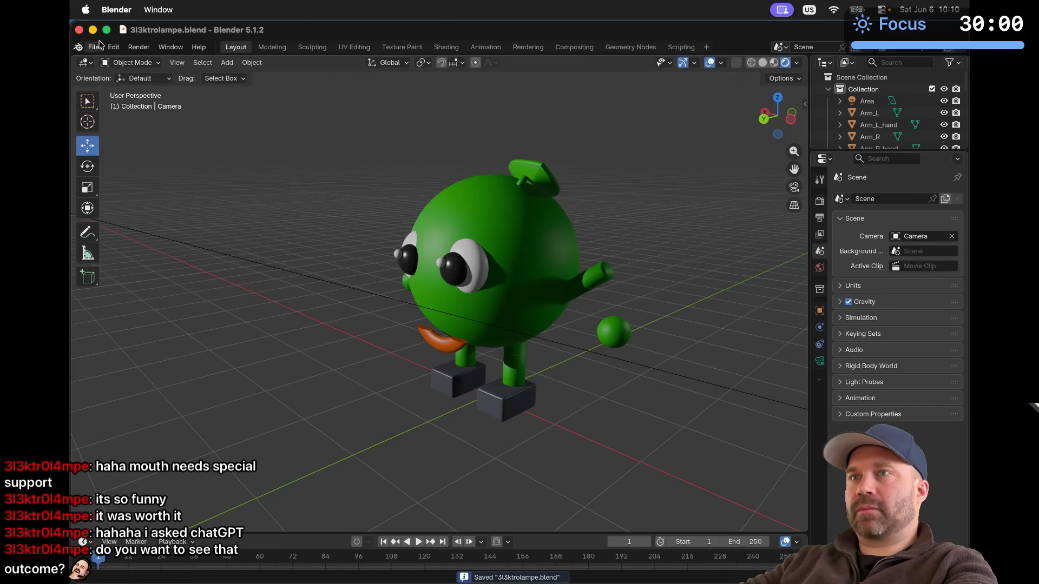
{"action": "left_click", "coordinate": [79, 31]}
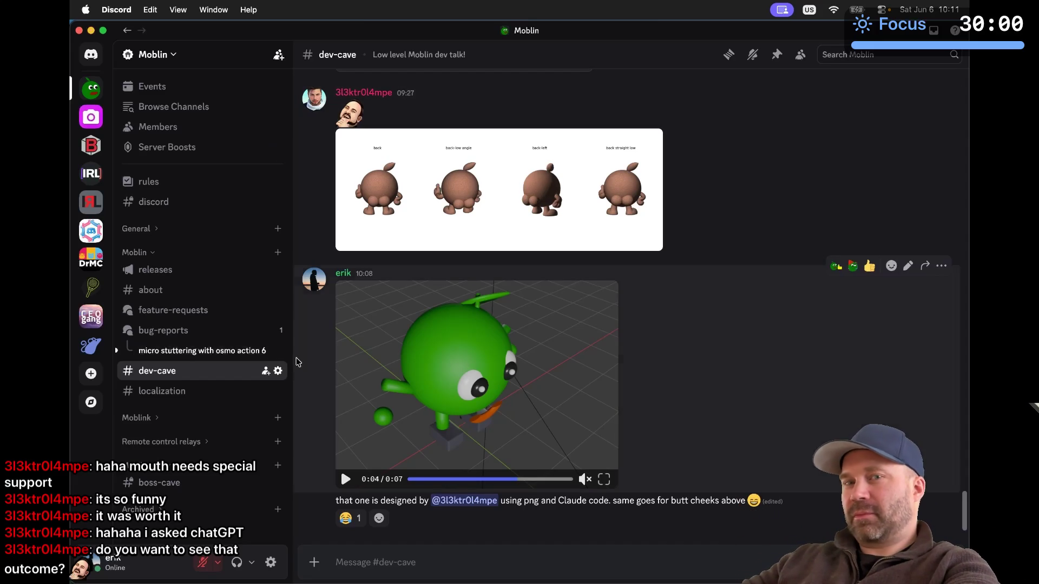
Switch past kitty to Firefox showing the Blender Python API Quickstart page
{"action": "key", "text": "super+Tab"}
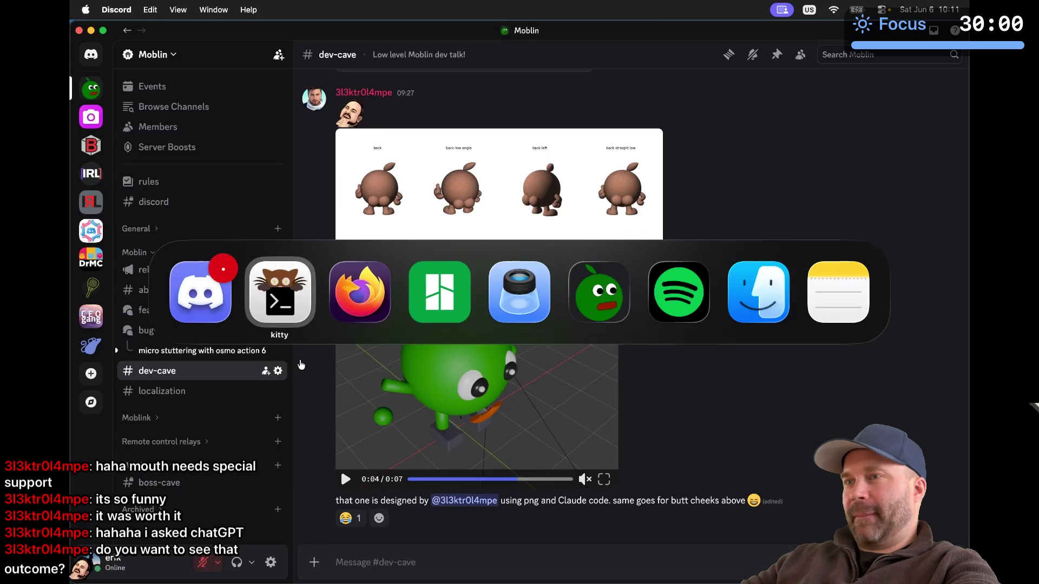
{"action": "key", "text": "super+Tab"}
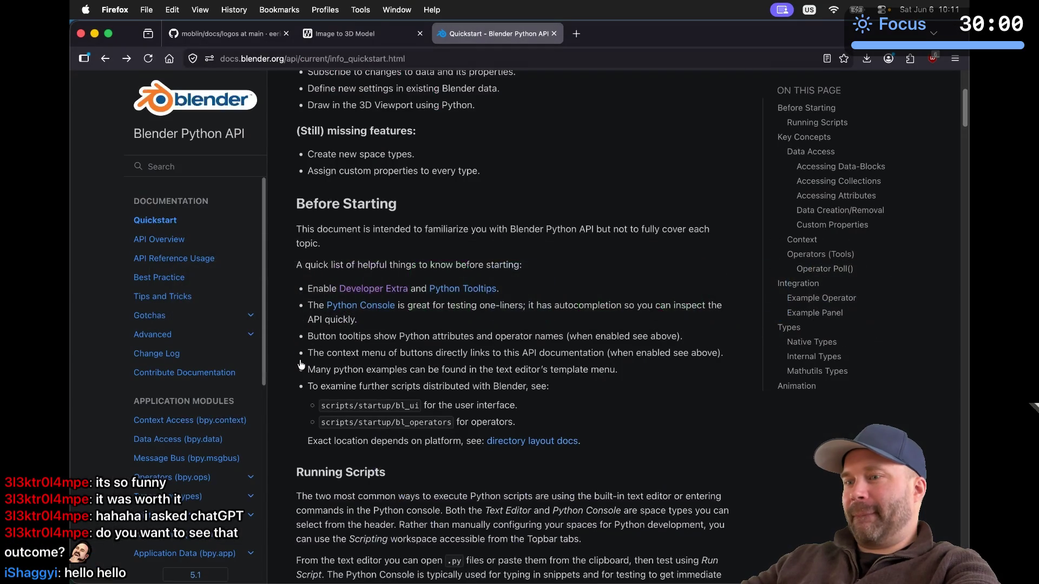
Close the Python API docs, dismiss the download prompt, and preview the pink, blue and crowned models
{"action": "key", "text": "super+w"}
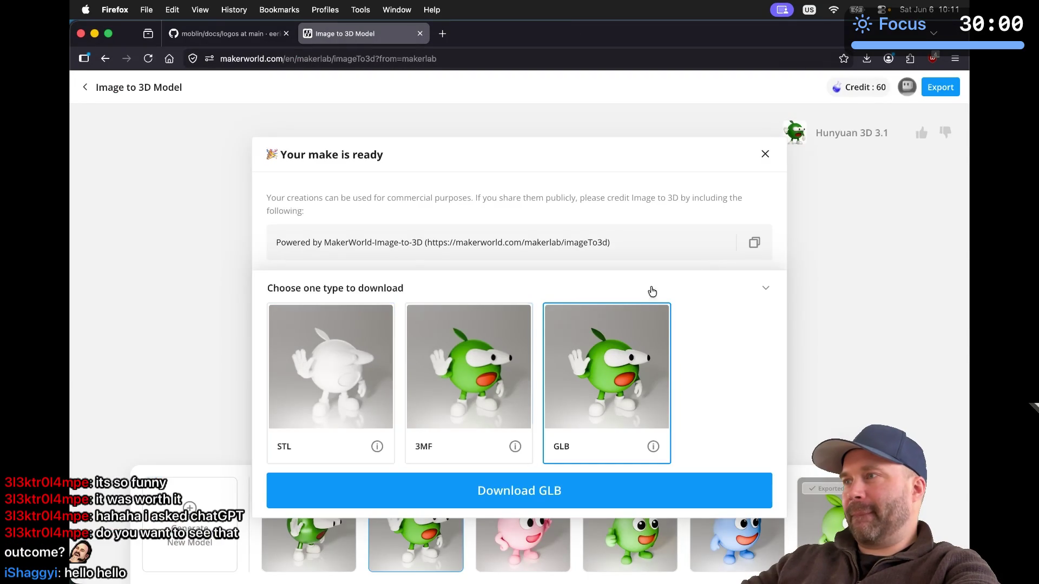
{"action": "left_click", "coordinate": [765, 154]}
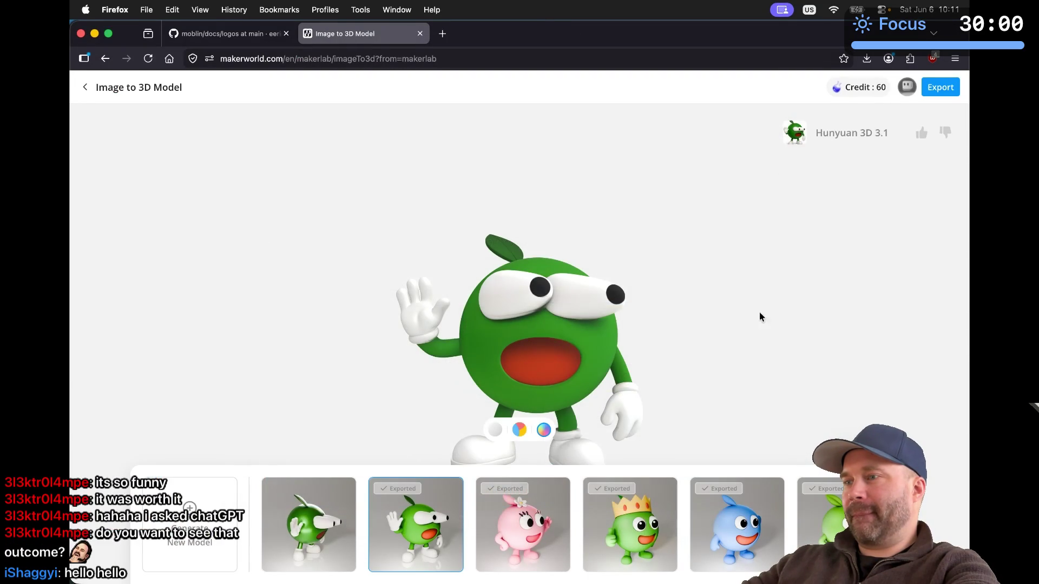
{"action": "left_click", "coordinate": [549, 485]}
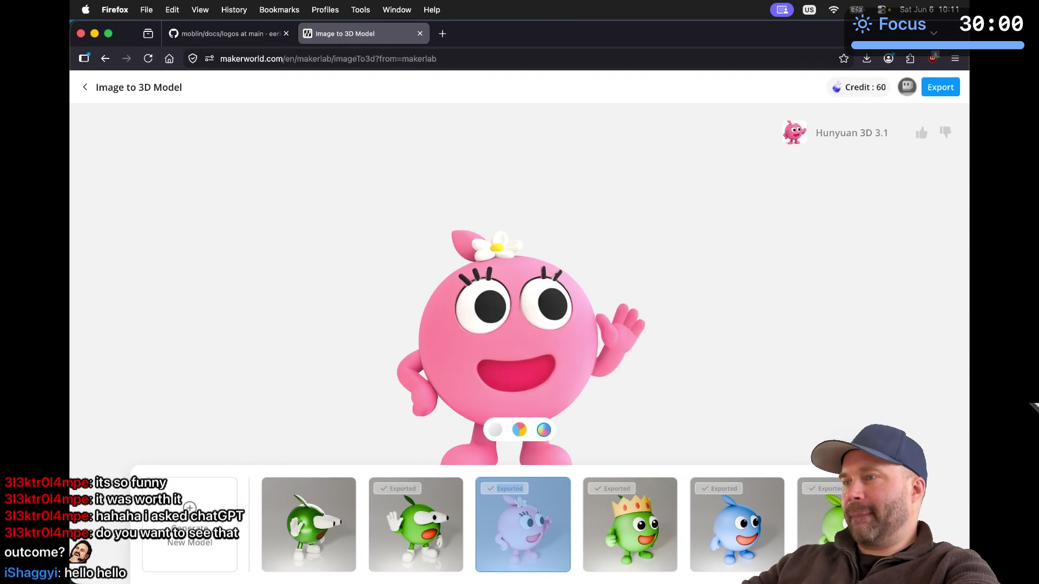
{"action": "left_click", "coordinate": [744, 527]}
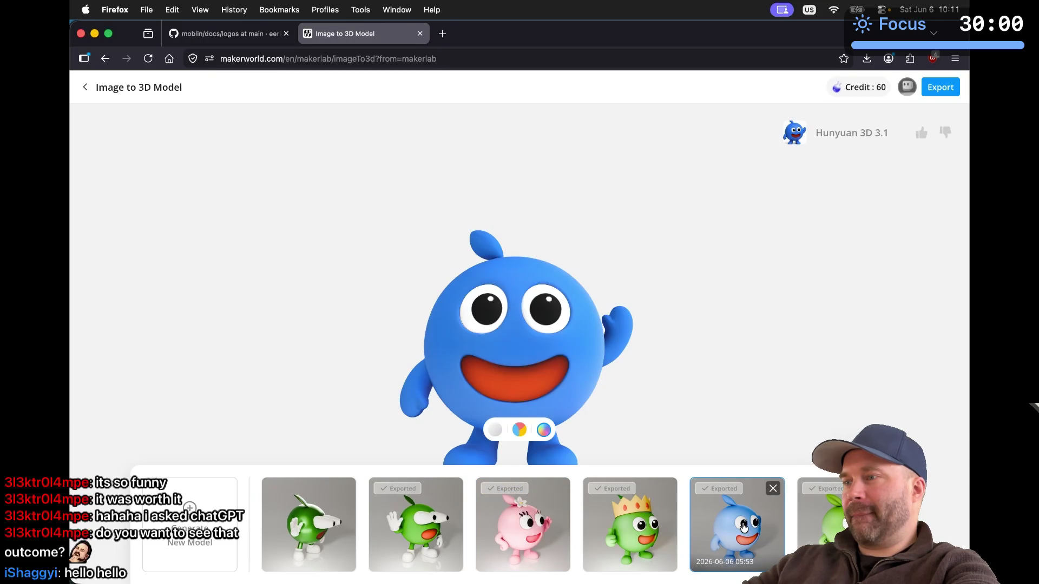
{"action": "left_click", "coordinate": [617, 537]}
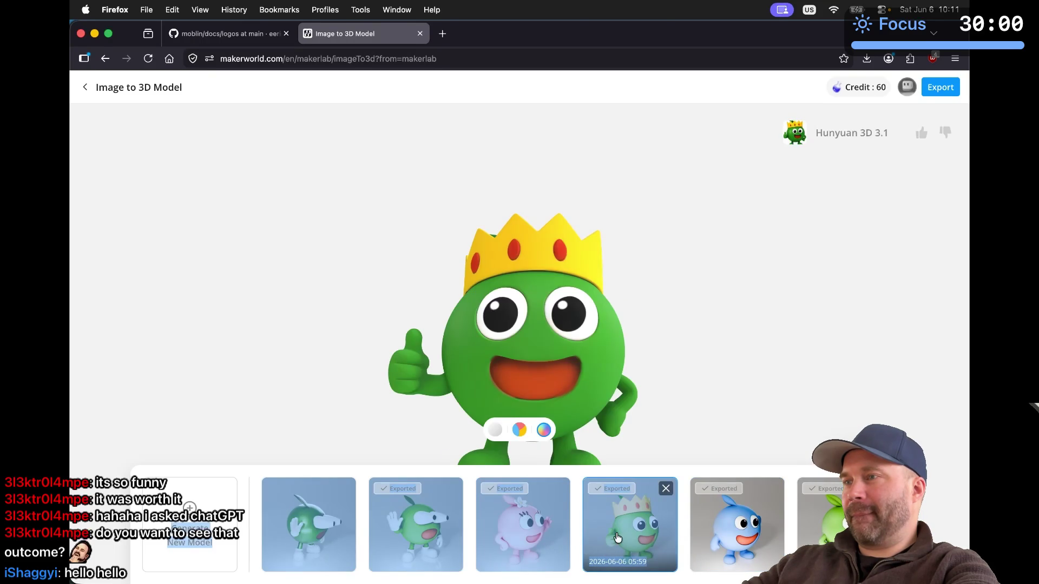
Reload the pink flower mascot, zoom in and rotate it to a side view
{"action": "scroll", "coordinate": [628, 379], "scroll_direction": "up", "scroll_amount": 5}
{"action": "scroll", "coordinate": [628, 374], "scroll_direction": "down", "scroll_amount": 8}
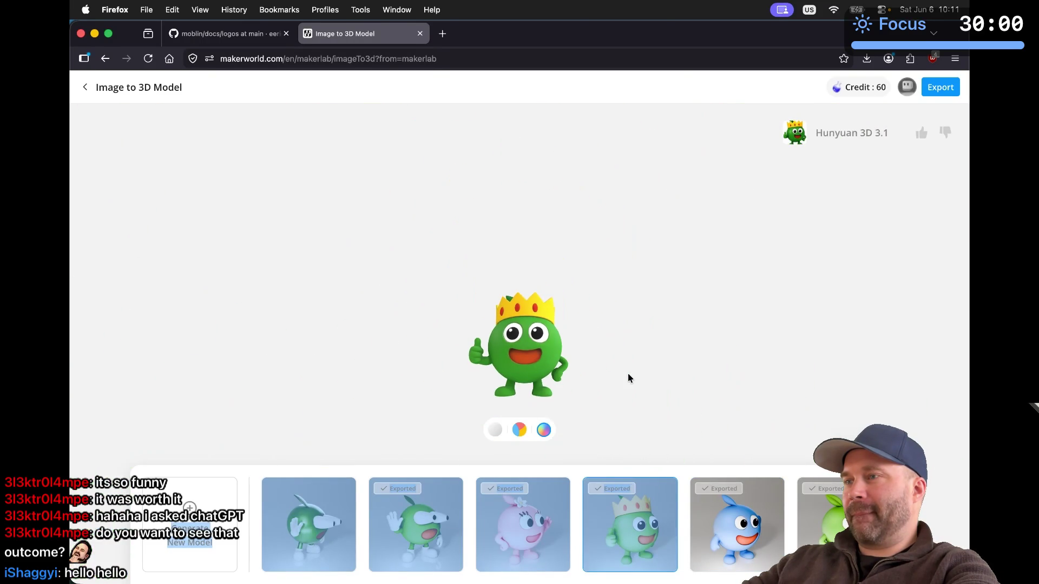
{"action": "scroll", "coordinate": [628, 373], "scroll_direction": "up", "scroll_amount": 5}
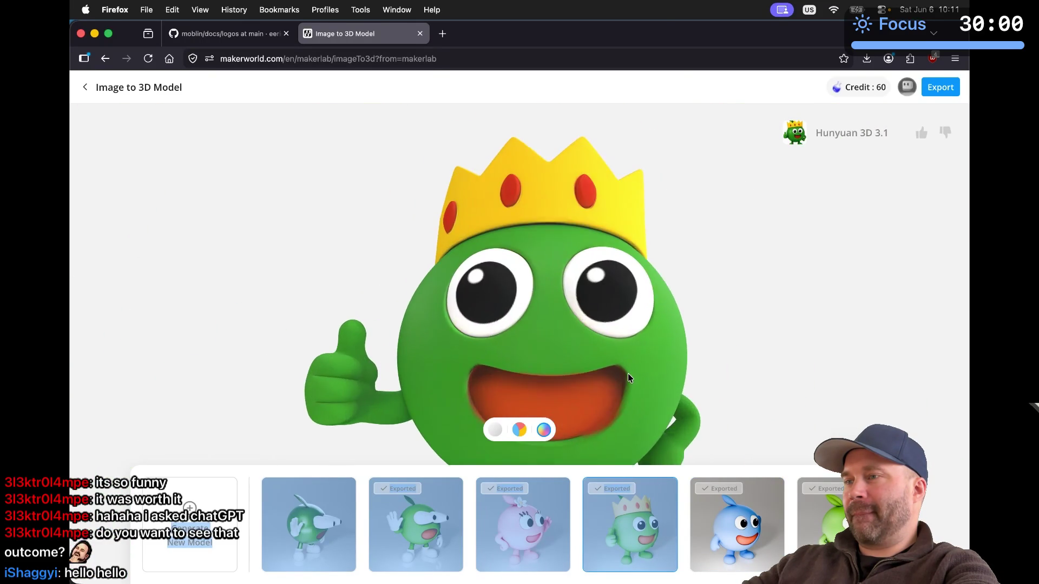
{"action": "left_click", "coordinate": [552, 484]}
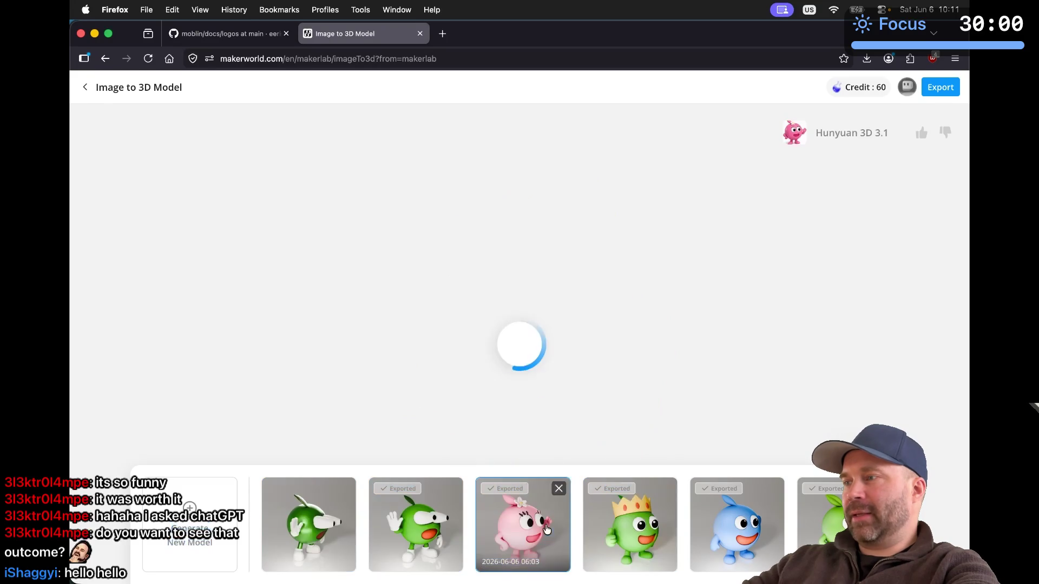
{"action": "scroll", "coordinate": [690, 424], "scroll_direction": "up", "scroll_amount": 5}
{"action": "scroll", "coordinate": [689, 425], "scroll_direction": "down", "scroll_amount": 8}
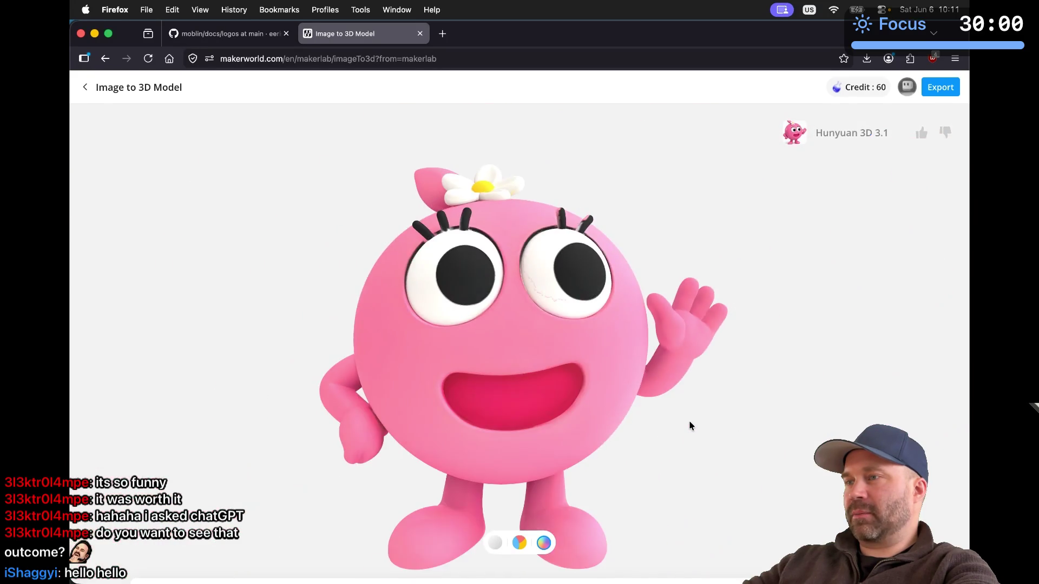
{"action": "scroll", "coordinate": [690, 425], "scroll_direction": "up", "scroll_amount": 8}
{"action": "scroll", "coordinate": [689, 423], "scroll_direction": "down", "scroll_amount": 8}
{"action": "mouse_move", "coordinate": [689, 423]}
{"action": "left_mouse_down"}
{"action": "mouse_move", "coordinate": [640, 427]}
{"action": "mouse_move", "coordinate": [654, 482]}
{"action": "mouse_move", "coordinate": [760, 390]}
{"action": "mouse_move", "coordinate": [707, 374]}
{"action": "mouse_move", "coordinate": [644, 438]}
{"action": "mouse_move", "coordinate": [673, 454]}
{"action": "left_mouse_up"}
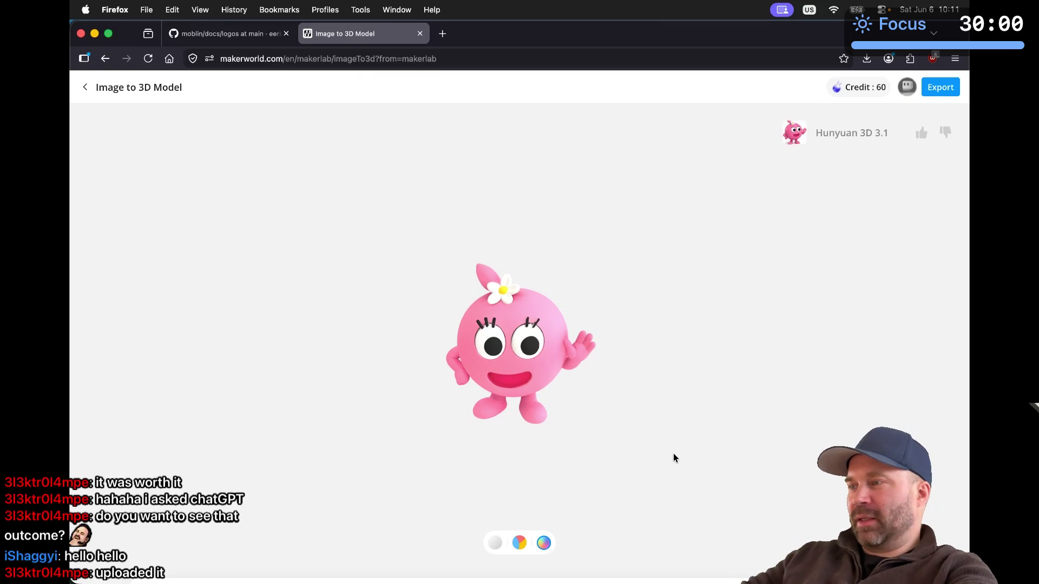
{"action": "mouse_move", "coordinate": [811, 576]}
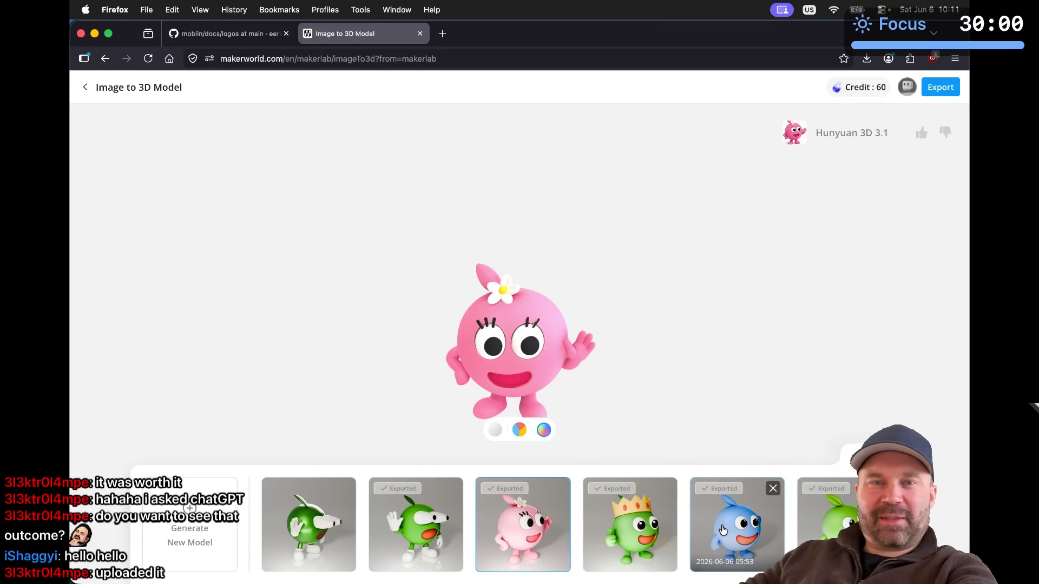
{"action": "key", "text": "super+Tab"}
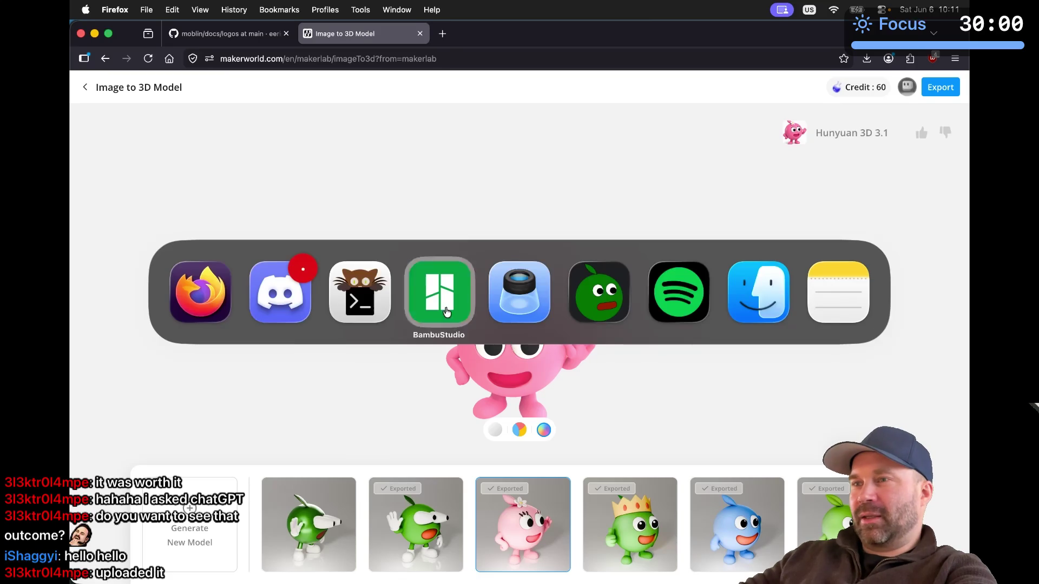
View the printed green mascot photos, then download the logo_leaf_mascot_figure.glb attachment
{"action": "scroll", "coordinate": [430, 284], "scroll_direction": "up", "scroll_amount": 10}
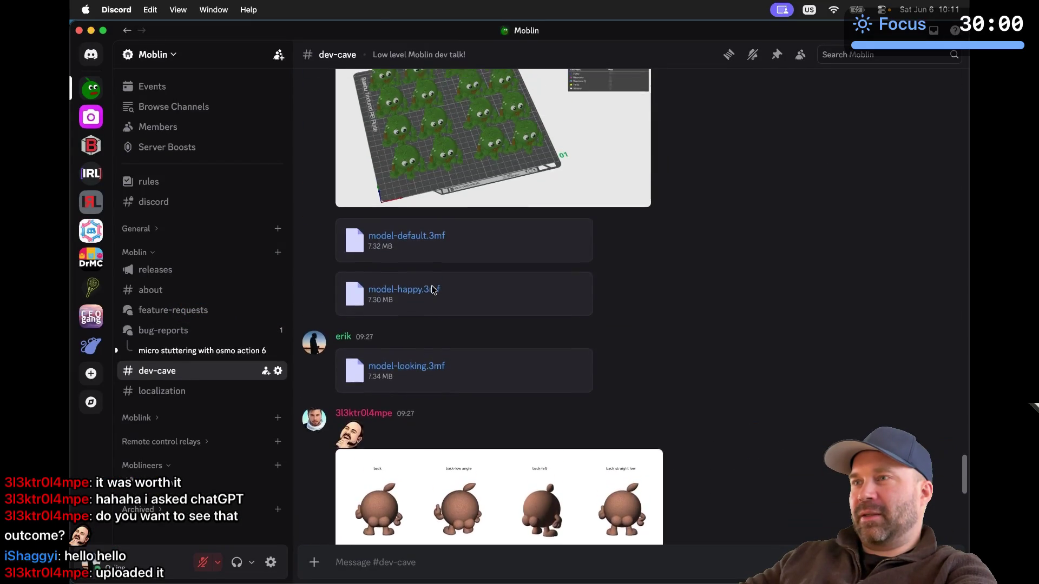
{"action": "scroll", "coordinate": [431, 285], "scroll_direction": "up", "scroll_amount": 5}
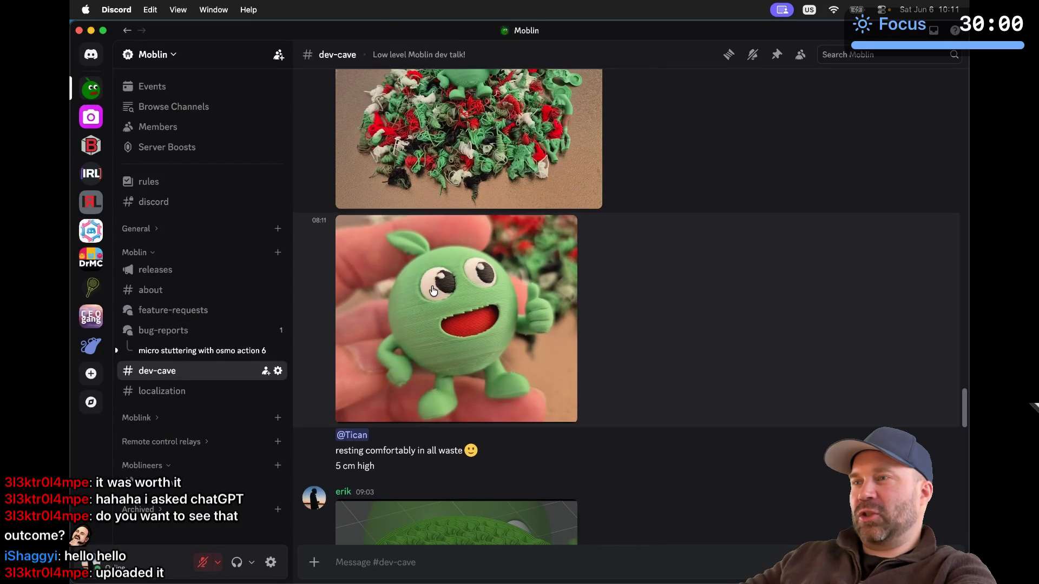
{"action": "left_click", "coordinate": [431, 285]}
{"action": "key", "text": "Escape"}
{"action": "scroll", "coordinate": [433, 290], "scroll_direction": "up", "scroll_amount": 5}
{"action": "left_click", "coordinate": [424, 202]}
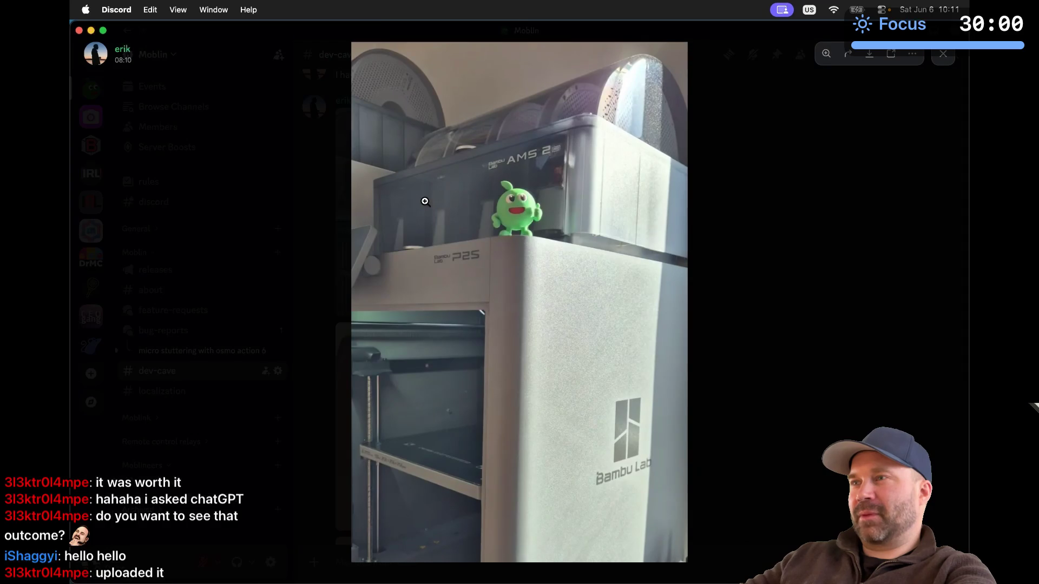
{"action": "key", "text": "Escape"}
{"action": "scroll", "coordinate": [424, 200], "scroll_direction": "down", "scroll_amount": 10}
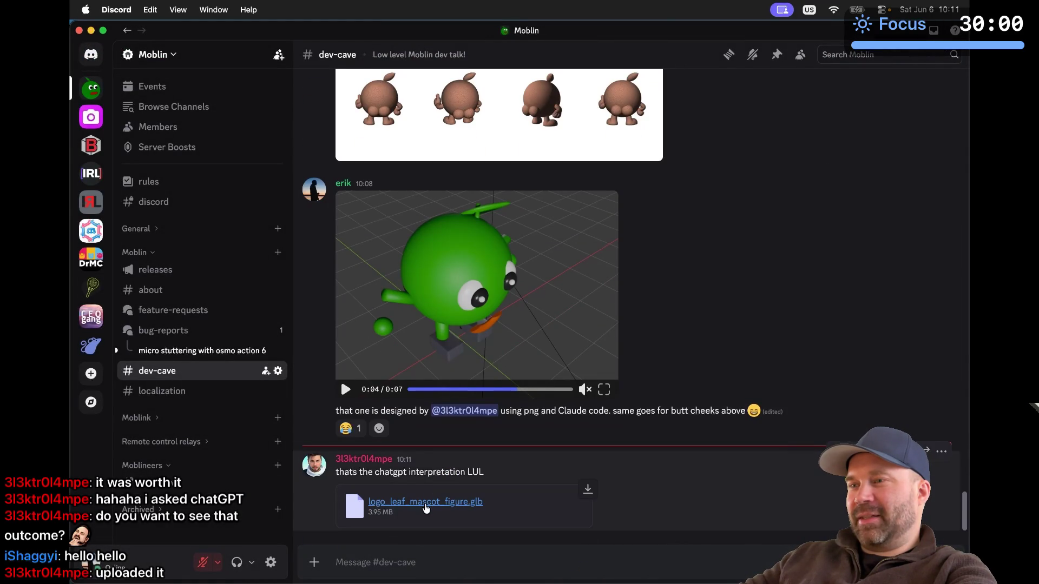
{"action": "left_click", "coordinate": [426, 502]}
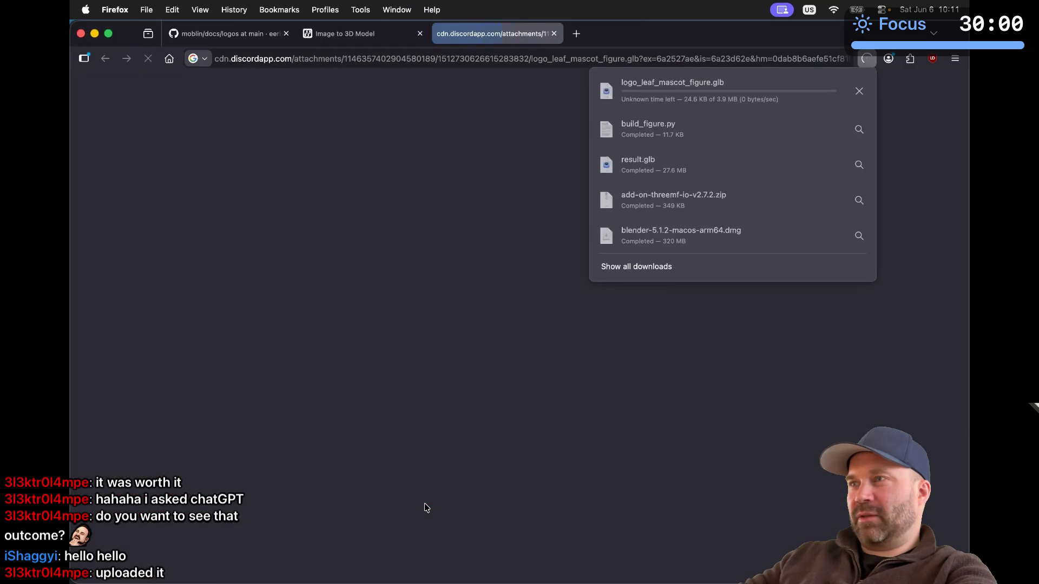
Open the downloaded leaf mascot model in Preview and rotate it to inspect every side
{"action": "left_click", "coordinate": [648, 96]}
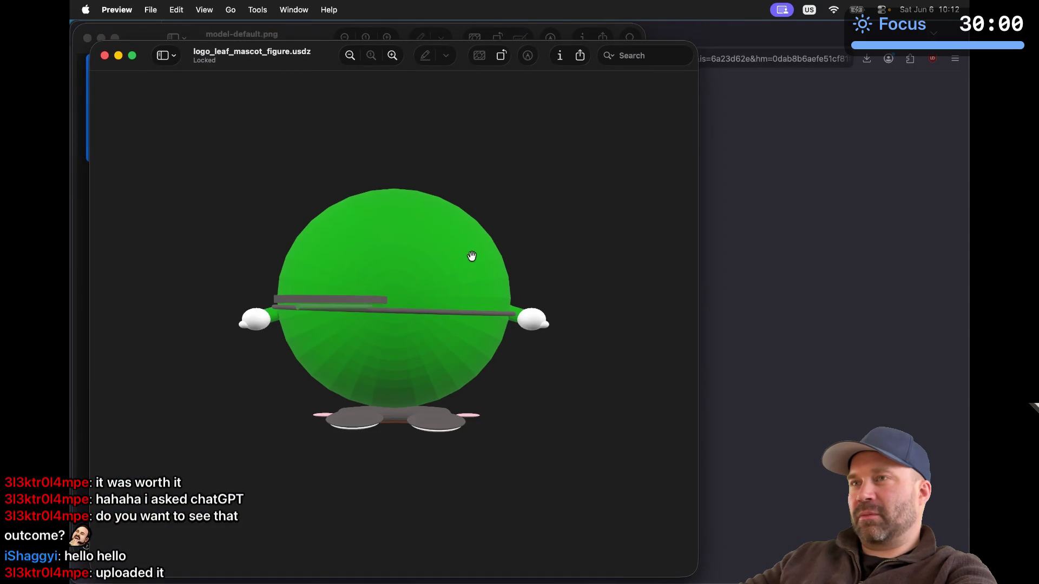
{"action": "mouse_move", "coordinate": [472, 255]}
{"action": "left_mouse_down"}
{"action": "mouse_move", "coordinate": [433, 213]}
{"action": "mouse_move", "coordinate": [440, 191]}
{"action": "left_mouse_up"}
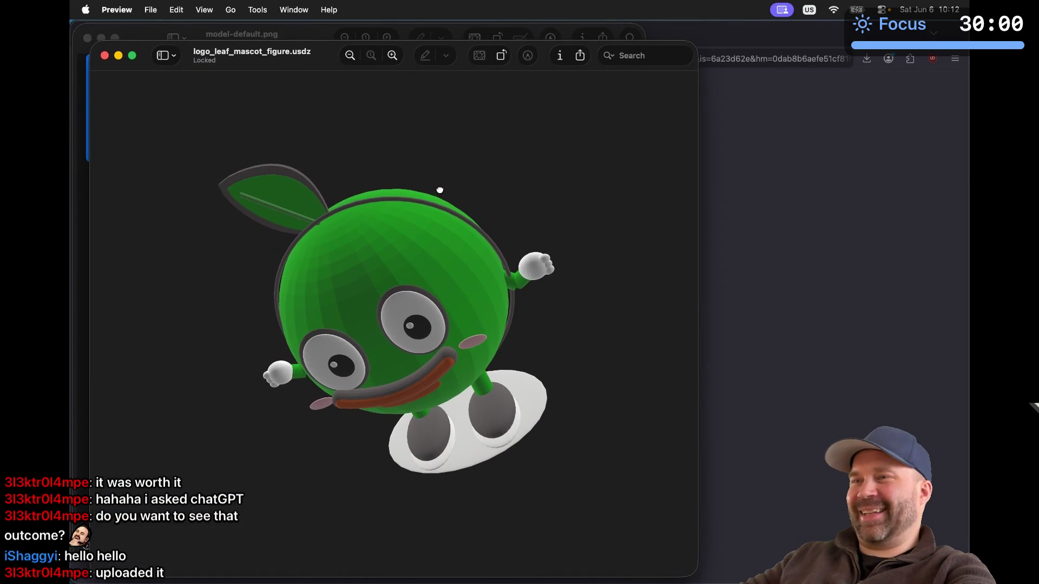
{"action": "mouse_move", "coordinate": [427, 303]}
{"action": "left_mouse_down"}
{"action": "mouse_move", "coordinate": [455, 259]}
{"action": "mouse_move", "coordinate": [478, 259]}
{"action": "mouse_move", "coordinate": [466, 232]}
{"action": "mouse_move", "coordinate": [499, 249]}
{"action": "mouse_move", "coordinate": [505, 303]}
{"action": "mouse_move", "coordinate": [493, 340]}
{"action": "mouse_move", "coordinate": [399, 408]}
{"action": "mouse_move", "coordinate": [399, 443]}
{"action": "mouse_move", "coordinate": [393, 369]}
{"action": "mouse_move", "coordinate": [429, 285]}
{"action": "mouse_move", "coordinate": [440, 355]}
{"action": "mouse_move", "coordinate": [425, 436]}
{"action": "mouse_move", "coordinate": [438, 303]}
{"action": "mouse_move", "coordinate": [435, 315]}
{"action": "mouse_move", "coordinate": [469, 302]}
{"action": "mouse_move", "coordinate": [480, 327]}
{"action": "mouse_move", "coordinate": [508, 341]}
{"action": "mouse_move", "coordinate": [479, 329]}
{"action": "left_mouse_up"}
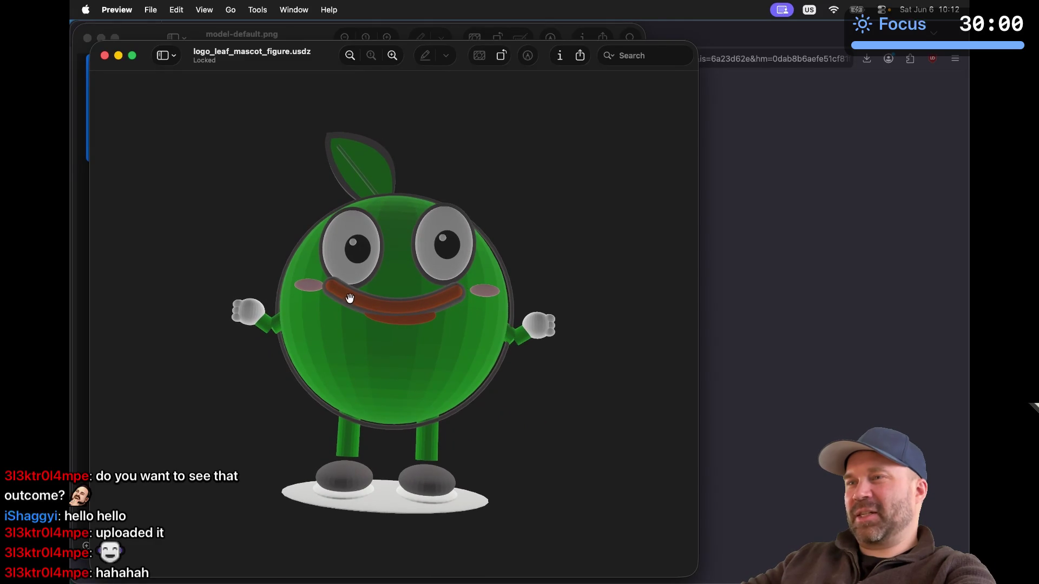
{"action": "mouse_move", "coordinate": [316, 354]}
{"action": "left_mouse_down"}
{"action": "mouse_move", "coordinate": [353, 360]}
{"action": "mouse_move", "coordinate": [411, 405]}
{"action": "mouse_move", "coordinate": [417, 346]}
{"action": "mouse_move", "coordinate": [322, 321]}
{"action": "mouse_move", "coordinate": [406, 285]}
{"action": "mouse_move", "coordinate": [385, 406]}
{"action": "mouse_move", "coordinate": [416, 404]}
{"action": "mouse_move", "coordinate": [382, 429]}
{"action": "mouse_move", "coordinate": [413, 428]}
{"action": "left_mouse_up"}
{"action": "mouse_move", "coordinate": [457, 364]}
{"action": "left_mouse_down"}
{"action": "mouse_move", "coordinate": [477, 336]}
{"action": "mouse_move", "coordinate": [448, 408]}
{"action": "mouse_move", "coordinate": [450, 334]}
{"action": "mouse_move", "coordinate": [494, 335]}
{"action": "mouse_move", "coordinate": [466, 338]}
{"action": "mouse_move", "coordinate": [462, 362]}
{"action": "mouse_move", "coordinate": [411, 371]}
{"action": "mouse_move", "coordinate": [485, 297]}
{"action": "mouse_move", "coordinate": [502, 311]}
{"action": "mouse_move", "coordinate": [473, 339]}
{"action": "mouse_move", "coordinate": [497, 332]}
{"action": "mouse_move", "coordinate": [487, 337]}
{"action": "mouse_move", "coordinate": [559, 359]}
{"action": "mouse_move", "coordinate": [402, 341]}
{"action": "left_mouse_up"}
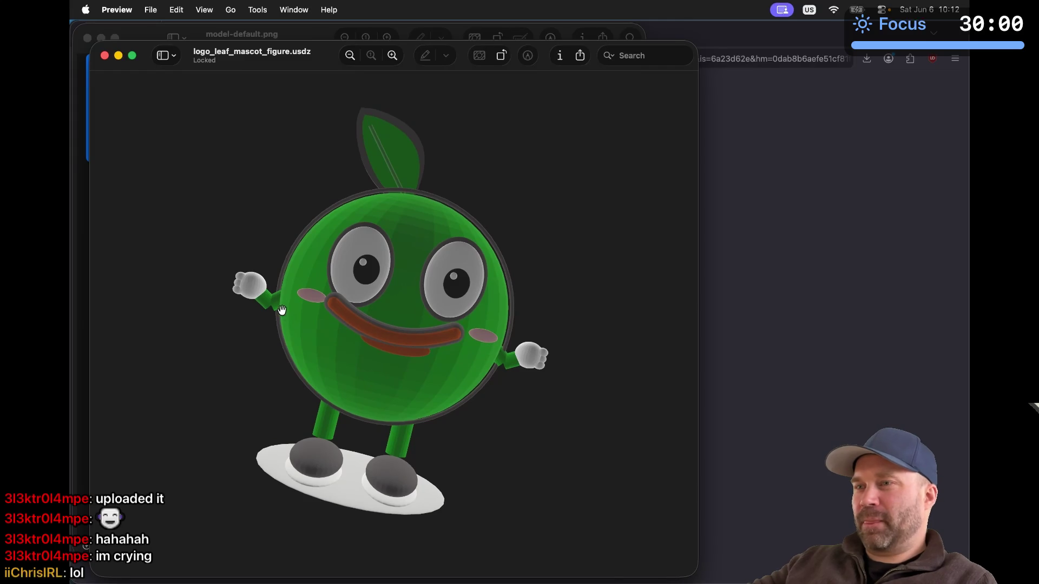
{"action": "mouse_move", "coordinate": [272, 404]}
{"action": "left_mouse_down"}
{"action": "mouse_move", "coordinate": [359, 422]}
{"action": "mouse_move", "coordinate": [256, 379]}
{"action": "mouse_move", "coordinate": [274, 399]}
{"action": "mouse_move", "coordinate": [255, 403]}
{"action": "mouse_move", "coordinate": [260, 463]}
{"action": "left_mouse_up"}
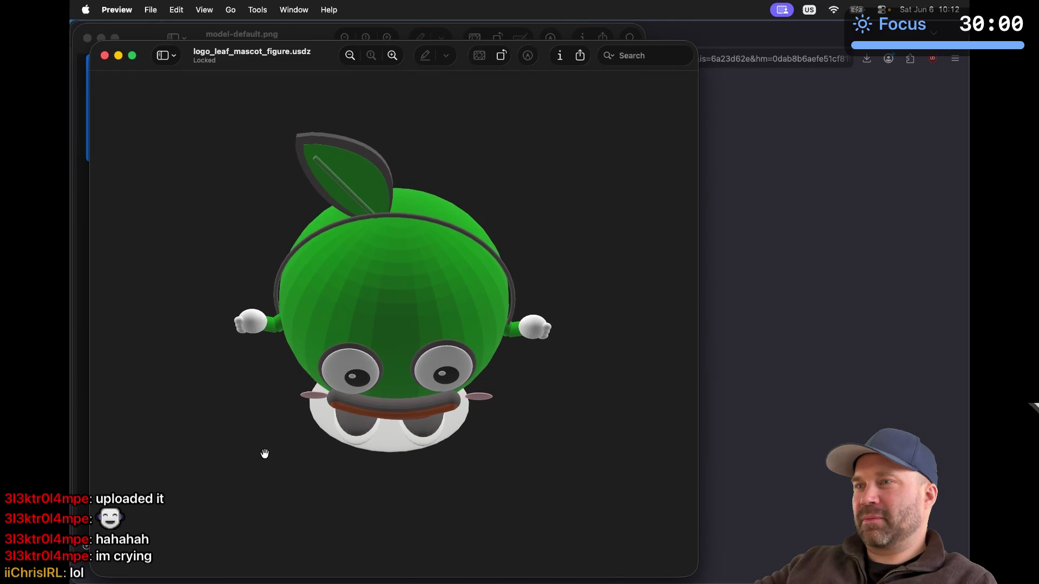
{"action": "mouse_move", "coordinate": [349, 304]}
{"action": "left_mouse_down"}
{"action": "mouse_move", "coordinate": [378, 317]}
{"action": "mouse_move", "coordinate": [452, 278]}
{"action": "mouse_move", "coordinate": [356, 239]}
{"action": "mouse_move", "coordinate": [378, 310]}
{"action": "mouse_move", "coordinate": [301, 371]}
{"action": "mouse_move", "coordinate": [279, 434]}
{"action": "mouse_move", "coordinate": [313, 268]}
{"action": "mouse_move", "coordinate": [417, 283]}
{"action": "mouse_move", "coordinate": [455, 318]}
{"action": "mouse_move", "coordinate": [427, 368]}
{"action": "left_mouse_up"}
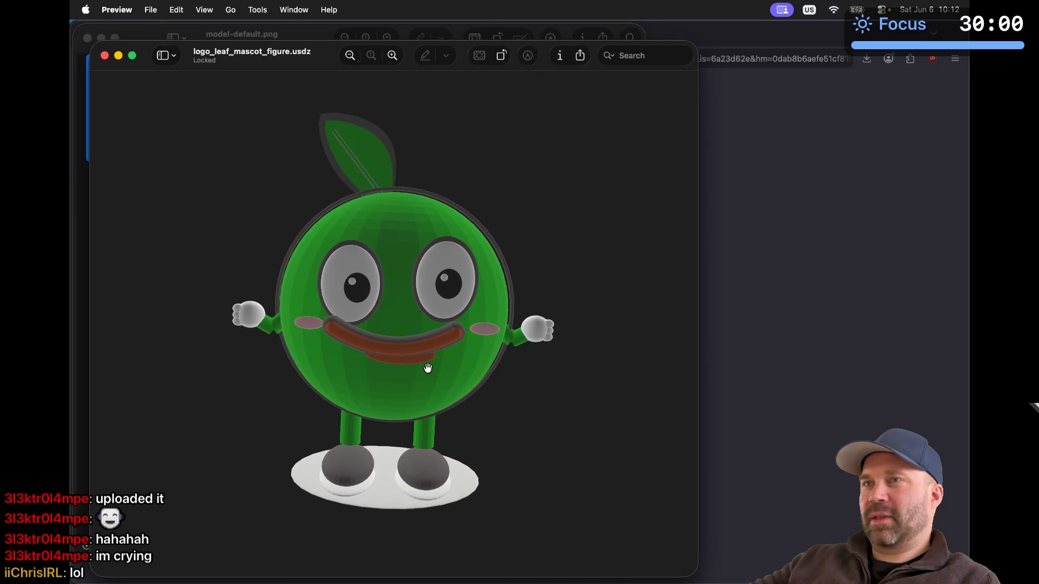
Close the 3D model and select the blue waving mascot image model-happy.png
{"action": "left_click", "coordinate": [106, 56]}
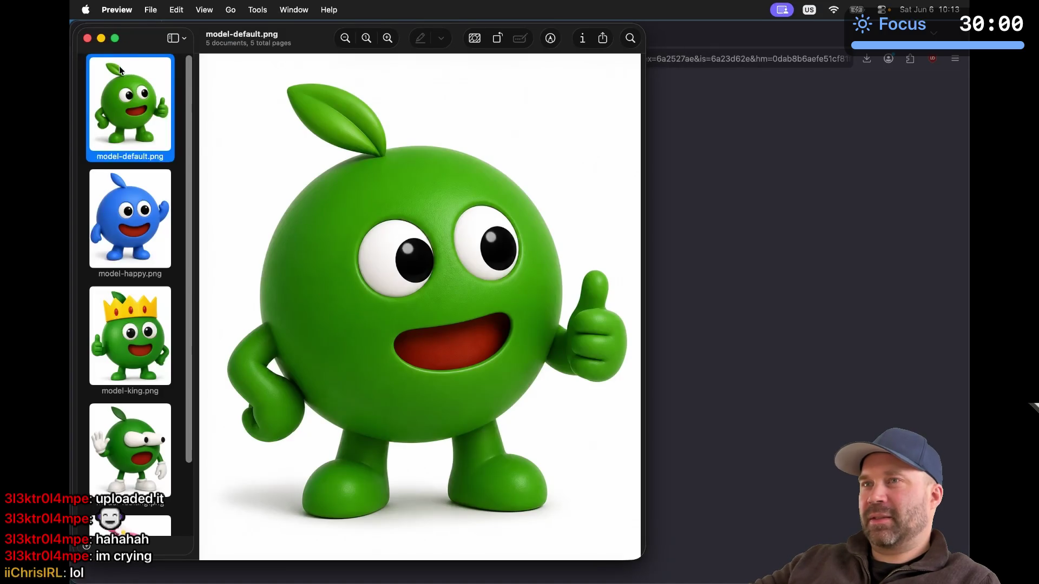
{"action": "key", "text": "Down"}
{"action": "key", "text": "Down"}
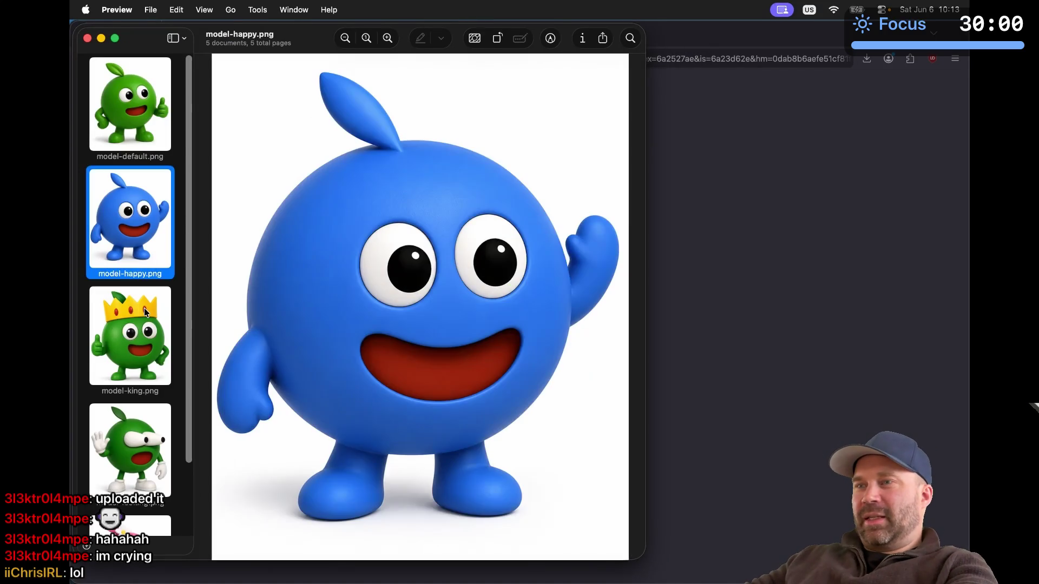
{"action": "key", "text": "Up"}
{"action": "key", "text": "Up"}
{"action": "left_click", "coordinate": [143, 213]}
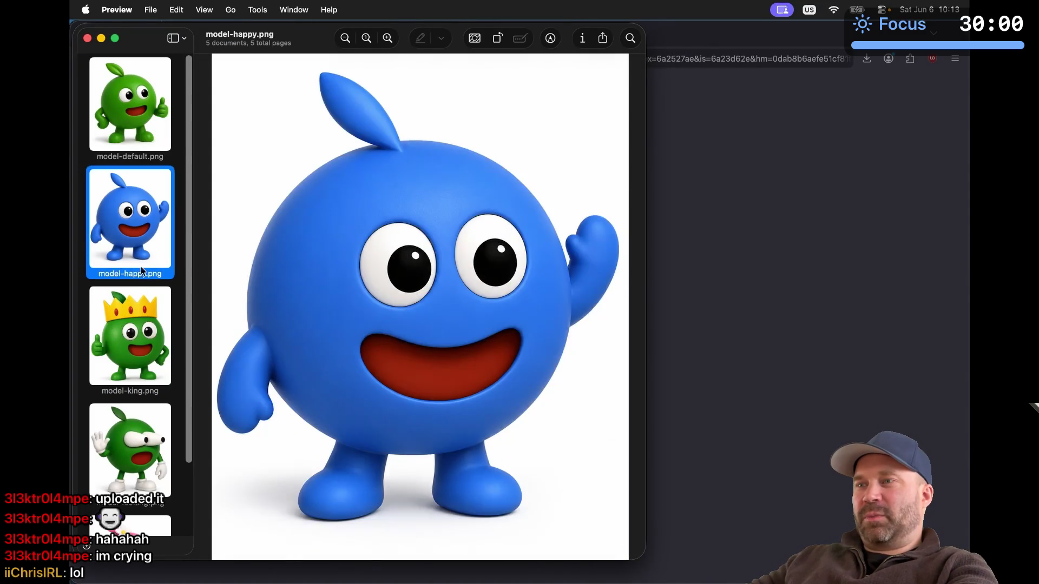
{"action": "left_click", "coordinate": [143, 302]}
{"action": "left_click", "coordinate": [143, 216]}
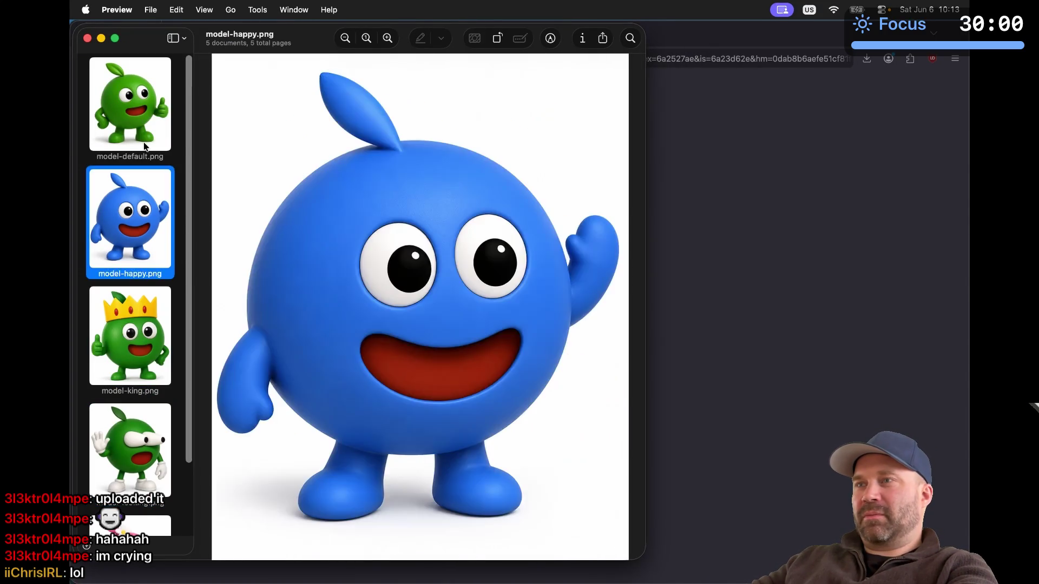
{"action": "left_click", "coordinate": [145, 140]}
{"action": "key", "text": "super+Tab"}
{"action": "key", "text": "super+Tab"}
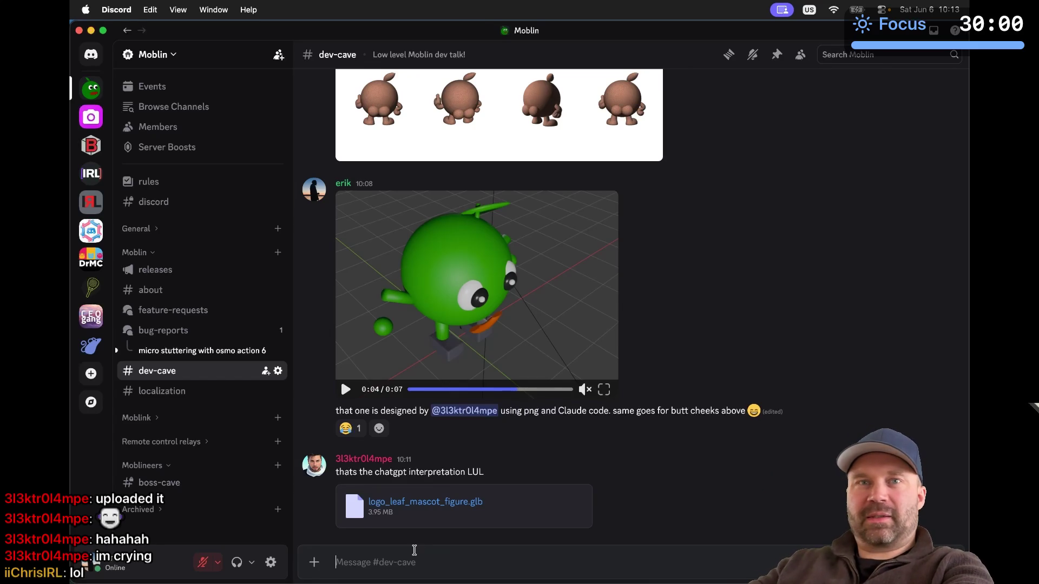
Switch to Bambu Studio showing the model-happy blue mascot project
{"action": "key", "text": "super+Tab"}
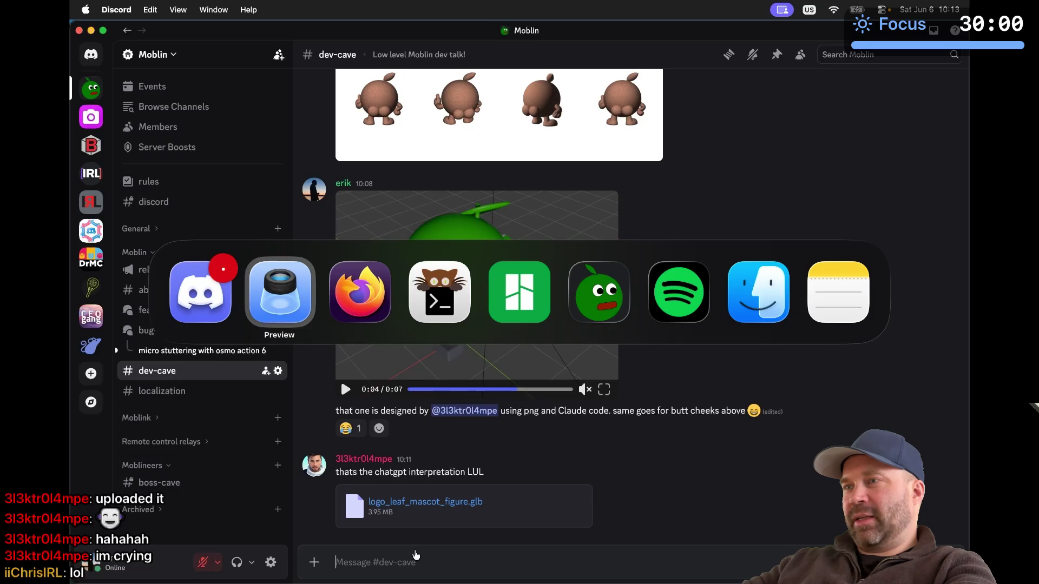
{"action": "key", "text": "super+Tab"}
{"action": "key", "text": "super+Tab"}
{"action": "key", "text": "super+Tab"}
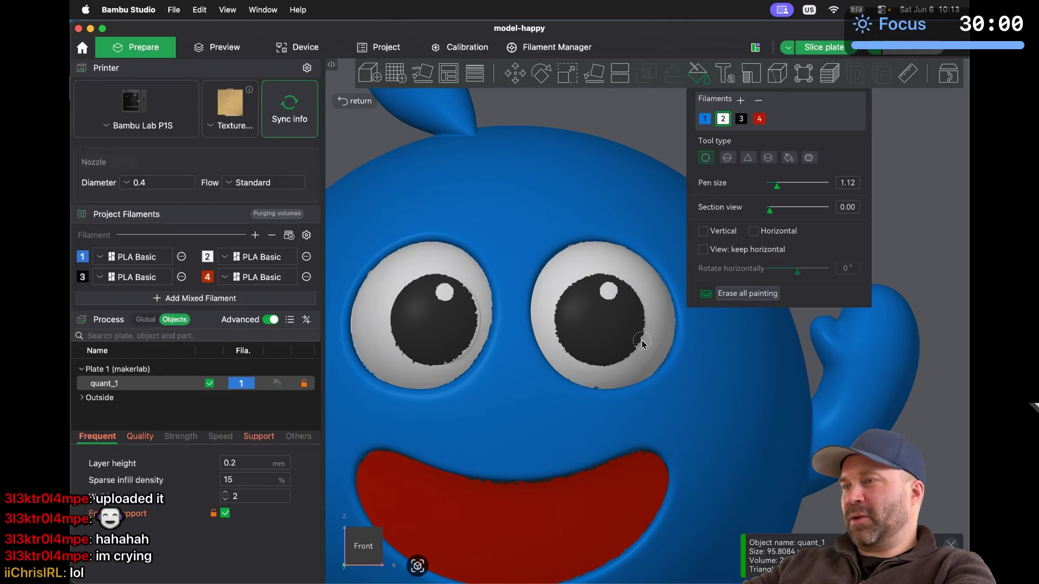
Zoom in on the mouth and select red filament 4 as the painting colour
{"action": "scroll", "coordinate": [612, 390], "scroll_direction": "up", "scroll_amount": 3}
{"action": "scroll", "coordinate": [611, 389], "scroll_direction": "down", "scroll_amount": 5}
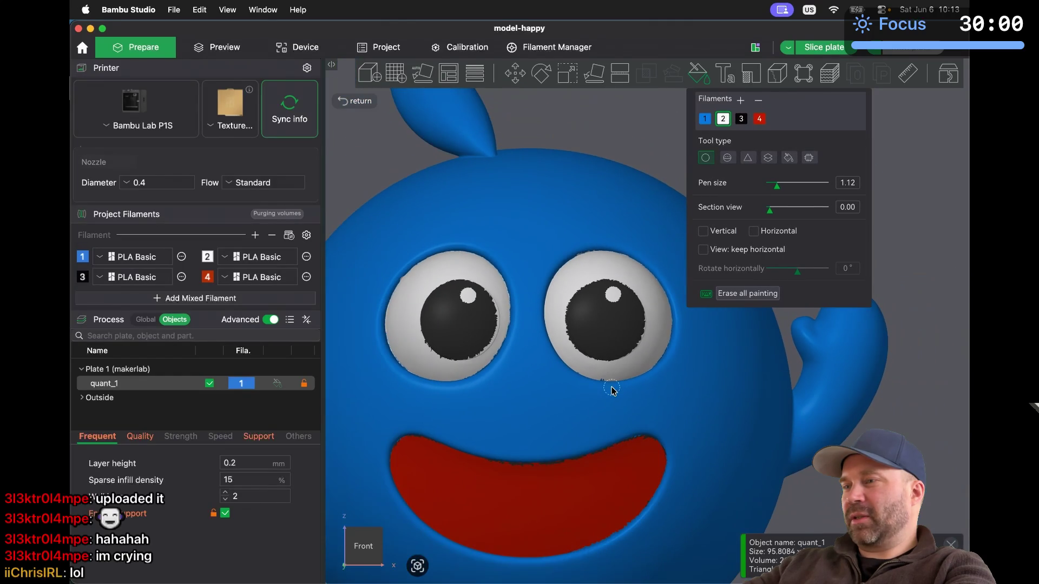
{"action": "scroll", "coordinate": [574, 487], "scroll_direction": "up", "scroll_amount": 6}
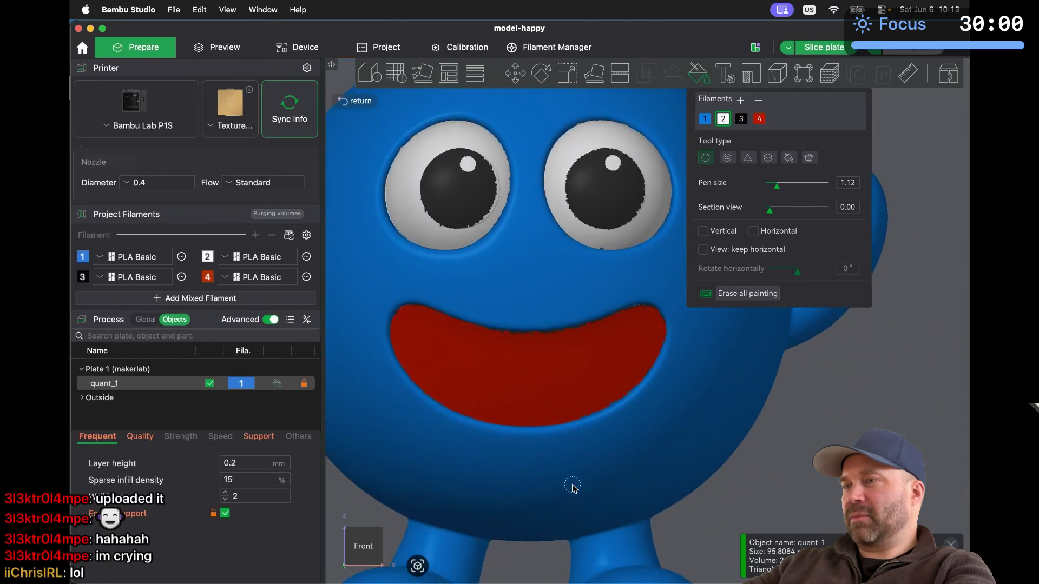
{"action": "scroll", "coordinate": [574, 489], "scroll_direction": "up", "scroll_amount": 2}
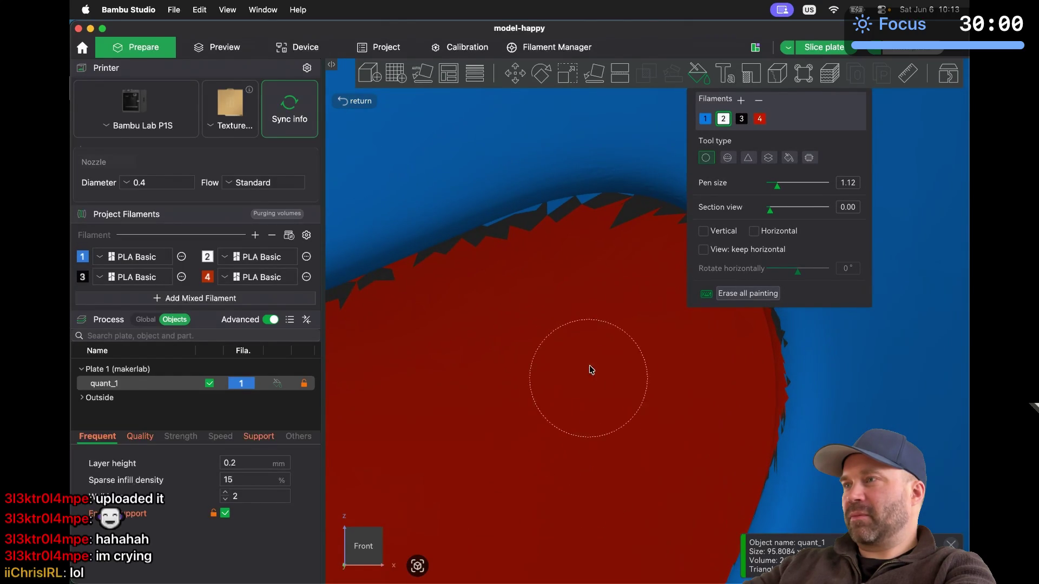
{"action": "scroll", "coordinate": [630, 269], "scroll_direction": "right", "scroll_amount": 5}
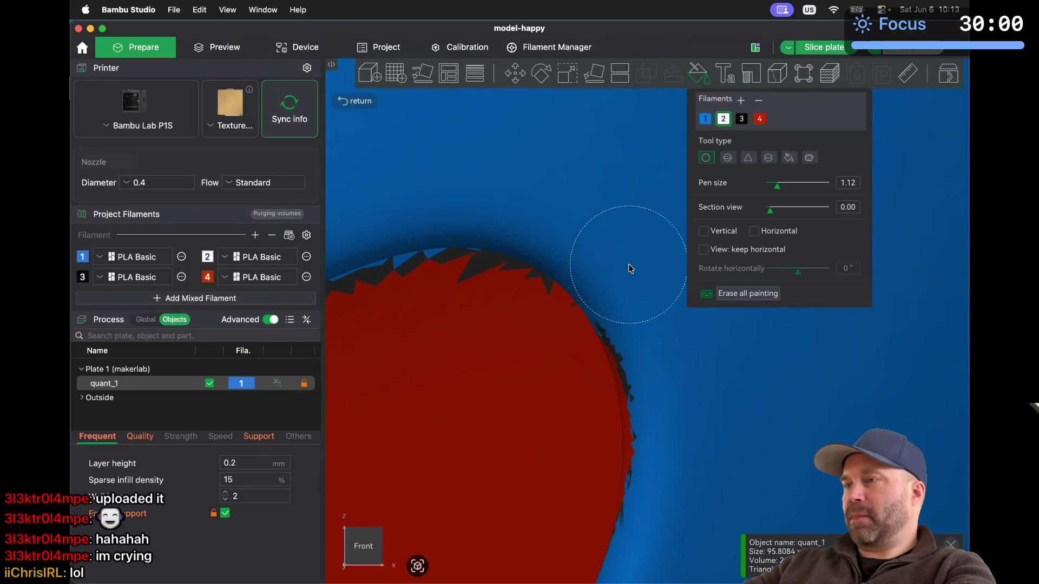
{"action": "scroll", "coordinate": [630, 269], "scroll_direction": "up", "scroll_amount": 3}
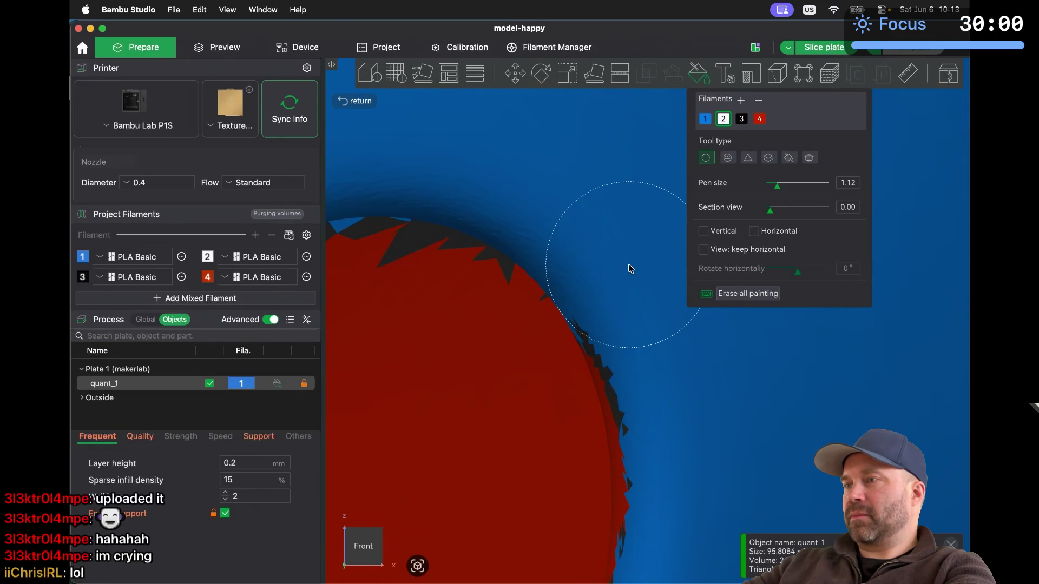
{"action": "scroll", "coordinate": [631, 269], "scroll_direction": "down", "scroll_amount": 5}
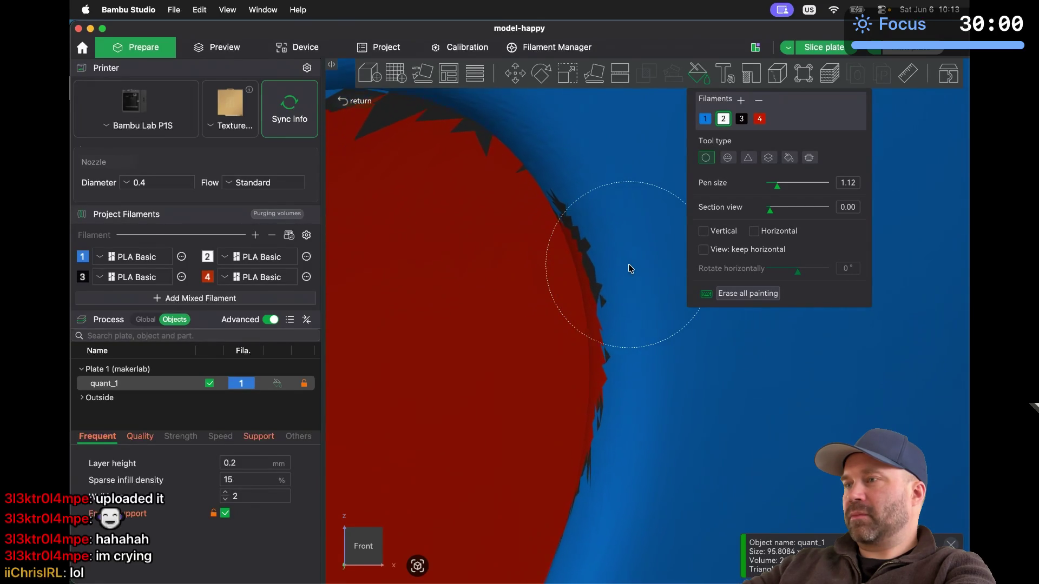
{"action": "left_click", "coordinate": [705, 118]}
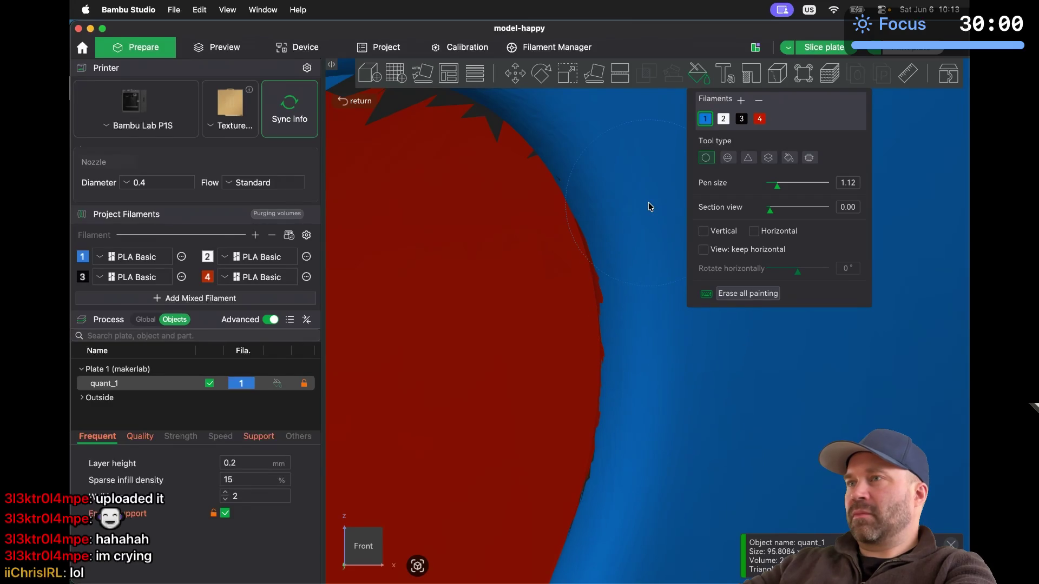
{"action": "scroll", "coordinate": [649, 206], "scroll_direction": "up", "scroll_amount": 2}
{"action": "scroll", "coordinate": [649, 206], "scroll_direction": "down", "scroll_amount": 5}
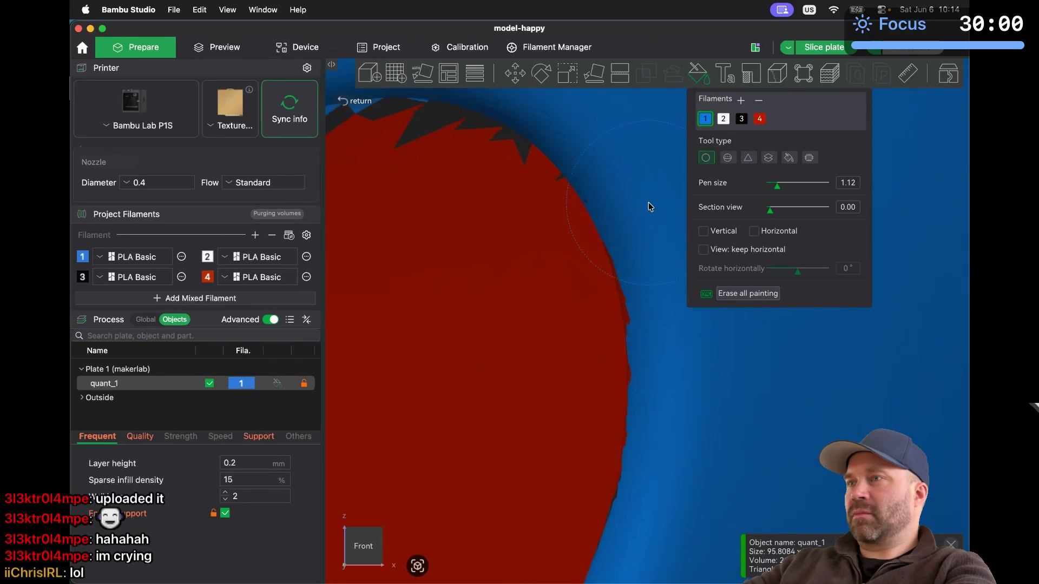
{"action": "key", "text": "4"}
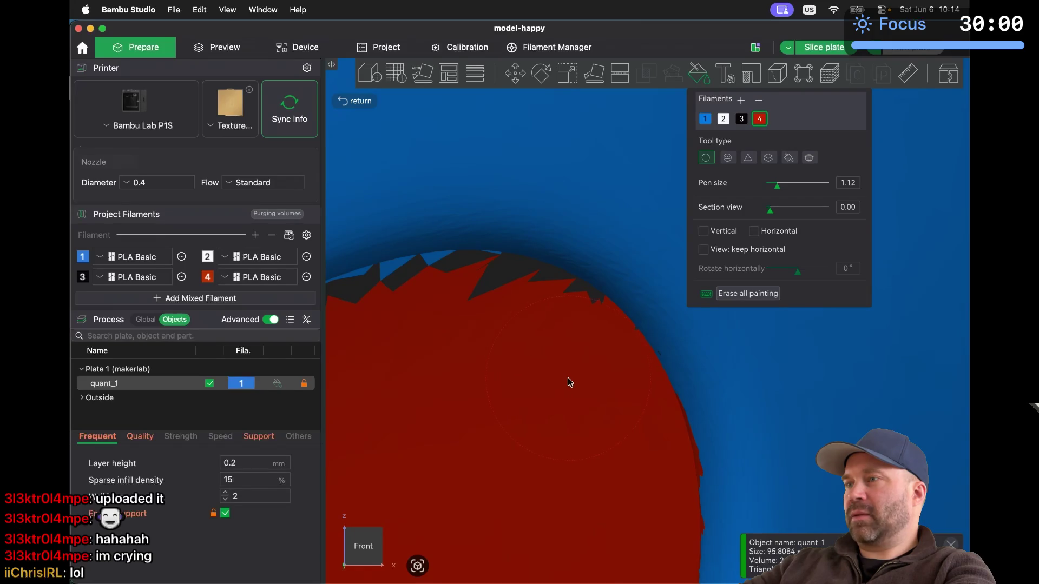
Paint the grey spikes and dark triangles on the mouth's upper edge red
{"action": "mouse_move", "coordinate": [554, 366]}
{"action": "left_mouse_down"}
{"action": "mouse_move", "coordinate": [489, 345]}
{"action": "mouse_move", "coordinate": [410, 345]}
{"action": "mouse_move", "coordinate": [477, 336]}
{"action": "left_mouse_up"}
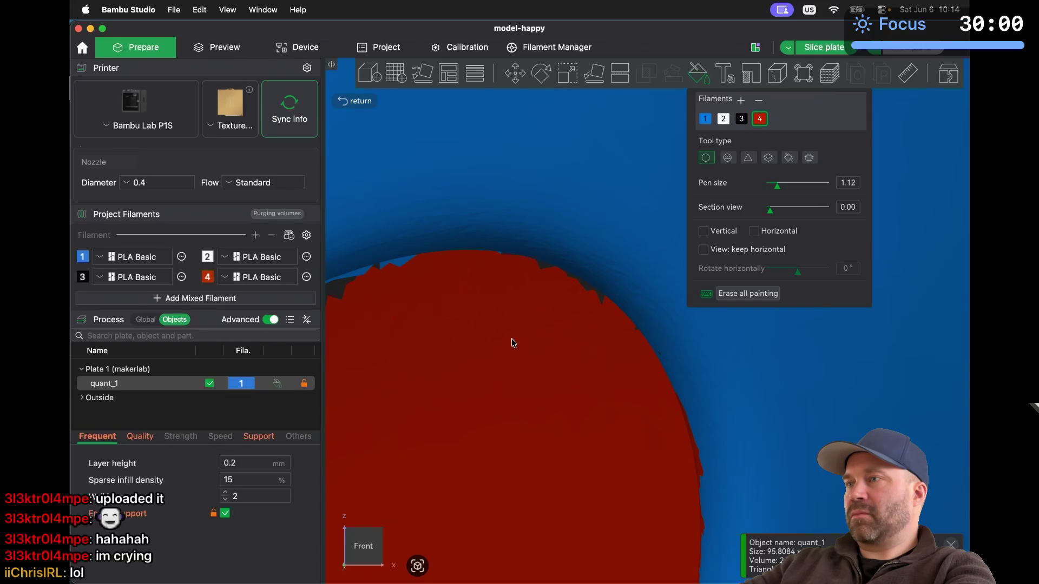
{"action": "mouse_move", "coordinate": [523, 348]}
{"action": "left_mouse_down"}
{"action": "mouse_move", "coordinate": [545, 355]}
{"action": "mouse_move", "coordinate": [520, 342]}
{"action": "left_mouse_up"}
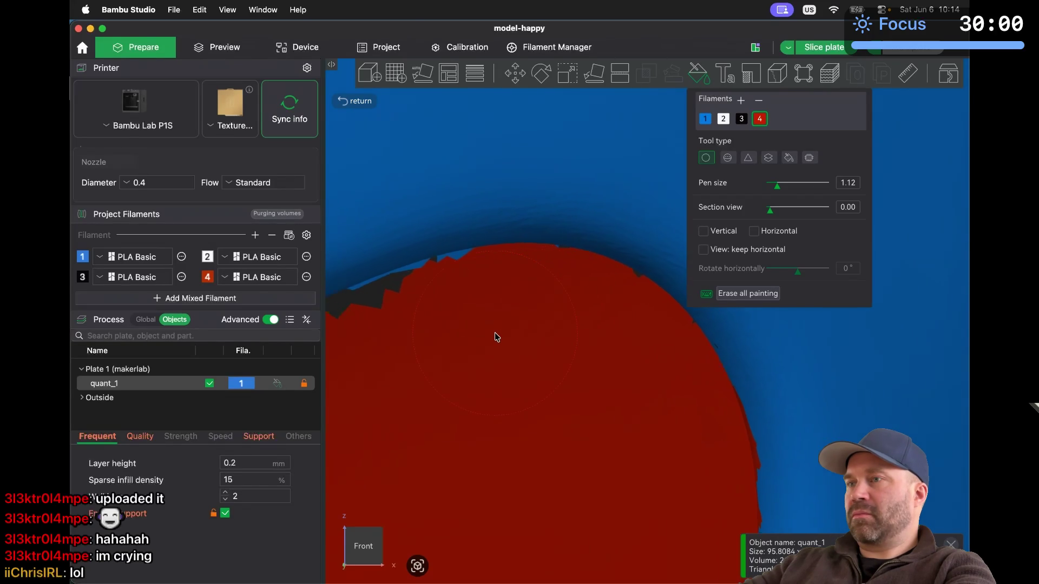
{"action": "scroll", "coordinate": [494, 336], "scroll_direction": "down", "scroll_amount": 5}
{"action": "mouse_move", "coordinate": [413, 413]}
{"action": "left_mouse_down"}
{"action": "mouse_move", "coordinate": [401, 405]}
{"action": "mouse_move", "coordinate": [564, 336]}
{"action": "left_mouse_up"}
{"action": "scroll", "coordinate": [567, 339], "scroll_direction": "up", "scroll_amount": 5}
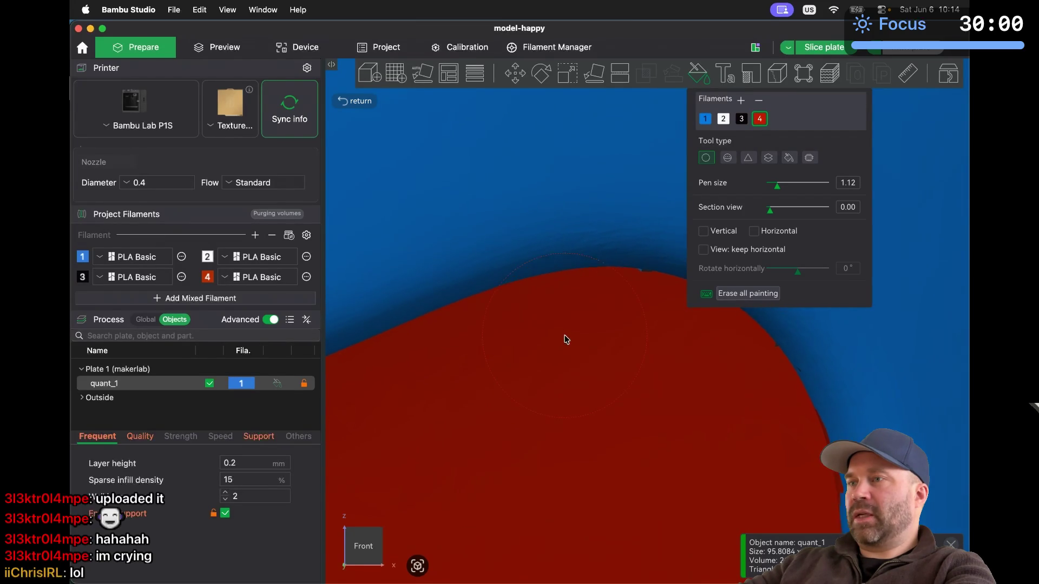
{"action": "mouse_move", "coordinate": [566, 340]}
{"action": "left_mouse_down"}
{"action": "mouse_move", "coordinate": [514, 399]}
{"action": "mouse_move", "coordinate": [406, 440]}
{"action": "mouse_move", "coordinate": [412, 428]}
{"action": "mouse_move", "coordinate": [544, 375]}
{"action": "mouse_move", "coordinate": [535, 379]}
{"action": "left_mouse_up"}
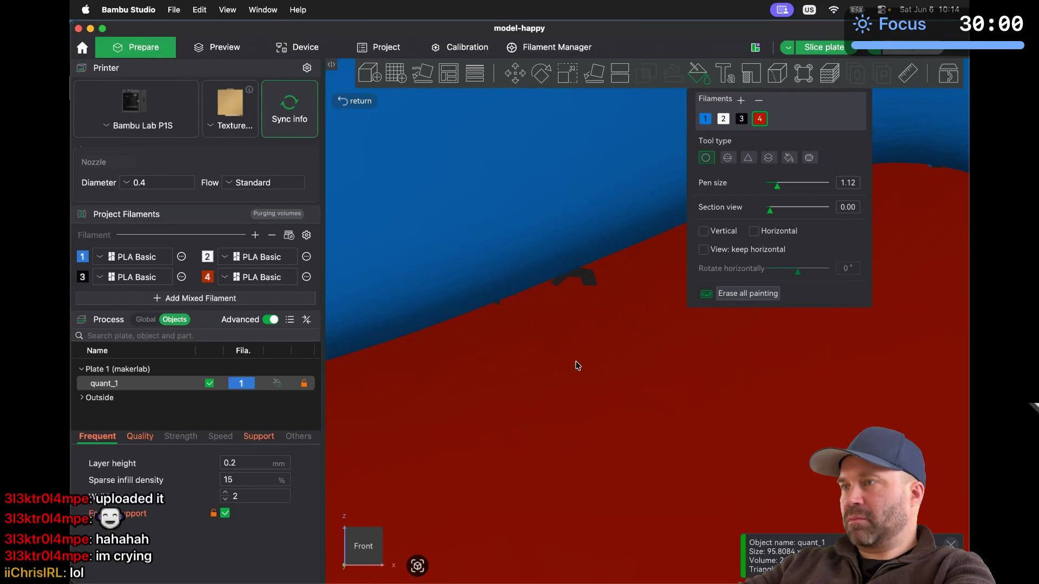
{"action": "left_click_drag", "start_coordinate": [579, 366], "coordinate": [593, 355]}
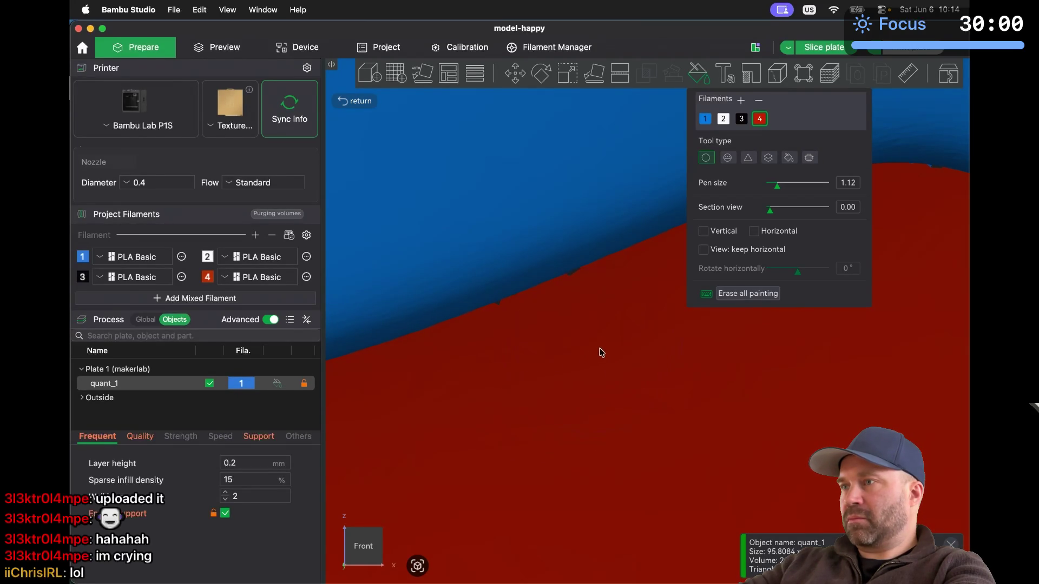
Sweep red over the remaining jagged and toothed dark gaps along the lower mouth edge
{"action": "scroll", "coordinate": [607, 347], "scroll_direction": "down", "scroll_amount": 3}
{"action": "scroll", "coordinate": [606, 342], "scroll_direction": "up", "scroll_amount": 2}
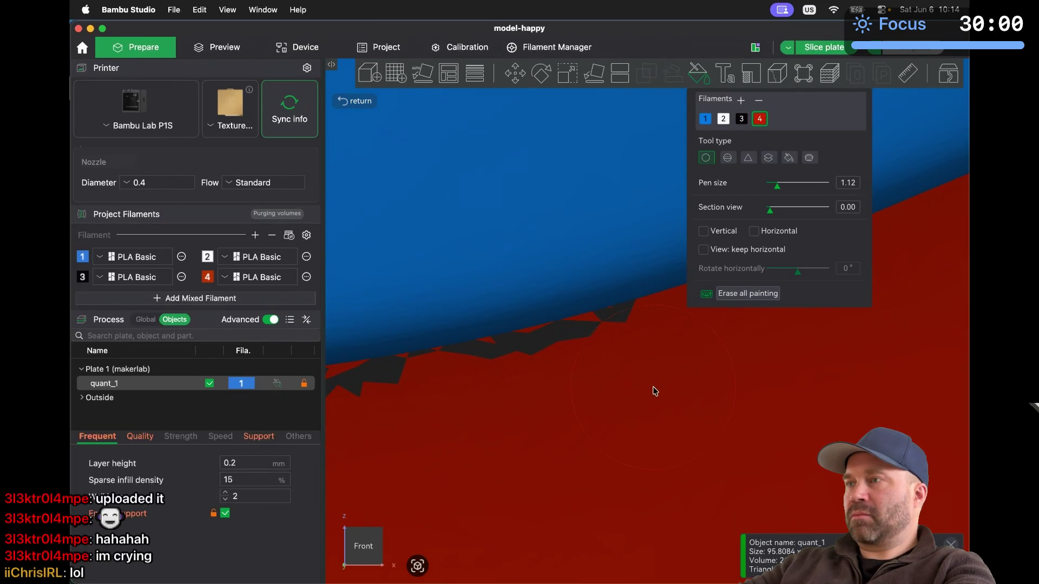
{"action": "left_click_drag", "start_coordinate": [639, 388], "coordinate": [429, 436]}
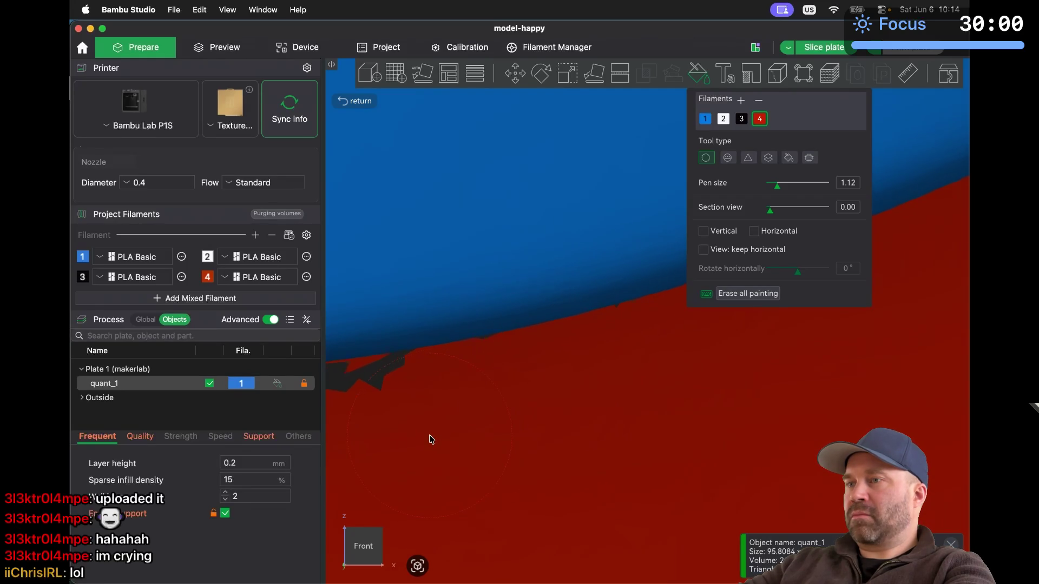
{"action": "scroll", "coordinate": [432, 437], "scroll_direction": "up", "scroll_amount": 2}
{"action": "scroll", "coordinate": [432, 439], "scroll_direction": "up", "scroll_amount": 2}
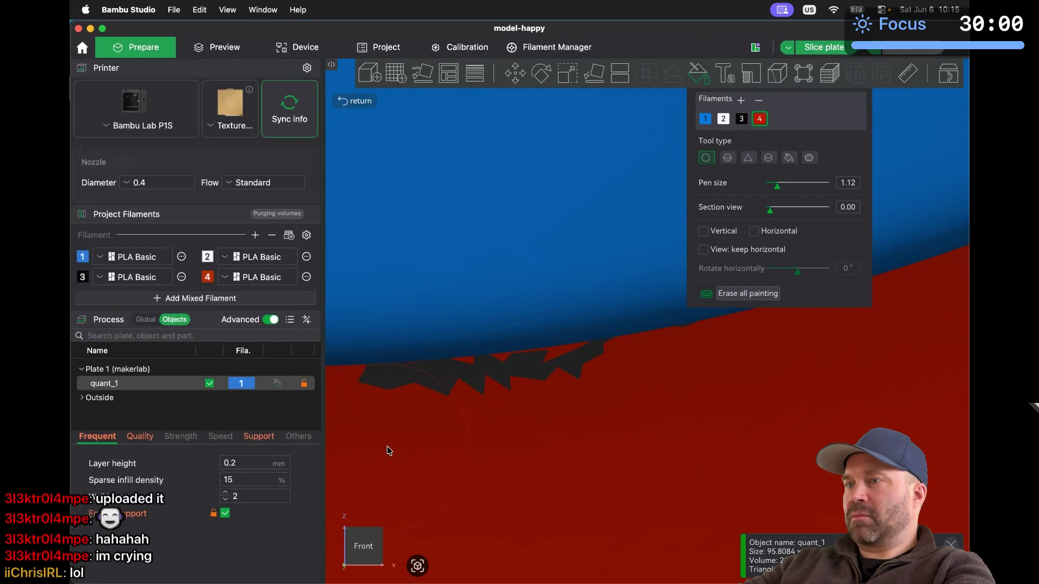
{"action": "left_click_drag", "start_coordinate": [382, 450], "coordinate": [575, 423]}
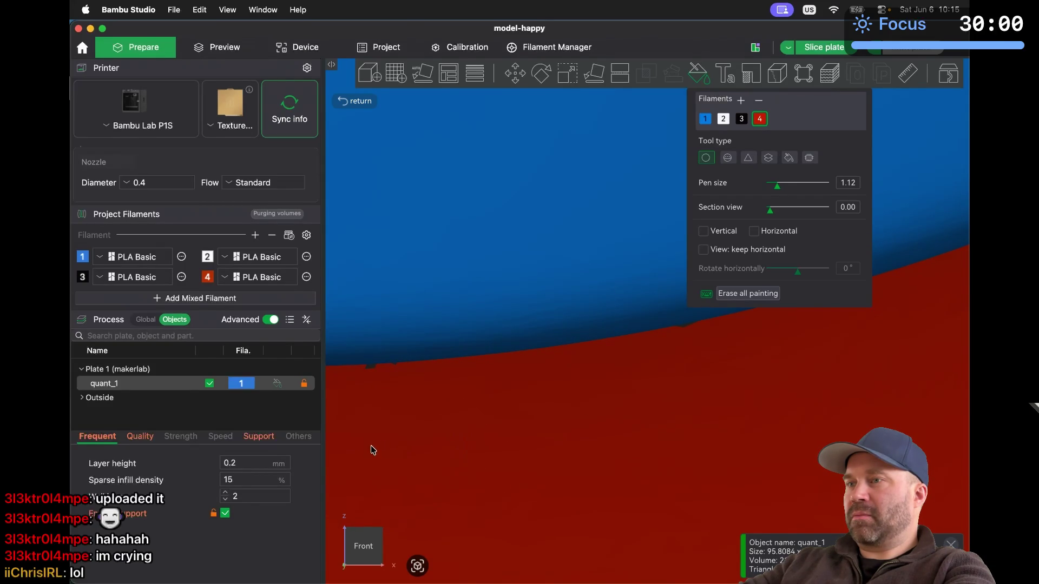
{"action": "scroll", "coordinate": [374, 446], "scroll_direction": "down", "scroll_amount": 3}
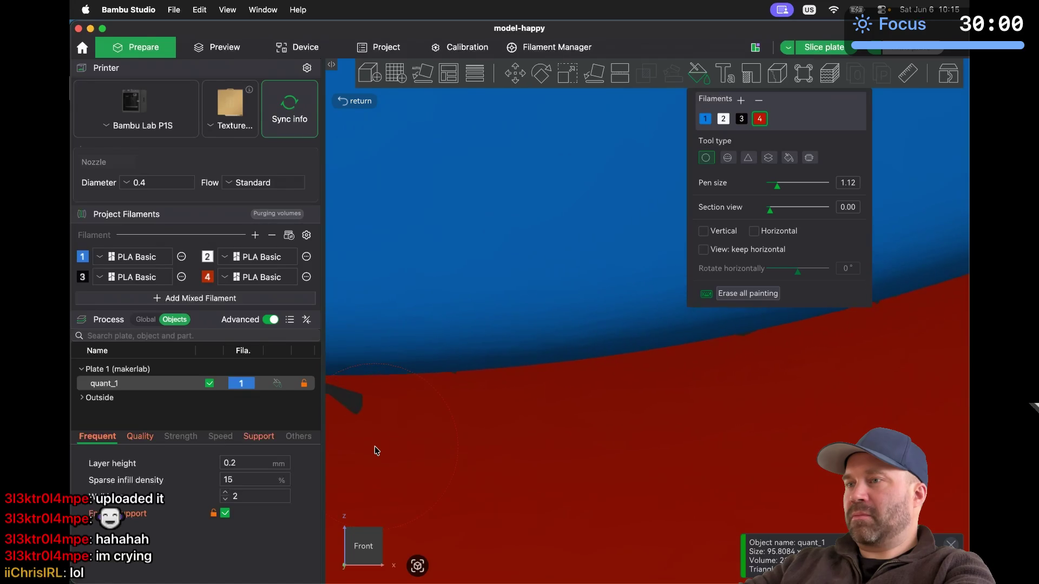
{"action": "scroll", "coordinate": [374, 446], "scroll_direction": "up", "scroll_amount": 3}
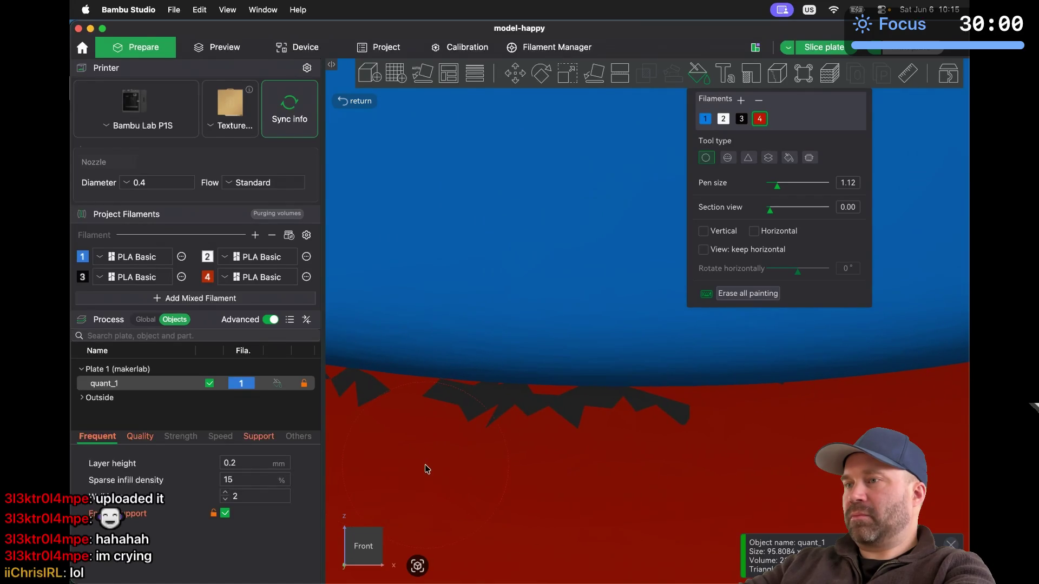
{"action": "mouse_move", "coordinate": [443, 471]}
{"action": "left_mouse_down"}
{"action": "mouse_move", "coordinate": [654, 473]}
{"action": "mouse_move", "coordinate": [645, 478]}
{"action": "left_mouse_up"}
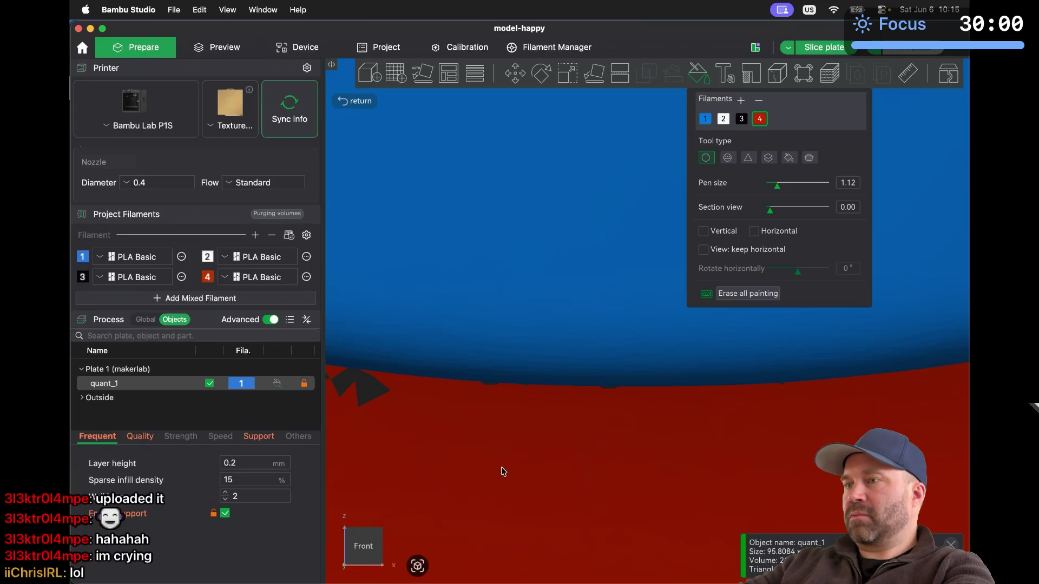
{"action": "scroll", "coordinate": [490, 468], "scroll_direction": "up", "scroll_amount": 3}
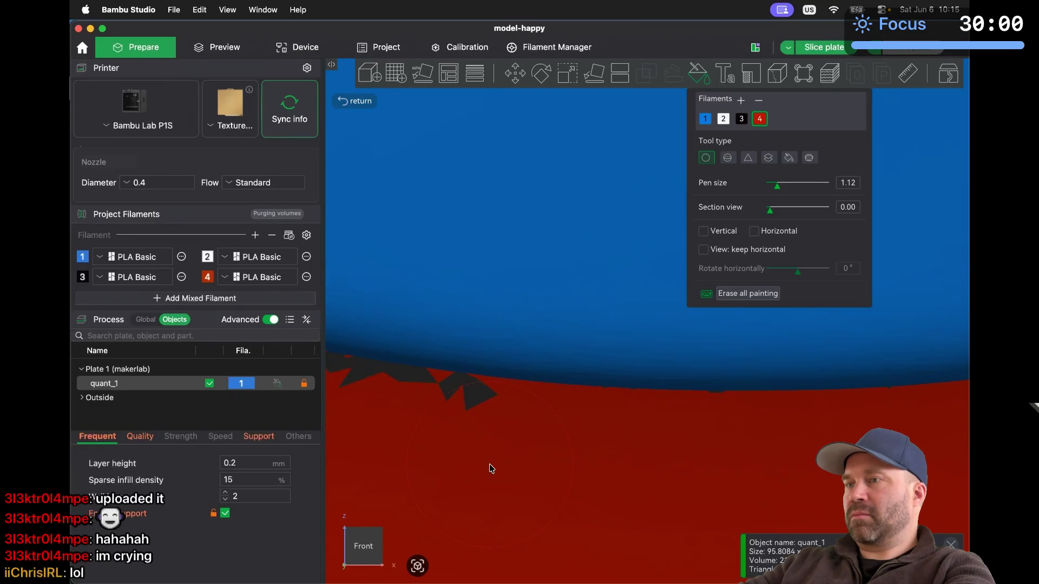
{"action": "mouse_move", "coordinate": [477, 475]}
{"action": "left_mouse_down"}
{"action": "mouse_move", "coordinate": [454, 469]}
{"action": "mouse_move", "coordinate": [601, 494]}
{"action": "left_mouse_up"}
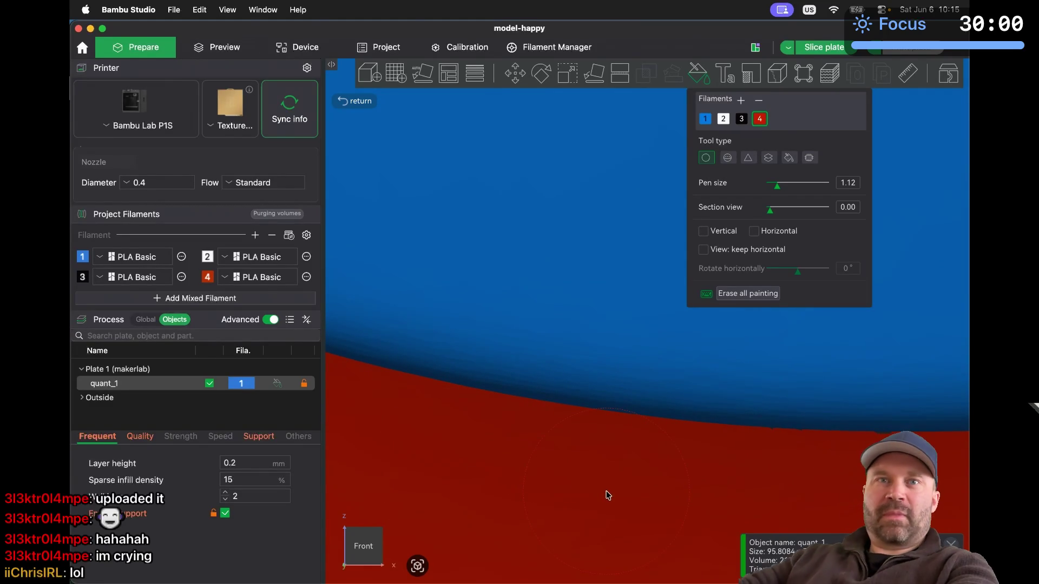
Paint the dark edge teeth and a stray speck on the mouth outline red
{"action": "scroll", "coordinate": [606, 491], "scroll_direction": "down", "scroll_amount": 5}
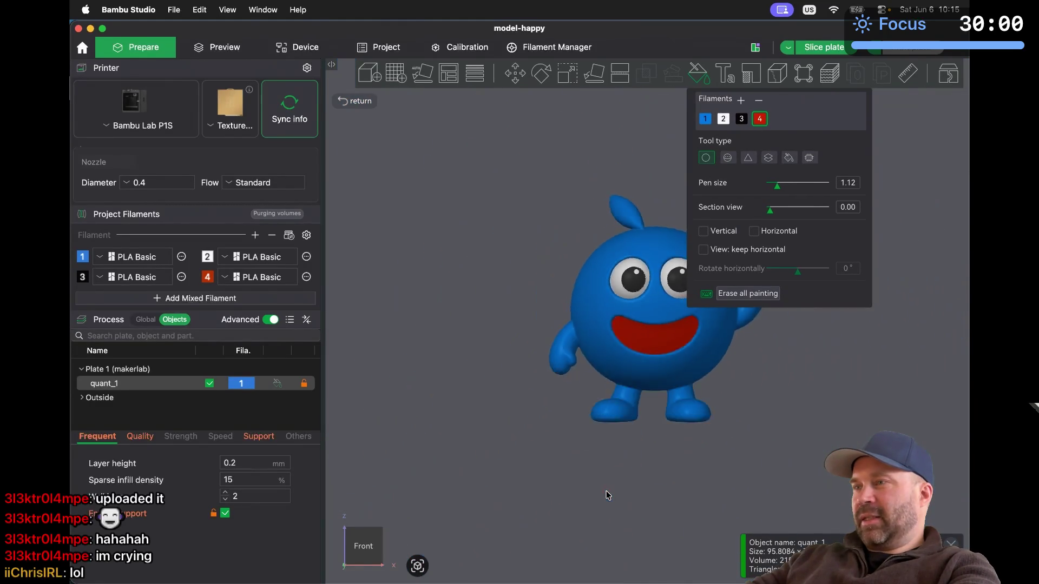
{"action": "scroll", "coordinate": [606, 491], "scroll_direction": "up", "scroll_amount": 5}
{"action": "scroll", "coordinate": [606, 491], "scroll_direction": "down", "scroll_amount": 4}
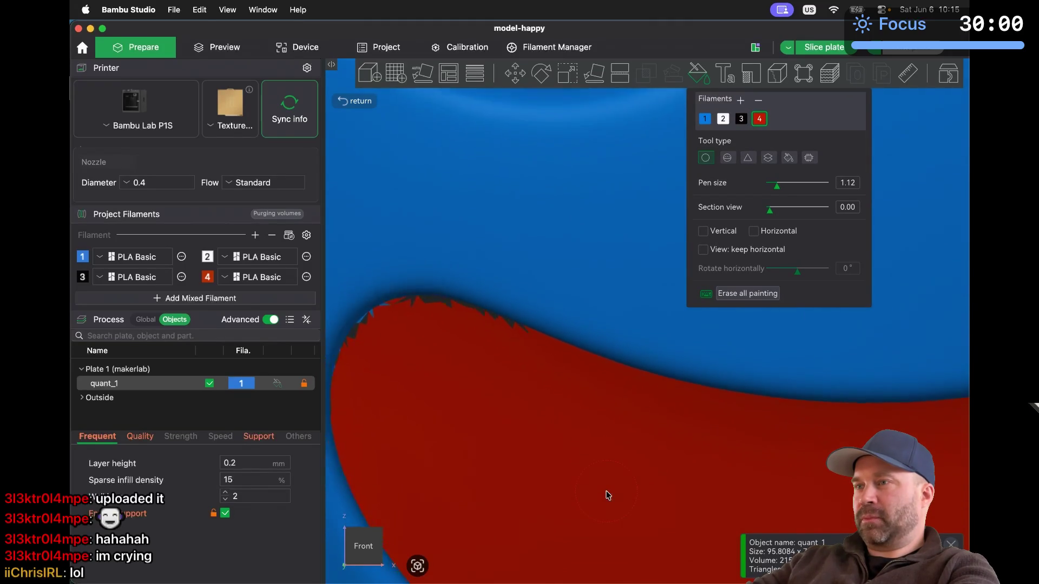
{"action": "scroll", "coordinate": [605, 491], "scroll_direction": "up", "scroll_amount": 5}
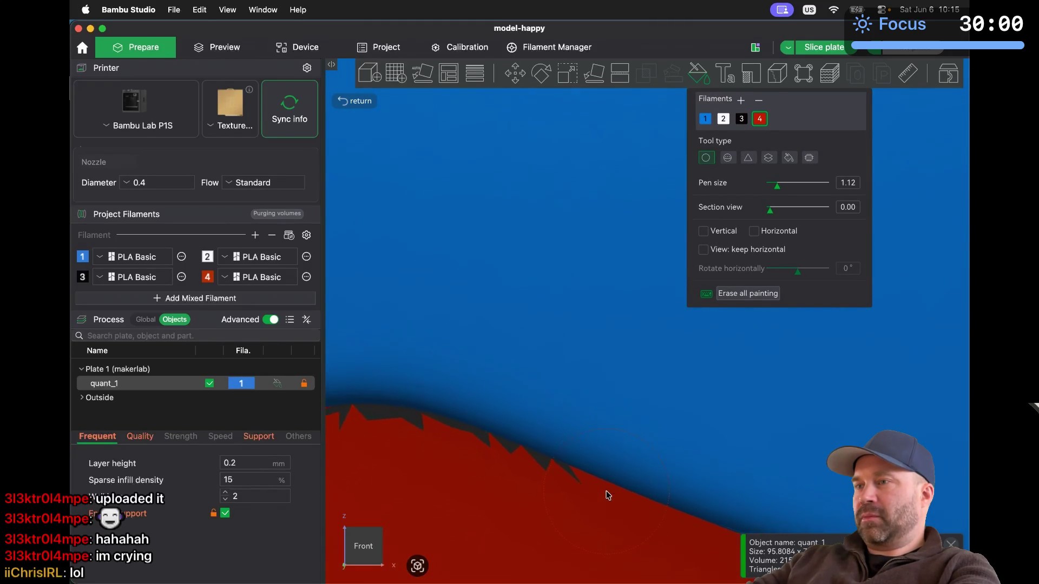
{"action": "scroll", "coordinate": [605, 492], "scroll_direction": "up", "scroll_amount": 3}
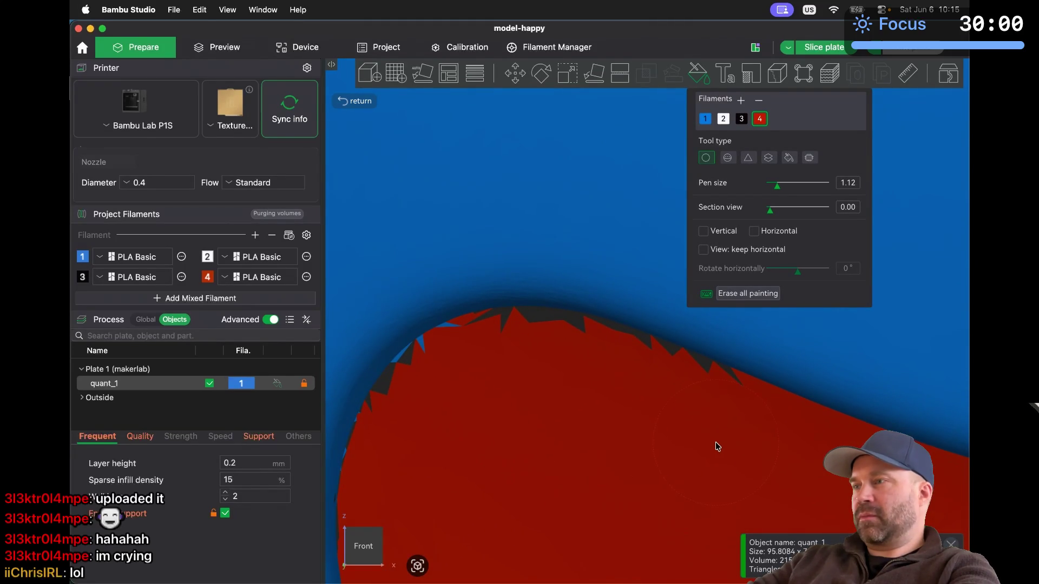
{"action": "mouse_move", "coordinate": [715, 440]}
{"action": "left_mouse_down"}
{"action": "mouse_move", "coordinate": [613, 388]}
{"action": "mouse_move", "coordinate": [506, 371]}
{"action": "left_mouse_up"}
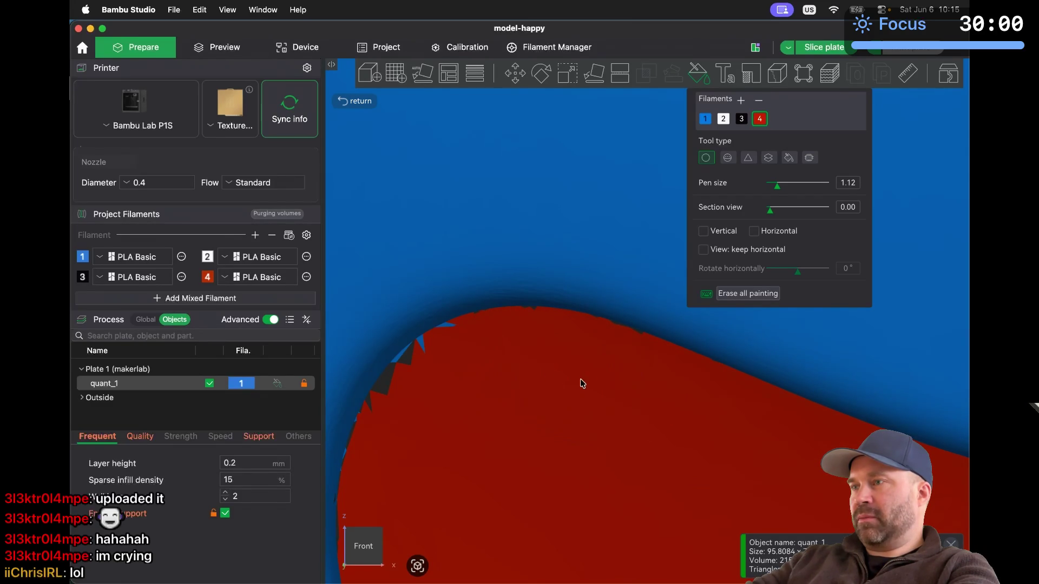
{"action": "scroll", "coordinate": [596, 386], "scroll_direction": "up", "scroll_amount": 3}
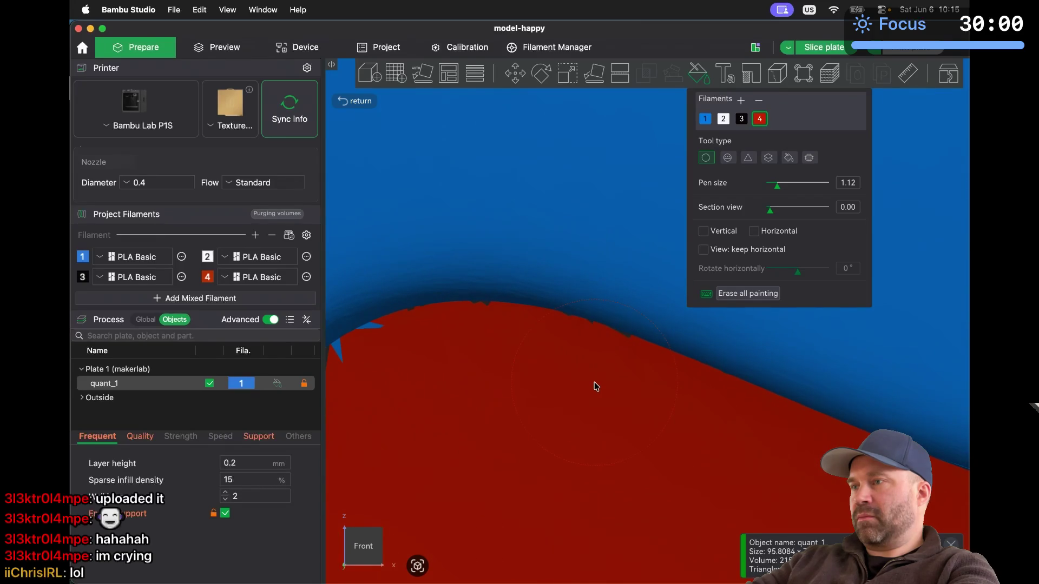
{"action": "left_click", "coordinate": [595, 410]}
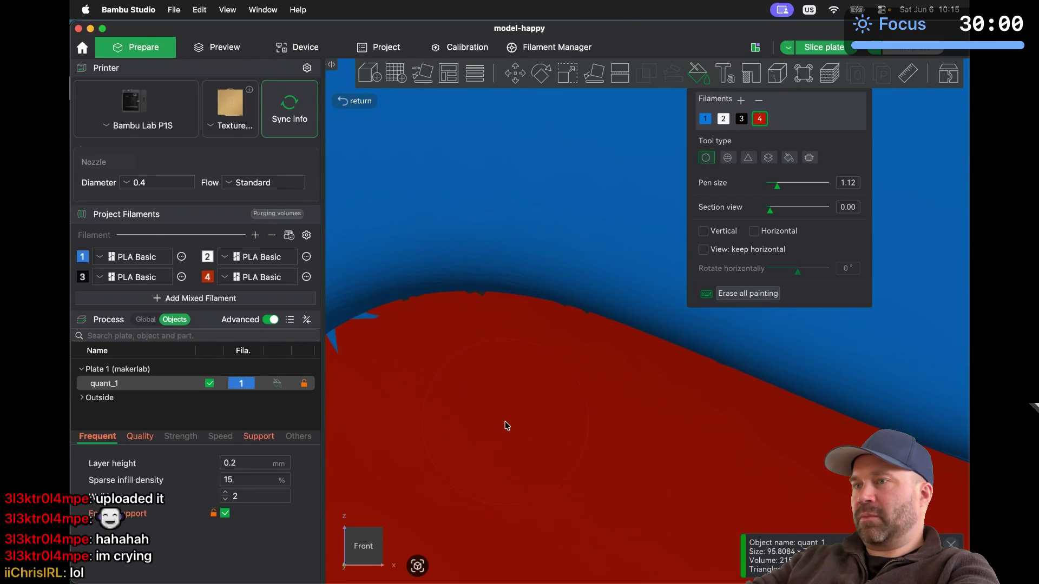
Paint over the remaining blue teeth along the boundary, then zoom out
{"action": "scroll", "coordinate": [505, 421], "scroll_direction": "down", "scroll_amount": 2}
{"action": "left_click", "coordinate": [485, 425]}
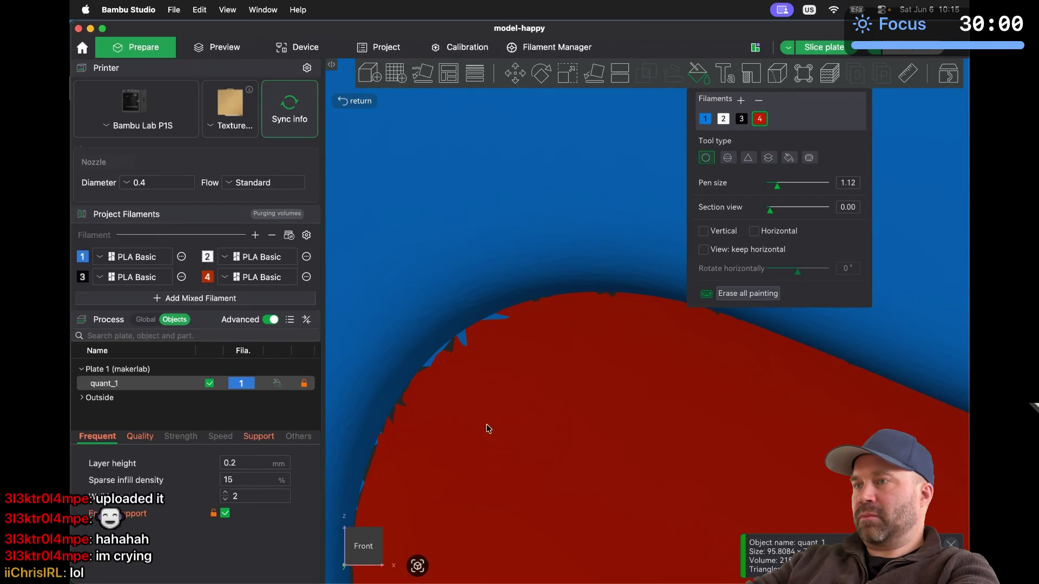
{"action": "left_click_drag", "start_coordinate": [519, 393], "coordinate": [491, 414]}
{"action": "scroll", "coordinate": [466, 444], "scroll_direction": "up", "scroll_amount": 3}
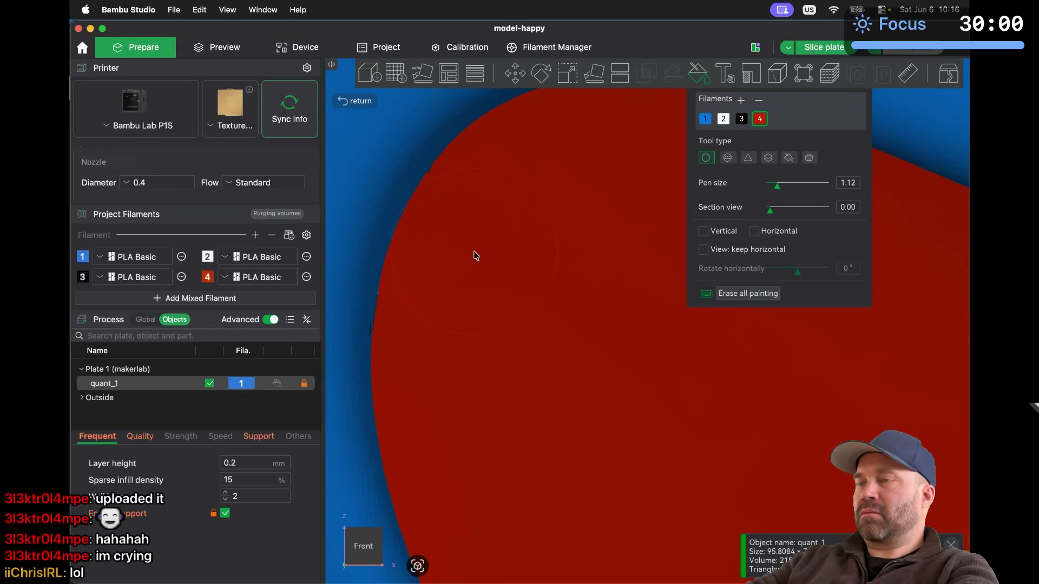
{"action": "scroll", "coordinate": [523, 258], "scroll_direction": "down", "scroll_amount": 2}
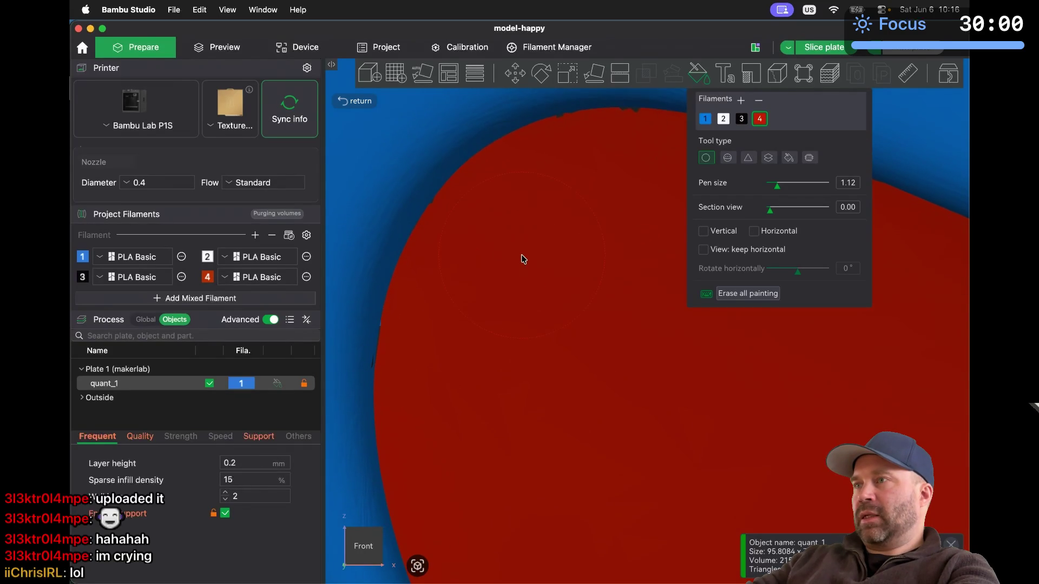
{"action": "scroll", "coordinate": [523, 259], "scroll_direction": "up", "scroll_amount": 1}
{"action": "scroll", "coordinate": [522, 258], "scroll_direction": "down", "scroll_amount": 3}
{"action": "scroll", "coordinate": [522, 258], "scroll_direction": "down", "scroll_amount": 6}
{"action": "scroll", "coordinate": [523, 258], "scroll_direction": "down", "scroll_amount": 3}
Slice the plate, turn the preview, and check the Slicing Result summary
{"action": "left_click", "coordinate": [238, 47]}
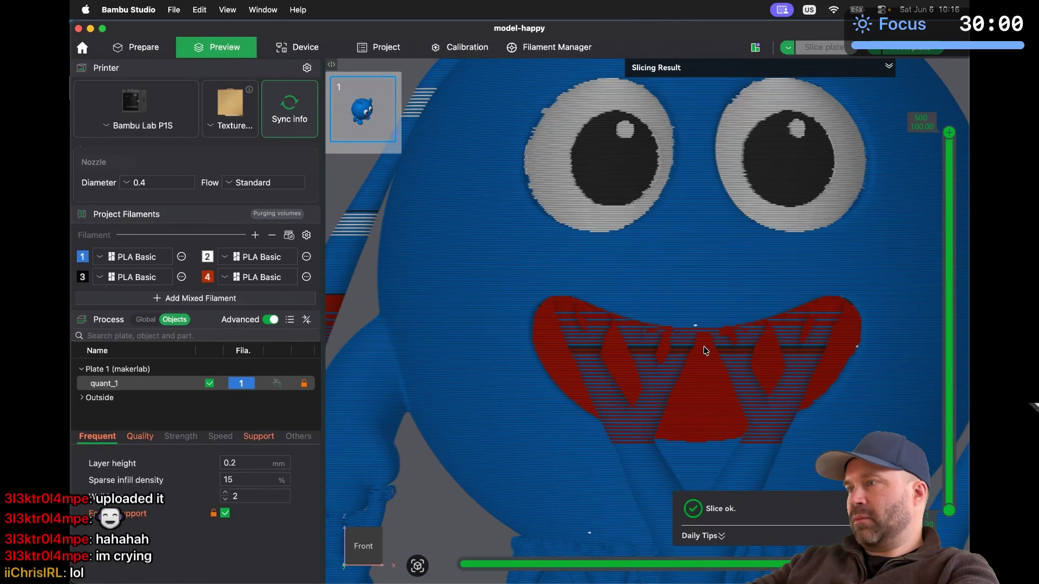
{"action": "left_click_drag", "start_coordinate": [893, 348], "coordinate": [827, 352]}
{"action": "left_click", "coordinate": [888, 65]}
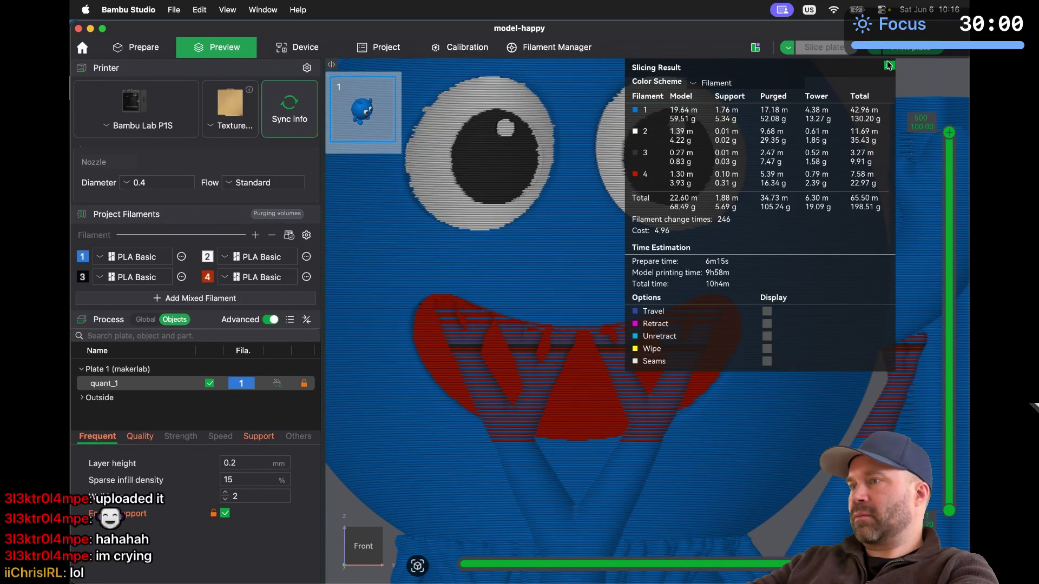
{"action": "left_click", "coordinate": [888, 65]}
Tilt and zoom the sliced preview on the mouth layers, then return to Prepare
{"action": "left_click_drag", "start_coordinate": [706, 329], "coordinate": [707, 334]}
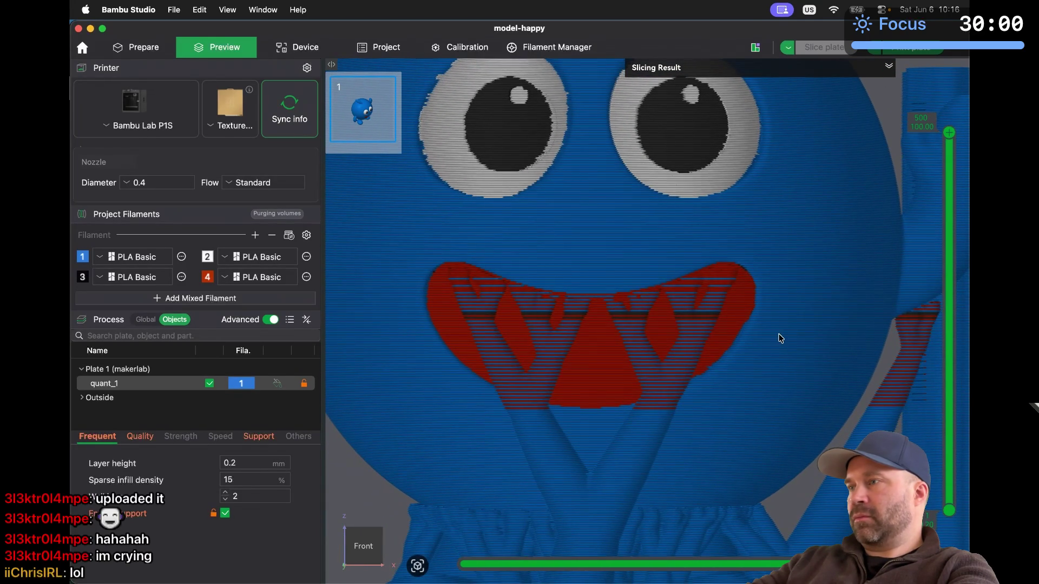
{"action": "scroll", "coordinate": [775, 336], "scroll_direction": "up", "scroll_amount": 5}
{"action": "scroll", "coordinate": [780, 338], "scroll_direction": "up", "scroll_amount": 5}
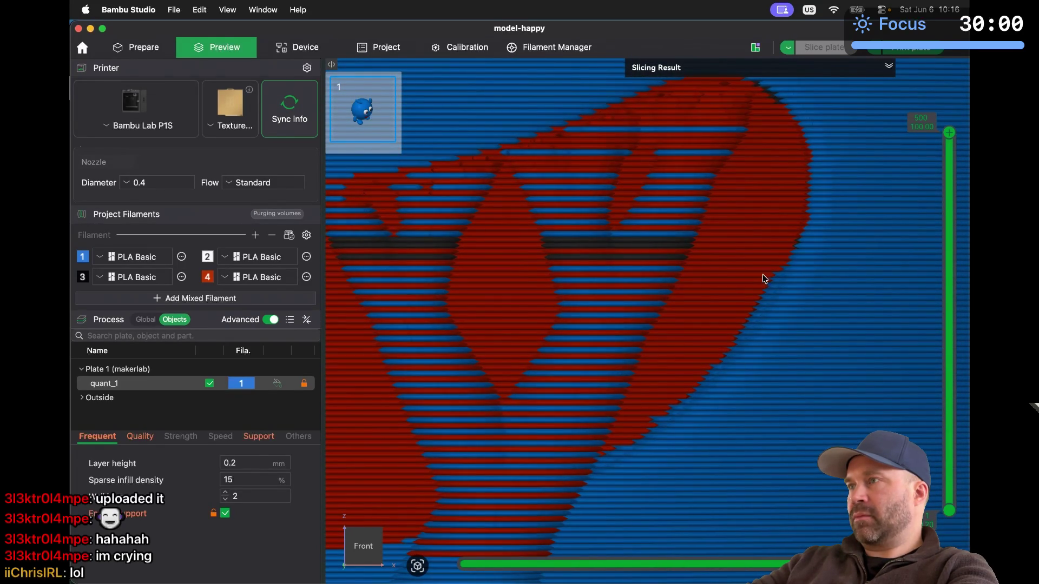
{"action": "scroll", "coordinate": [772, 130], "scroll_direction": "up", "scroll_amount": 3}
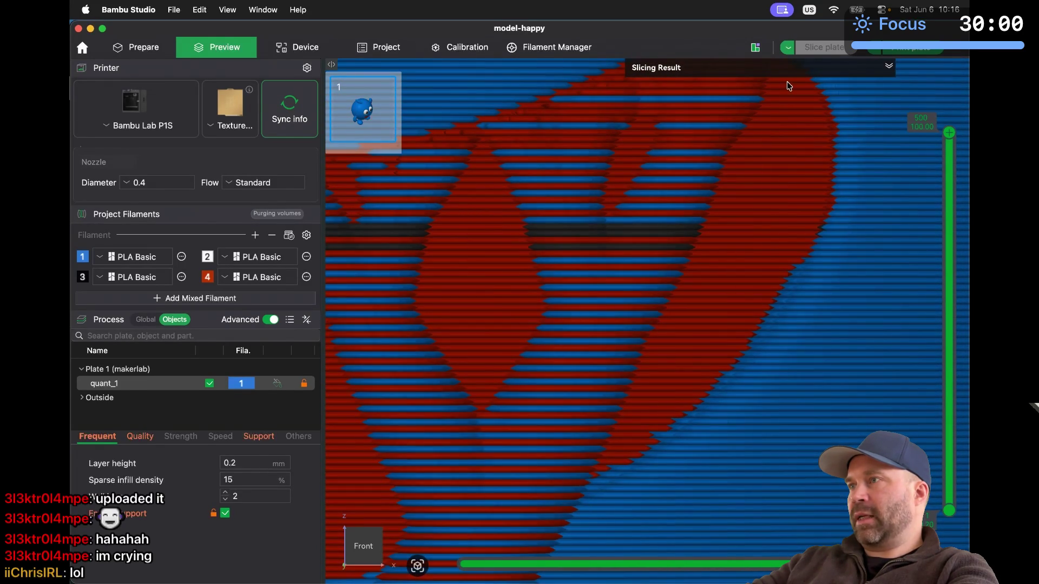
{"action": "scroll", "coordinate": [788, 85], "scroll_direction": "down", "scroll_amount": 5}
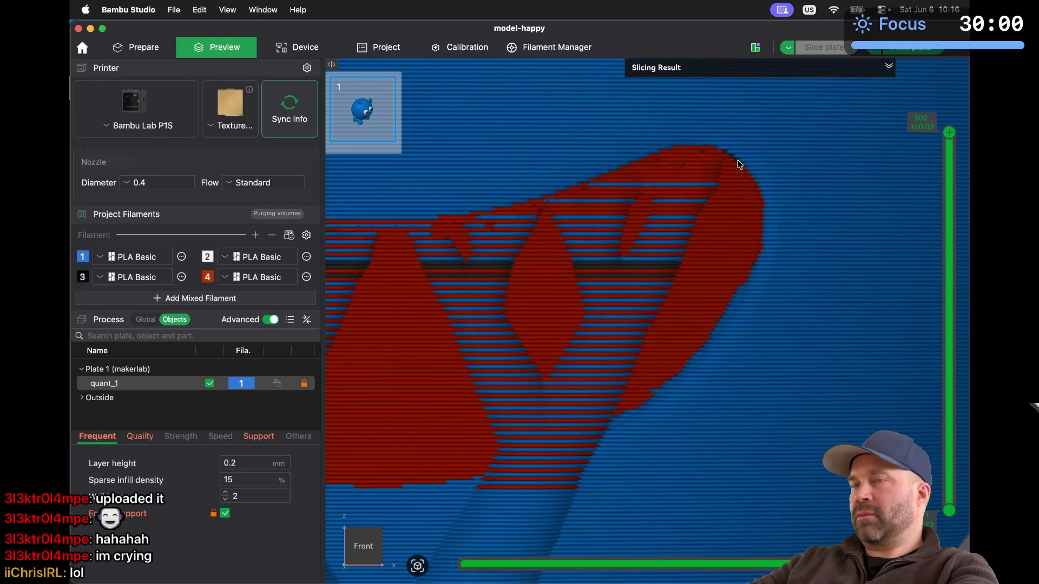
{"action": "left_click", "coordinate": [141, 49]}
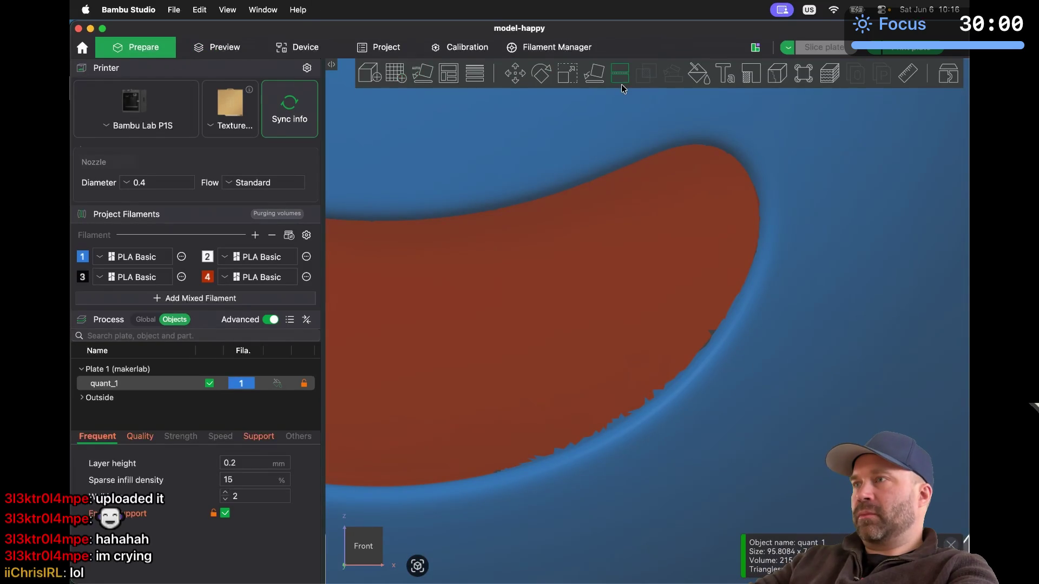
Reopen colour painting and brush the mouth's jagged lower edge red with filament 4, undoing and redoing strokes
{"action": "left_click", "coordinate": [699, 74]}
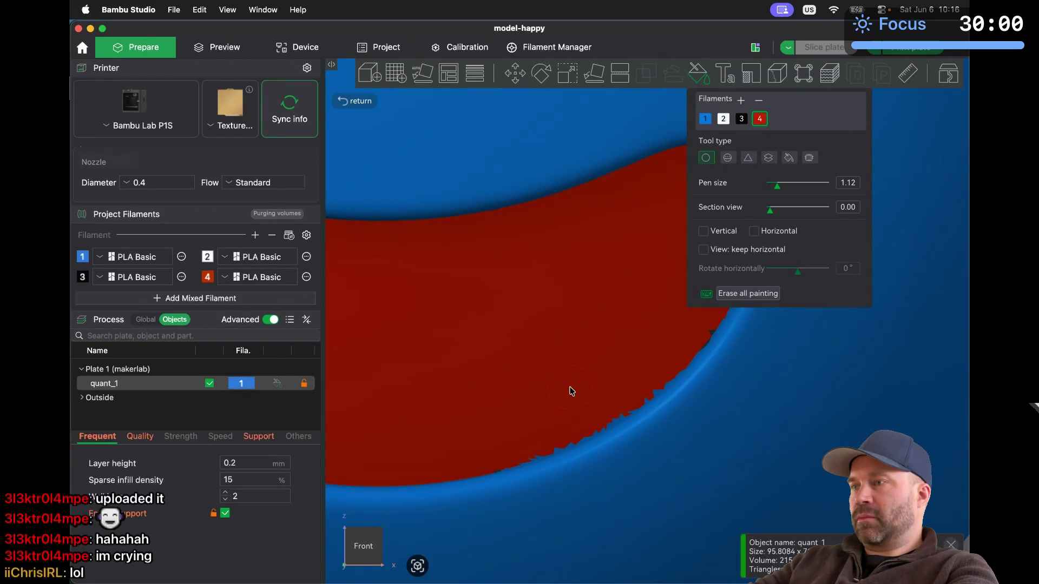
{"action": "scroll", "coordinate": [572, 391], "scroll_direction": "up", "scroll_amount": 5}
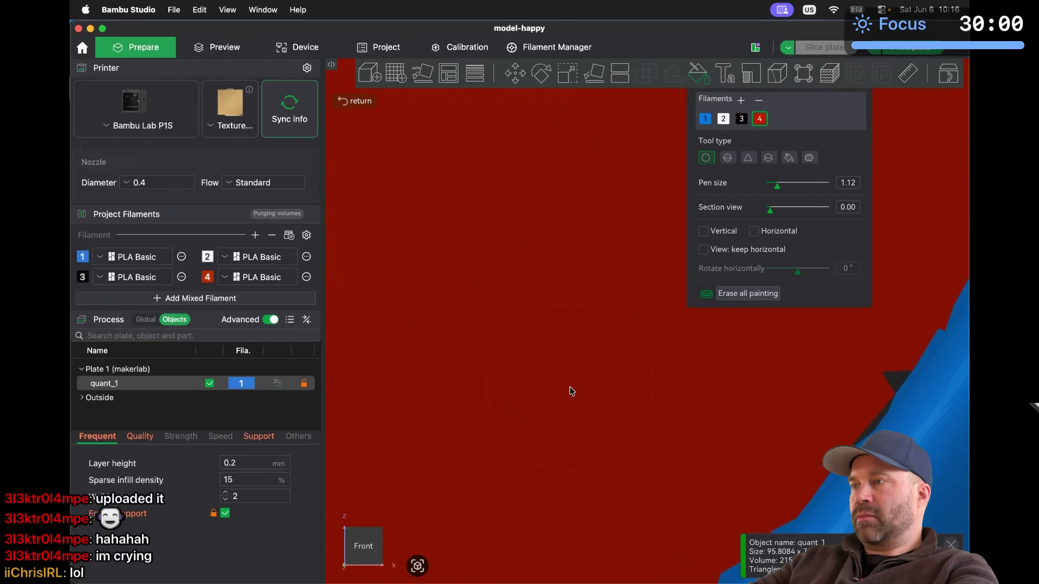
{"action": "scroll", "coordinate": [572, 390], "scroll_direction": "down", "scroll_amount": 5}
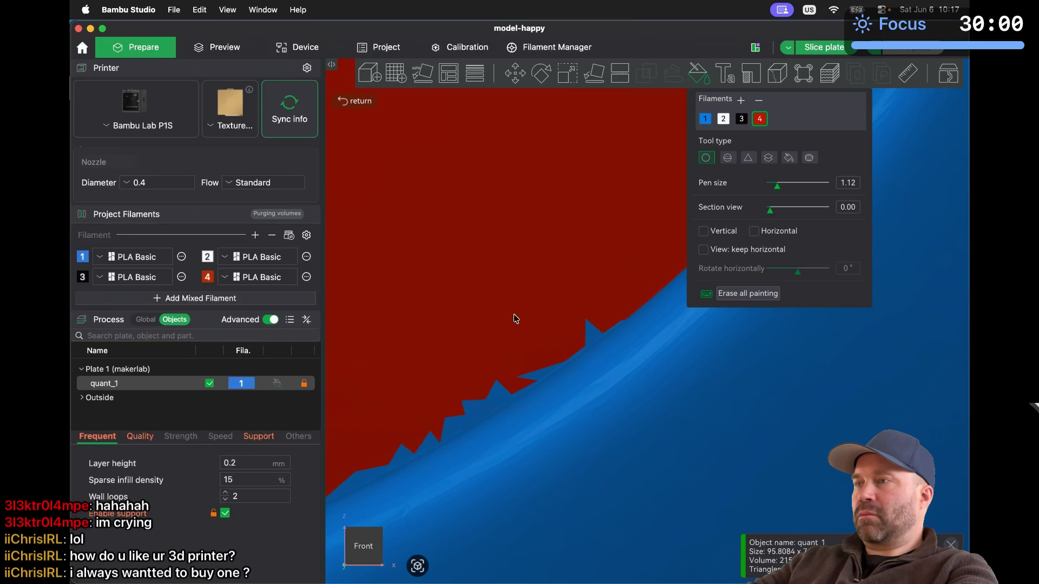
{"action": "left_click_drag", "start_coordinate": [537, 287], "coordinate": [415, 378]}
{"action": "key", "text": "super+z"}
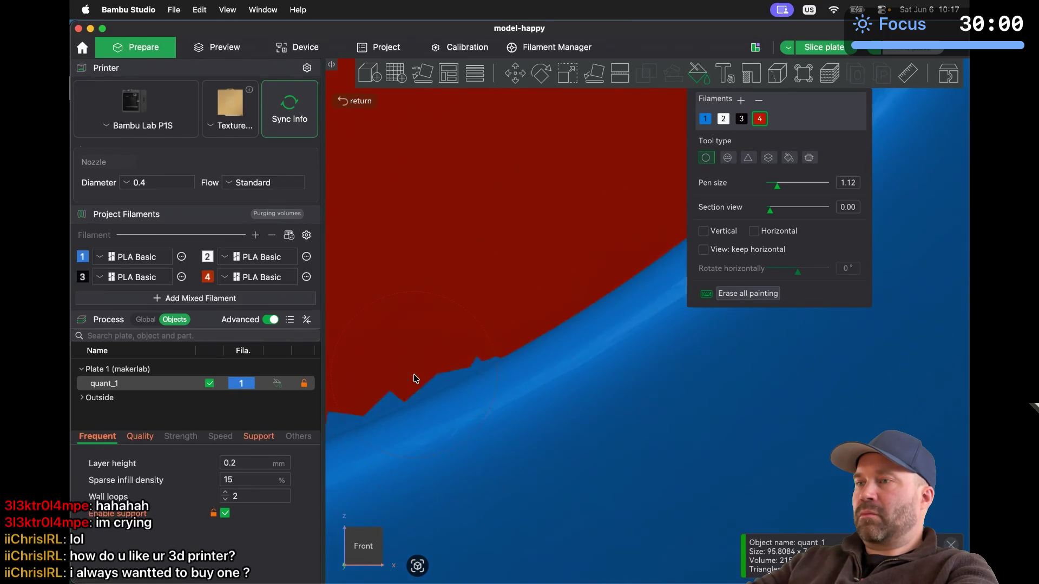
{"action": "key", "text": "super+z"}
{"action": "key", "text": "super+z"}
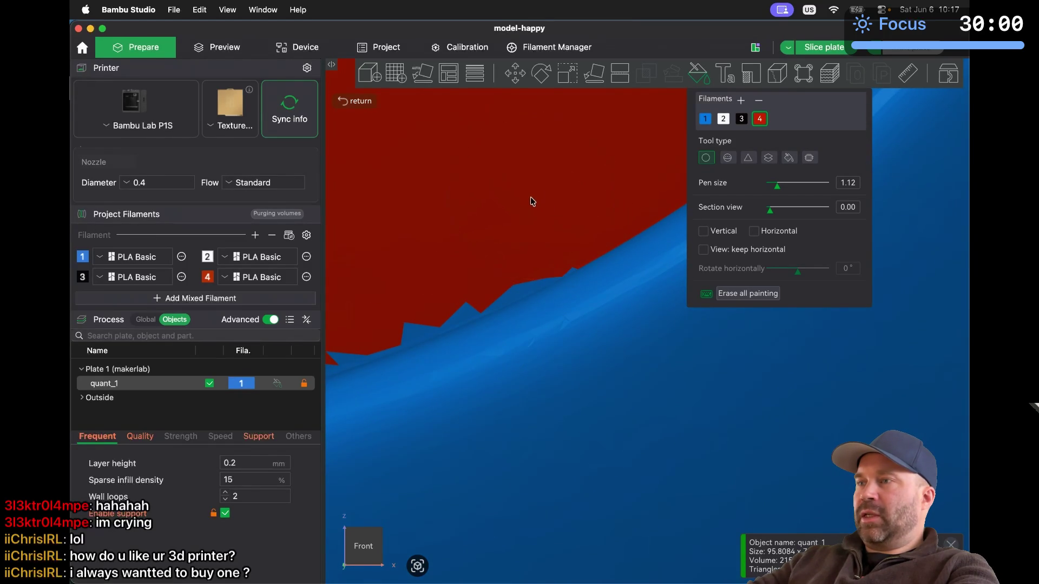
{"action": "key", "text": "super+z"}
{"action": "key", "text": "super+z"}
{"action": "key", "text": "super+z"}
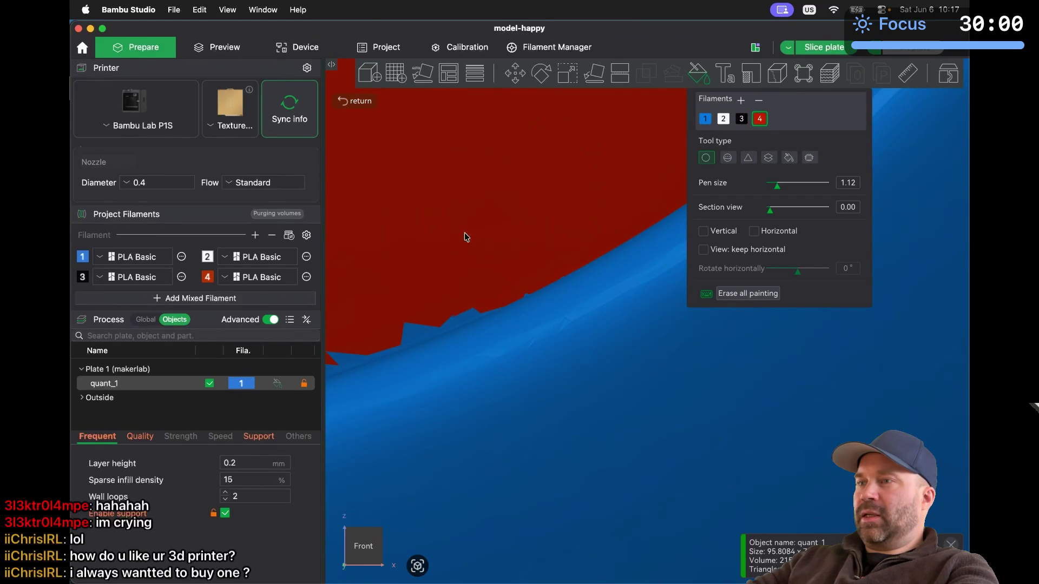
{"action": "key", "text": "super+shift+z"}
{"action": "key", "text": "super+shift+z"}
{"action": "key", "text": "super+shift+z"}
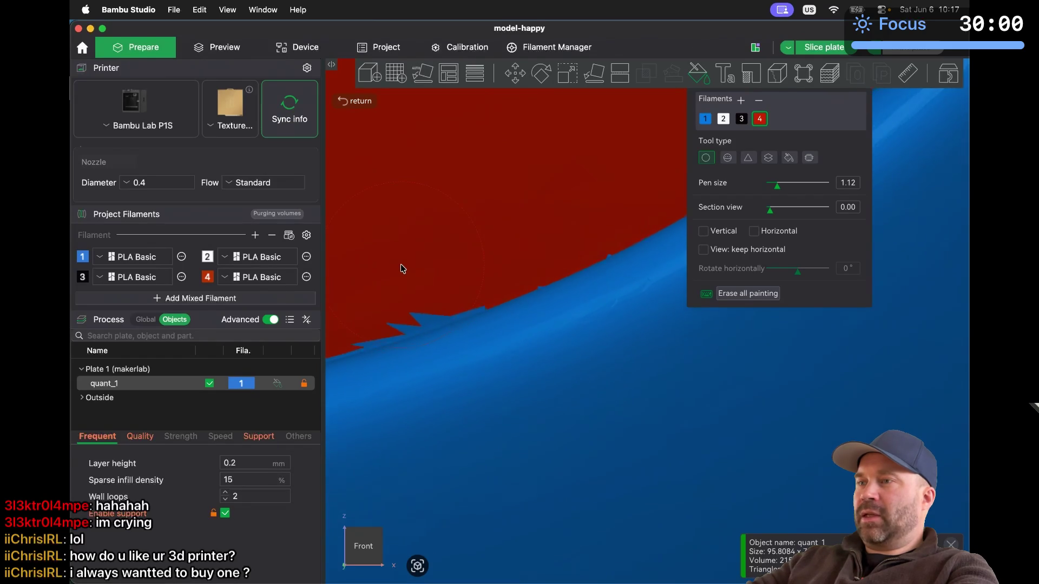
{"action": "left_click_drag", "start_coordinate": [533, 211], "coordinate": [431, 248]}
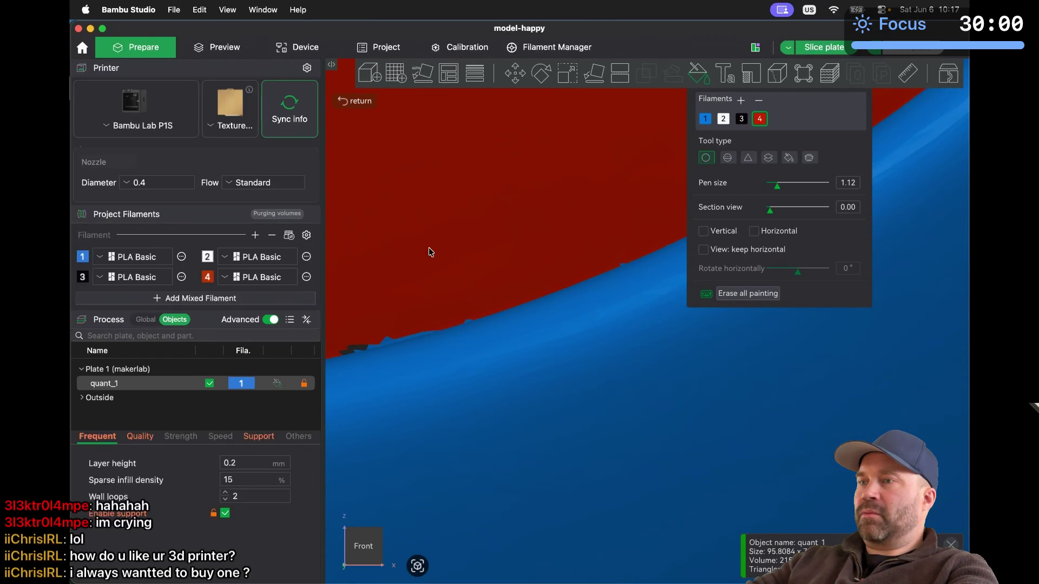
{"action": "scroll", "coordinate": [407, 261], "scroll_direction": "down", "scroll_amount": 2}
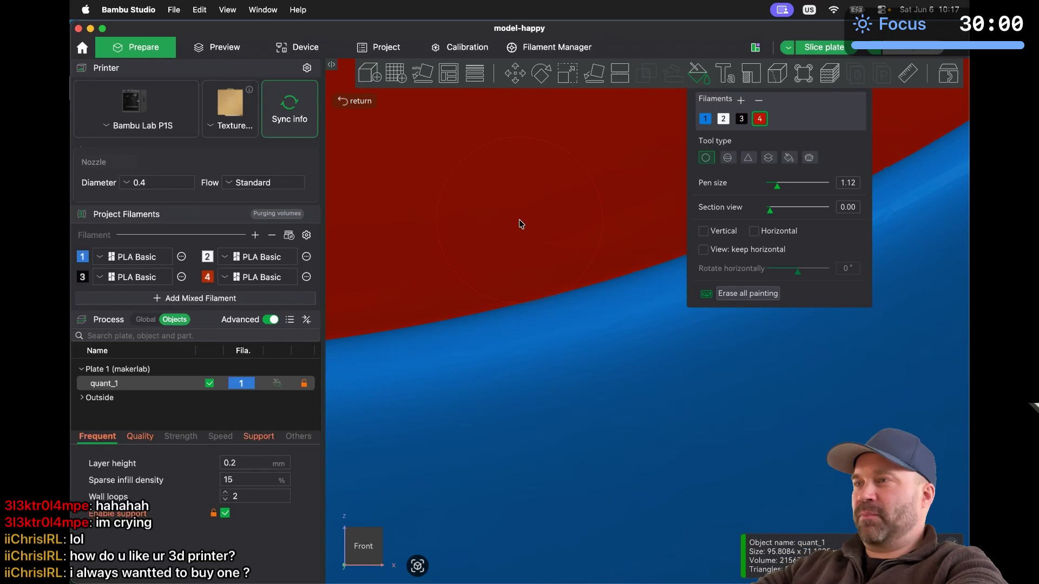
Paint the stray red fringe on the mouth's outer edge back to blue with filament 1
{"action": "scroll", "coordinate": [519, 219], "scroll_direction": "up", "scroll_amount": 2}
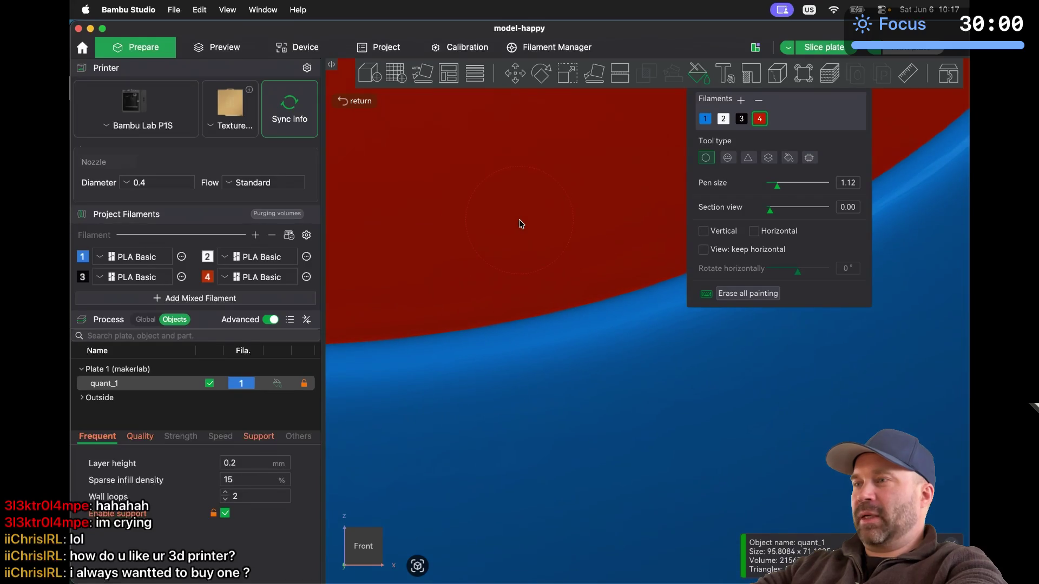
{"action": "scroll", "coordinate": [518, 219], "scroll_direction": "up", "scroll_amount": 3}
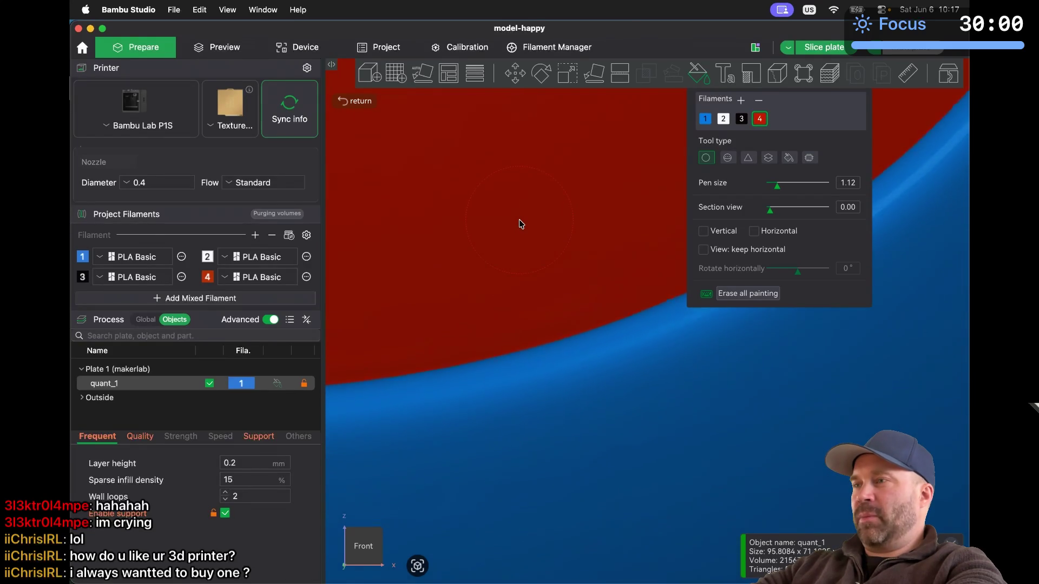
{"action": "scroll", "coordinate": [518, 219], "scroll_direction": "down", "scroll_amount": 5}
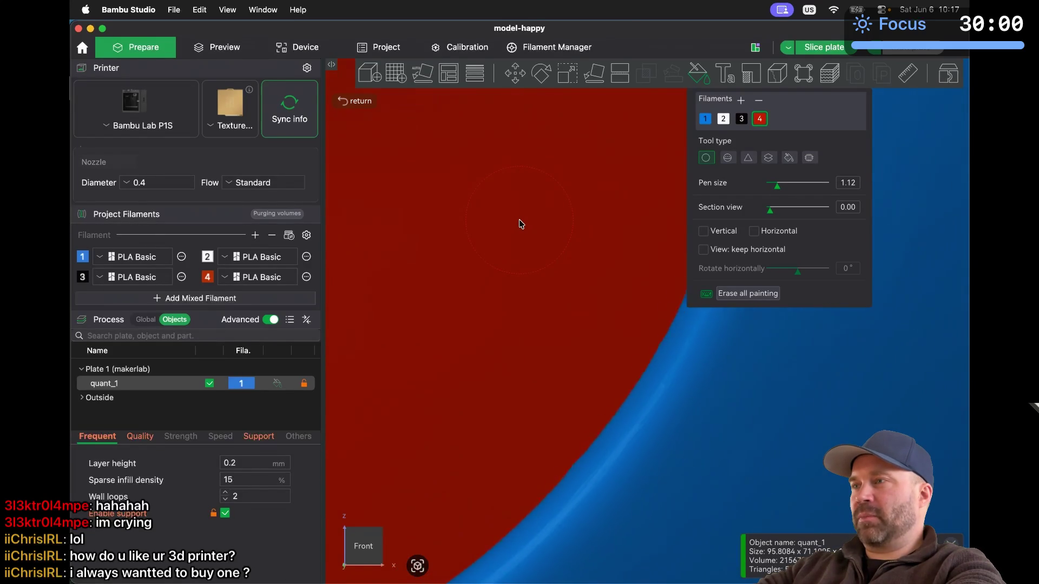
{"action": "scroll", "coordinate": [519, 219], "scroll_direction": "down", "scroll_amount": 3}
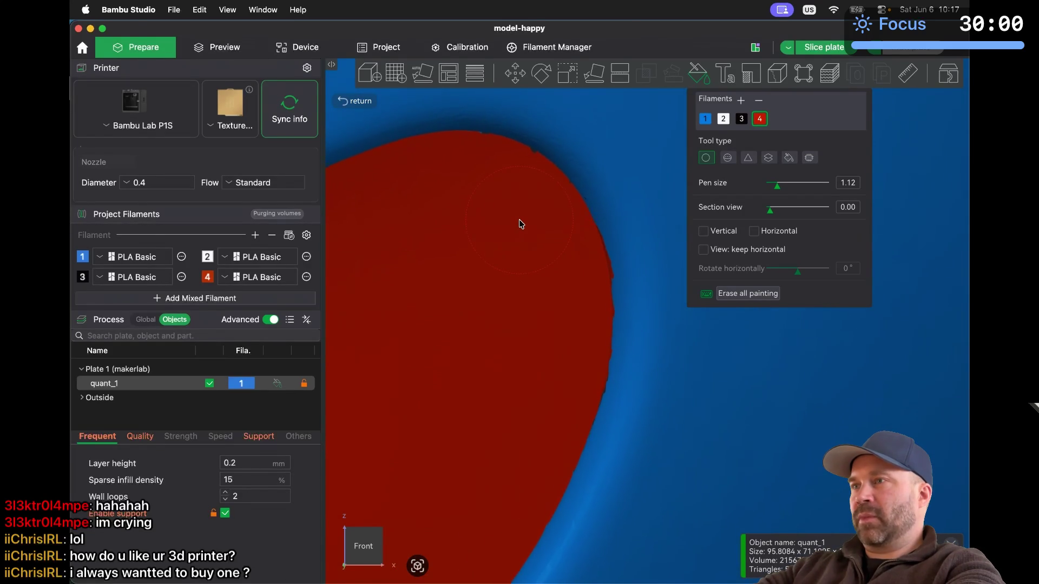
{"action": "scroll", "coordinate": [519, 219], "scroll_direction": "up", "scroll_amount": 3}
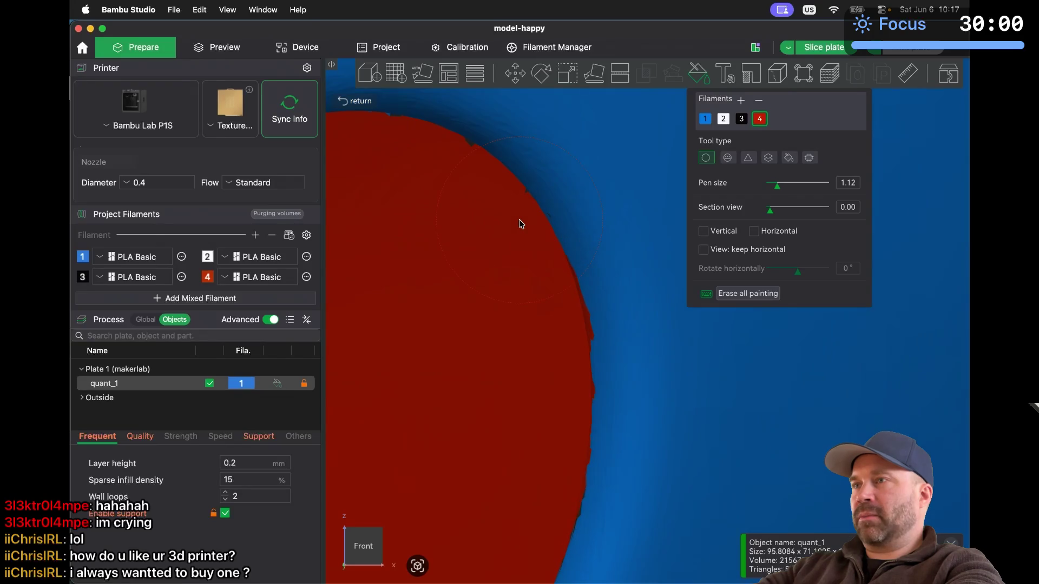
{"action": "scroll", "coordinate": [518, 219], "scroll_direction": "down", "scroll_amount": 2}
{"action": "scroll", "coordinate": [518, 219], "scroll_direction": "up", "scroll_amount": 2}
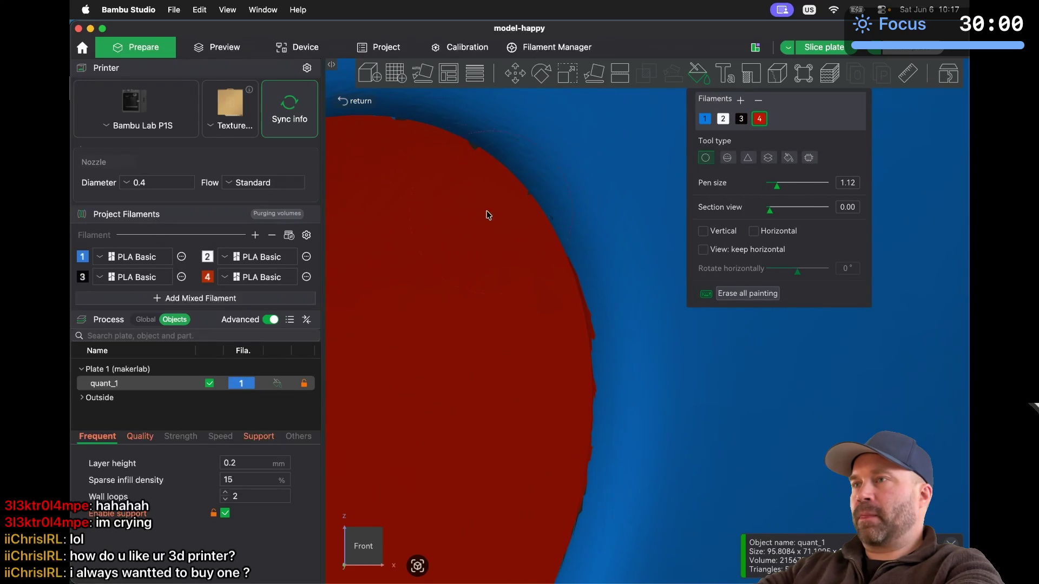
{"action": "middle_click_drag", "start_coordinate": [458, 200], "coordinate": [481, 327]}
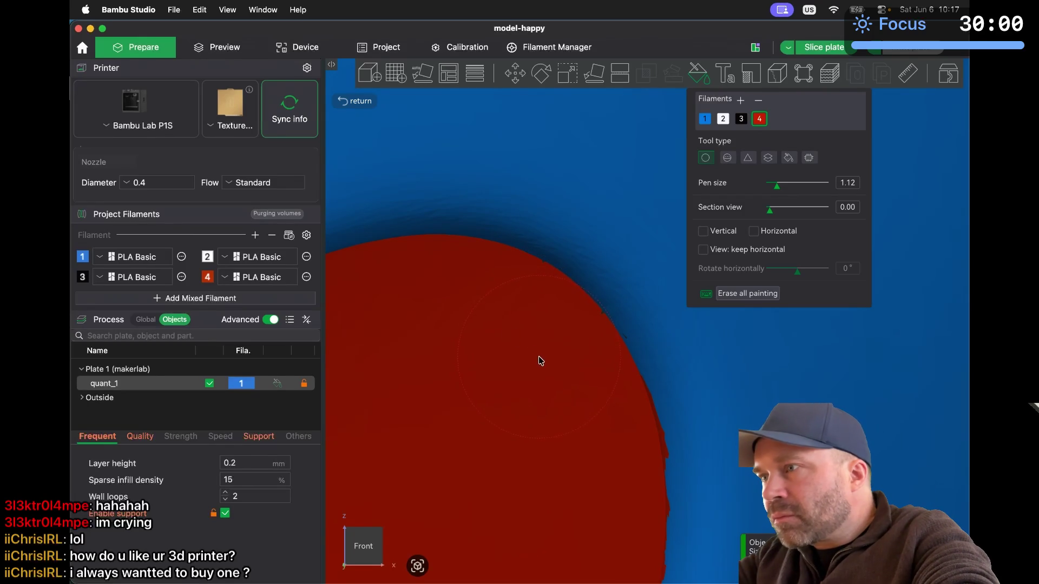
{"action": "scroll", "coordinate": [553, 427], "scroll_direction": "down", "scroll_amount": 3}
{"action": "scroll", "coordinate": [554, 430], "scroll_direction": "down", "scroll_amount": 5}
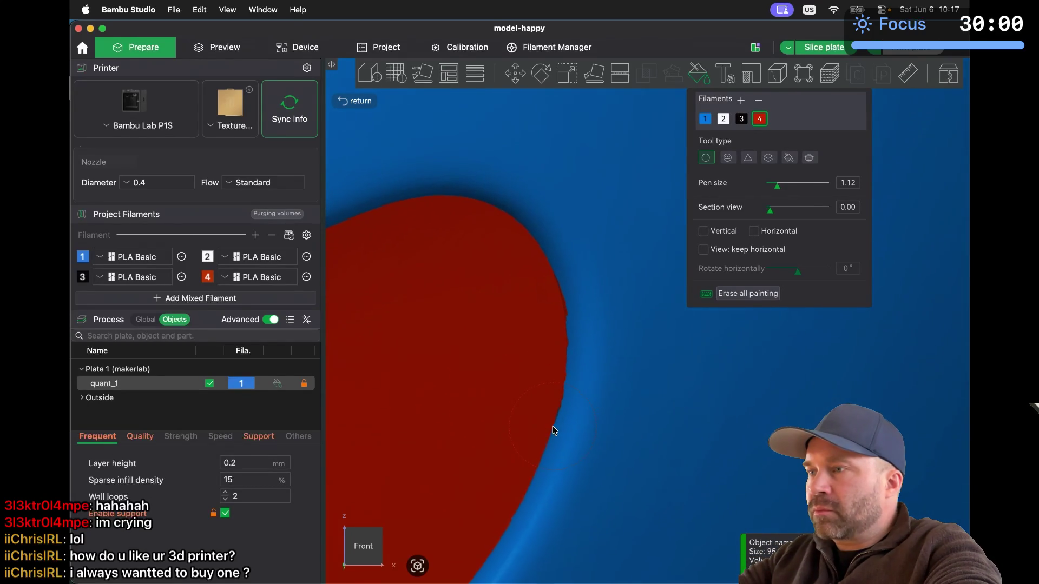
{"action": "scroll", "coordinate": [553, 427], "scroll_direction": "up", "scroll_amount": 5}
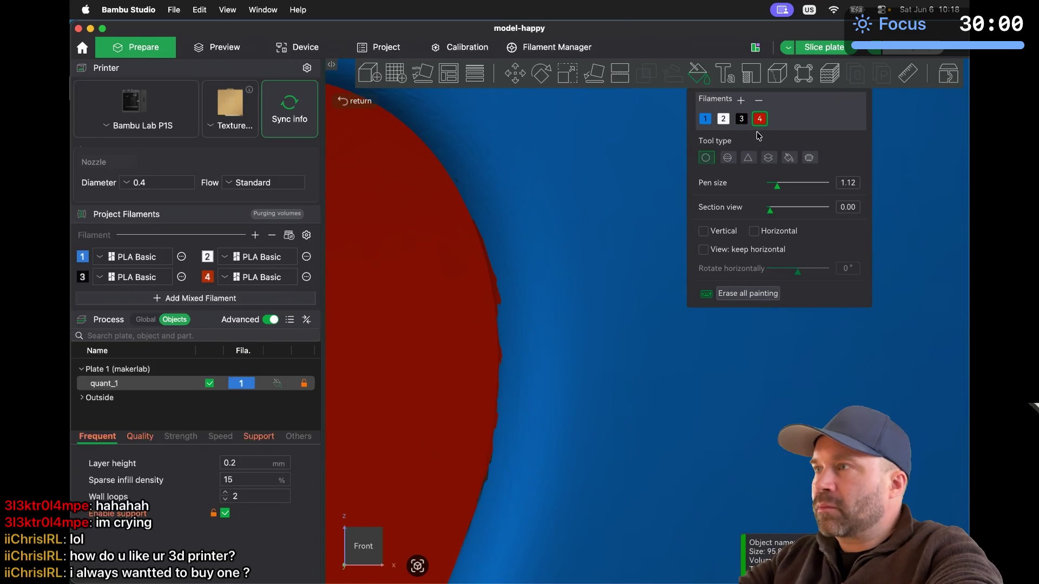
{"action": "left_click", "coordinate": [705, 118]}
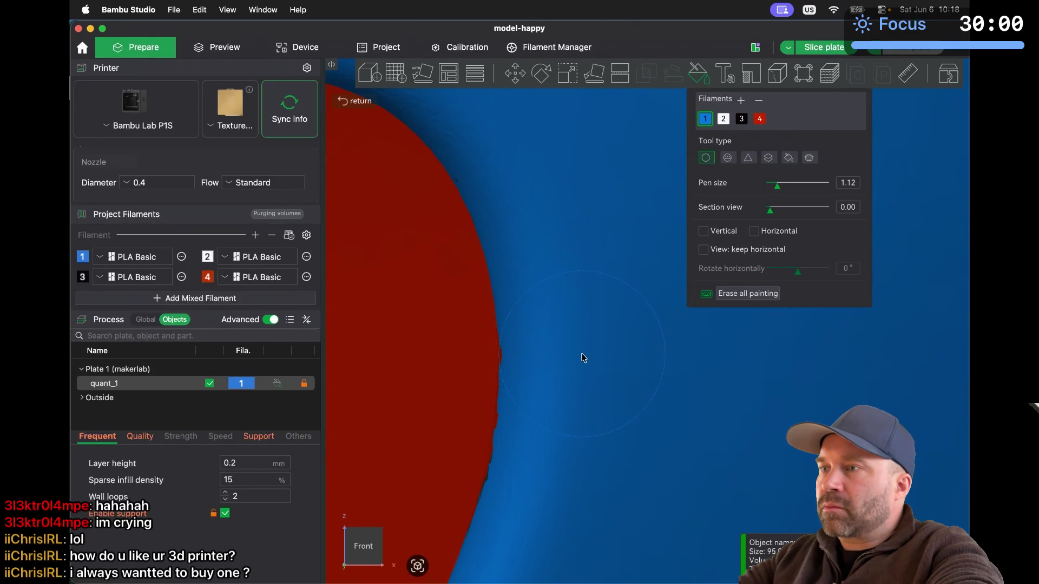
{"action": "mouse_move", "coordinate": [571, 467]}
{"action": "left_mouse_down"}
{"action": "mouse_move", "coordinate": [573, 445]}
{"action": "mouse_move", "coordinate": [566, 491]}
{"action": "mouse_move", "coordinate": [605, 485]}
{"action": "mouse_move", "coordinate": [521, 357]}
{"action": "left_mouse_up"}
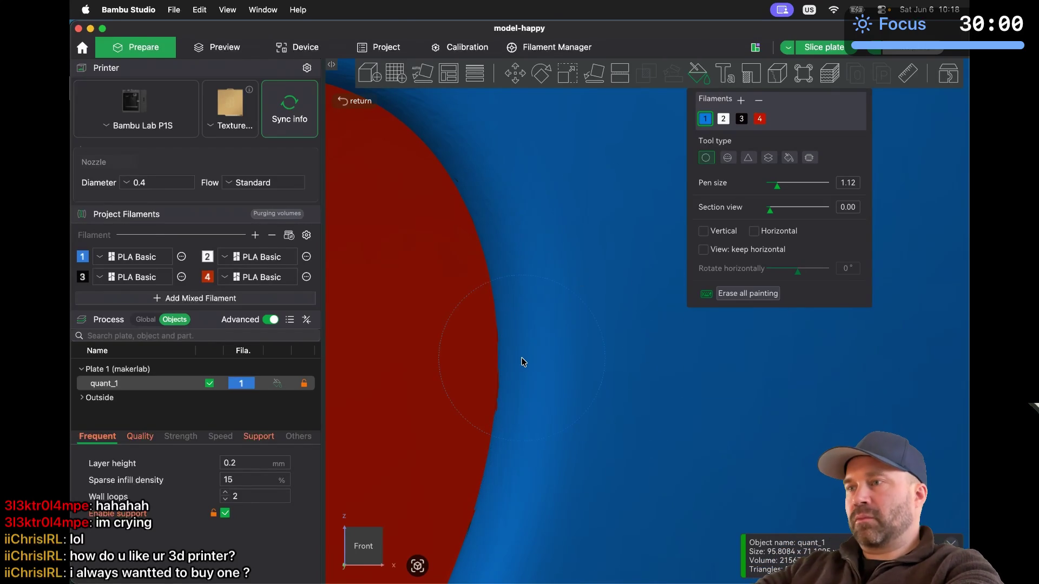
Check the cleaned mouth edge and reselect red filament 4 as the paint colour
{"action": "scroll", "coordinate": [522, 362], "scroll_direction": "down", "scroll_amount": 5}
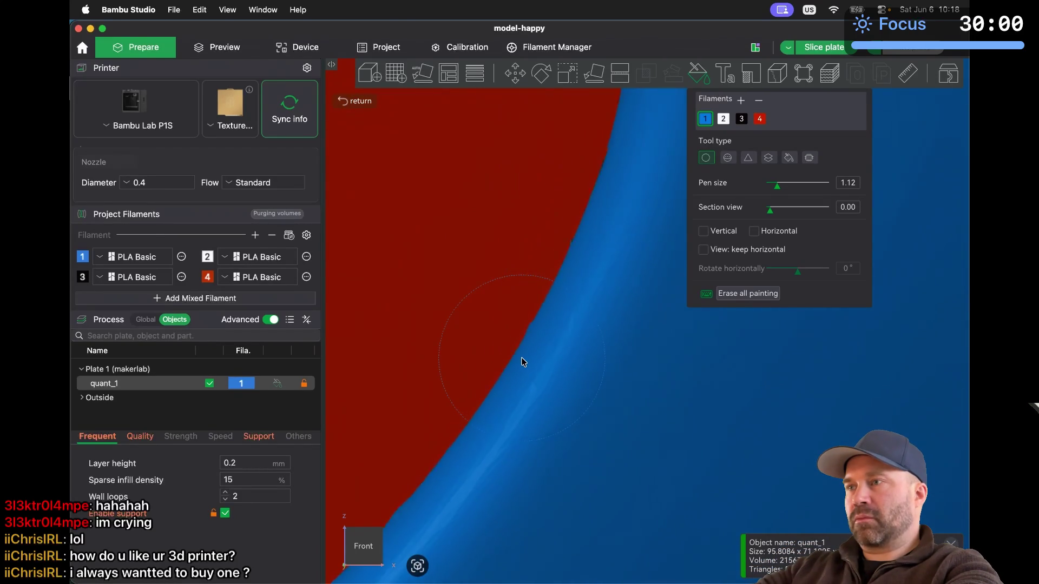
{"action": "scroll", "coordinate": [523, 362], "scroll_direction": "down", "scroll_amount": 5}
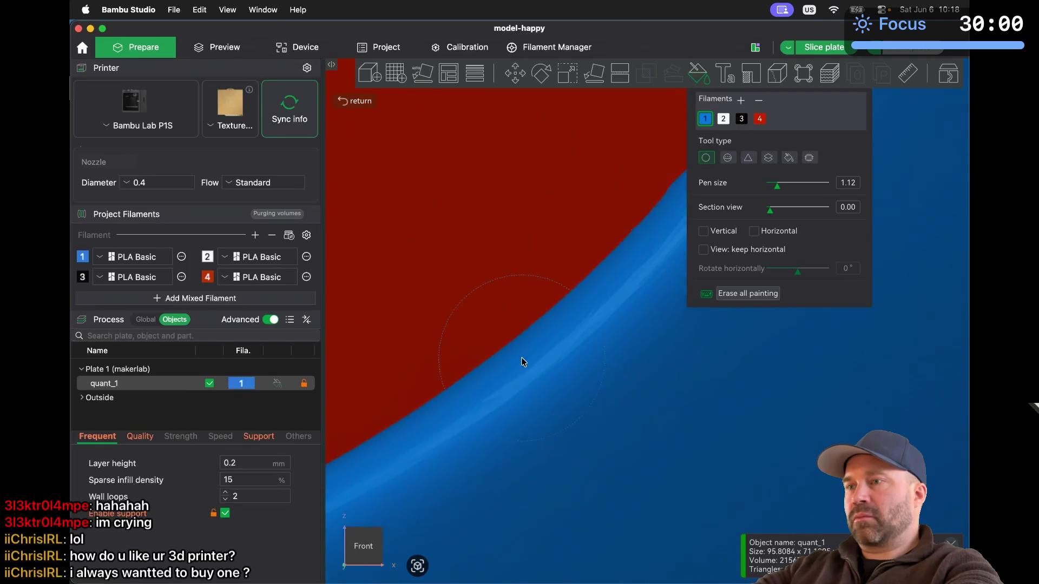
{"action": "scroll", "coordinate": [522, 362], "scroll_direction": "up", "scroll_amount": 5}
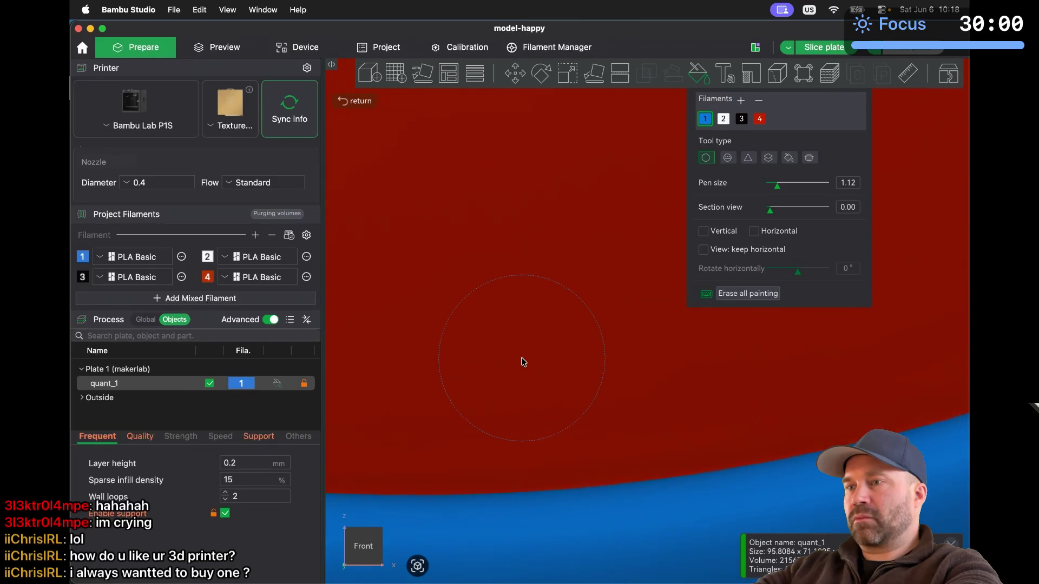
{"action": "scroll", "coordinate": [523, 362], "scroll_direction": "down", "scroll_amount": 5}
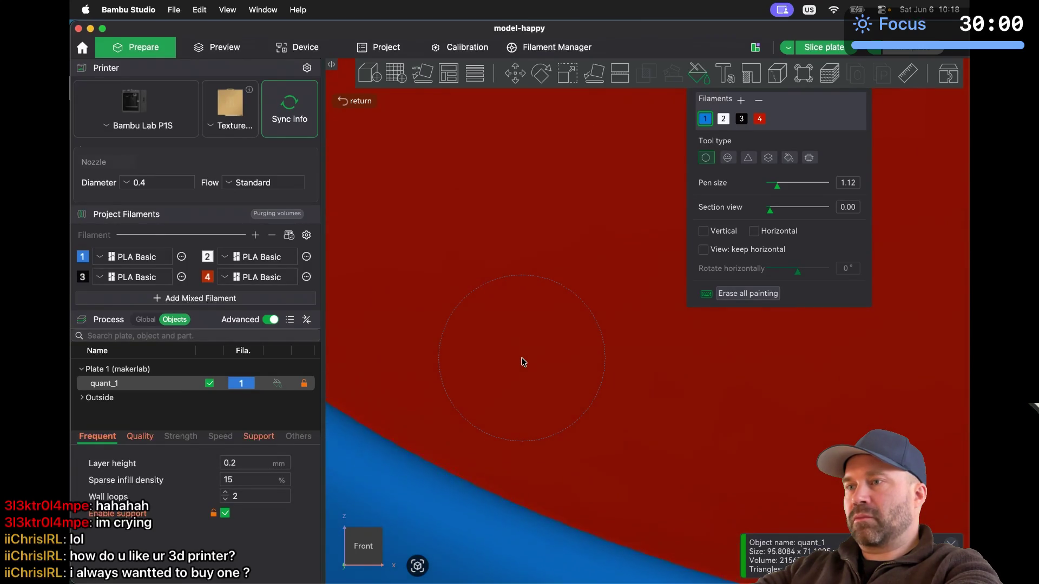
{"action": "scroll", "coordinate": [522, 362], "scroll_direction": "up", "scroll_amount": 5}
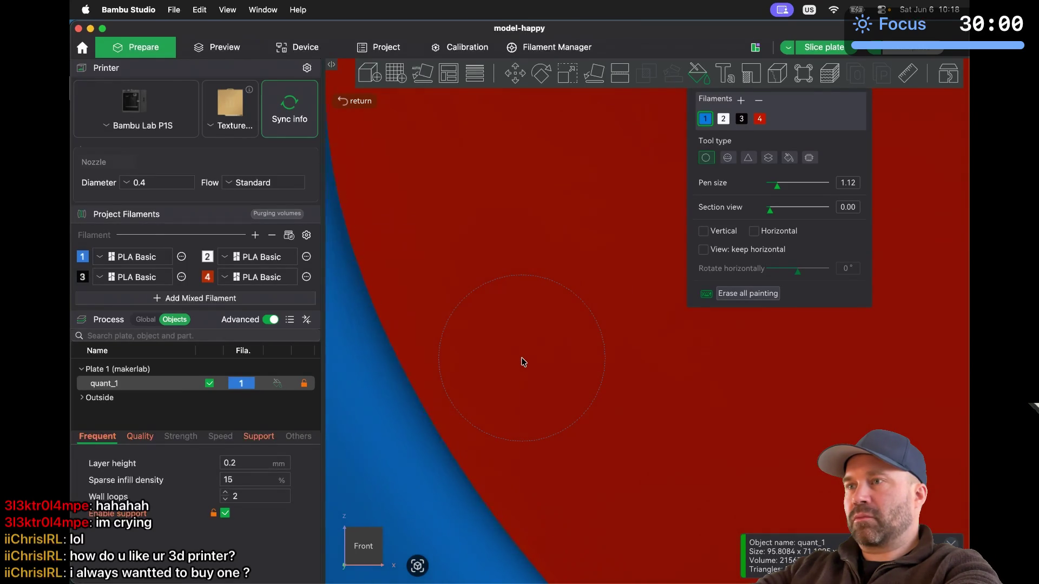
{"action": "scroll", "coordinate": [522, 362], "scroll_direction": "down", "scroll_amount": 3}
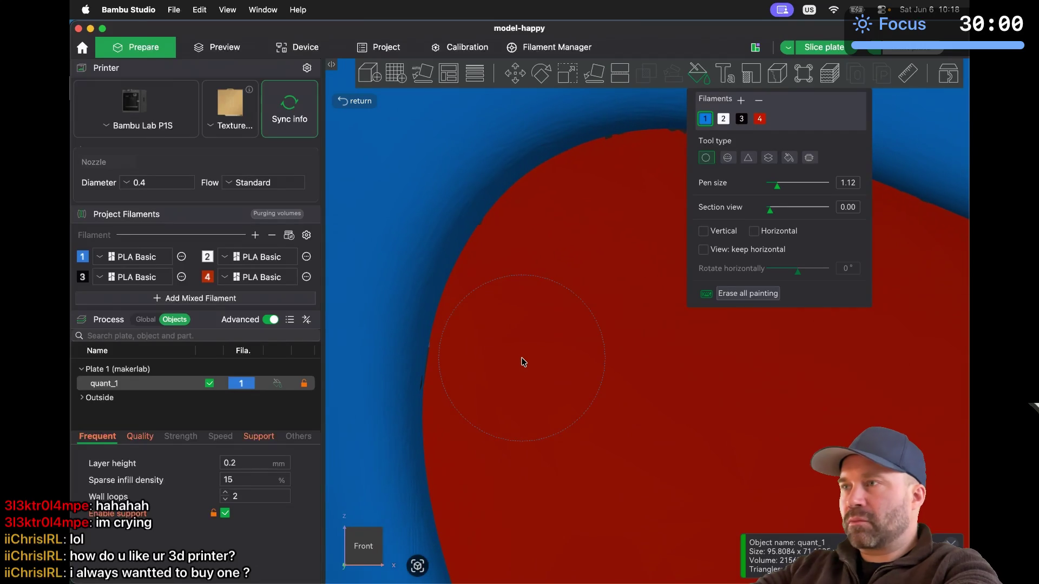
{"action": "left_click", "coordinate": [759, 118]}
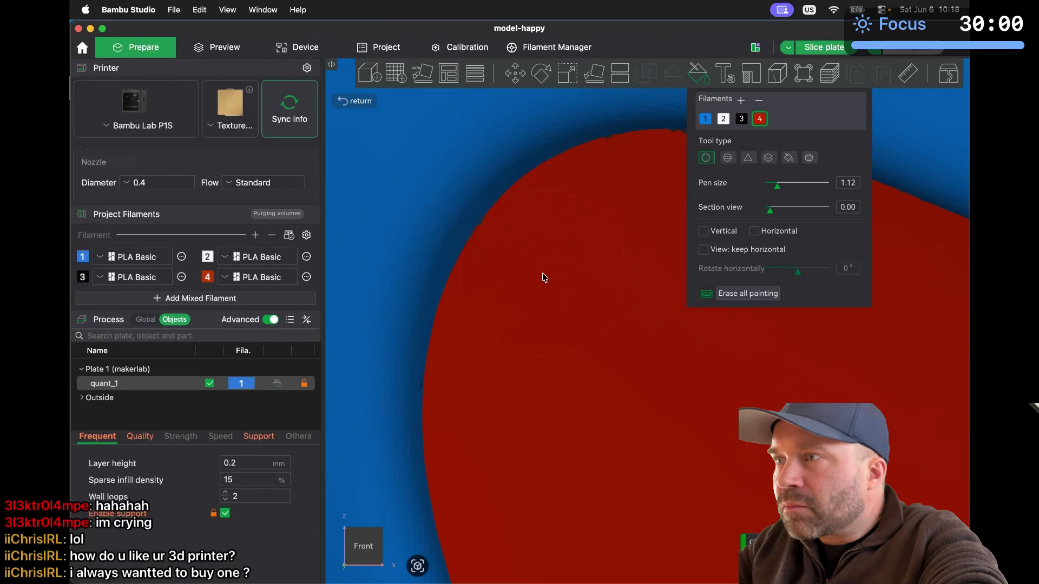
Rotate around the mouth and slice the plate to show the layer preview
{"action": "left_click_drag", "start_coordinate": [543, 271], "coordinate": [603, 245]}
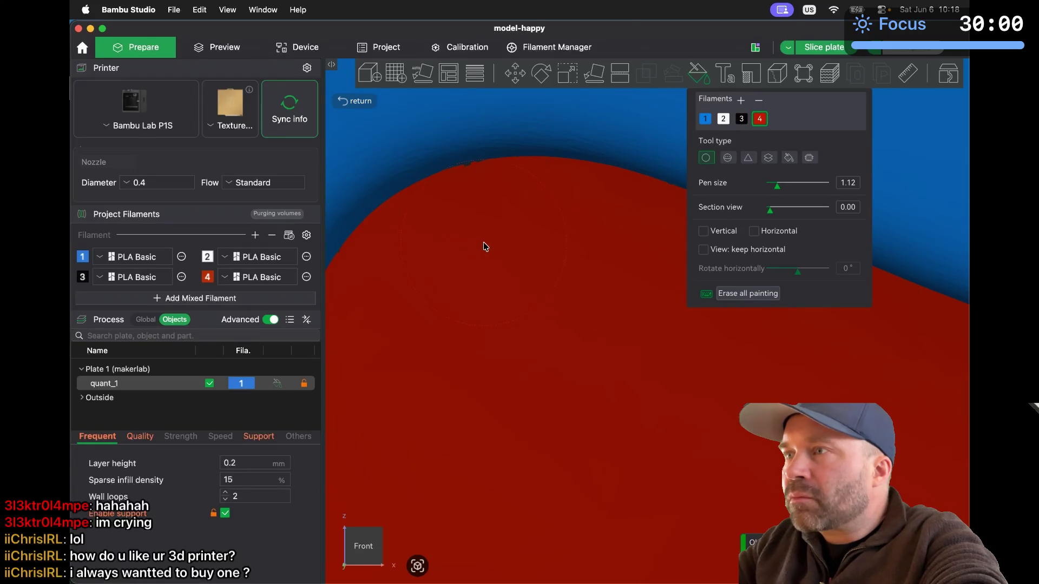
{"action": "scroll", "coordinate": [509, 266], "scroll_direction": "up", "scroll_amount": 5}
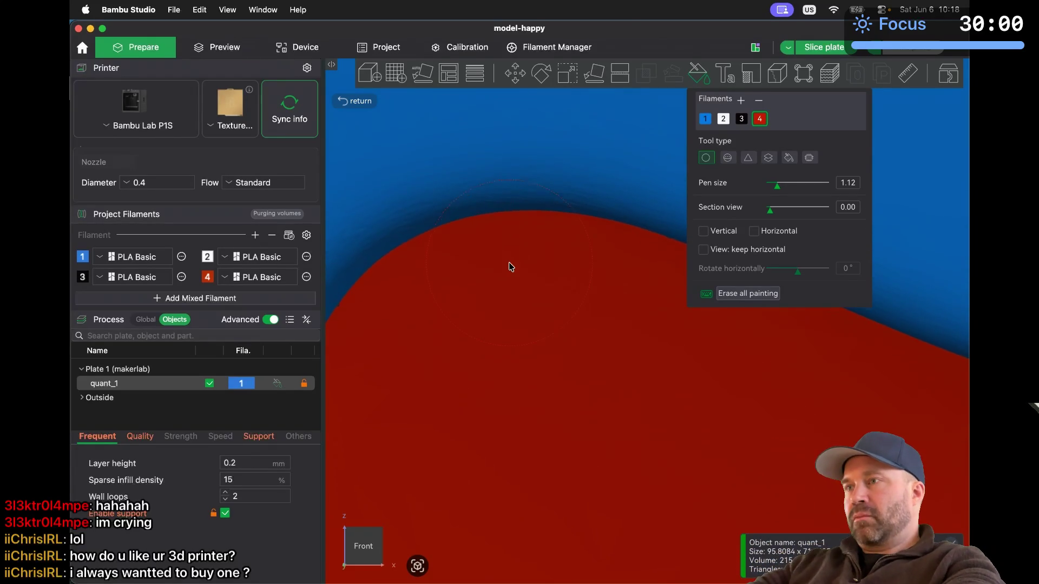
{"action": "scroll", "coordinate": [509, 266], "scroll_direction": "down", "scroll_amount": 8}
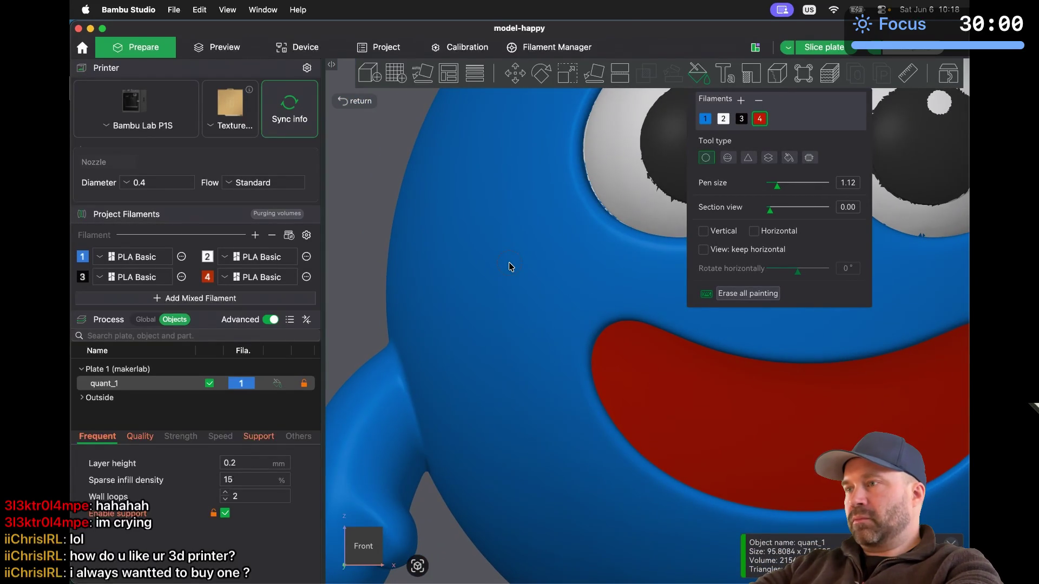
{"action": "scroll", "coordinate": [509, 266], "scroll_direction": "right", "scroll_amount": 10}
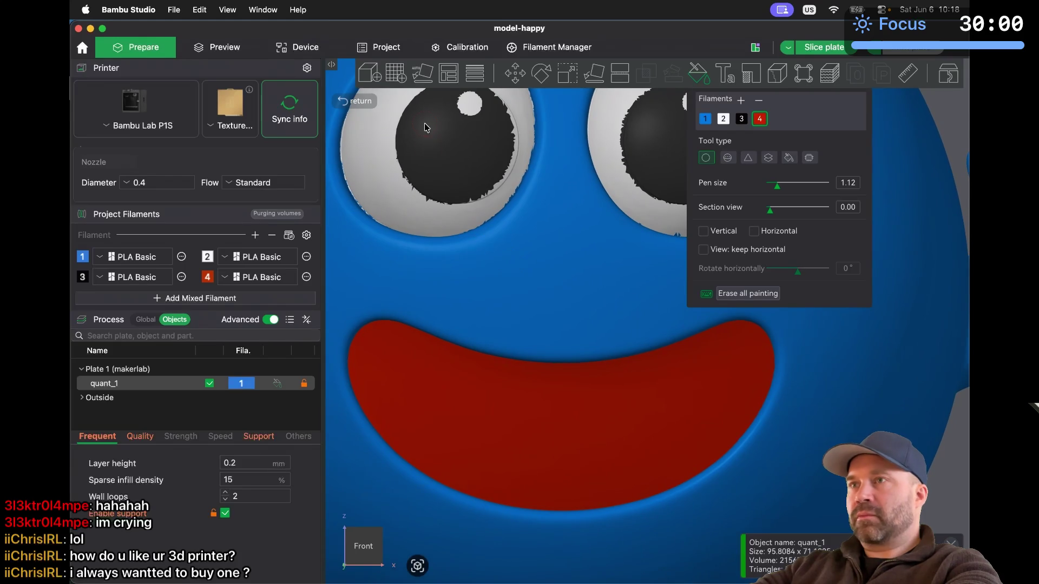
{"action": "left_click", "coordinate": [227, 50]}
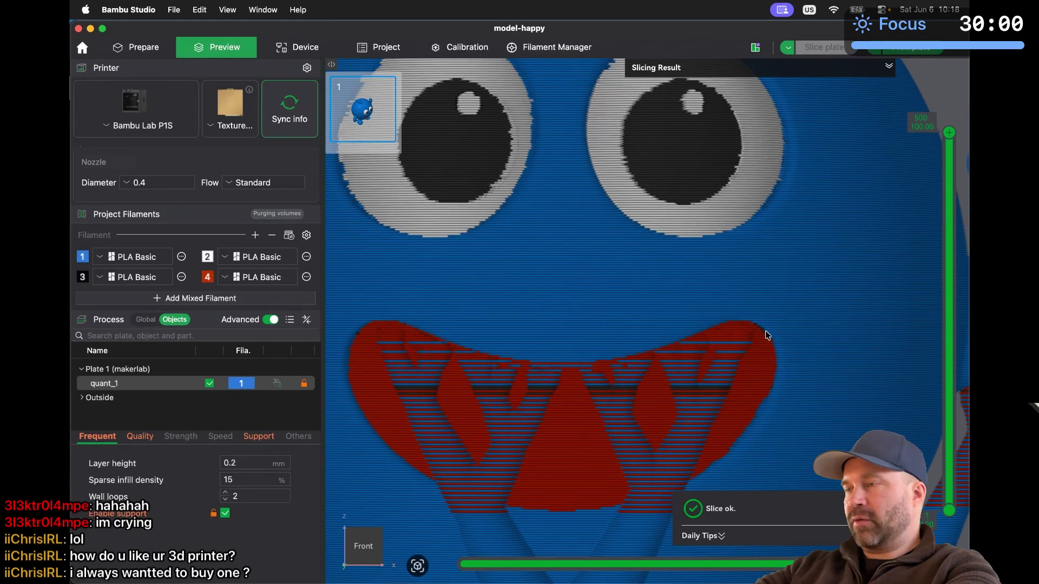
Zoom into the sliced layers of the red mouth, then return to the Prepare workspace
{"action": "scroll", "coordinate": [767, 335], "scroll_direction": "up", "scroll_amount": 5}
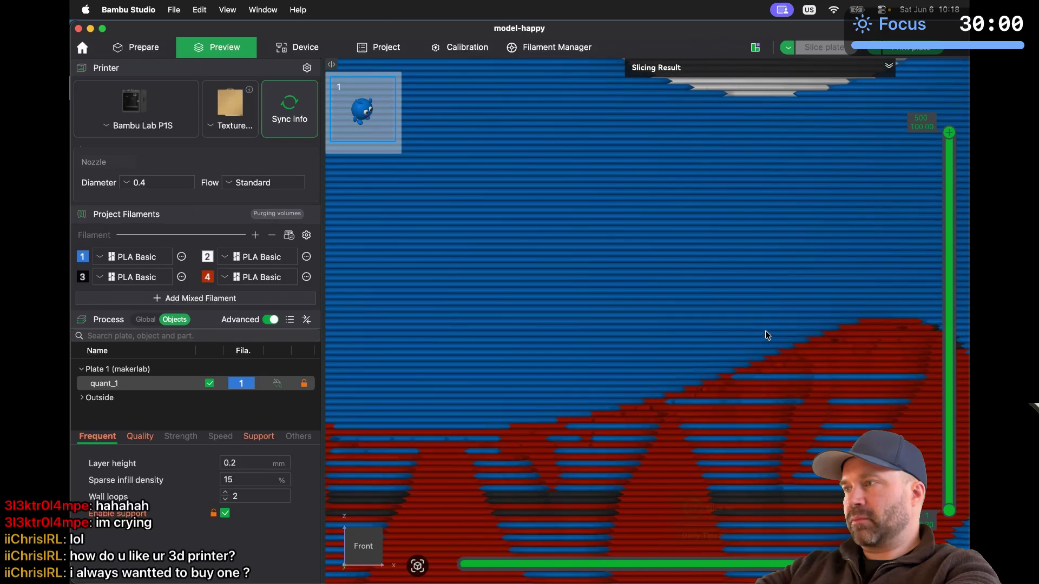
{"action": "scroll", "coordinate": [767, 335], "scroll_direction": "up", "scroll_amount": 5}
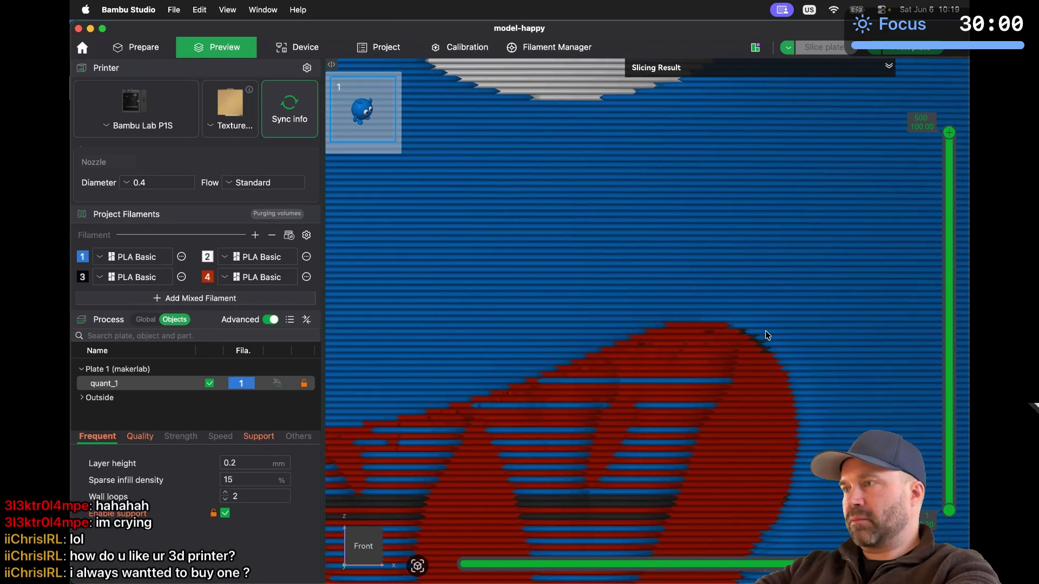
{"action": "scroll", "coordinate": [767, 335], "scroll_direction": "down", "scroll_amount": 3}
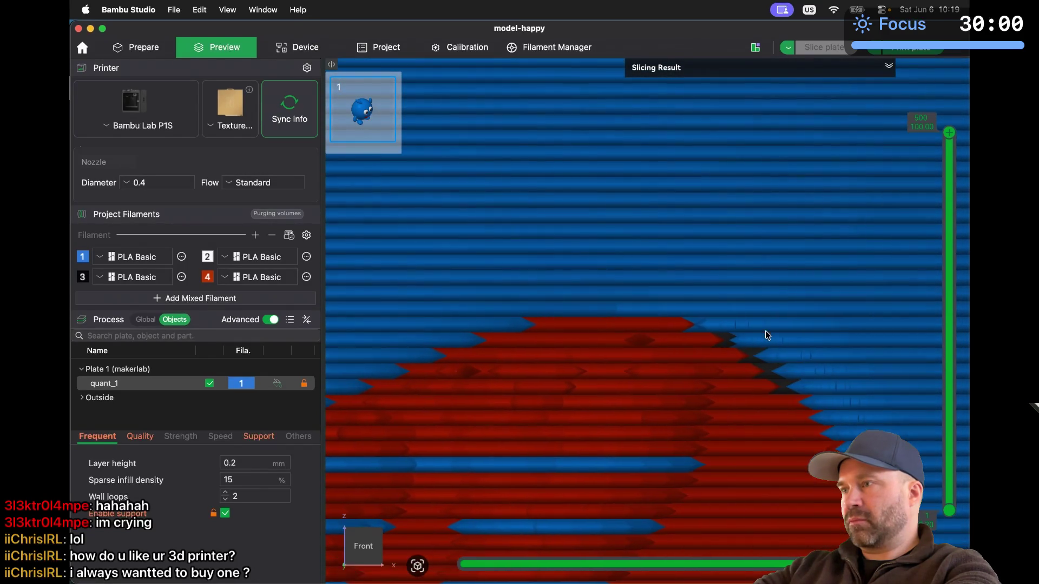
{"action": "scroll", "coordinate": [768, 335], "scroll_direction": "up", "scroll_amount": 3}
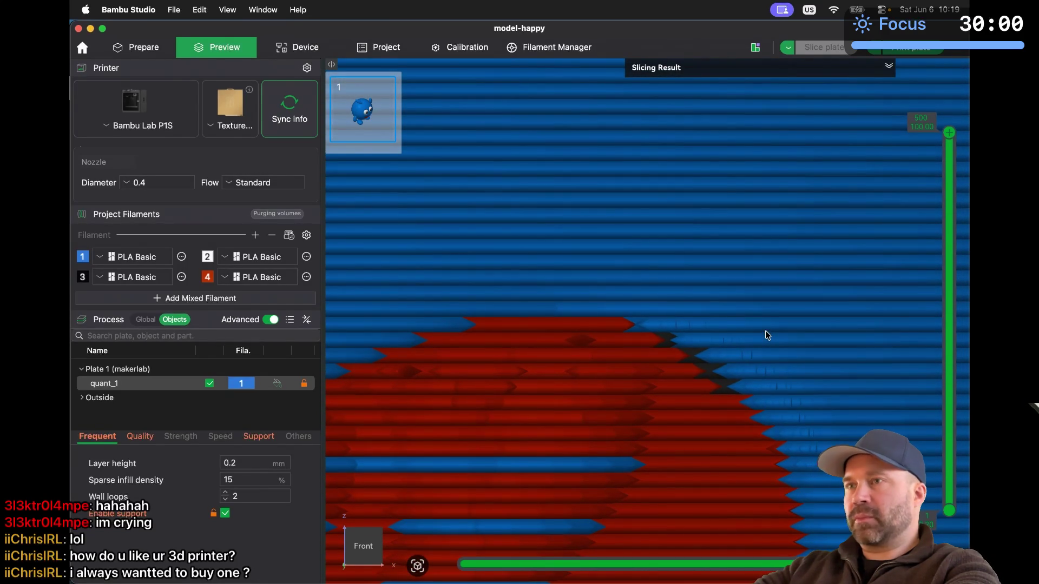
{"action": "left_click", "coordinate": [137, 47]}
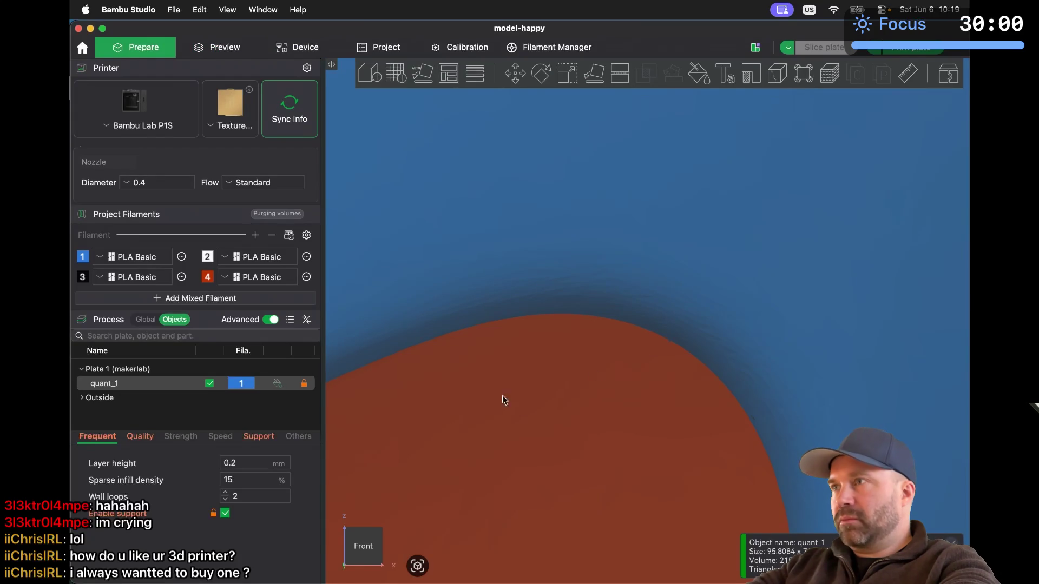
Reopen colour painting with blue filament 1, re-slice plate 1, and go back to Prepare
{"action": "left_click", "coordinate": [687, 79]}
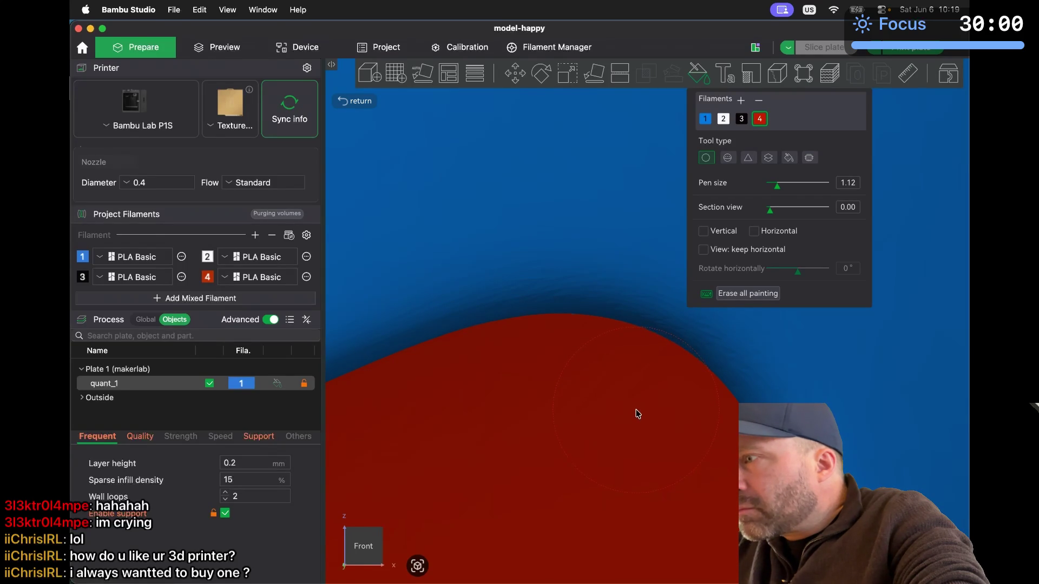
{"action": "left_click", "coordinate": [706, 120]}
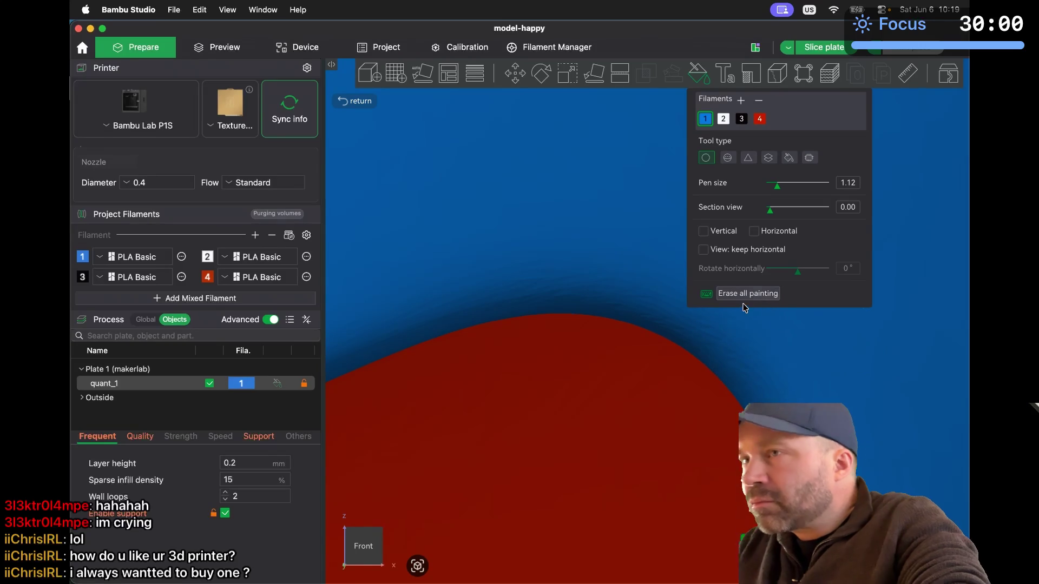
{"action": "left_click", "coordinate": [241, 57]}
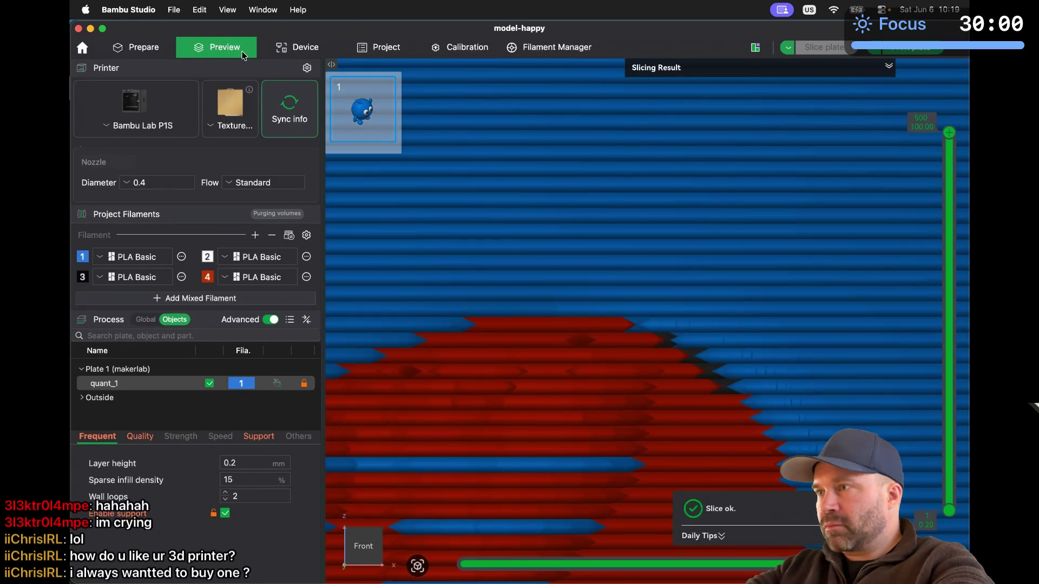
{"action": "left_click", "coordinate": [142, 52]}
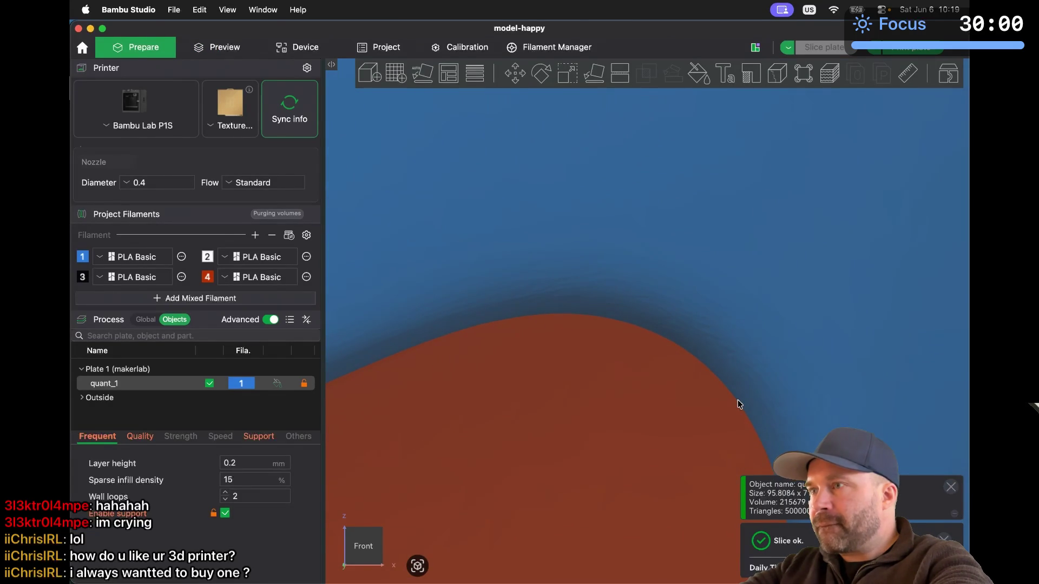
Fit the whole mascot in view, deselect it, zoom around the mouth, then open the sliced preview
{"action": "key", "text": "z"}
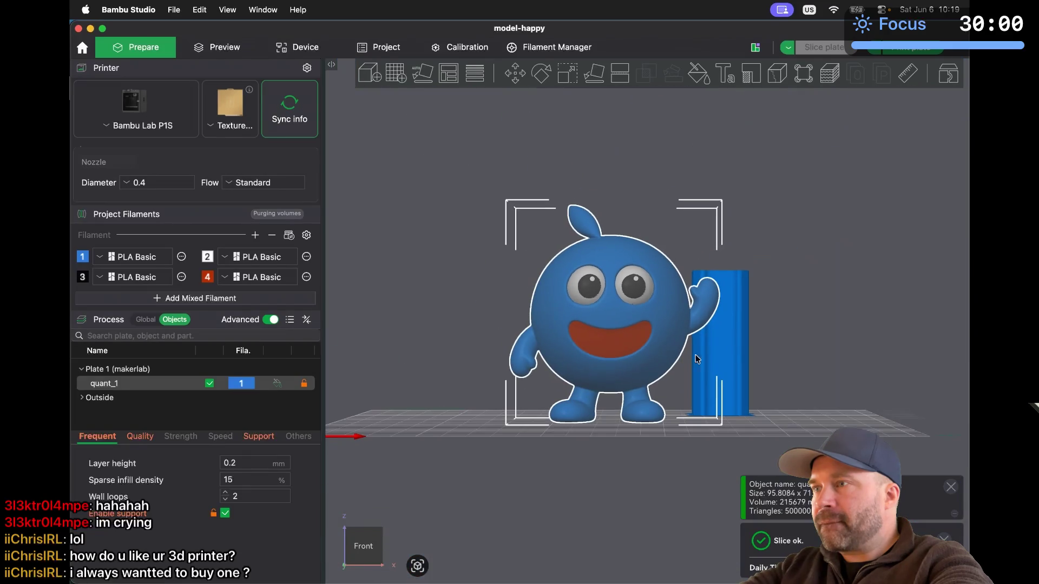
{"action": "left_click", "coordinate": [769, 339]}
{"action": "scroll", "coordinate": [647, 337], "scroll_direction": "up", "scroll_amount": 10}
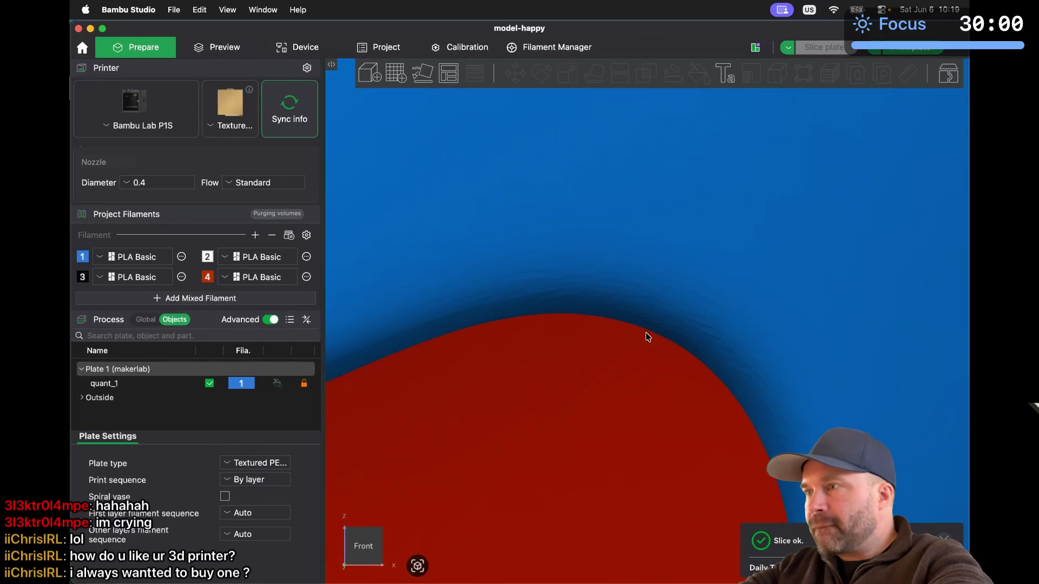
{"action": "scroll", "coordinate": [648, 336], "scroll_direction": "up", "scroll_amount": 5}
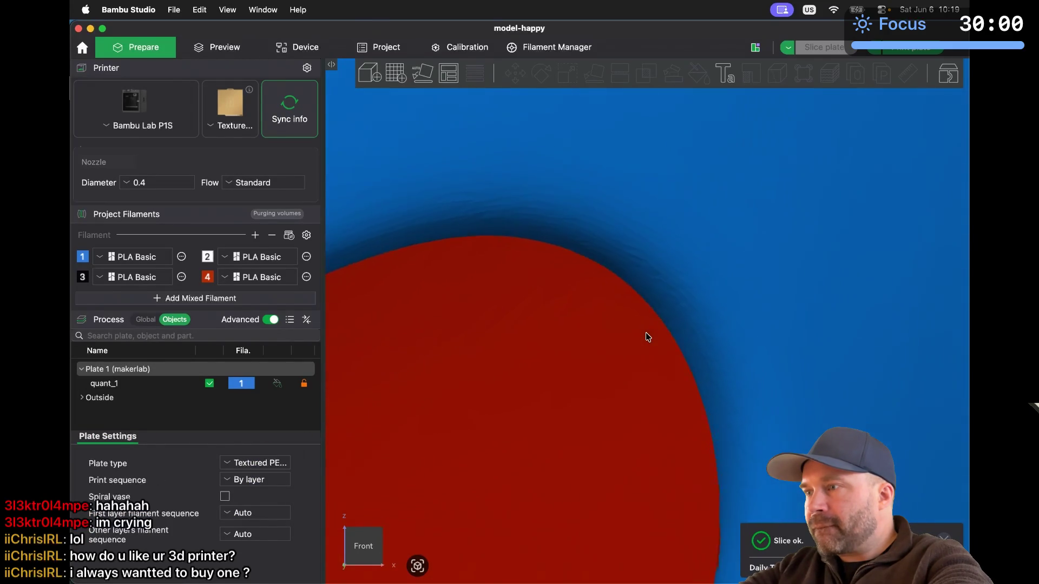
{"action": "scroll", "coordinate": [648, 337], "scroll_direction": "down", "scroll_amount": 2}
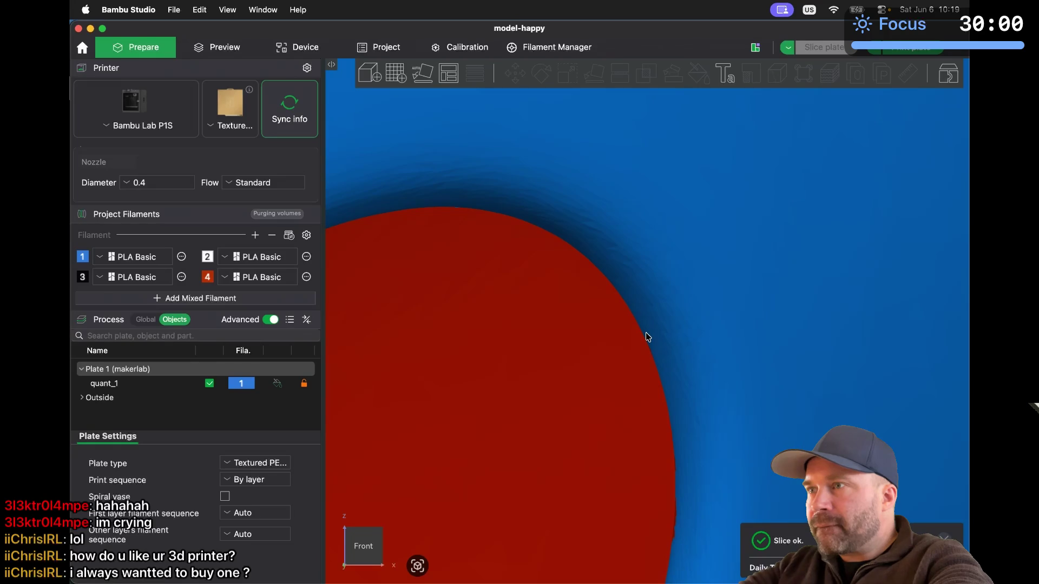
{"action": "scroll", "coordinate": [648, 336], "scroll_direction": "down", "scroll_amount": 3}
{"action": "scroll", "coordinate": [648, 337], "scroll_direction": "up", "scroll_amount": 2}
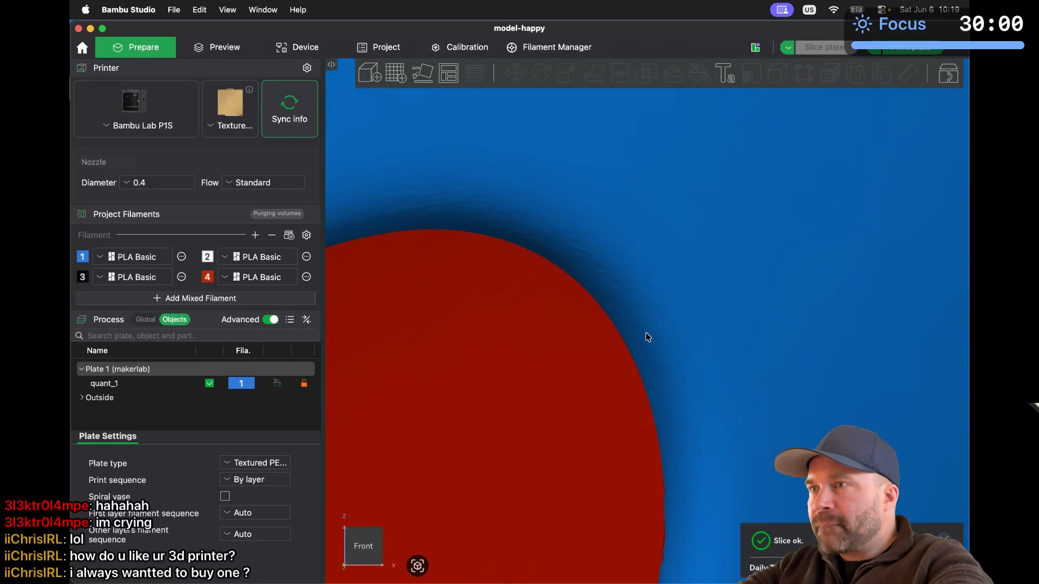
{"action": "scroll", "coordinate": [648, 337], "scroll_direction": "up", "scroll_amount": 5}
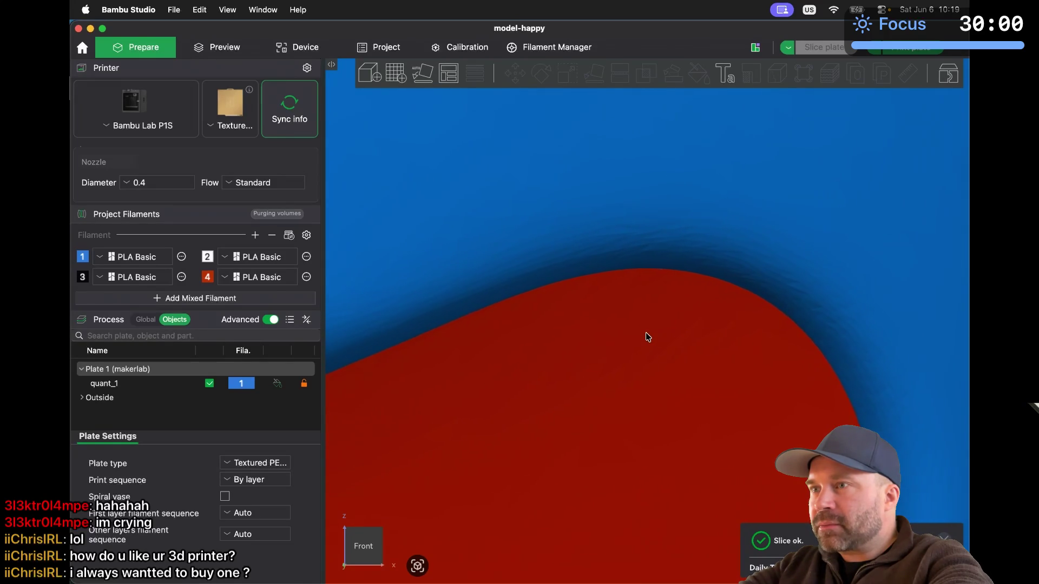
{"action": "scroll", "coordinate": [647, 337], "scroll_direction": "down", "scroll_amount": 5}
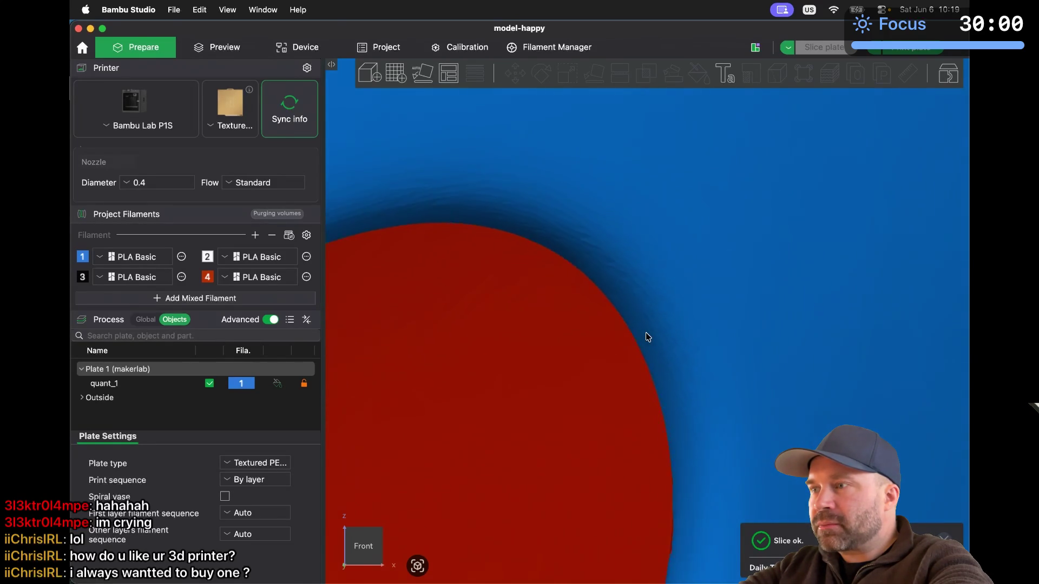
{"action": "scroll", "coordinate": [647, 336], "scroll_direction": "down", "scroll_amount": 10}
{"action": "scroll", "coordinate": [598, 295], "scroll_direction": "up", "scroll_amount": 10}
{"action": "scroll", "coordinate": [598, 295], "scroll_direction": "down", "scroll_amount": 5}
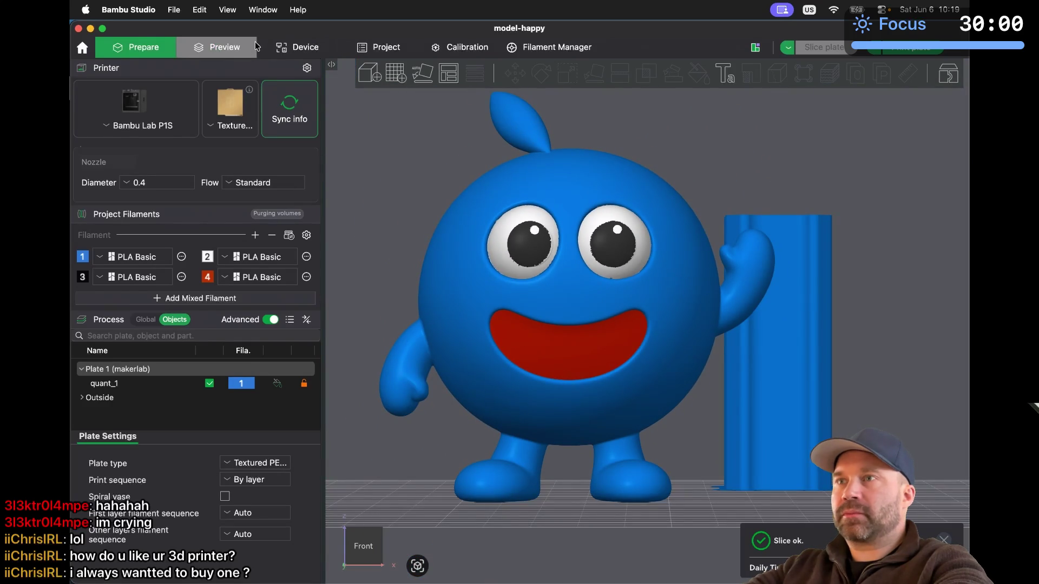
{"action": "left_click", "coordinate": [246, 48]}
{"action": "scroll", "coordinate": [537, 236], "scroll_direction": "up", "scroll_amount": 8}
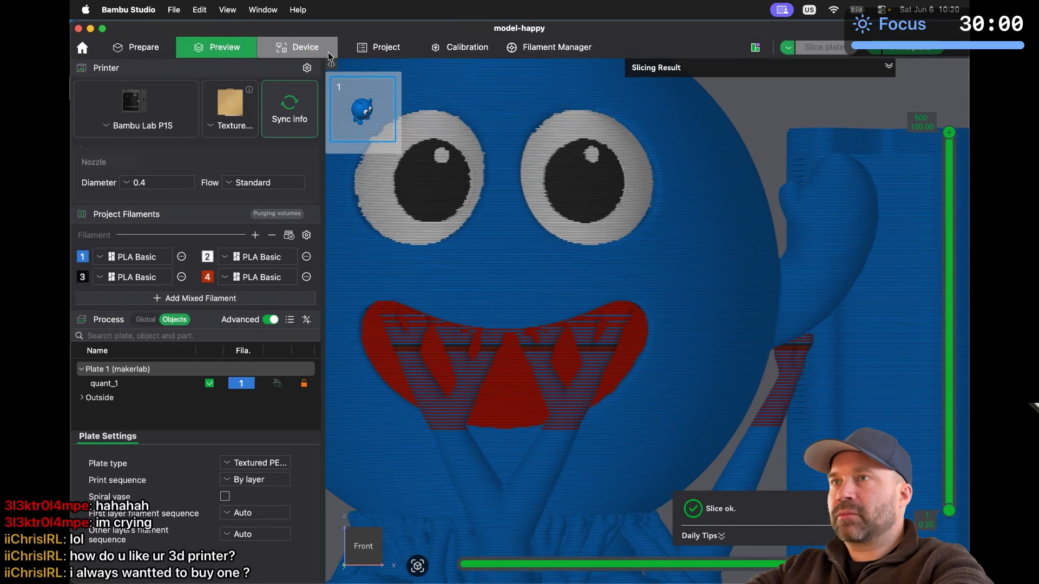
Glance at the Device page, zoom into the eye's sliced layers, then return to Prepare
{"action": "left_click", "coordinate": [297, 47]}
{"action": "left_click", "coordinate": [219, 47]}
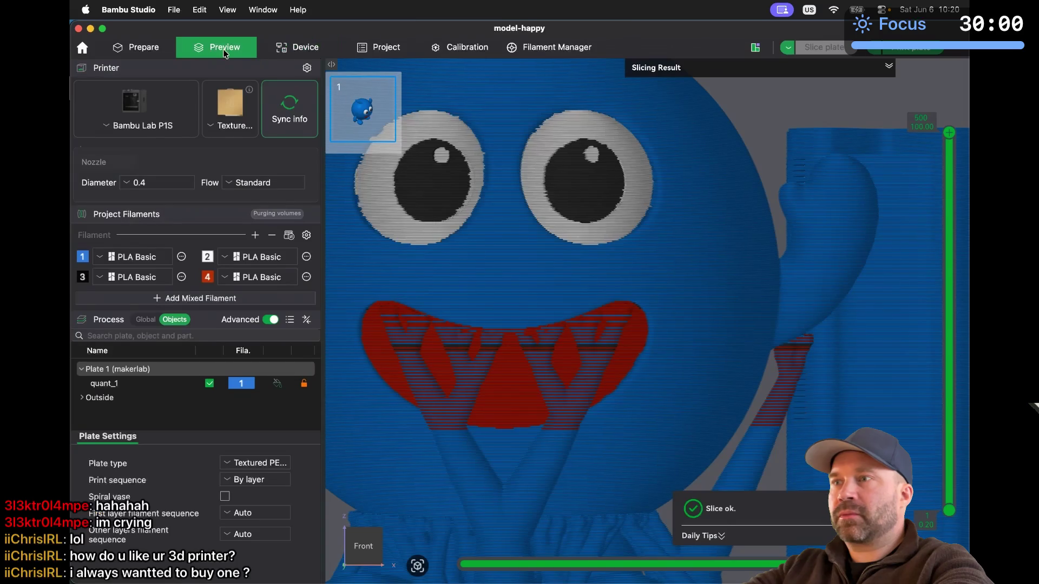
{"action": "scroll", "coordinate": [549, 166], "scroll_direction": "up", "scroll_amount": 5}
{"action": "scroll", "coordinate": [548, 164], "scroll_direction": "up", "scroll_amount": 10}
{"action": "scroll", "coordinate": [548, 163], "scroll_direction": "up", "scroll_amount": 4}
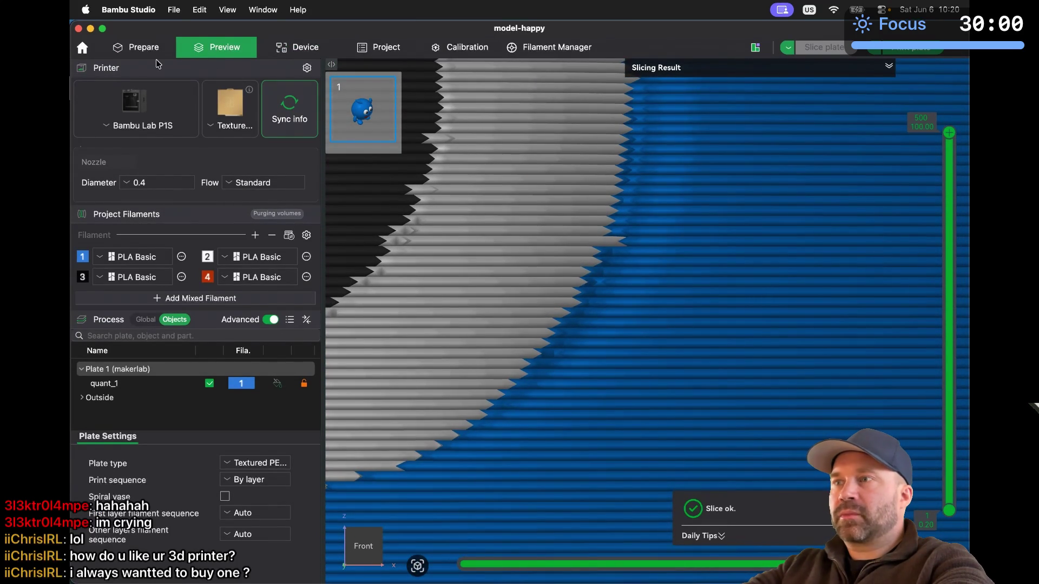
{"action": "left_click", "coordinate": [136, 51]}
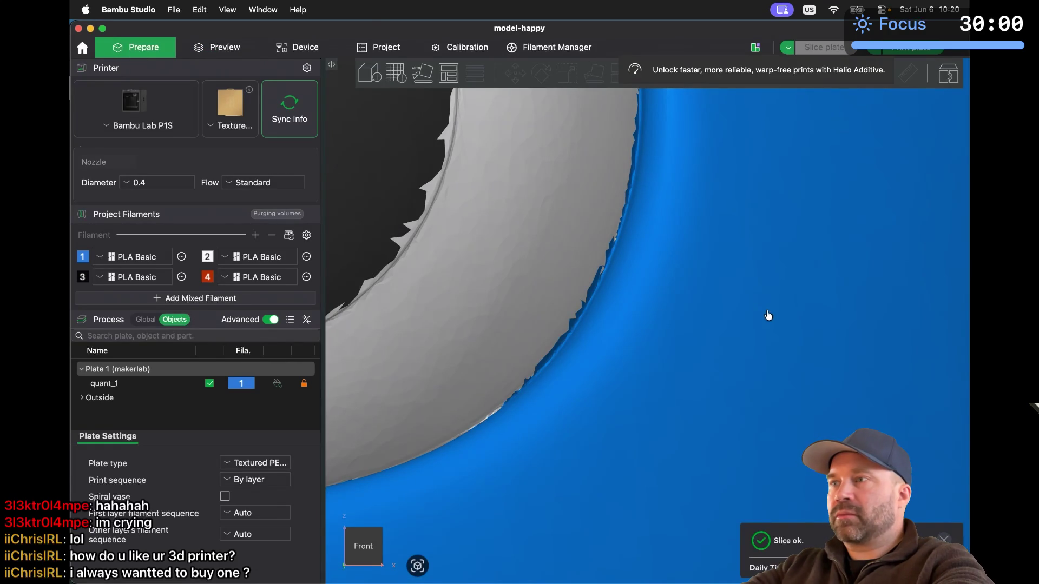
Select the mascot and start colour painting with white filament 2
{"action": "left_click", "coordinate": [750, 317]}
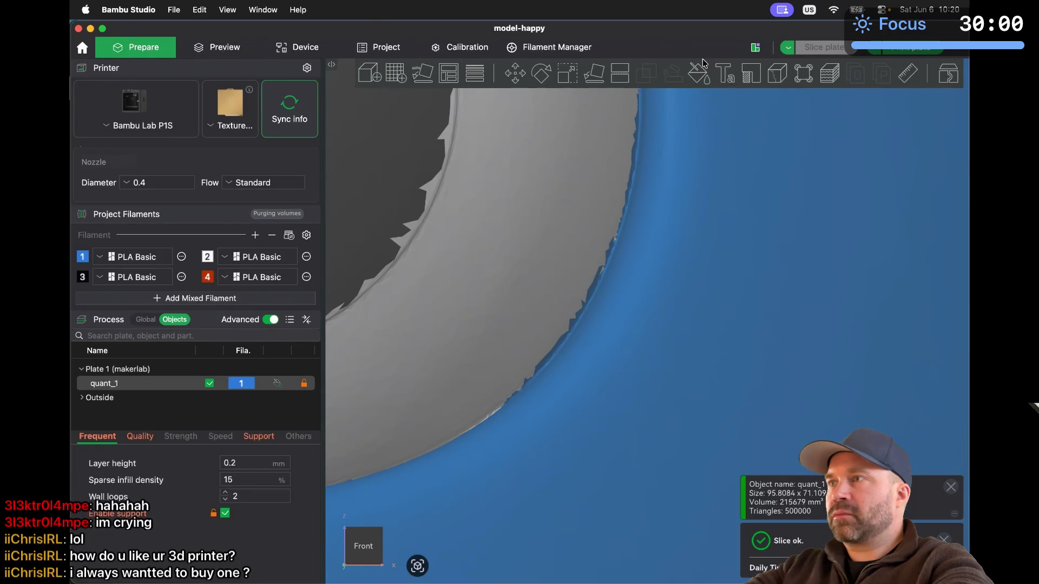
{"action": "left_click", "coordinate": [701, 74]}
{"action": "left_click", "coordinate": [723, 118]}
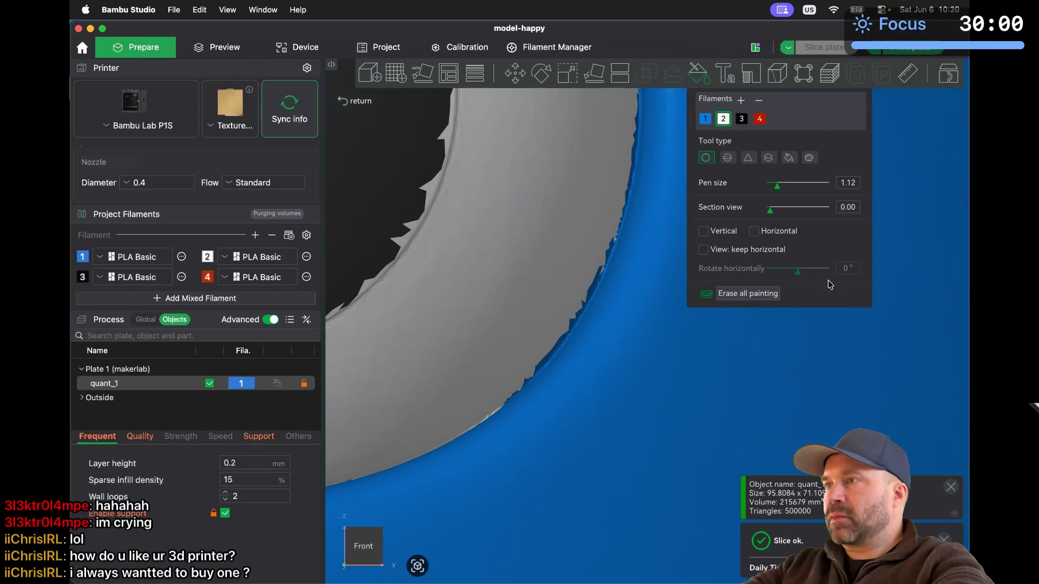
{"action": "left_click", "coordinate": [697, 75]}
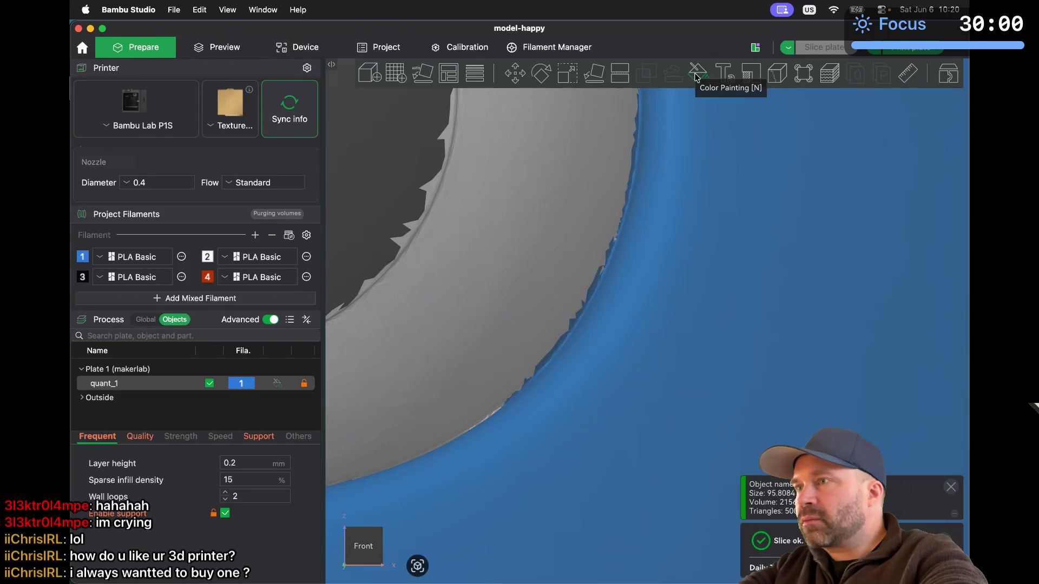
{"action": "left_click", "coordinate": [698, 75]}
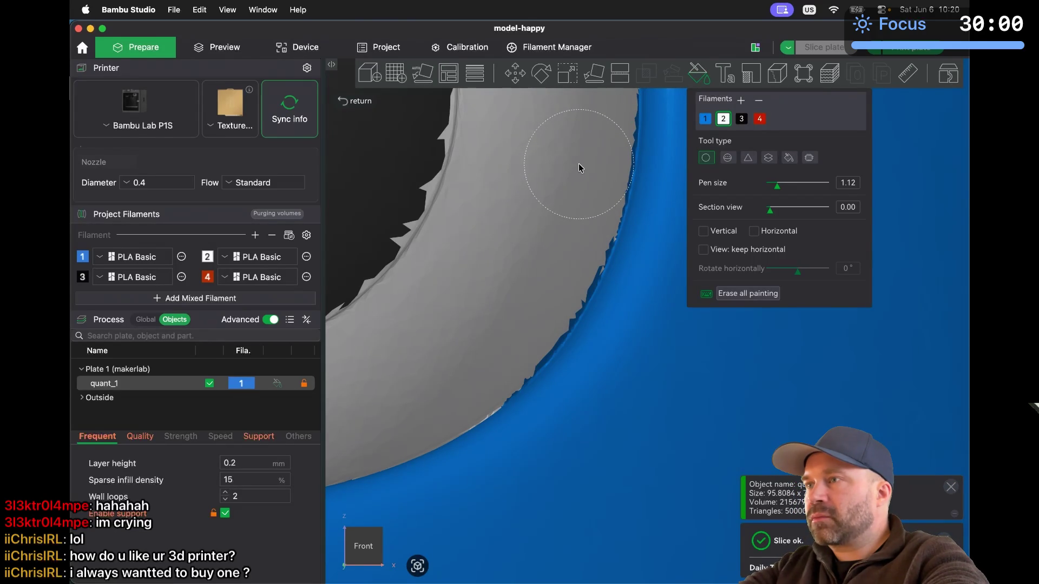
{"action": "scroll", "coordinate": [579, 163], "scroll_direction": "up", "scroll_amount": 3}
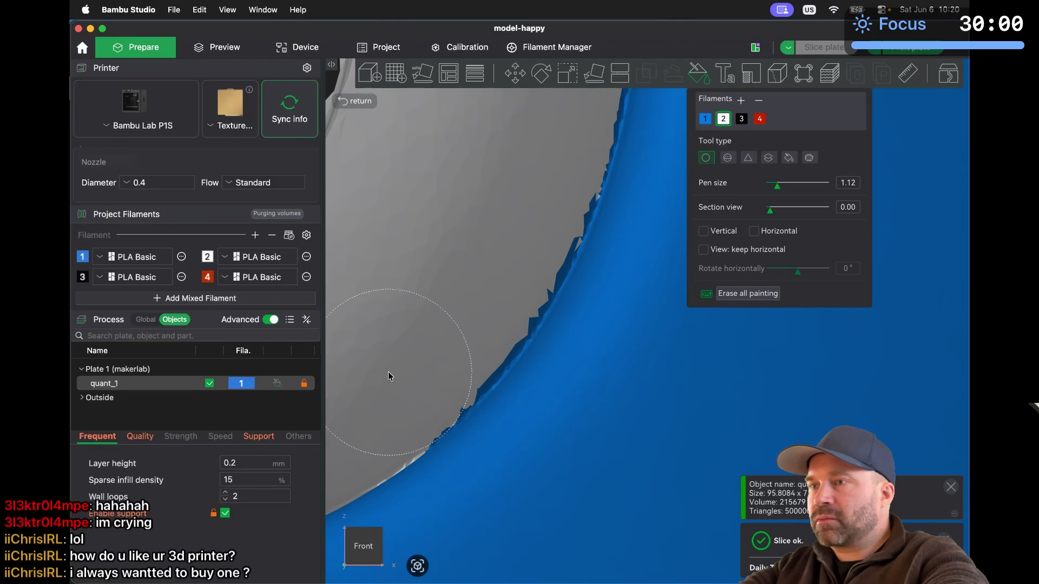
Brush the jagged blue fringe along the eye edge white, then set blue filament 1 as the brush
{"action": "left_click_drag", "start_coordinate": [404, 354], "coordinate": [441, 313]}
{"action": "mouse_move", "coordinate": [466, 278]}
{"action": "left_mouse_down"}
{"action": "mouse_move", "coordinate": [505, 210]}
{"action": "mouse_move", "coordinate": [527, 139]}
{"action": "left_mouse_up"}
{"action": "scroll", "coordinate": [527, 139], "scroll_direction": "down", "scroll_amount": 2}
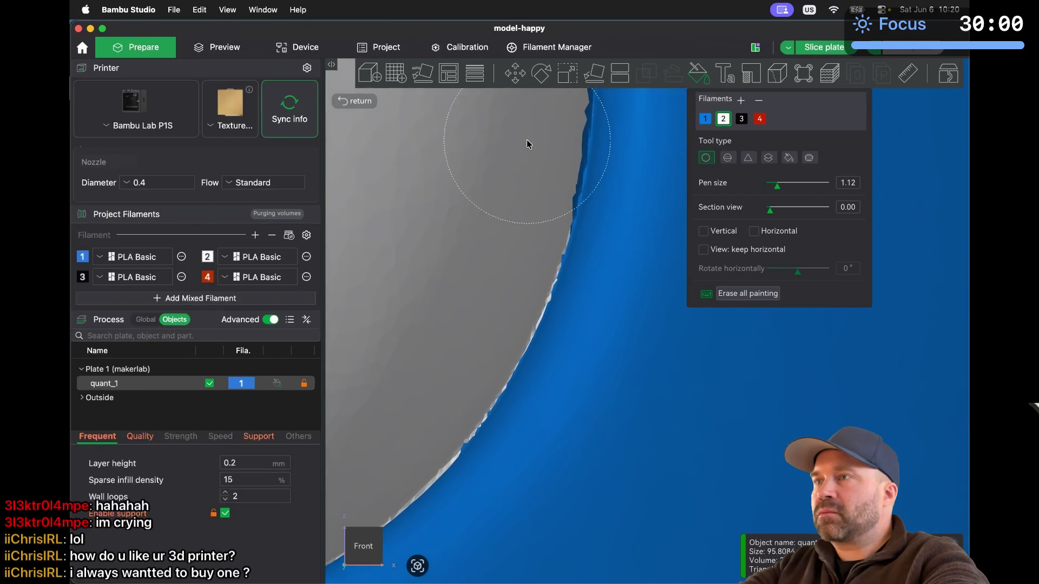
{"action": "scroll", "coordinate": [527, 140], "scroll_direction": "down", "scroll_amount": 2}
{"action": "left_click_drag", "start_coordinate": [504, 242], "coordinate": [501, 279]}
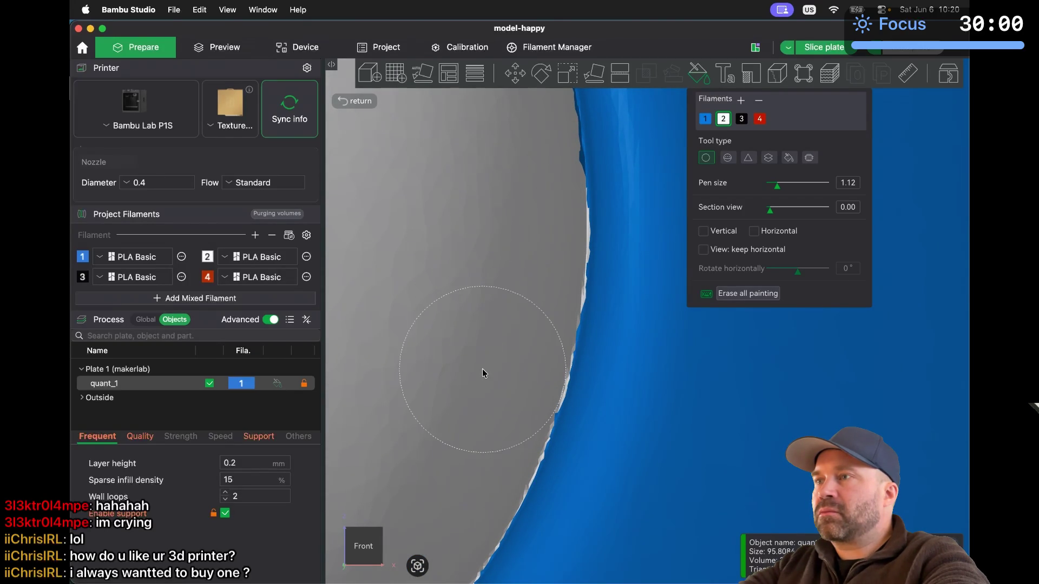
{"action": "scroll", "coordinate": [482, 369], "scroll_direction": "up", "scroll_amount": 2}
{"action": "scroll", "coordinate": [482, 368], "scroll_direction": "down", "scroll_amount": 2}
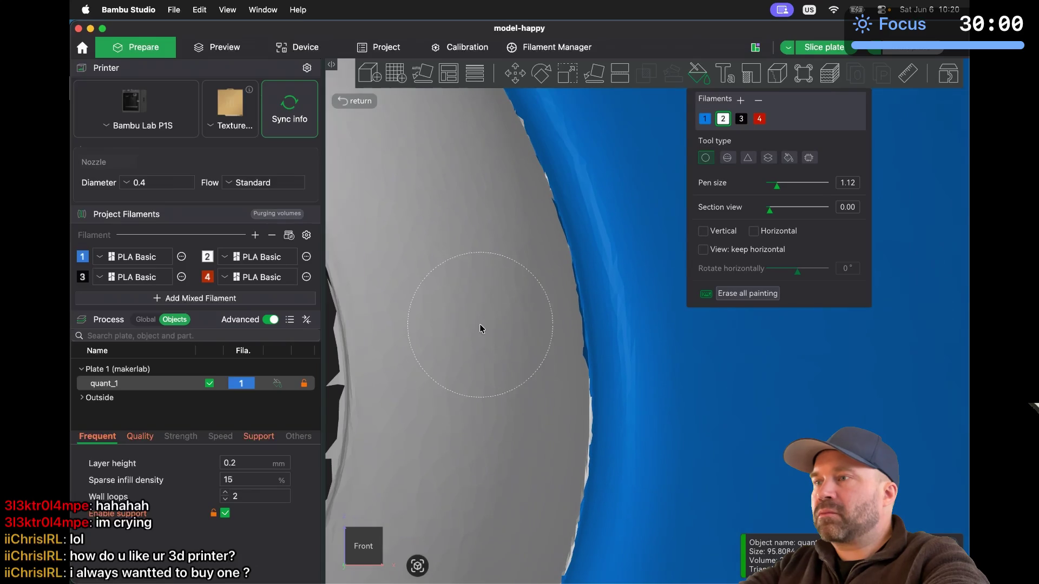
{"action": "left_click_drag", "start_coordinate": [513, 338], "coordinate": [498, 273]}
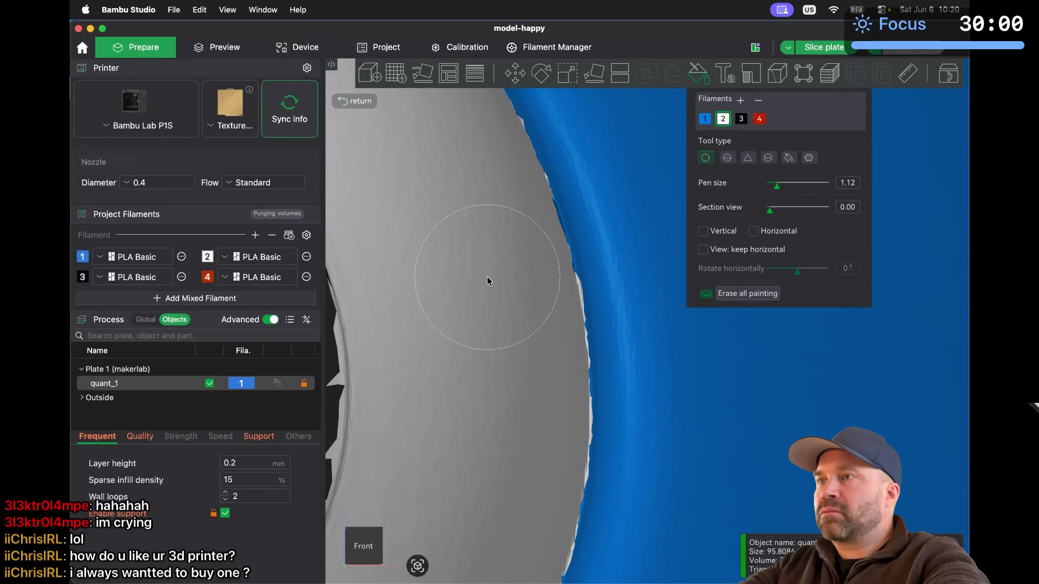
{"action": "key", "text": "Left"}
{"action": "key", "text": "Left"}
{"action": "key", "text": "Left"}
{"action": "key", "text": "Left"}
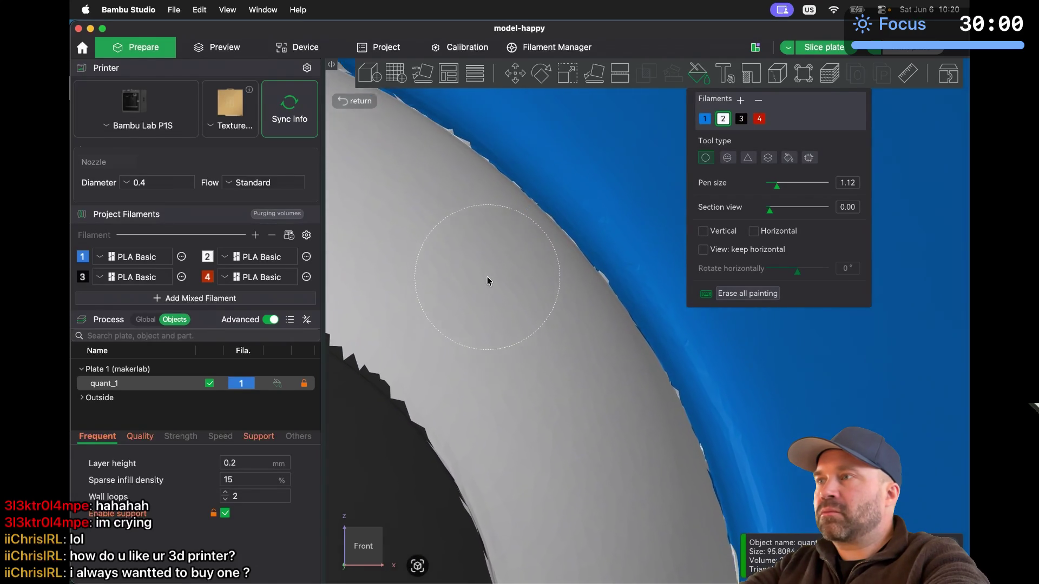
{"action": "left_click", "coordinate": [705, 119]}
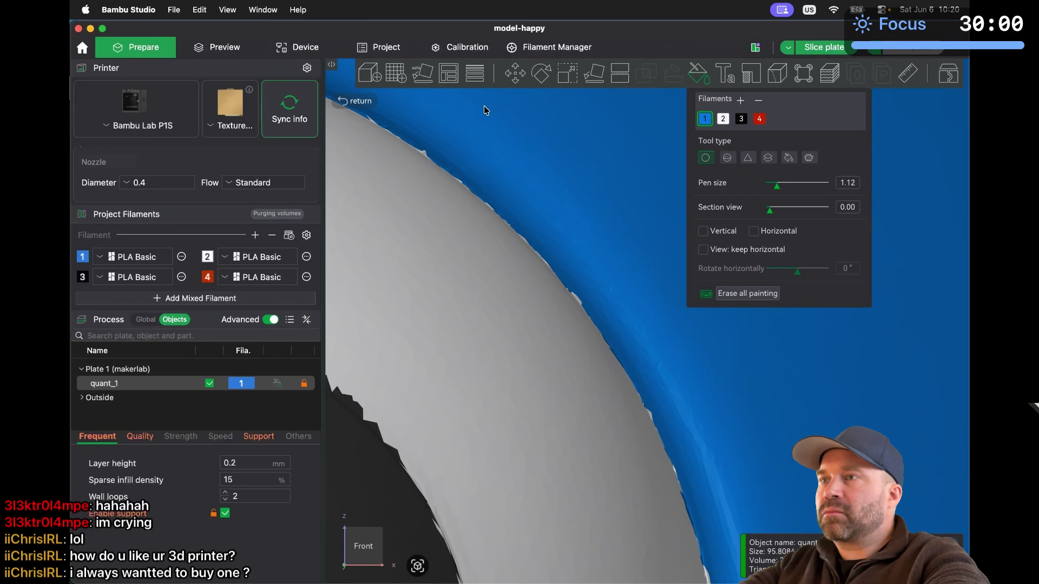
{"action": "key", "text": "Left"}
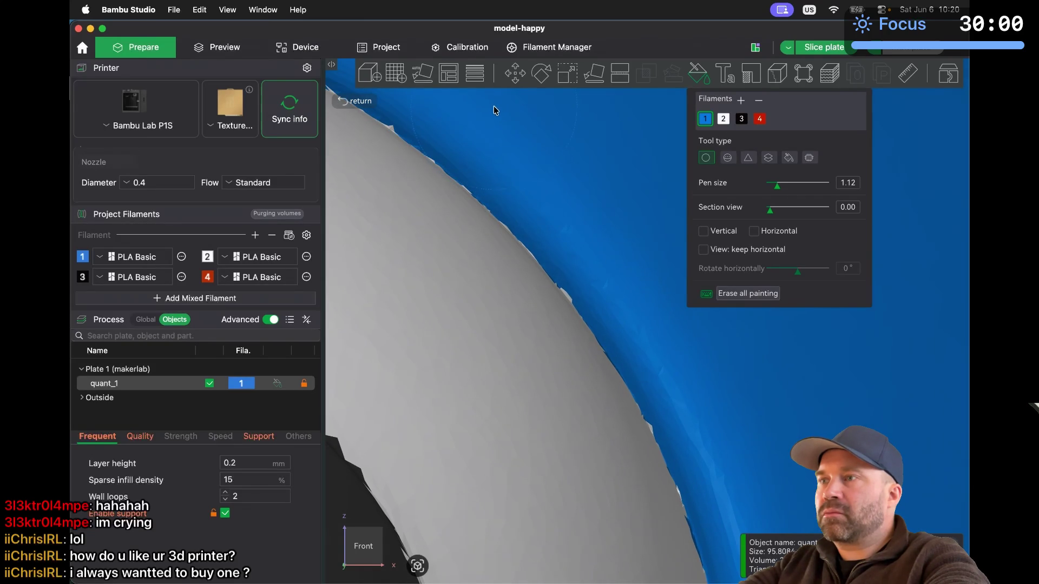
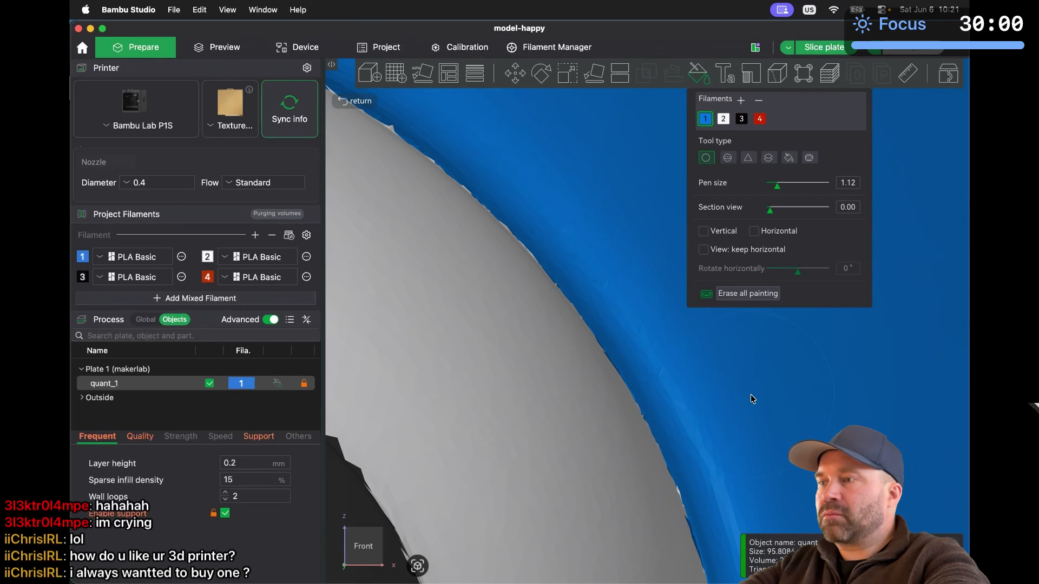
Inspect the sliced layers of the eye's white rim up close in Preview
{"action": "left_click", "coordinate": [213, 51]}
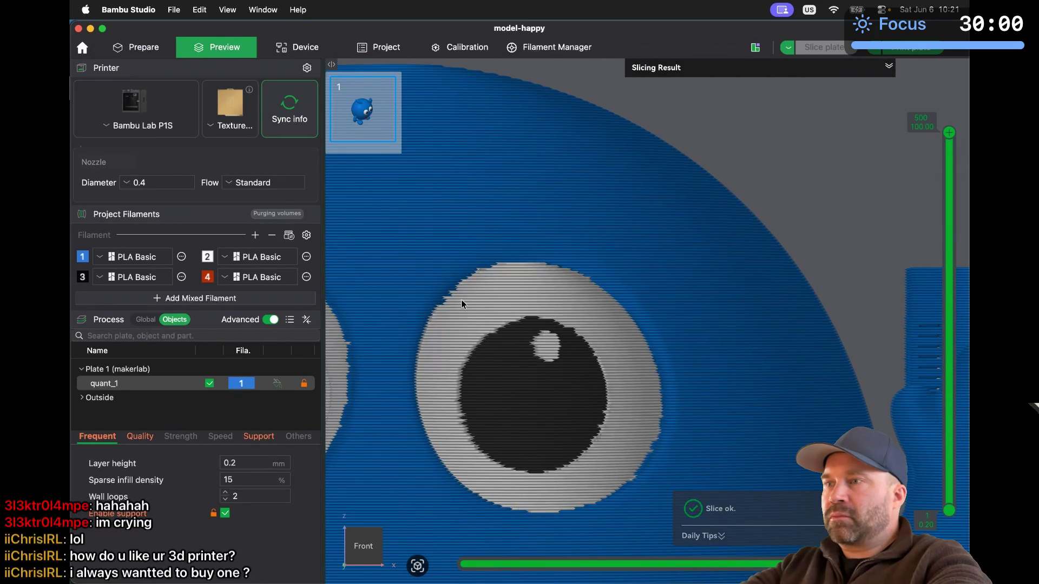
{"action": "scroll", "coordinate": [672, 485], "scroll_direction": "down", "scroll_amount": 3}
{"action": "scroll", "coordinate": [671, 485], "scroll_direction": "up", "scroll_amount": 3}
{"action": "scroll", "coordinate": [671, 486], "scroll_direction": "down", "scroll_amount": 3}
{"action": "scroll", "coordinate": [670, 484], "scroll_direction": "up", "scroll_amount": 6}
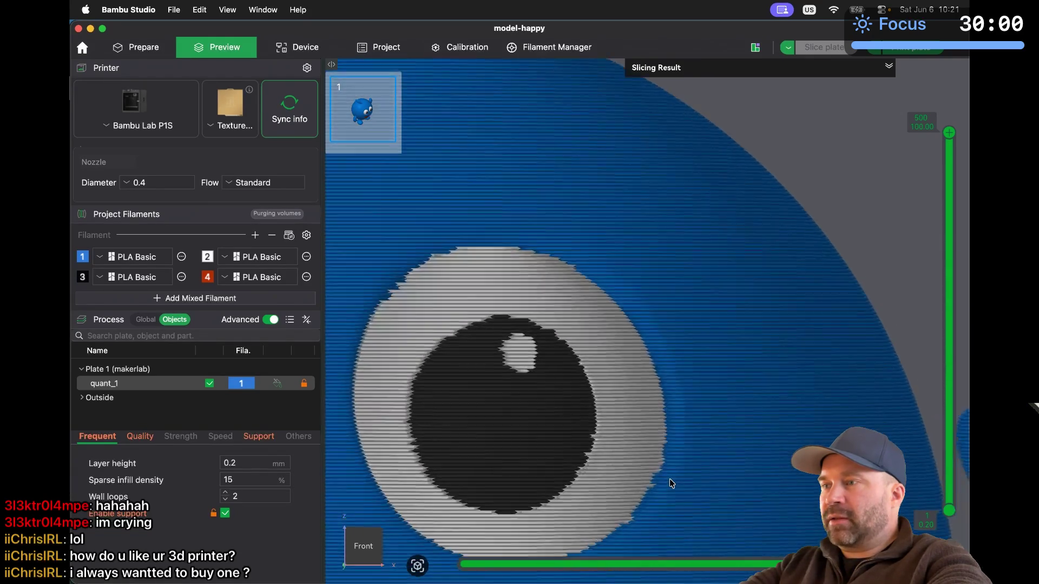
{"action": "scroll", "coordinate": [670, 479], "scroll_direction": "down", "scroll_amount": 3}
{"action": "scroll", "coordinate": [670, 478], "scroll_direction": "up", "scroll_amount": 3}
{"action": "scroll", "coordinate": [671, 483], "scroll_direction": "down", "scroll_amount": 3}
{"action": "scroll", "coordinate": [671, 483], "scroll_direction": "up", "scroll_amount": 2}
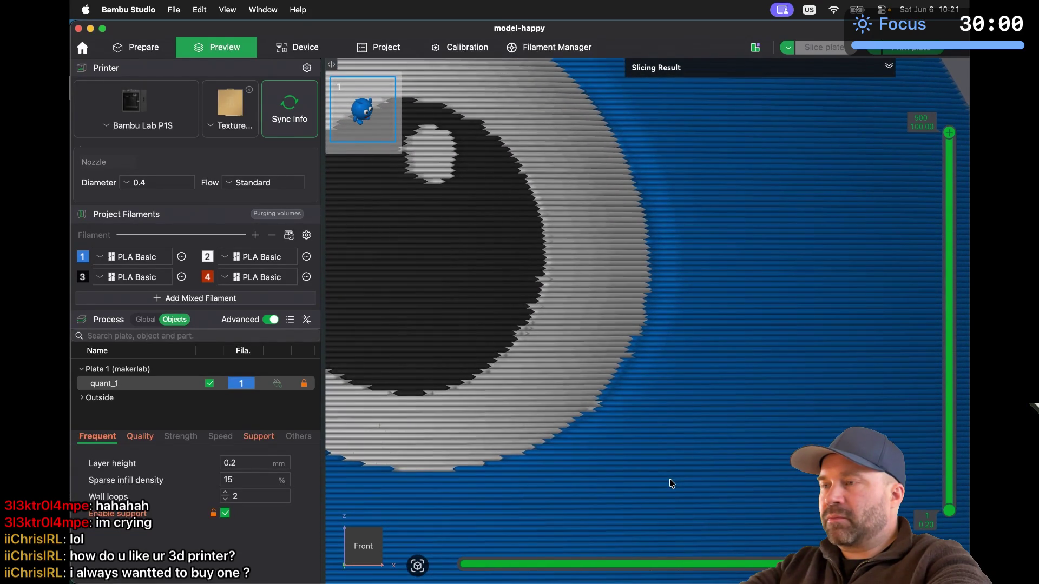
{"action": "scroll", "coordinate": [671, 484], "scroll_direction": "up", "scroll_amount": 5}
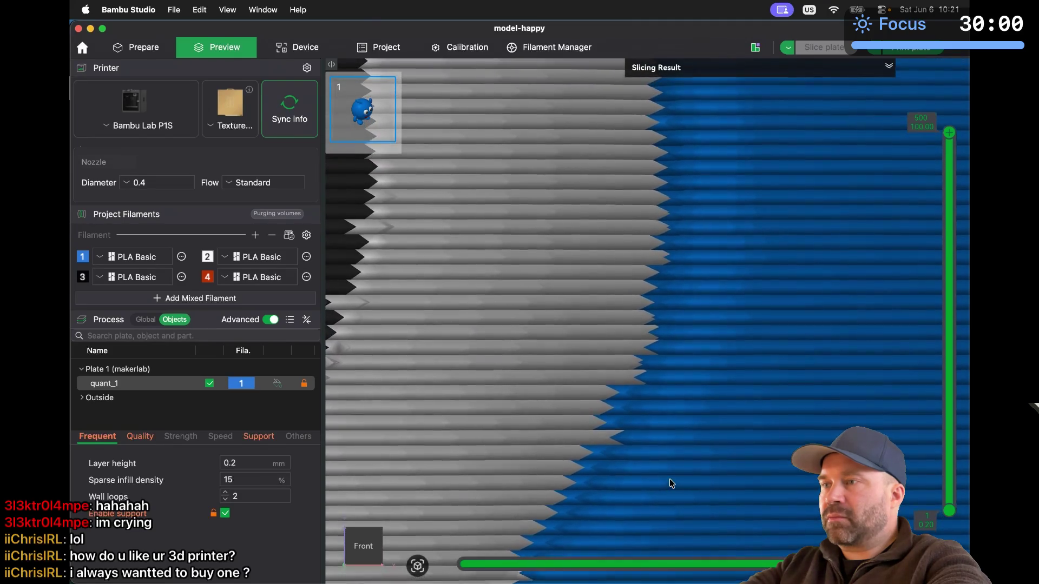
{"action": "scroll", "coordinate": [671, 484], "scroll_direction": "down", "scroll_amount": 3}
{"action": "scroll", "coordinate": [671, 483], "scroll_direction": "up", "scroll_amount": 3}
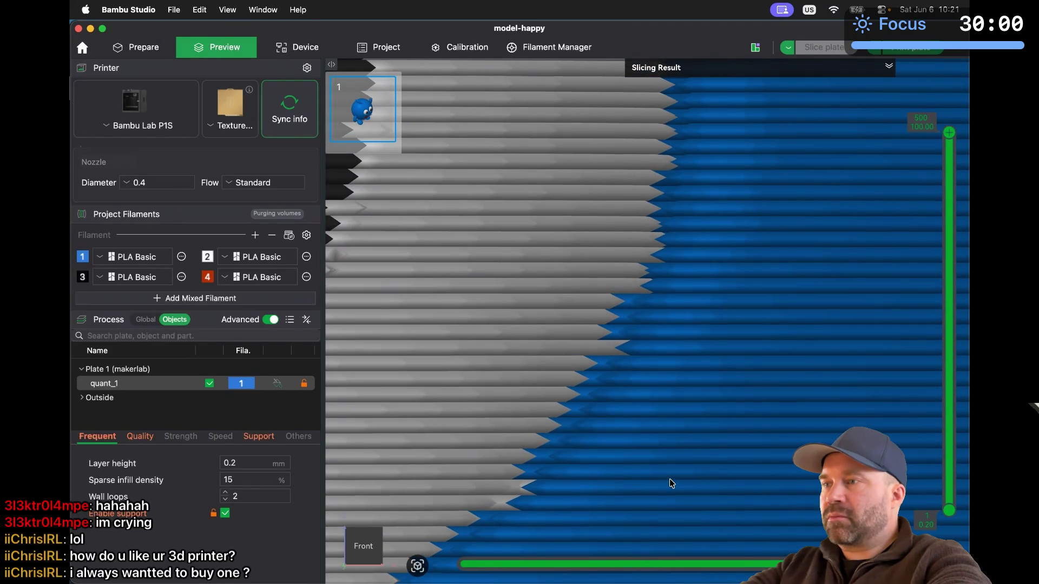
{"action": "scroll", "coordinate": [670, 483], "scroll_direction": "down", "scroll_amount": 5}
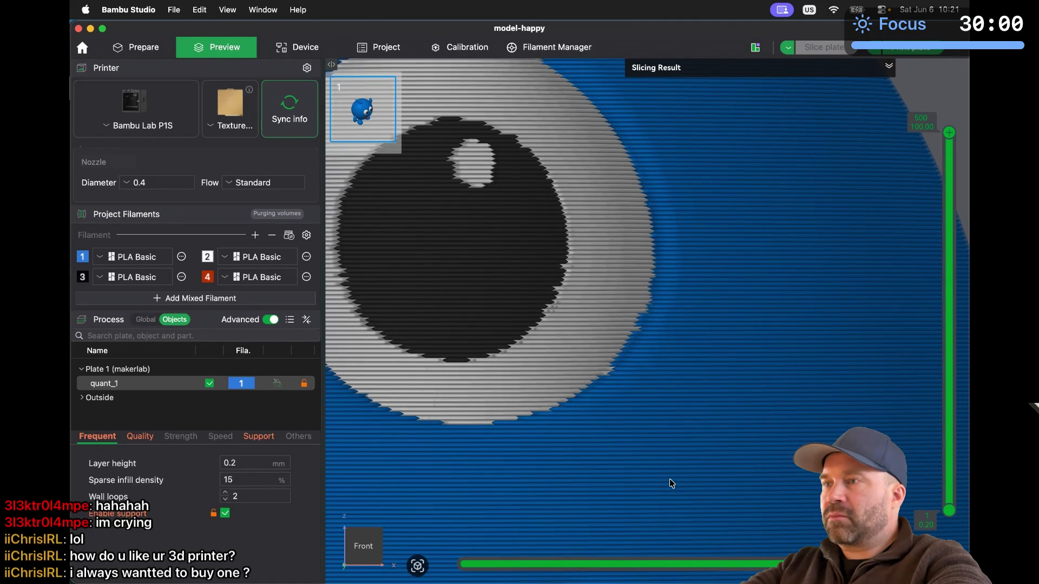
Return to the editable model and start color painting on the eye edge
{"action": "left_click", "coordinate": [142, 50]}
{"action": "scroll", "coordinate": [631, 349], "scroll_direction": "up", "scroll_amount": 5}
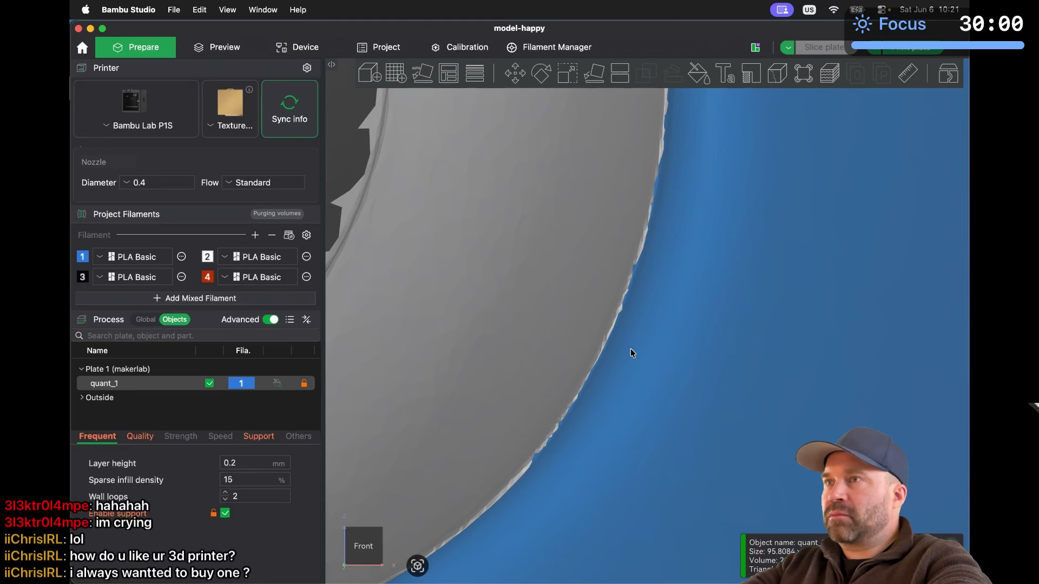
{"action": "left_click", "coordinate": [698, 73]}
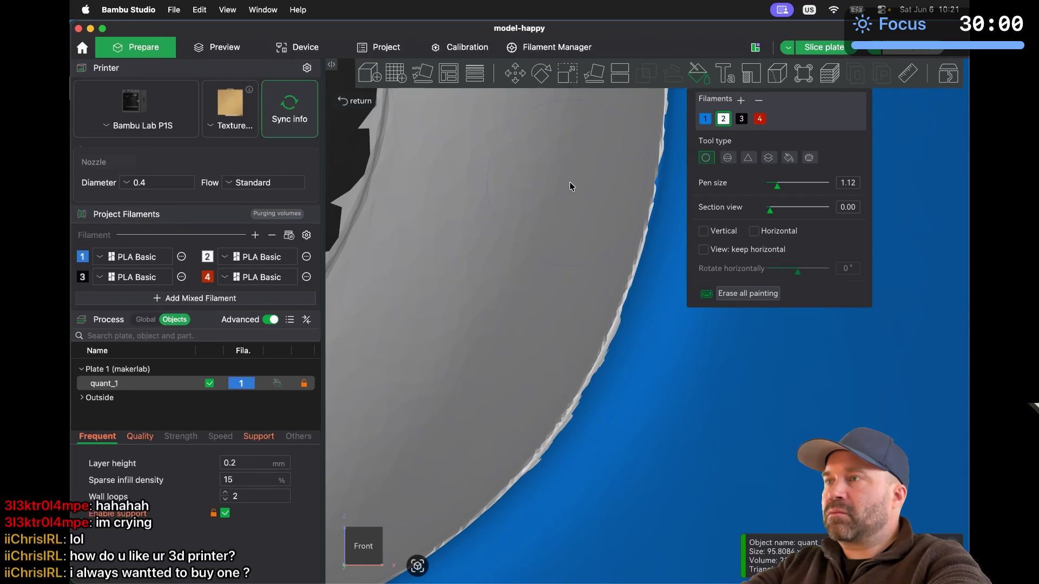
Slice the painted figure and zoom through its layers in Preview
{"action": "left_click", "coordinate": [226, 54]}
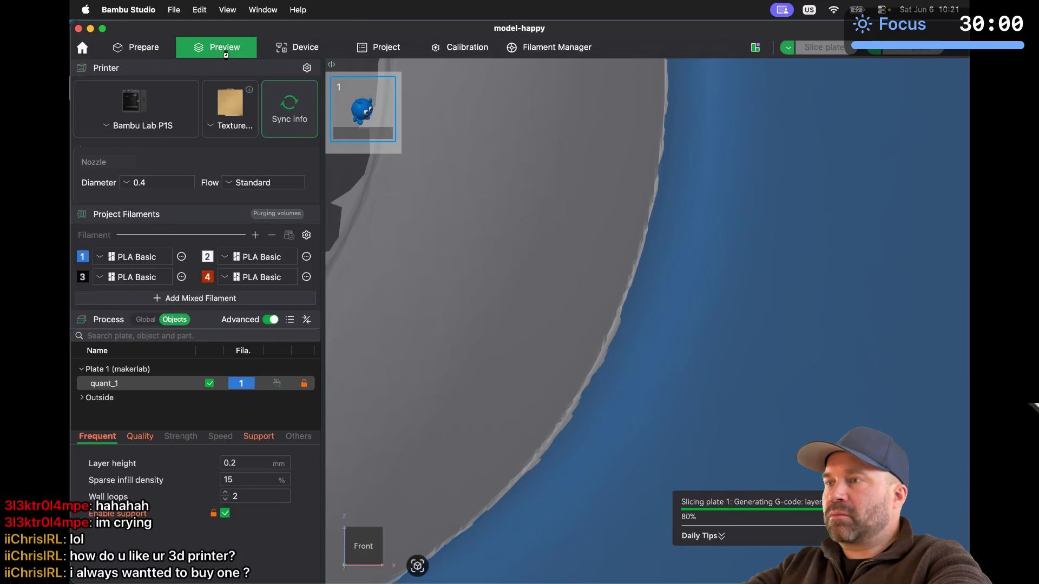
{"action": "scroll", "coordinate": [448, 293], "scroll_direction": "up", "scroll_amount": 2}
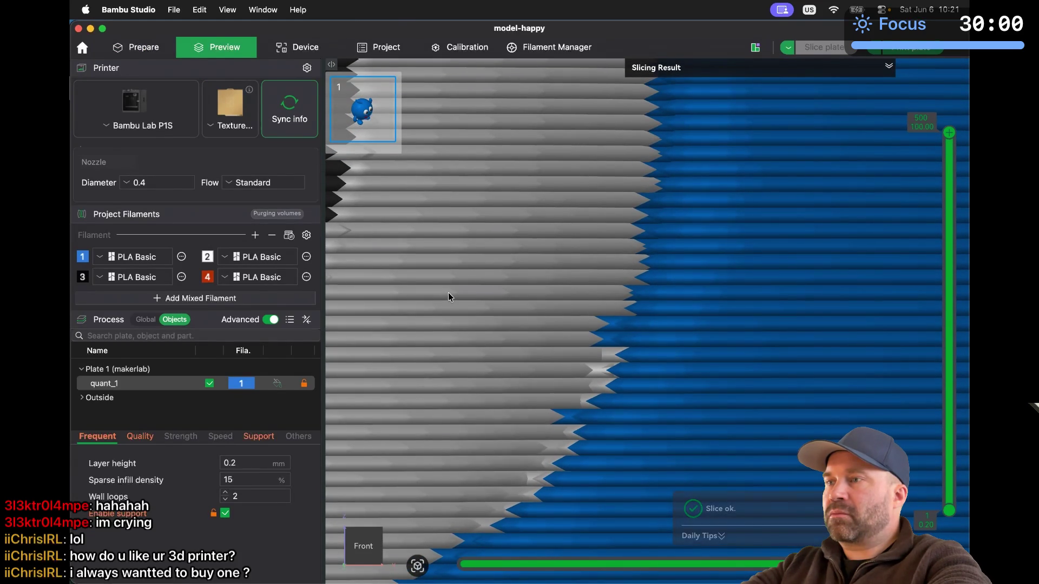
{"action": "scroll", "coordinate": [553, 366], "scroll_direction": "down", "scroll_amount": 5}
{"action": "scroll", "coordinate": [554, 366], "scroll_direction": "up", "scroll_amount": 5}
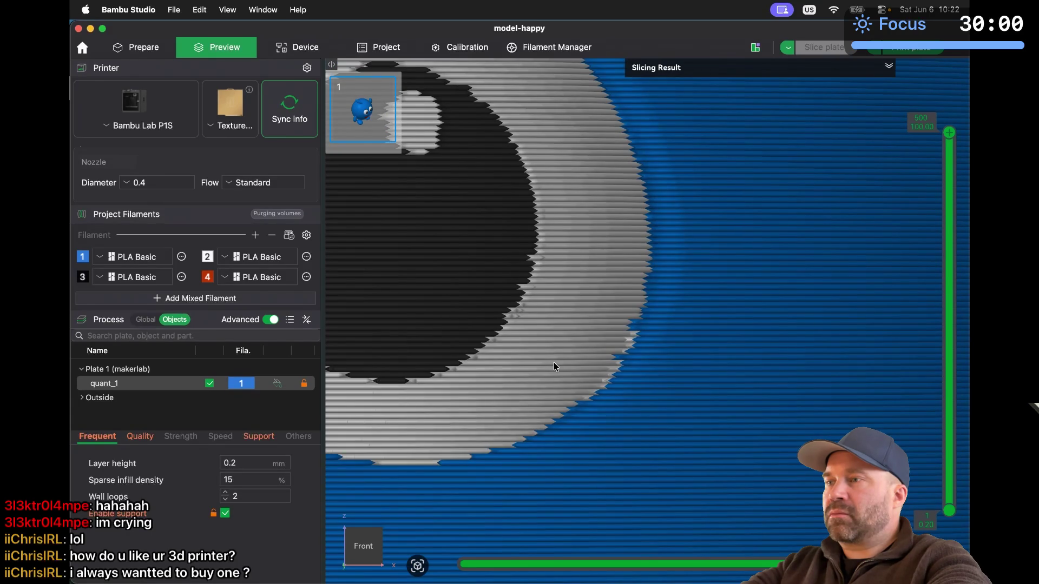
Go back to the model and reopen color painting on the eye rim
{"action": "left_click", "coordinate": [139, 44]}
{"action": "key", "text": "n"}
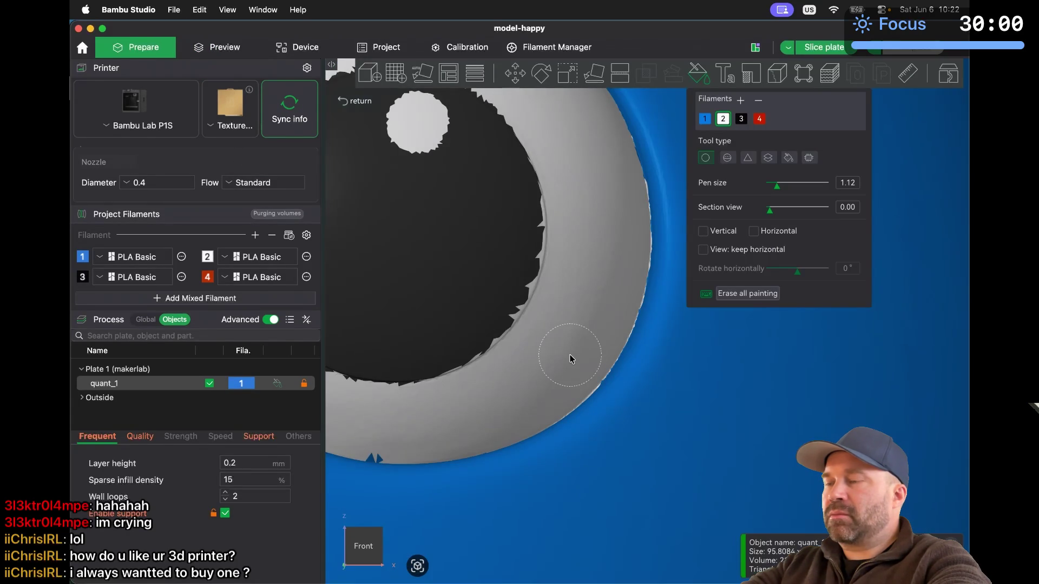
{"action": "middle_click_drag", "start_coordinate": [580, 364], "coordinate": [583, 369]}
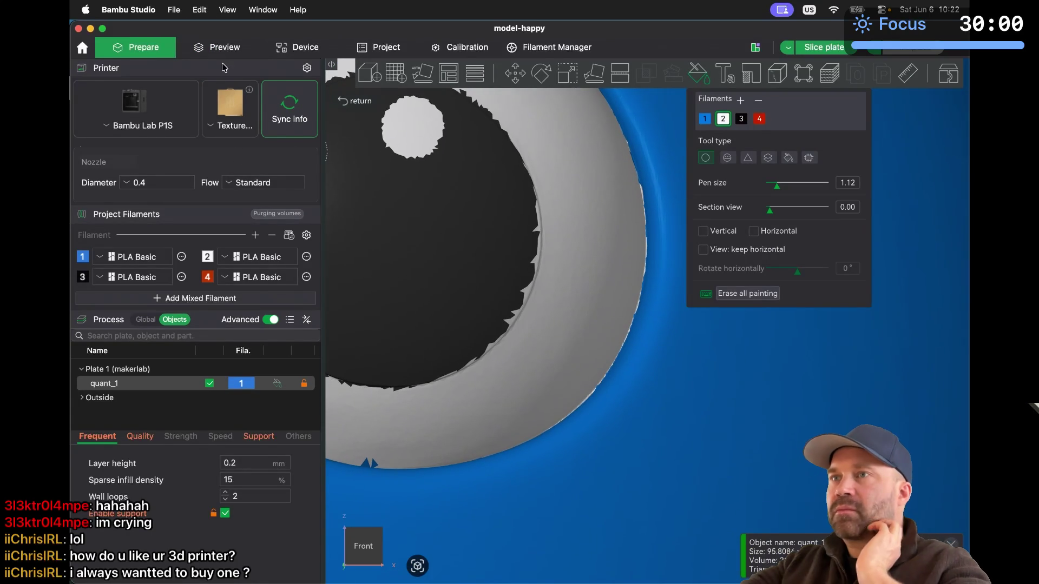
Collapse the Printer settings section, re-slice the plate, and return to the zoomed-out model
{"action": "left_click", "coordinate": [227, 70]}
{"action": "left_click", "coordinate": [221, 48]}
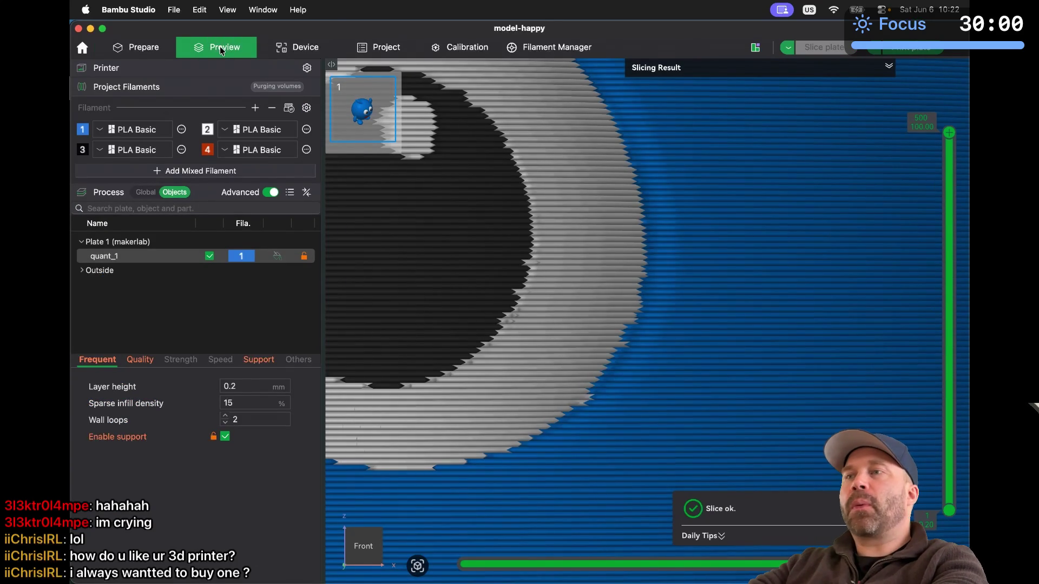
{"action": "left_click", "coordinate": [147, 51]}
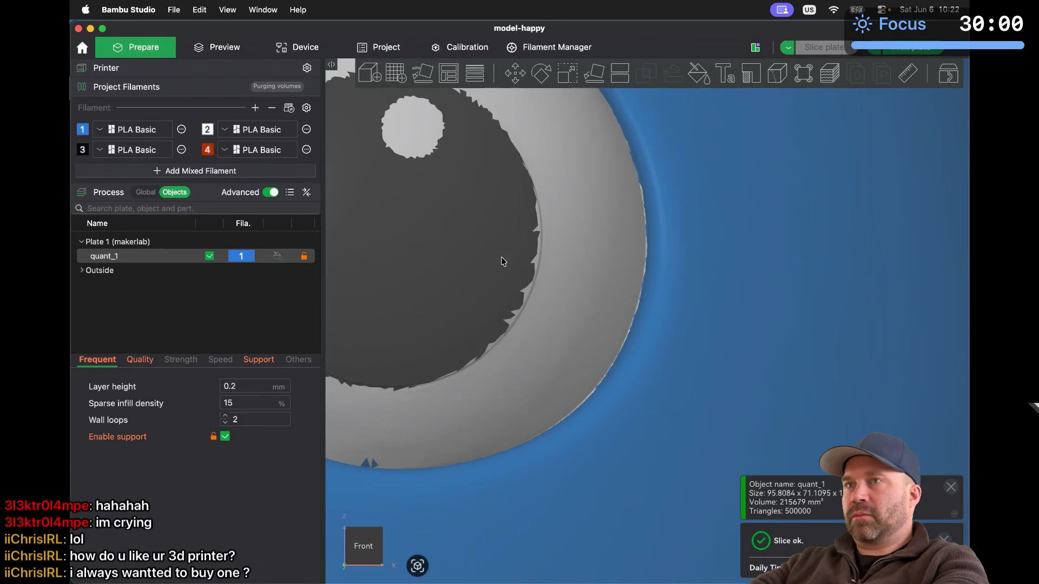
{"action": "scroll", "coordinate": [430, 234], "scroll_direction": "down", "scroll_amount": 10}
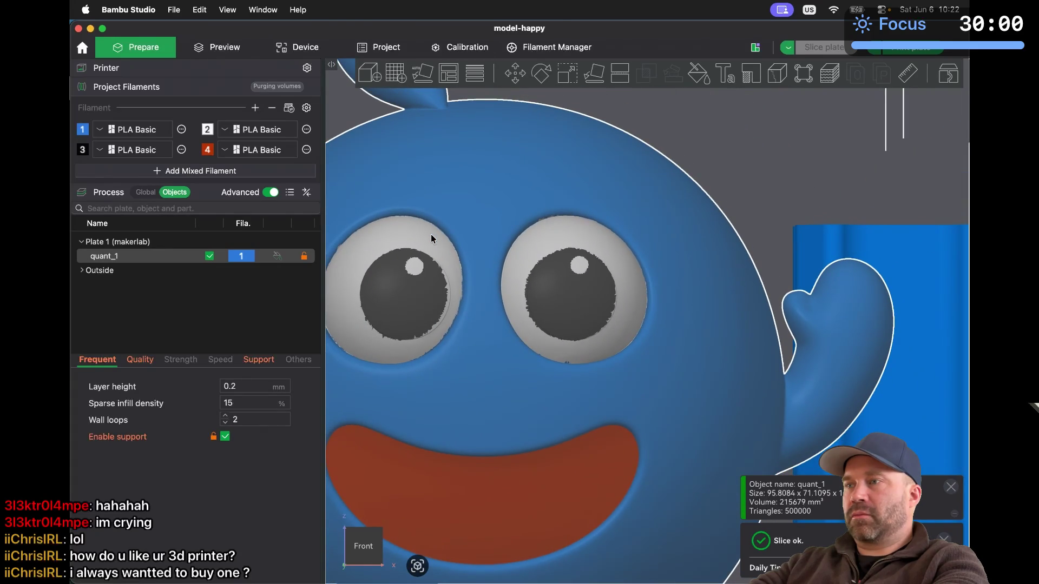
Review the sliced eyes up close in the layer preview
{"action": "key", "text": "Tab"}
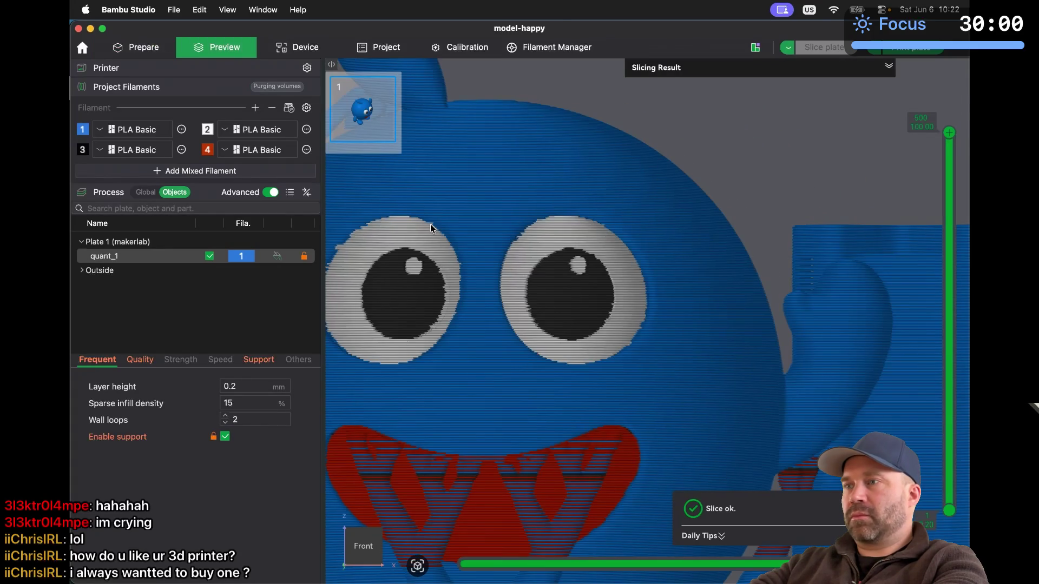
{"action": "scroll", "coordinate": [442, 290], "scroll_direction": "down", "scroll_amount": 3}
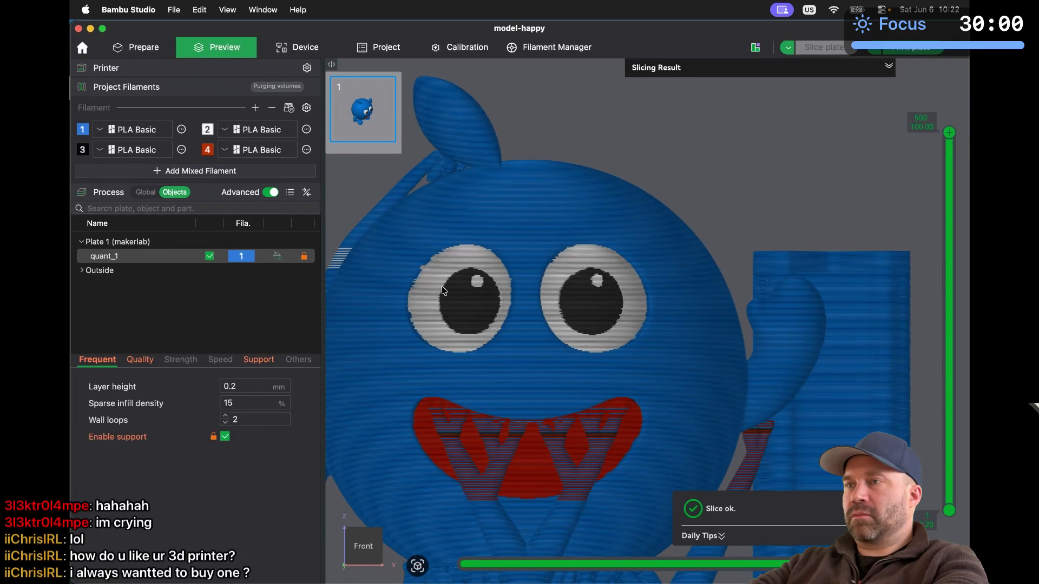
{"action": "scroll", "coordinate": [399, 283], "scroll_direction": "up", "scroll_amount": 5}
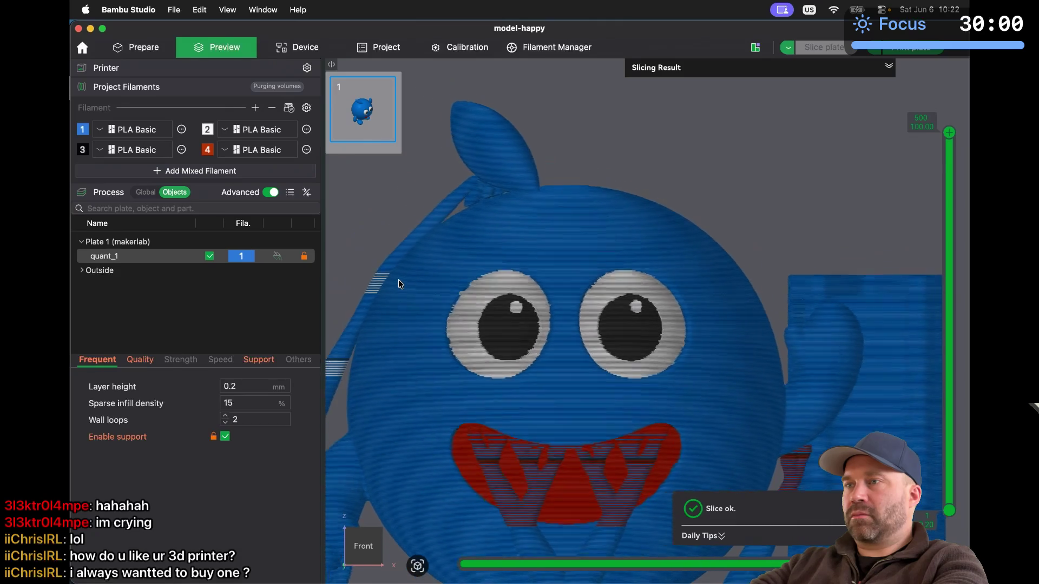
{"action": "scroll", "coordinate": [398, 282], "scroll_direction": "up", "scroll_amount": 5}
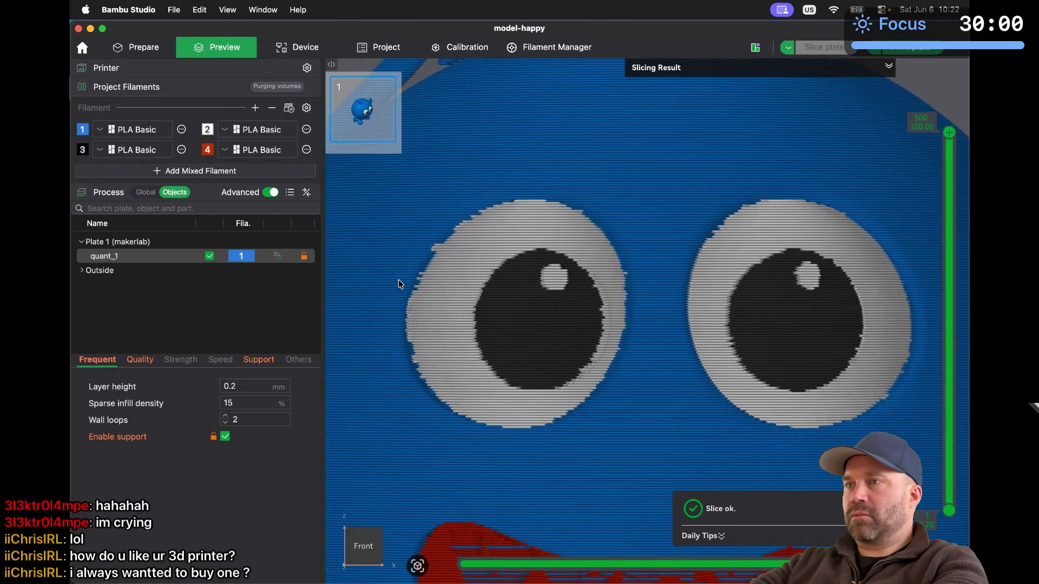
{"action": "scroll", "coordinate": [398, 281], "scroll_direction": "up", "scroll_amount": 5}
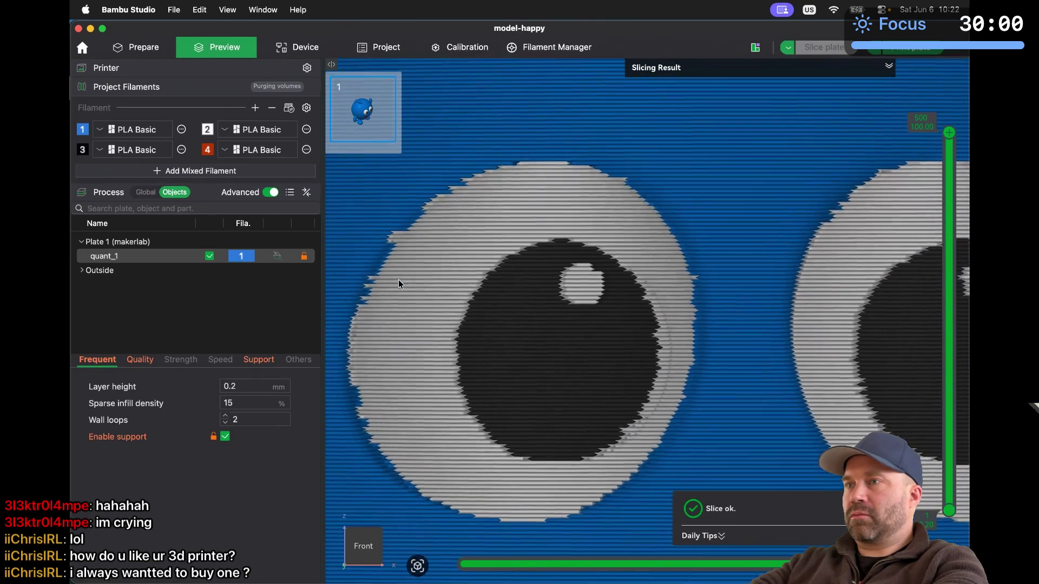
{"action": "scroll", "coordinate": [398, 279], "scroll_direction": "down", "scroll_amount": 3}
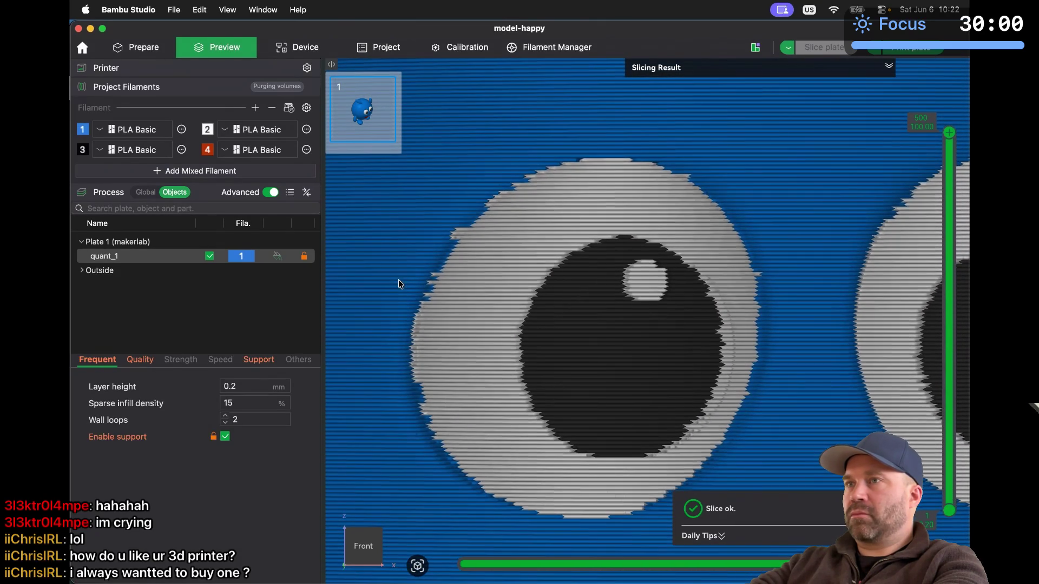
Back in Prepare, zoom onto the left eye's rim and start color painting
{"action": "left_click", "coordinate": [160, 51]}
{"action": "scroll", "coordinate": [388, 222], "scroll_direction": "up", "scroll_amount": 5}
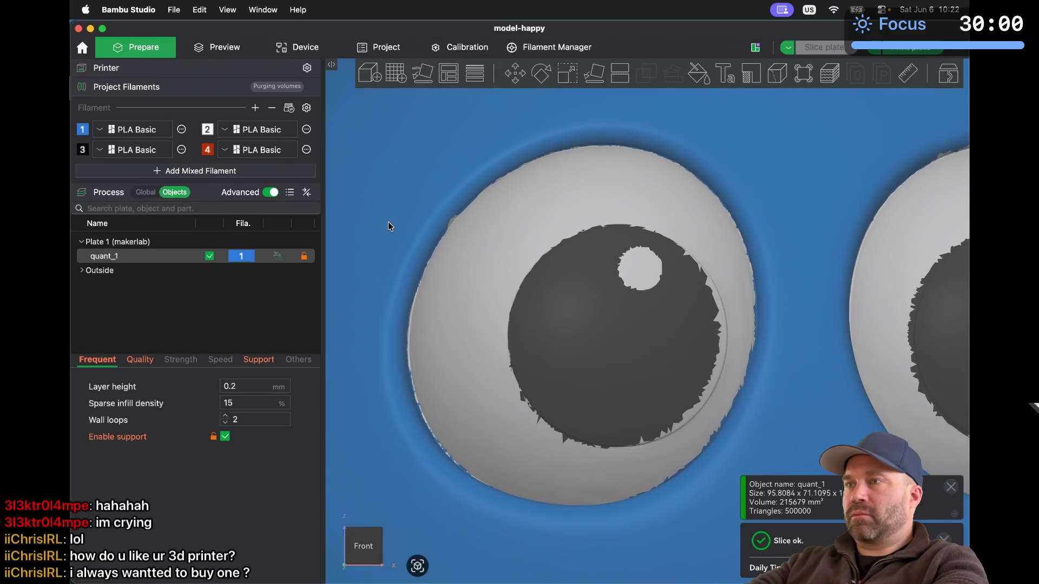
{"action": "scroll", "coordinate": [388, 222], "scroll_direction": "up", "scroll_amount": 5}
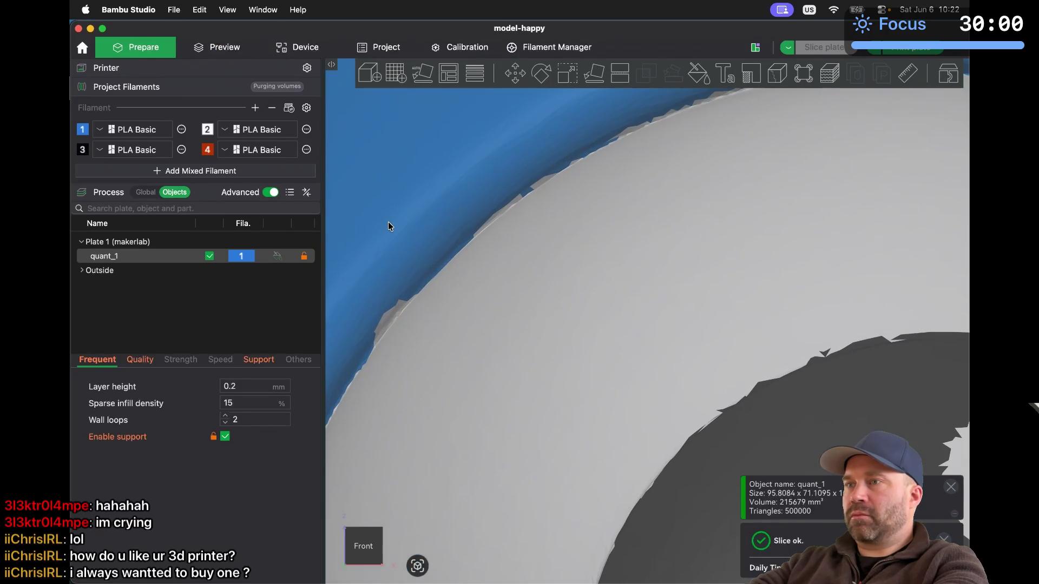
{"action": "scroll", "coordinate": [388, 222], "scroll_direction": "down", "scroll_amount": 5}
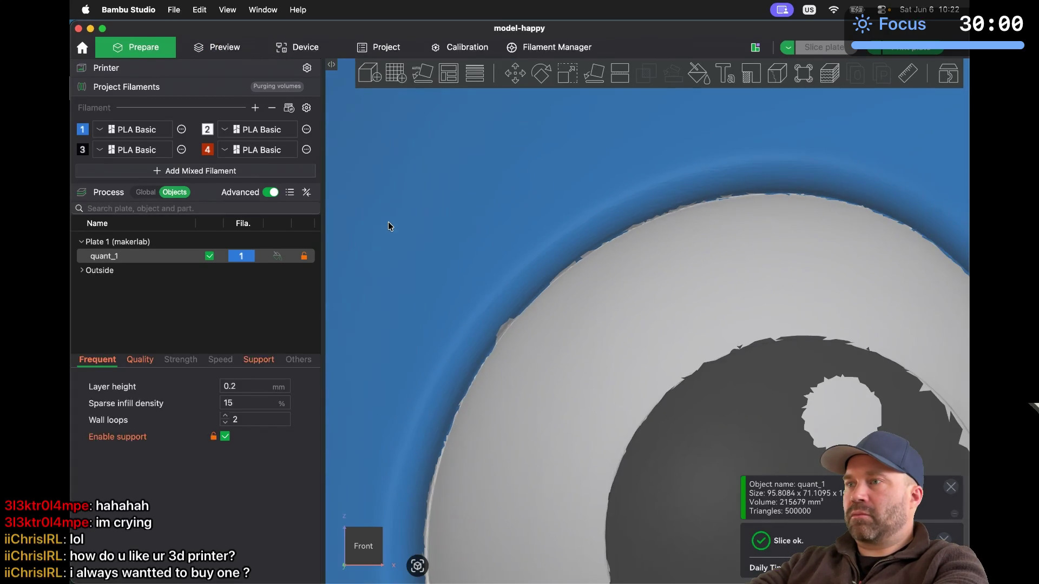
{"action": "left_click", "coordinate": [698, 73]}
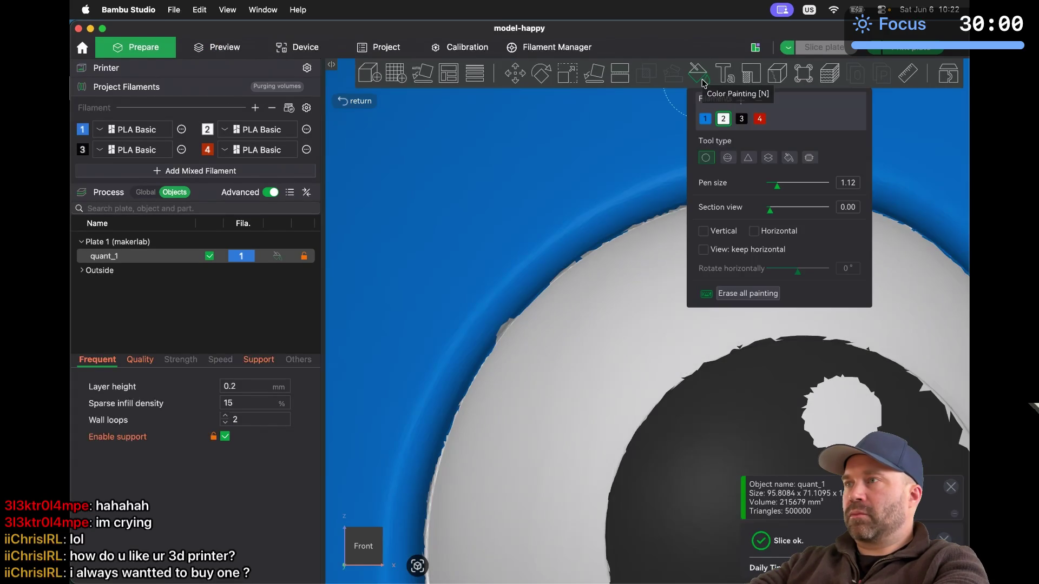
Paint the grey specks at the eye's edge blue
{"action": "left_click", "coordinate": [470, 304]}
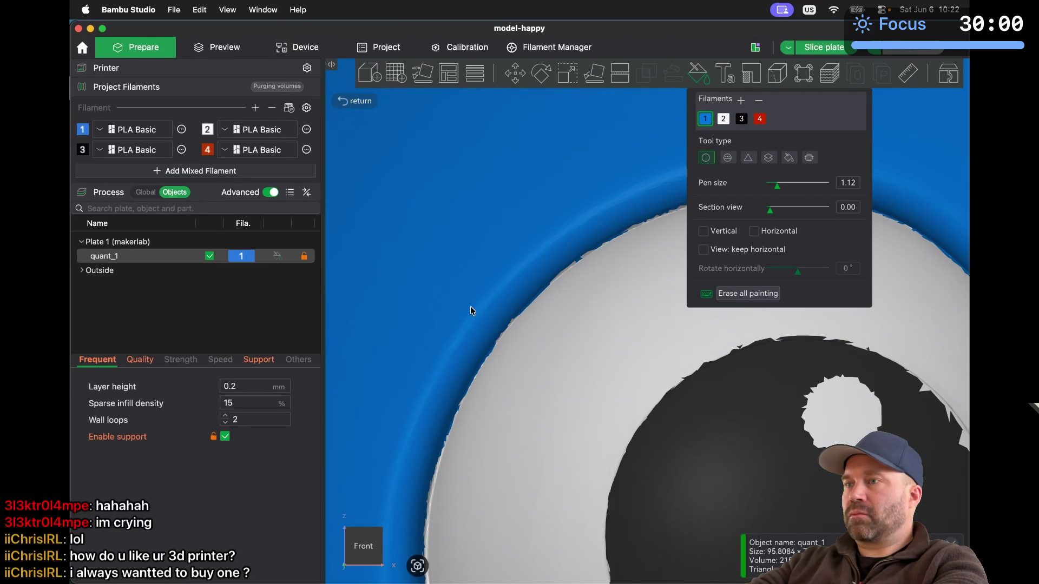
{"action": "scroll", "coordinate": [475, 303], "scroll_direction": "up", "scroll_amount": 5}
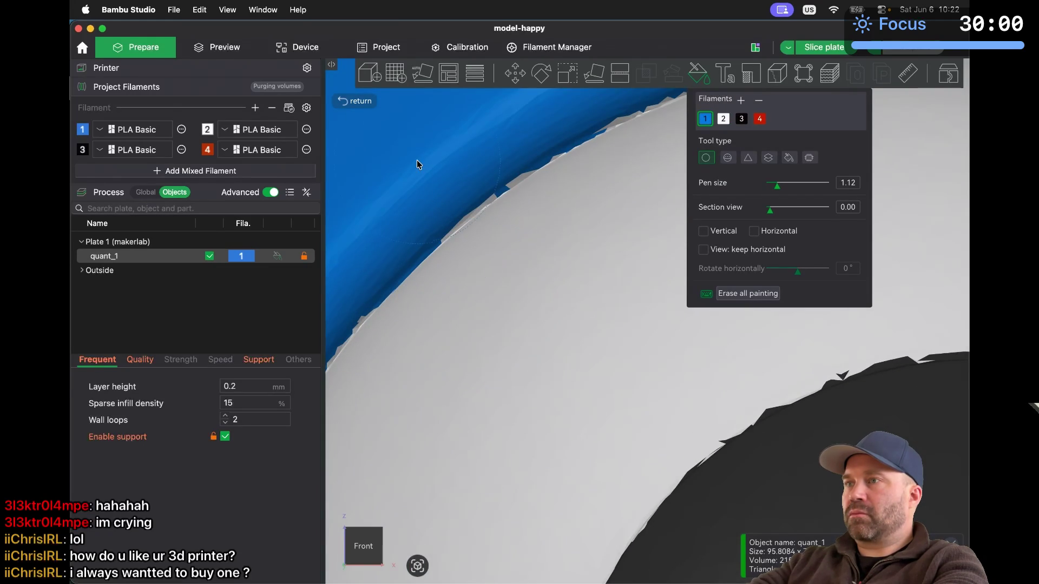
{"action": "left_click_drag", "start_coordinate": [425, 145], "coordinate": [433, 137]}
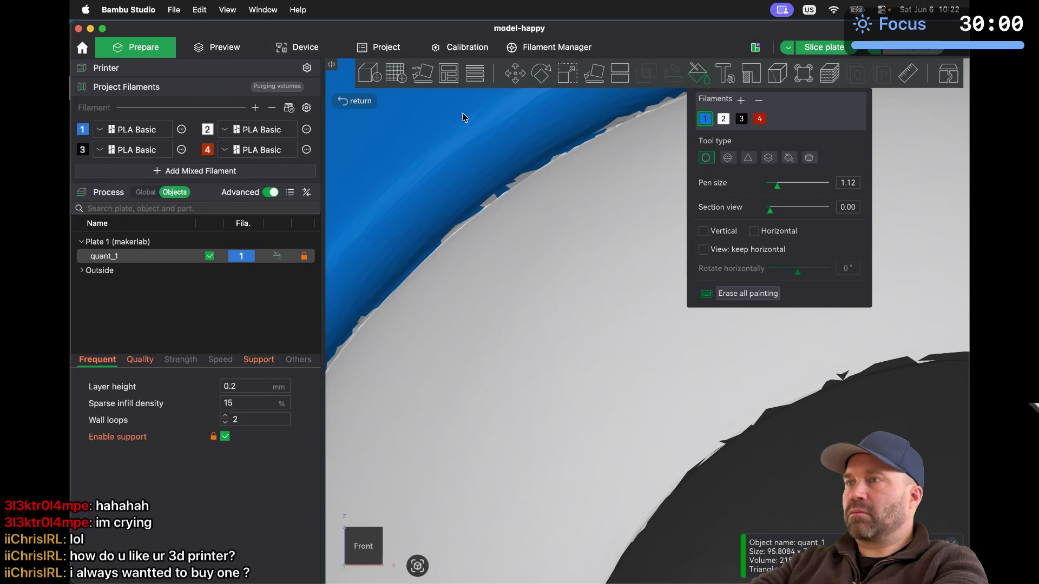
{"action": "scroll", "coordinate": [469, 110], "scroll_direction": "up", "scroll_amount": 5}
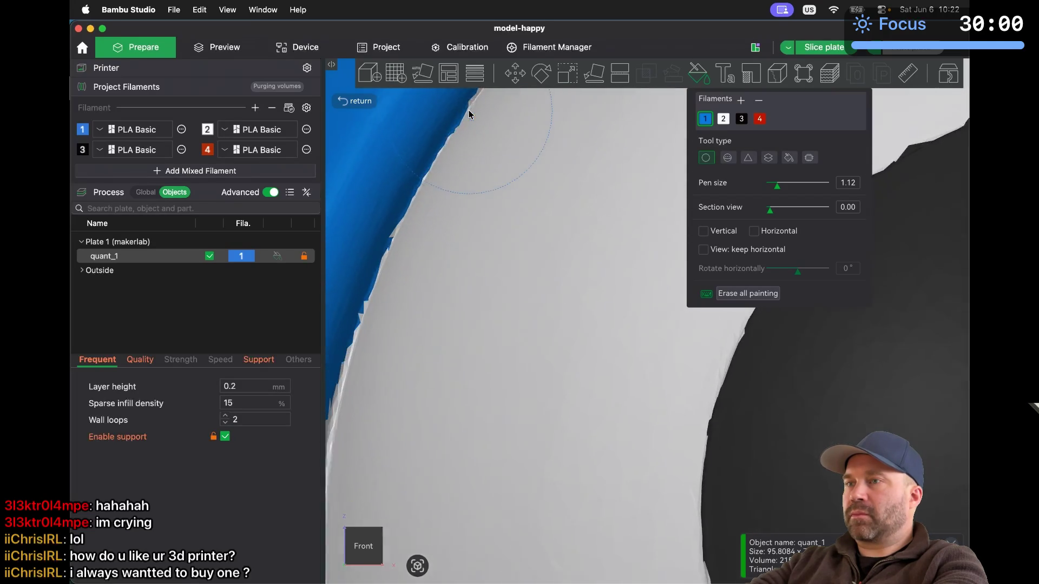
{"action": "scroll", "coordinate": [468, 115], "scroll_direction": "down", "scroll_amount": 5}
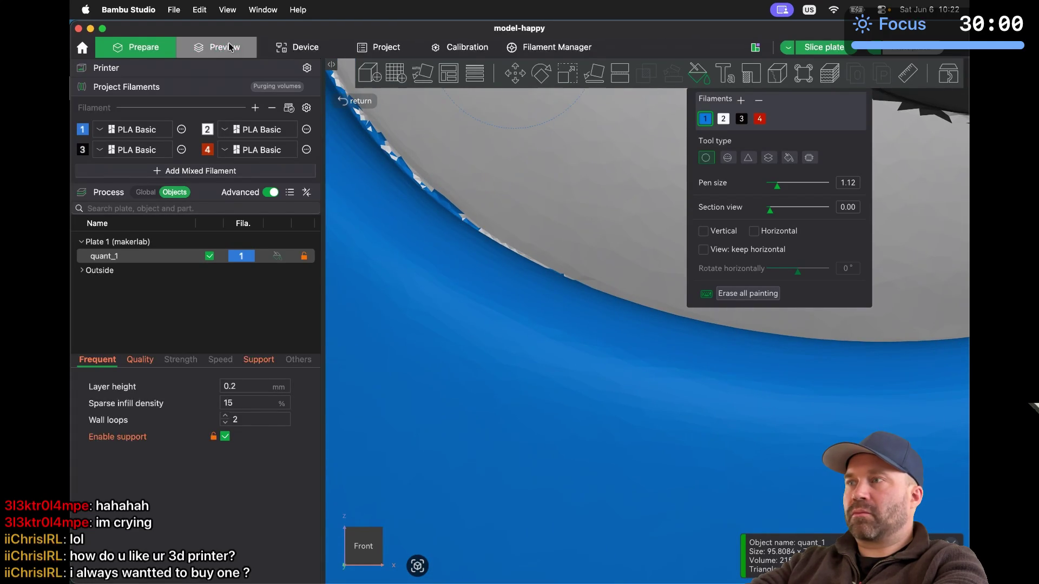
Slice the plate, inspect the painted eye edge's layers, then resume color painting
{"action": "key", "text": "super+r"}
{"action": "scroll", "coordinate": [592, 167], "scroll_direction": "down", "scroll_amount": 6}
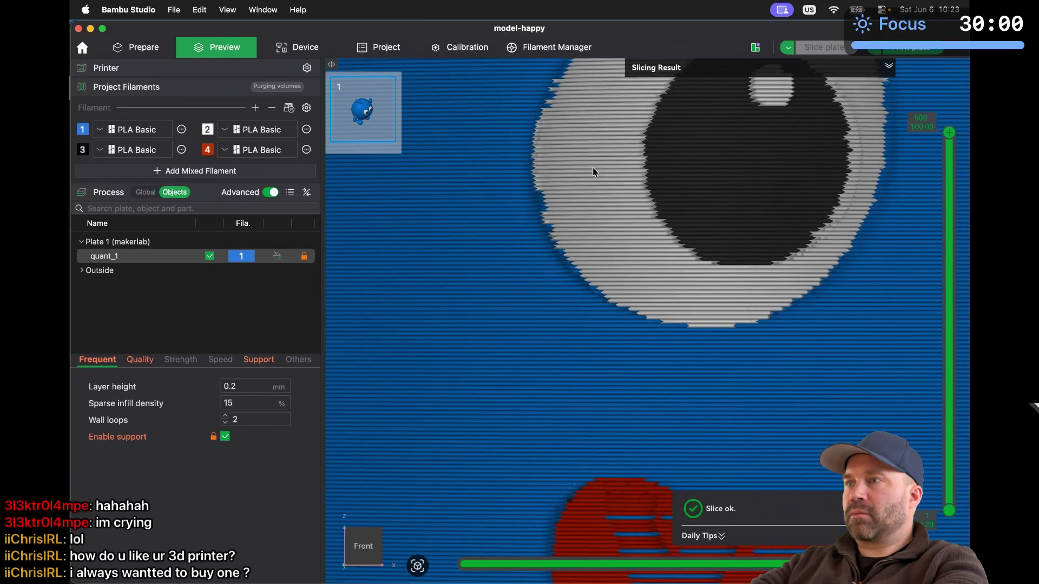
{"action": "scroll", "coordinate": [591, 177], "scroll_direction": "up", "scroll_amount": 2}
{"action": "scroll", "coordinate": [591, 177], "scroll_direction": "down", "scroll_amount": 3}
{"action": "scroll", "coordinate": [591, 177], "scroll_direction": "up", "scroll_amount": 3}
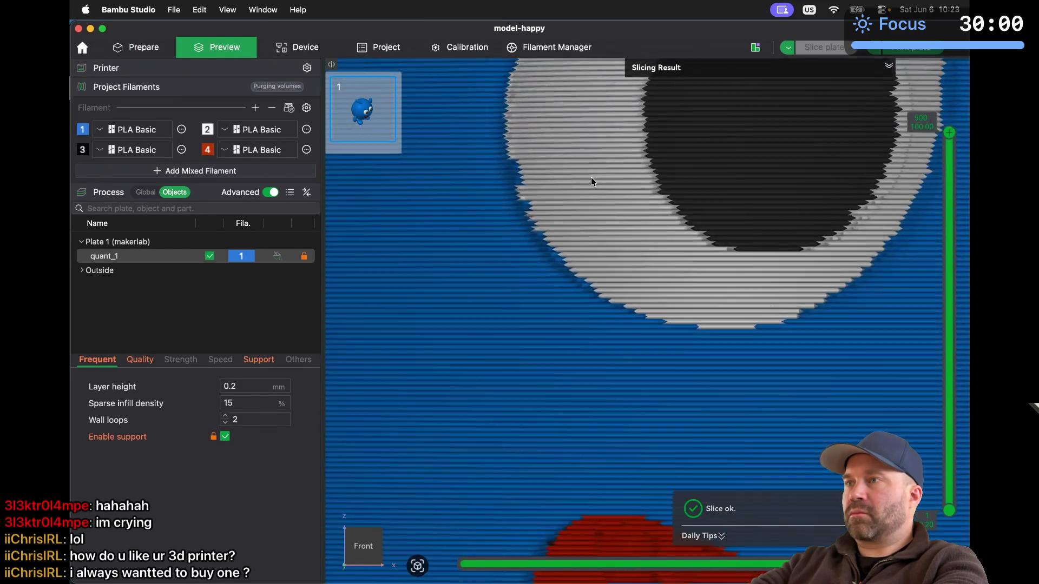
{"action": "scroll", "coordinate": [591, 177], "scroll_direction": "down", "scroll_amount": 2}
{"action": "scroll", "coordinate": [591, 177], "scroll_direction": "up", "scroll_amount": 1}
{"action": "scroll", "coordinate": [591, 177], "scroll_direction": "down", "scroll_amount": 3}
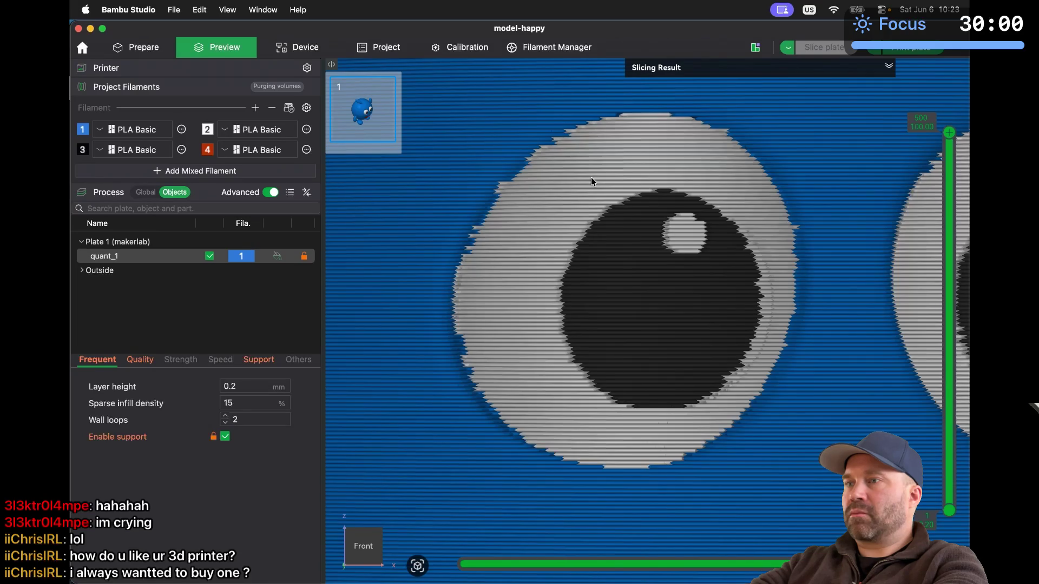
{"action": "scroll", "coordinate": [591, 177], "scroll_direction": "up", "scroll_amount": 5}
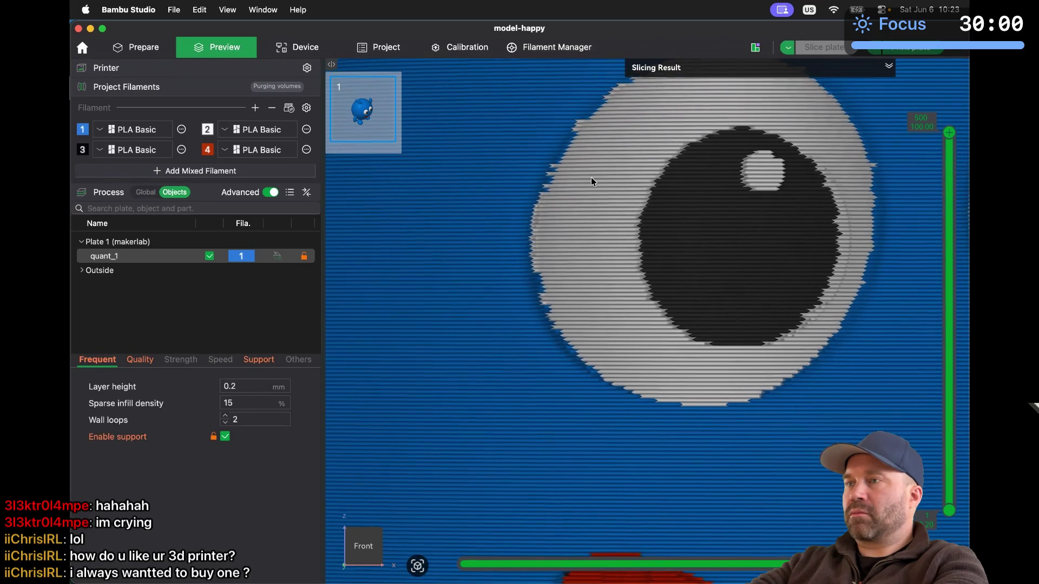
{"action": "scroll", "coordinate": [591, 177], "scroll_direction": "up", "scroll_amount": 2}
{"action": "scroll", "coordinate": [590, 177], "scroll_direction": "up", "scroll_amount": 3}
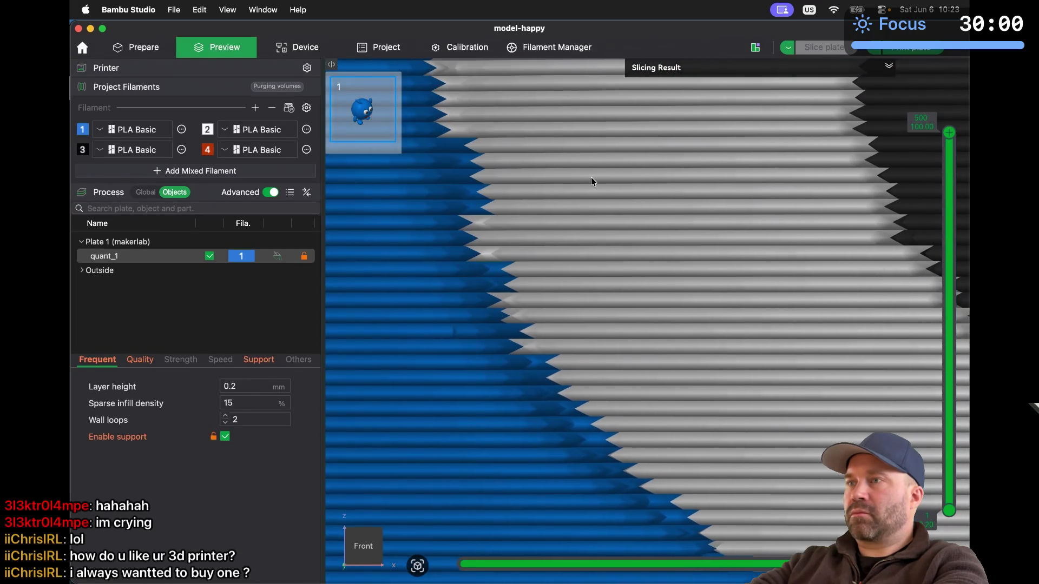
{"action": "scroll", "coordinate": [590, 177], "scroll_direction": "up", "scroll_amount": 3}
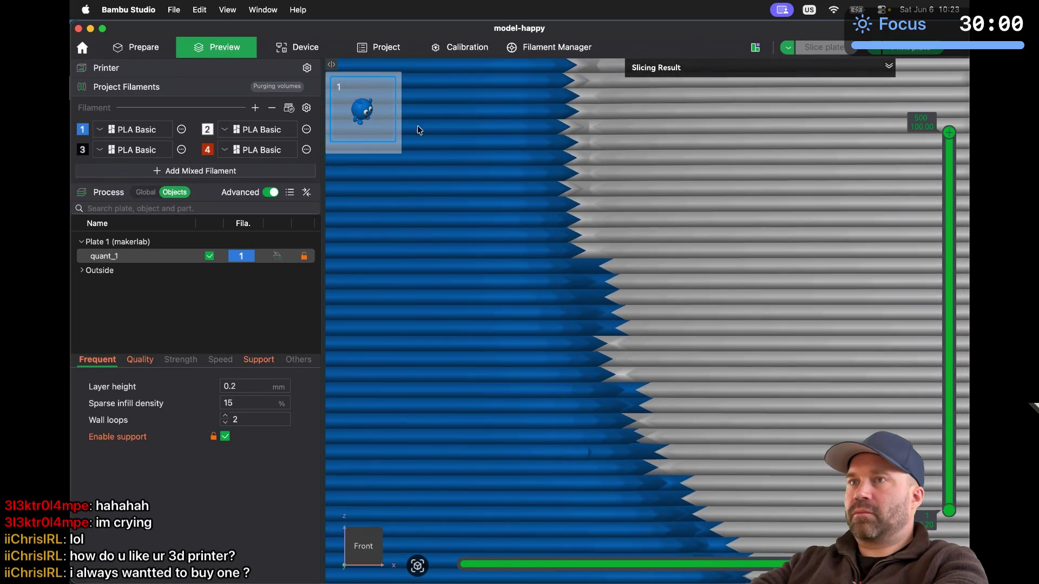
{"action": "left_click", "coordinate": [144, 52]}
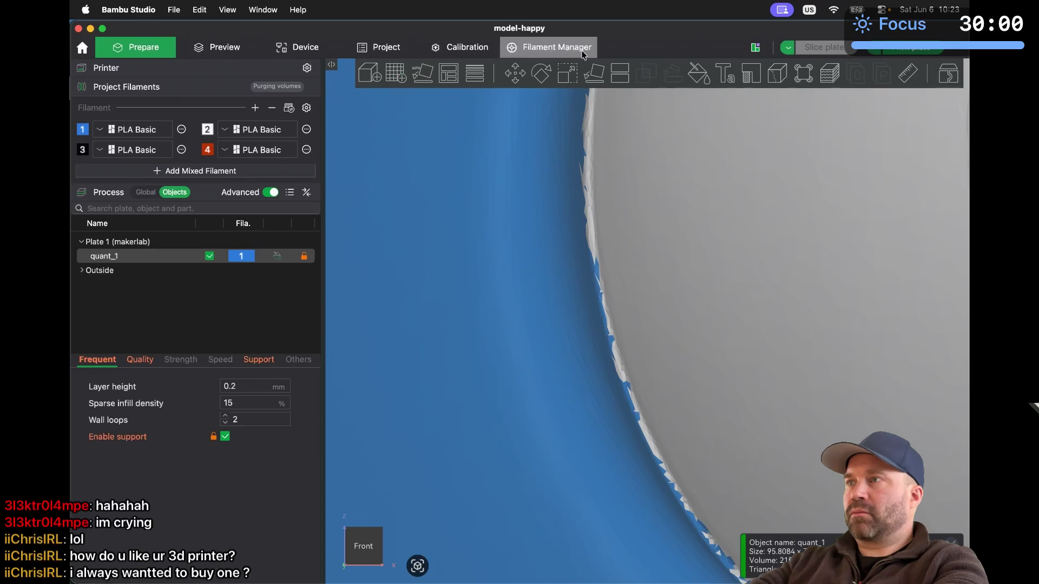
{"action": "left_click", "coordinate": [699, 77]}
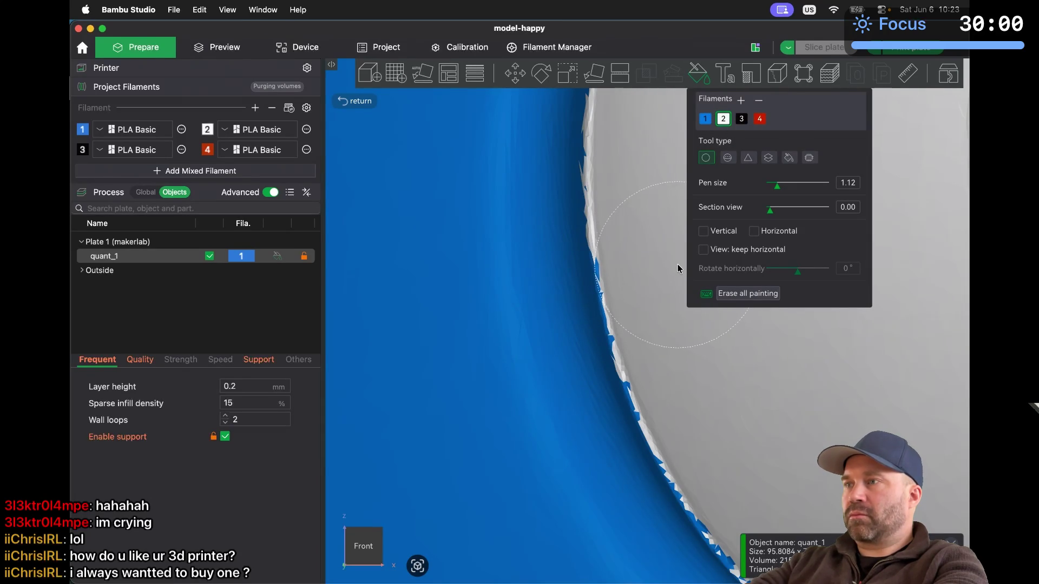
Paint the jagged eye edge white with filament 2 and slice to check it
{"action": "mouse_move", "coordinate": [678, 265]}
{"action": "left_mouse_down"}
{"action": "mouse_move", "coordinate": [735, 434]}
{"action": "mouse_move", "coordinate": [776, 497]}
{"action": "left_mouse_up"}
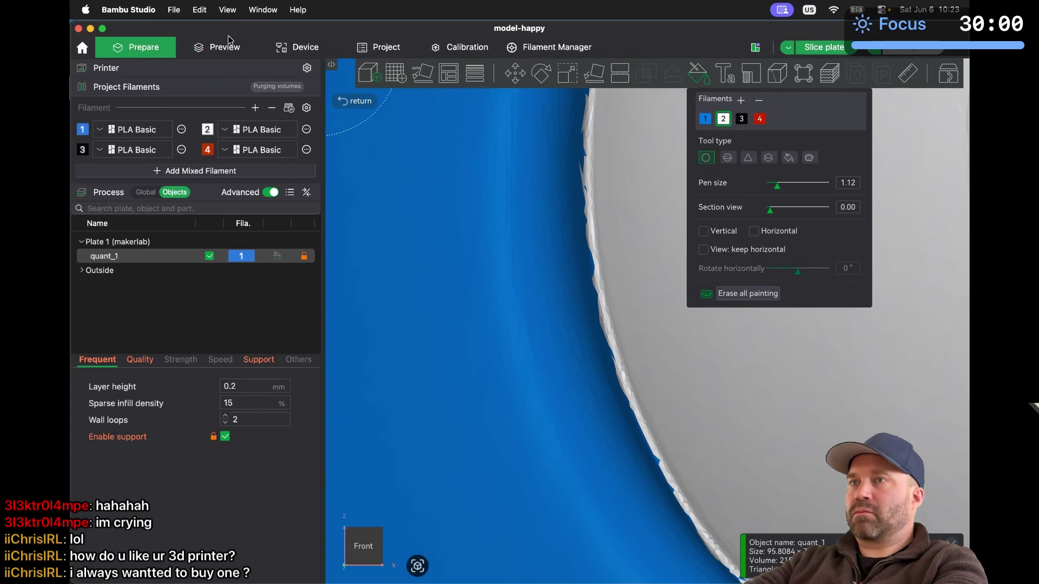
{"action": "left_click", "coordinate": [221, 53]}
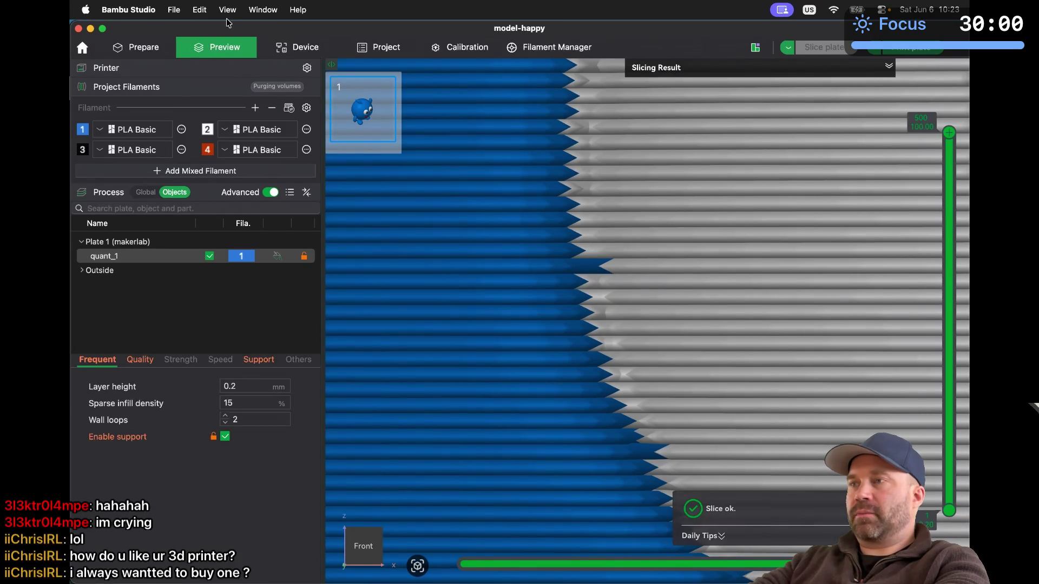
{"action": "scroll", "coordinate": [590, 232], "scroll_direction": "down", "scroll_amount": 2}
{"action": "scroll", "coordinate": [591, 233], "scroll_direction": "down", "scroll_amount": 5}
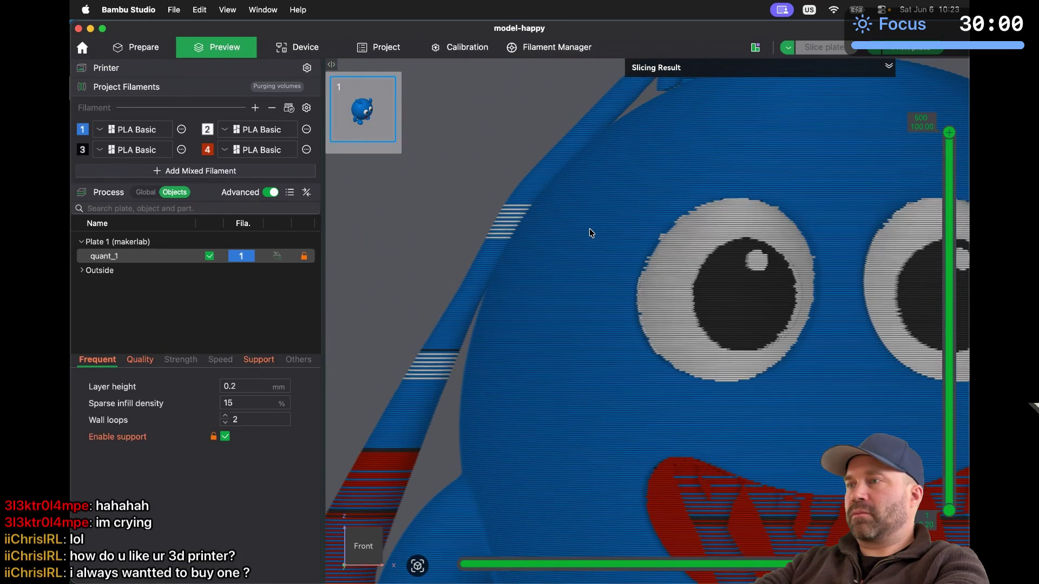
{"action": "scroll", "coordinate": [589, 230], "scroll_direction": "up", "scroll_amount": 6}
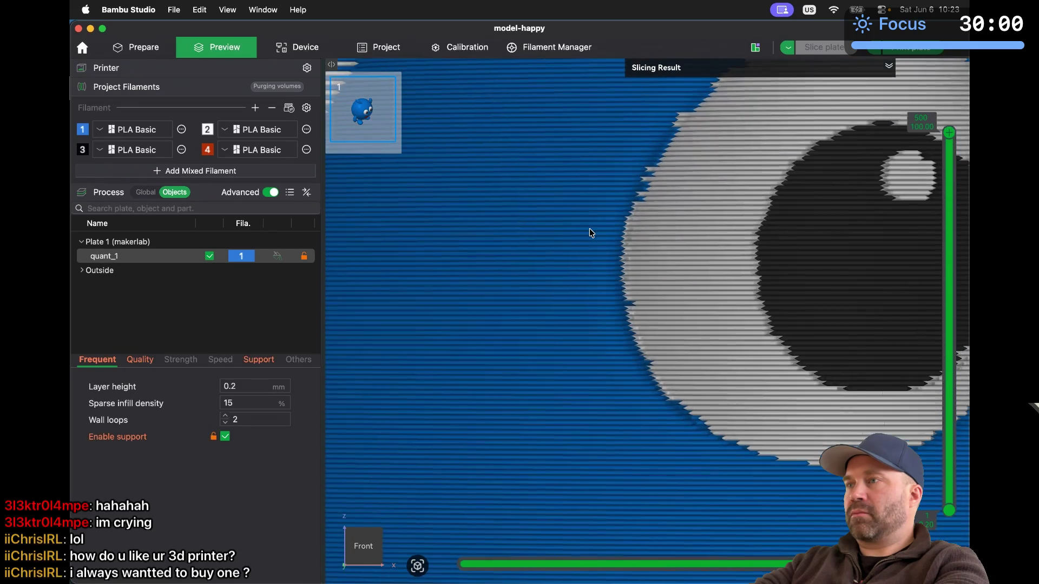
{"action": "scroll", "coordinate": [589, 228], "scroll_direction": "down", "scroll_amount": 3}
{"action": "scroll", "coordinate": [589, 228], "scroll_direction": "up", "scroll_amount": 6}
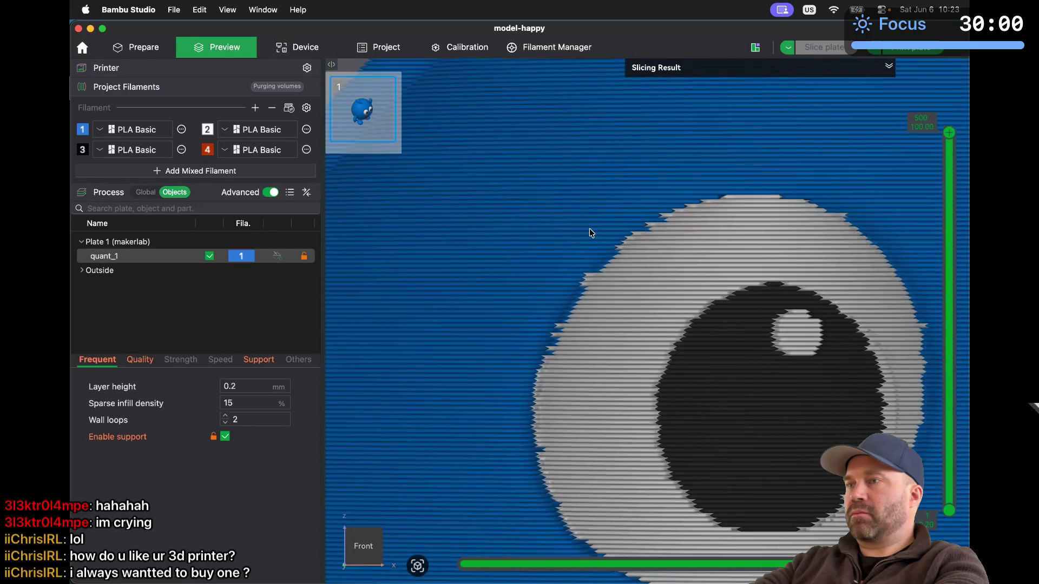
{"action": "scroll", "coordinate": [589, 229], "scroll_direction": "up", "scroll_amount": 5}
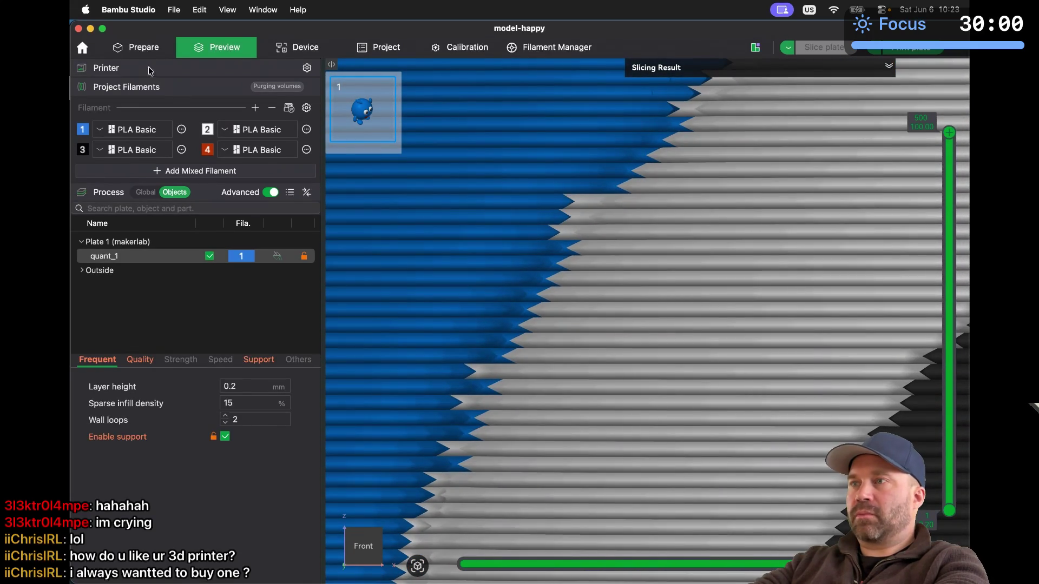
Repaint the remaining blue triangles and strip along the eye edge white, then re-slice
{"action": "left_click", "coordinate": [140, 48]}
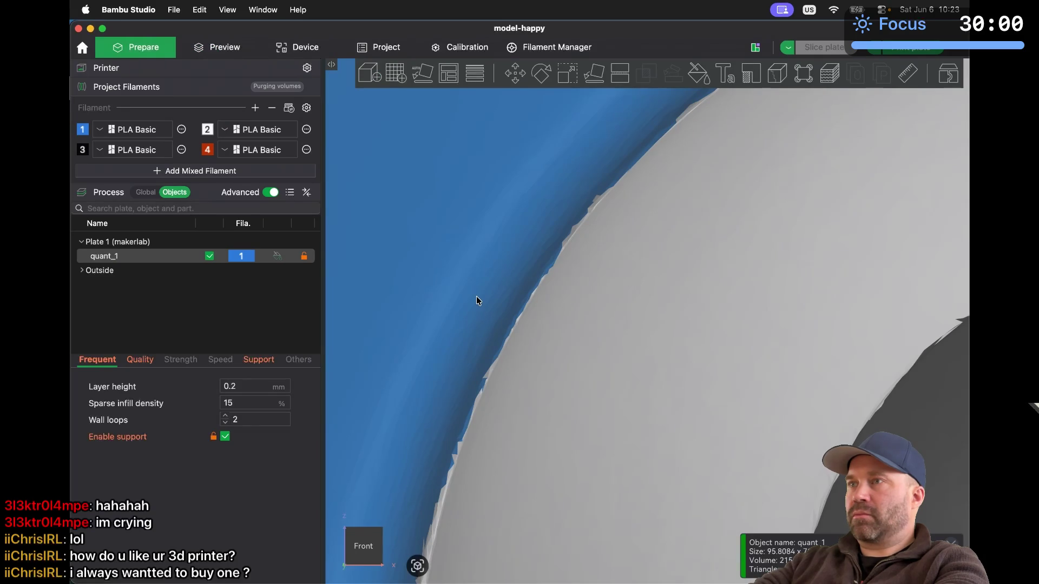
{"action": "left_click", "coordinate": [699, 73]}
{"action": "mouse_move", "coordinate": [595, 365]}
{"action": "left_mouse_down"}
{"action": "mouse_move", "coordinate": [621, 305]}
{"action": "mouse_move", "coordinate": [572, 393]}
{"action": "mouse_move", "coordinate": [584, 371]}
{"action": "left_mouse_up"}
{"action": "left_click_drag", "start_coordinate": [557, 417], "coordinate": [533, 478]}
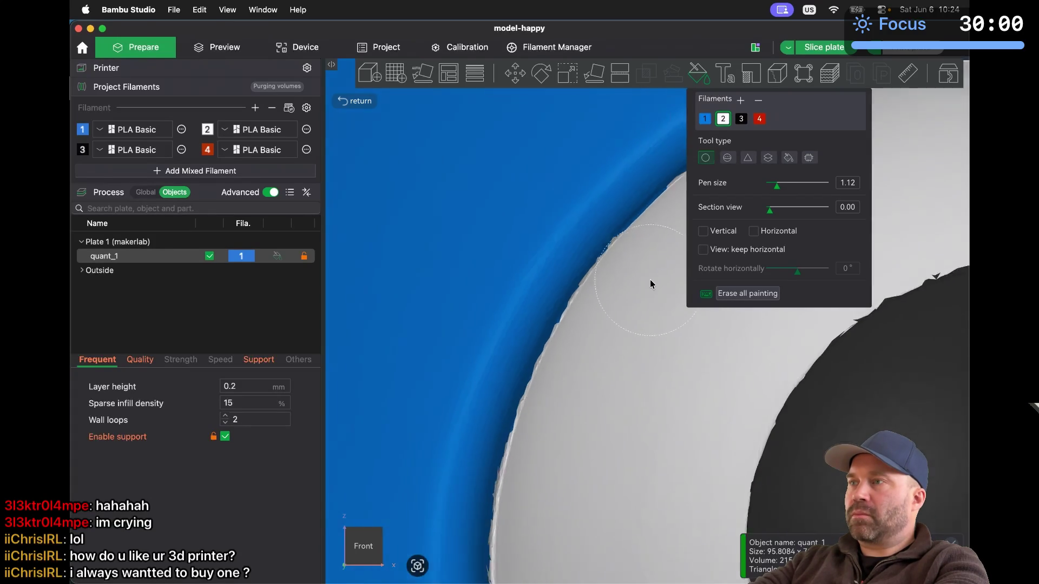
{"action": "scroll", "coordinate": [651, 284], "scroll_direction": "down", "scroll_amount": 5}
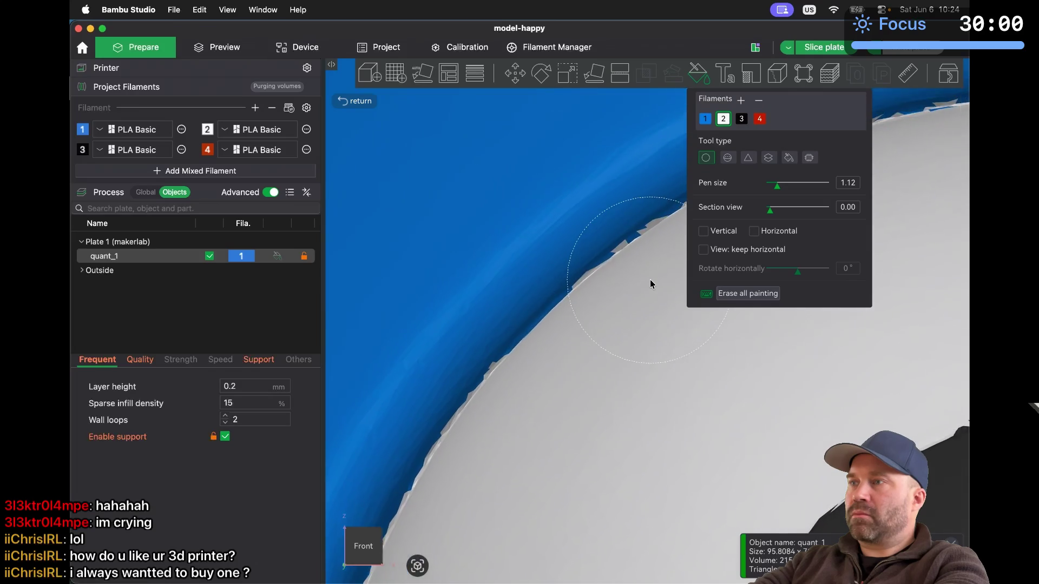
{"action": "mouse_move", "coordinate": [489, 495]}
{"action": "left_mouse_down"}
{"action": "mouse_move", "coordinate": [585, 402]}
{"action": "mouse_move", "coordinate": [664, 352]}
{"action": "mouse_move", "coordinate": [634, 367]}
{"action": "left_mouse_up"}
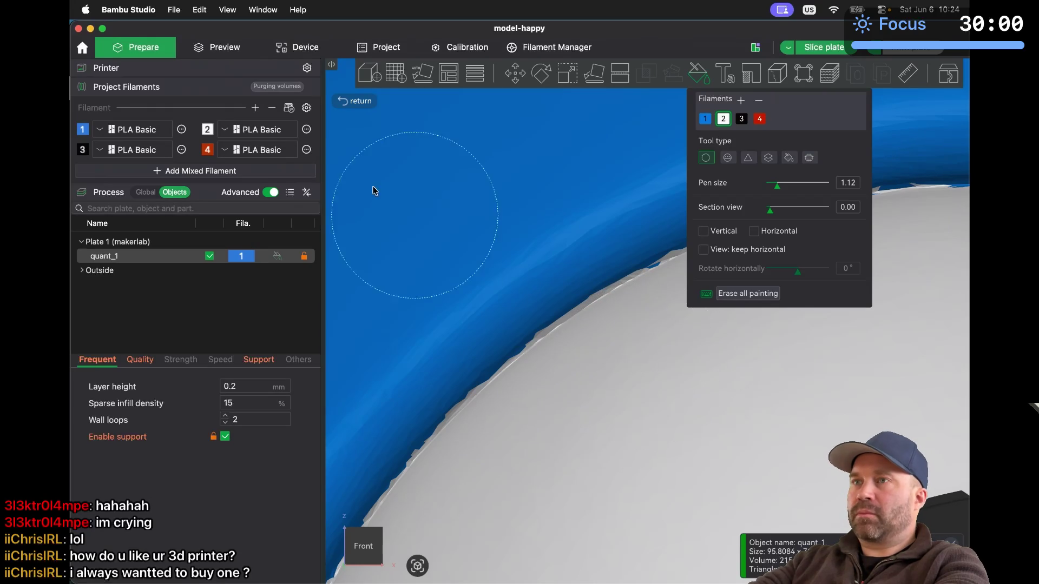
{"action": "left_click", "coordinate": [222, 48]}
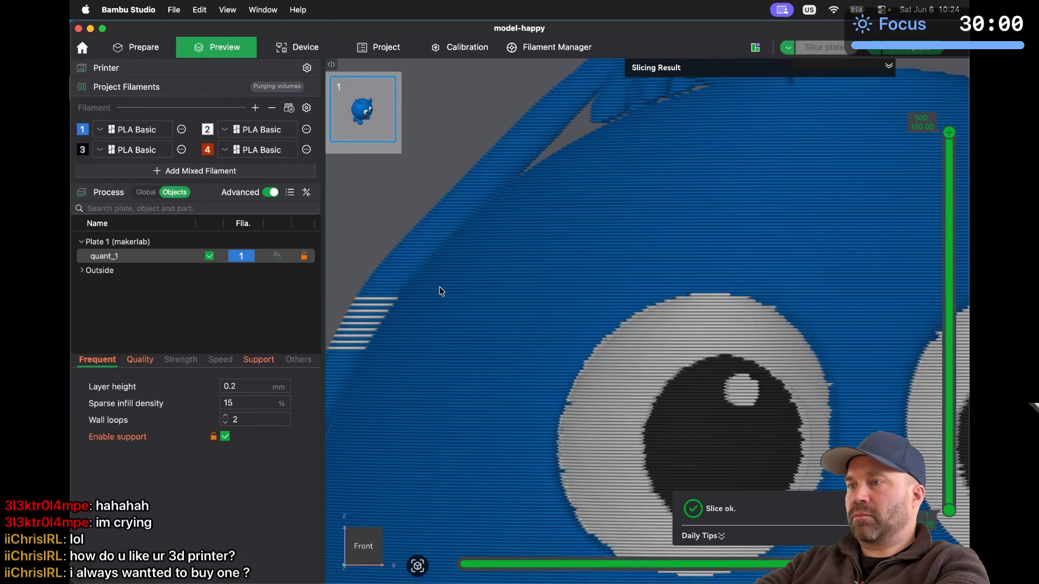
Zoom around the sliced eyes to check their layer edges, then return to the model
{"action": "scroll", "coordinate": [679, 418], "scroll_direction": "down", "scroll_amount": 10}
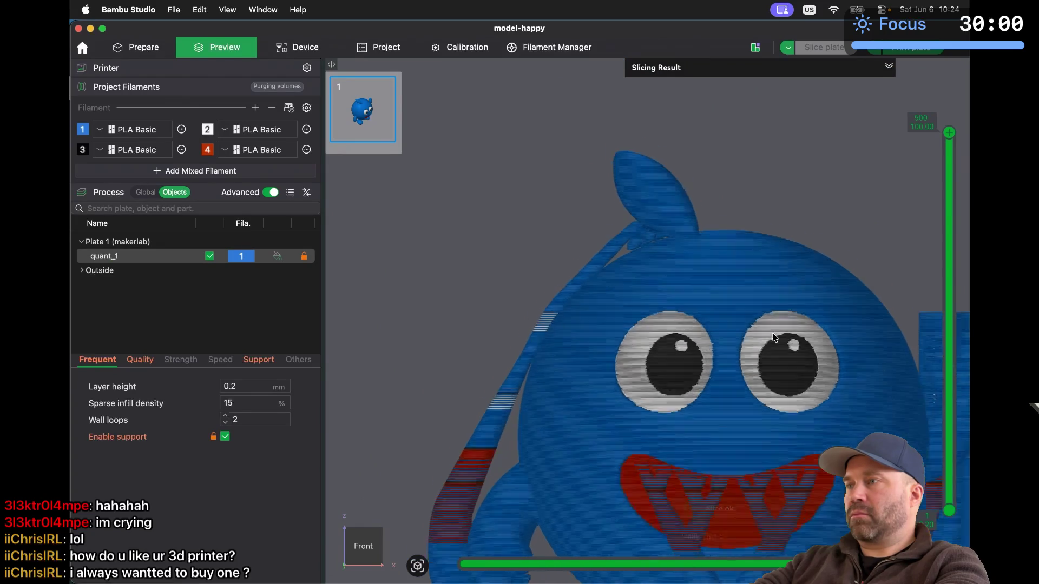
{"action": "scroll", "coordinate": [775, 337], "scroll_direction": "up", "scroll_amount": 5}
{"action": "scroll", "coordinate": [775, 337], "scroll_direction": "down", "scroll_amount": 3}
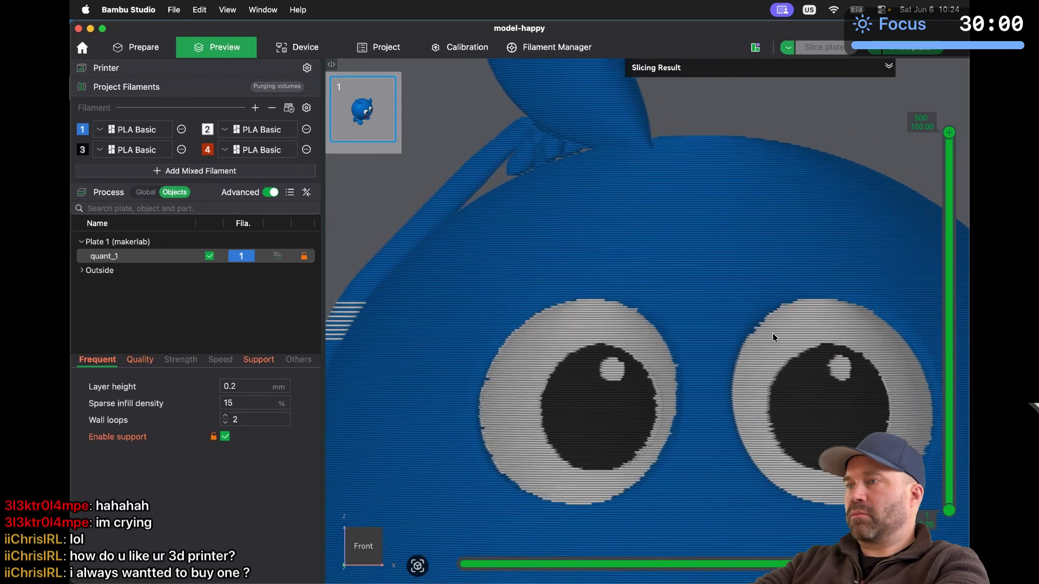
{"action": "scroll", "coordinate": [775, 337], "scroll_direction": "up", "scroll_amount": 8}
{"action": "scroll", "coordinate": [774, 338], "scroll_direction": "up", "scroll_amount": 1}
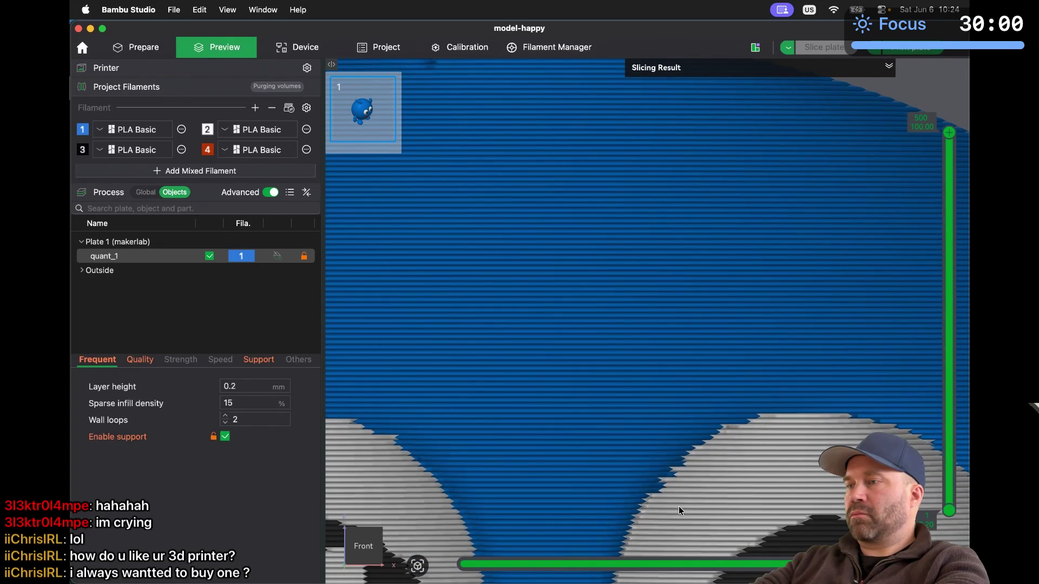
{"action": "scroll", "coordinate": [680, 510], "scroll_direction": "down", "scroll_amount": 5}
{"action": "scroll", "coordinate": [637, 382], "scroll_direction": "down", "scroll_amount": 2}
{"action": "scroll", "coordinate": [622, 341], "scroll_direction": "up", "scroll_amount": 6}
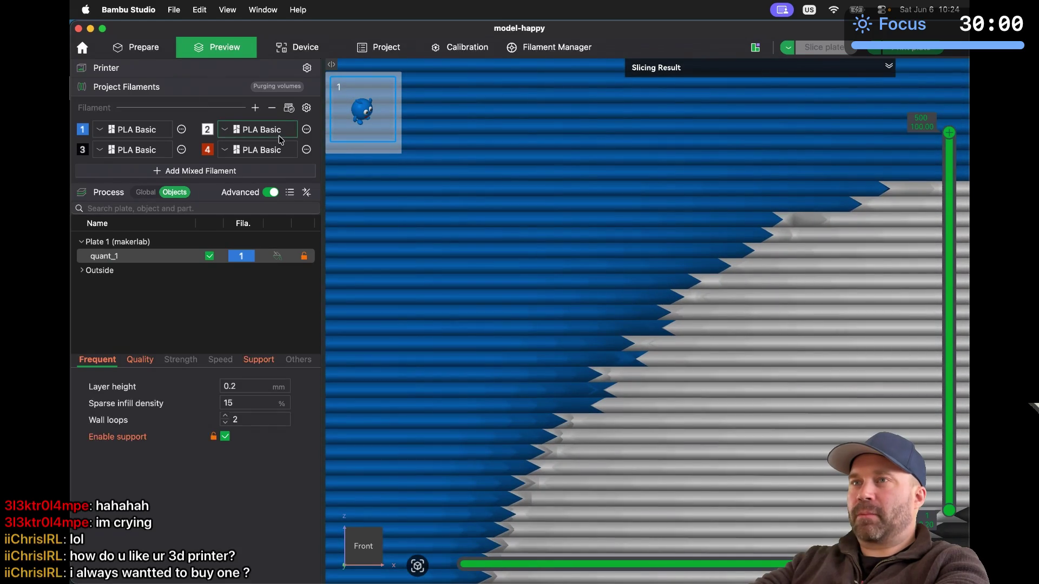
{"action": "left_click", "coordinate": [142, 47]}
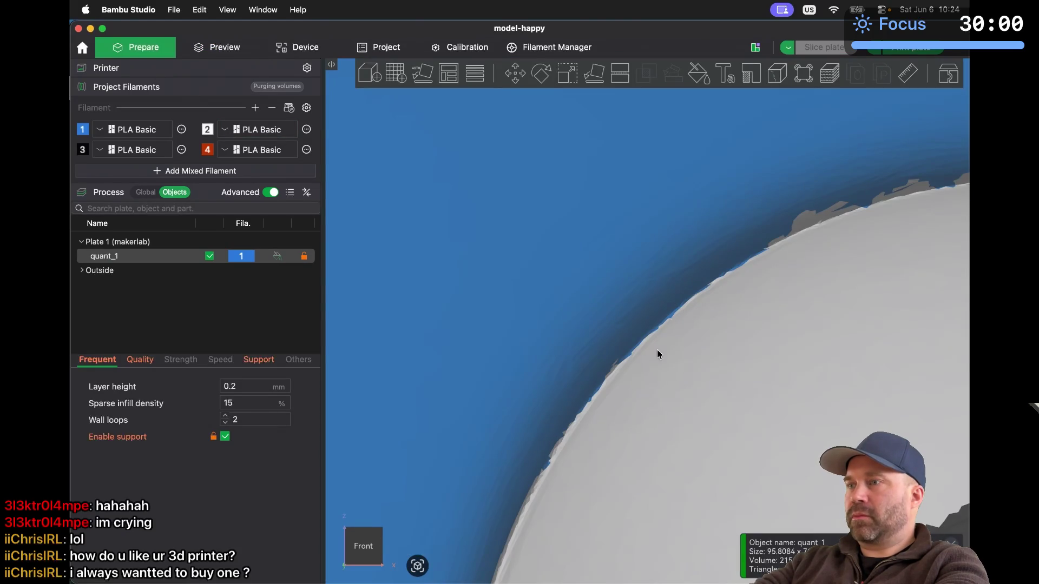
Paint the last blue patches on the eye edge white with filament 2 and re-slice
{"action": "key", "text": "n"}
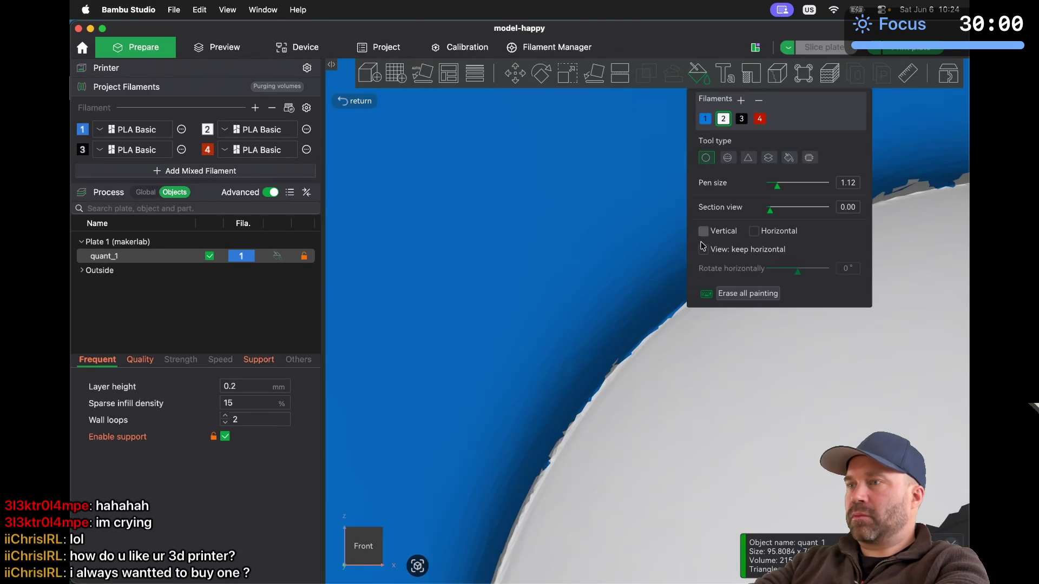
{"action": "left_click_drag", "start_coordinate": [661, 446], "coordinate": [681, 418]}
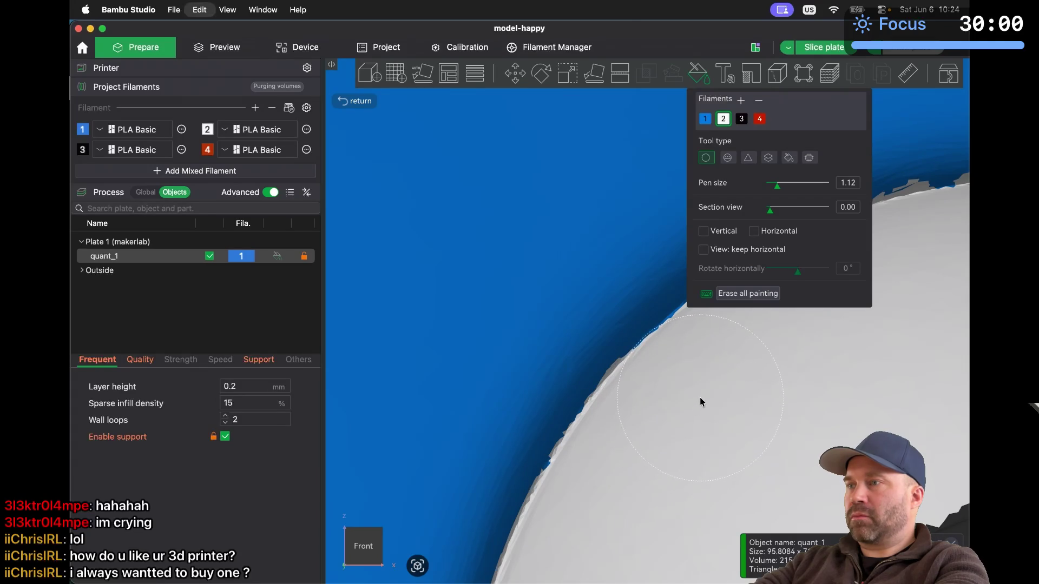
{"action": "left_click_drag", "start_coordinate": [702, 395], "coordinate": [719, 384]}
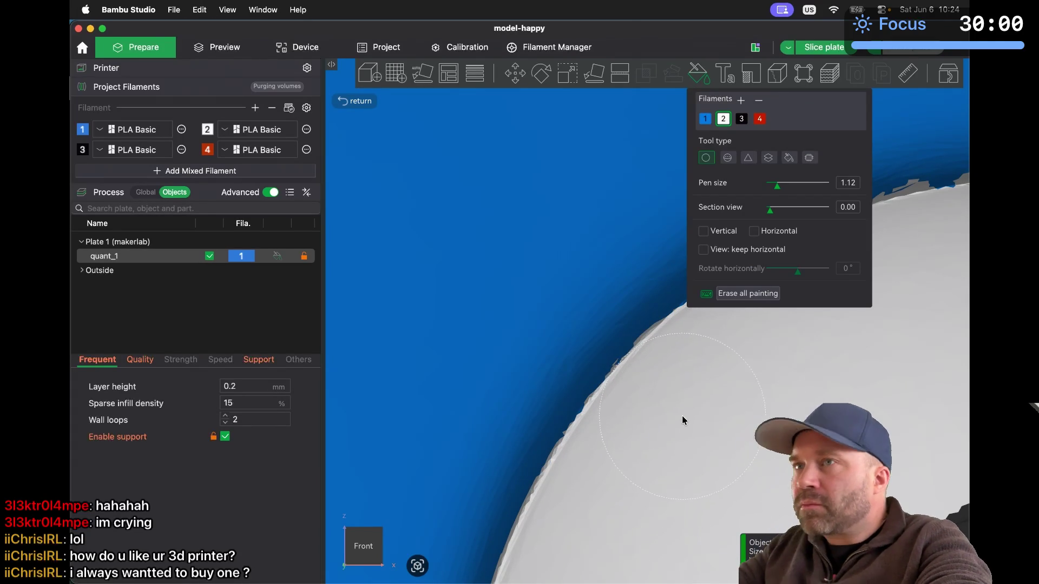
{"action": "left_click", "coordinate": [214, 50]}
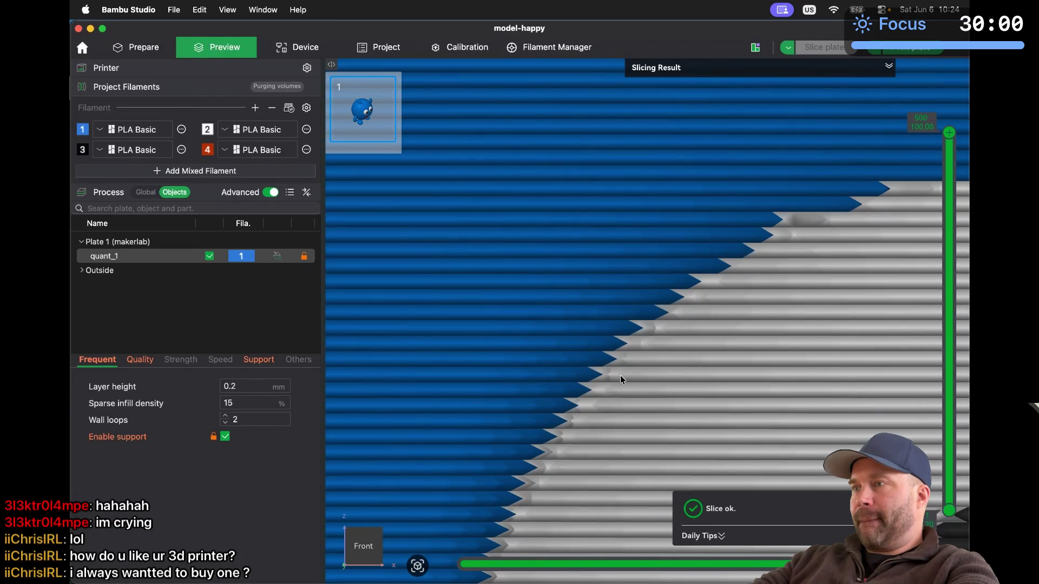
Limit the preview to layer 218 and orbit to look down into the infill
{"action": "scroll", "coordinate": [620, 375], "scroll_direction": "down", "scroll_amount": 10}
{"action": "scroll", "coordinate": [620, 375], "scroll_direction": "down", "scroll_amount": 2}
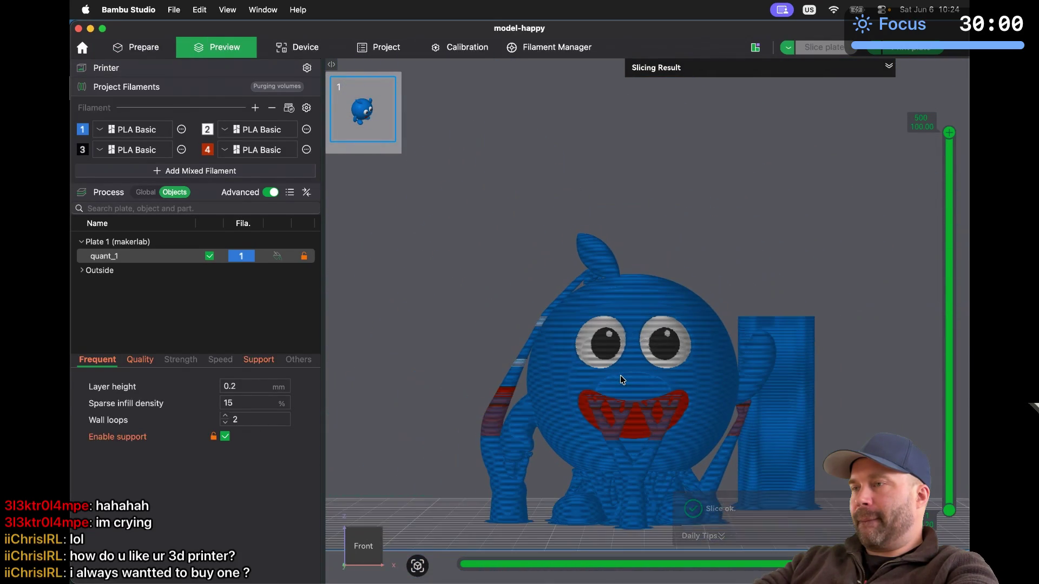
{"action": "mouse_move", "coordinate": [949, 133]}
{"action": "left_mouse_down"}
{"action": "mouse_move", "coordinate": [953, 393]}
{"action": "mouse_move", "coordinate": [951, 347]}
{"action": "mouse_move", "coordinate": [951, 361]}
{"action": "left_mouse_up"}
{"action": "left_click_drag", "start_coordinate": [436, 411], "coordinate": [442, 426]}
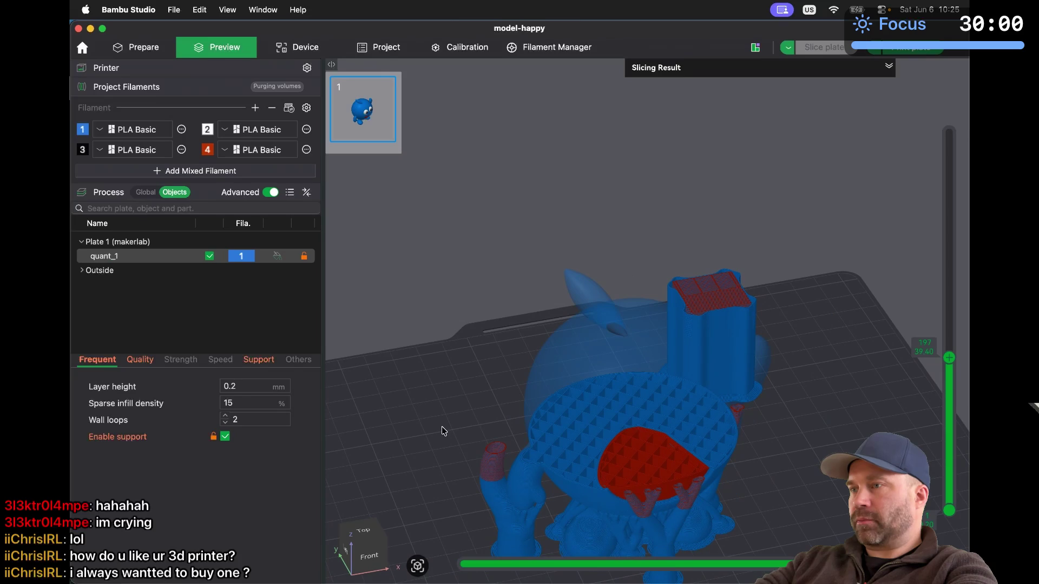
{"action": "scroll", "coordinate": [631, 443], "scroll_direction": "up", "scroll_amount": 5}
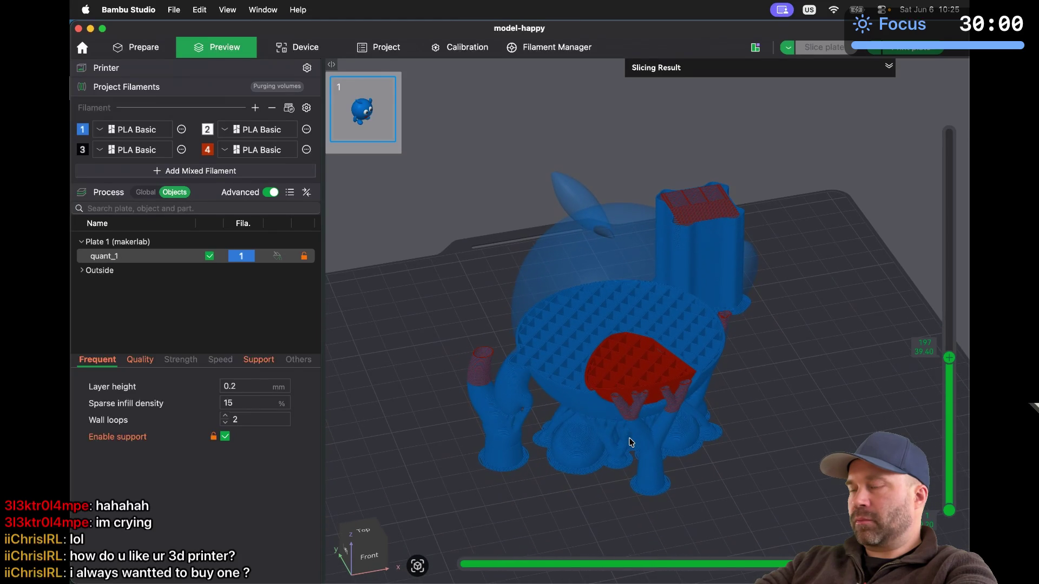
{"action": "scroll", "coordinate": [631, 443], "scroll_direction": "up", "scroll_amount": 3}
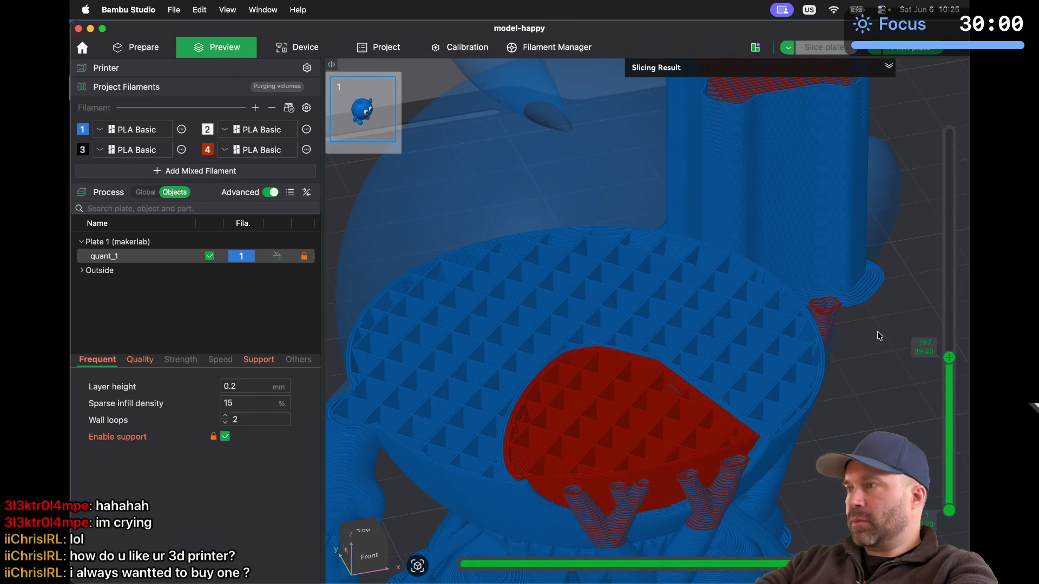
Zoom in on the red mouth region and orbit to see the support's side
{"action": "left_click_drag", "start_coordinate": [950, 358], "coordinate": [952, 359]}
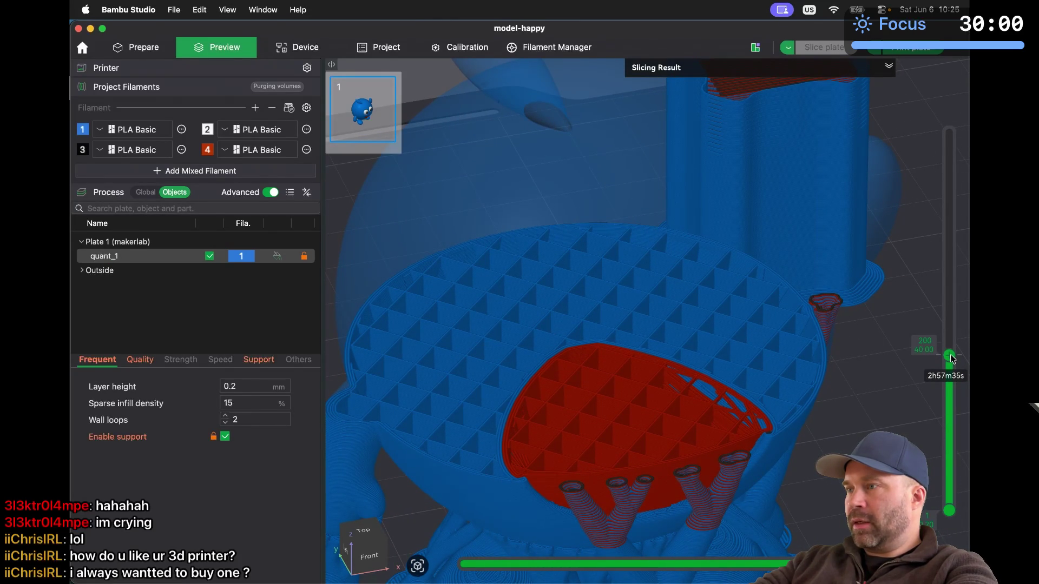
{"action": "scroll", "coordinate": [794, 463], "scroll_direction": "down", "scroll_amount": 3}
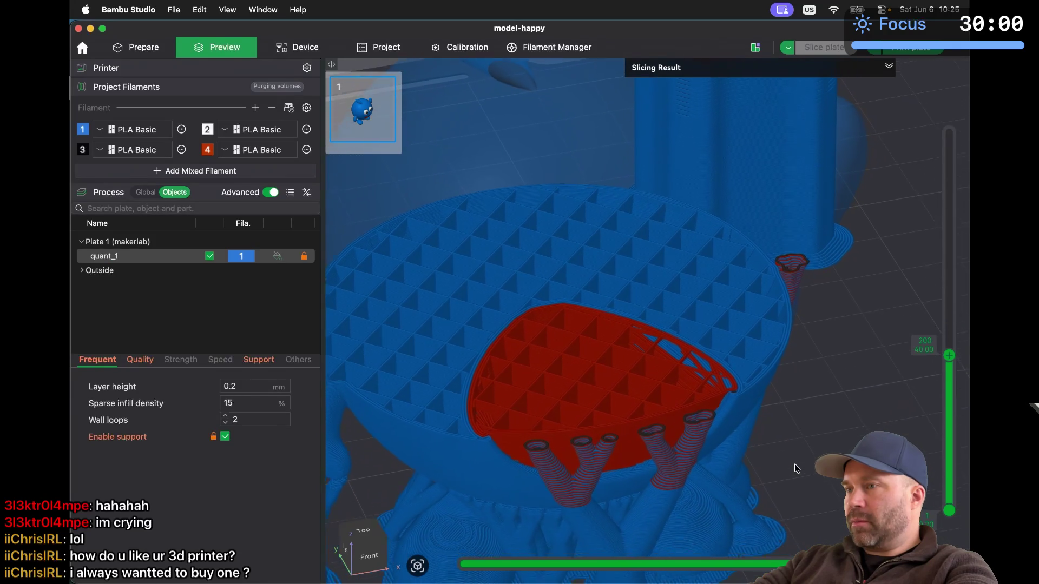
{"action": "scroll", "coordinate": [794, 463], "scroll_direction": "up", "scroll_amount": 2}
{"action": "scroll", "coordinate": [698, 394], "scroll_direction": "down", "scroll_amount": 3}
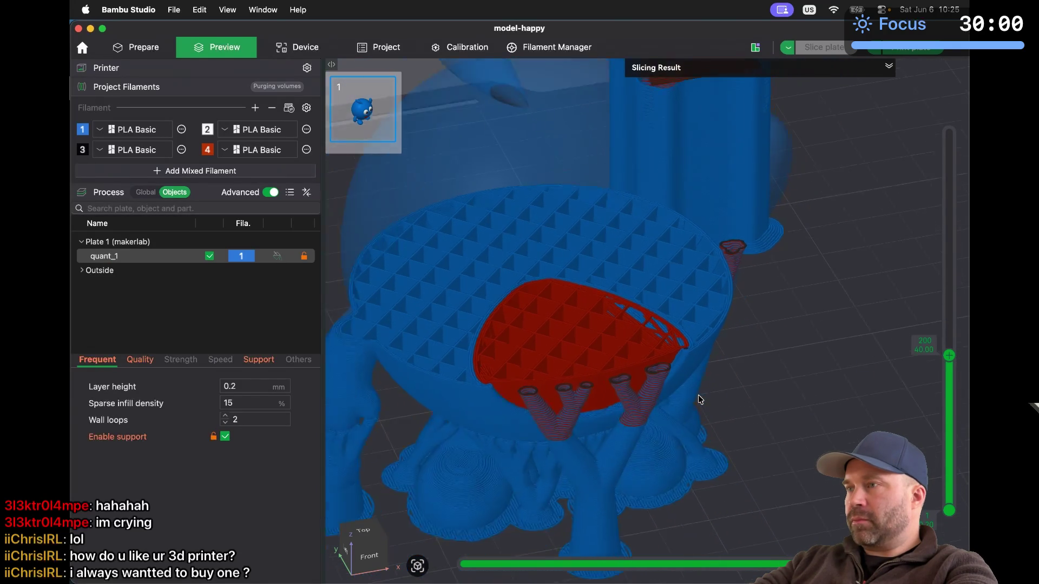
{"action": "scroll", "coordinate": [698, 395], "scroll_direction": "up", "scroll_amount": 10}
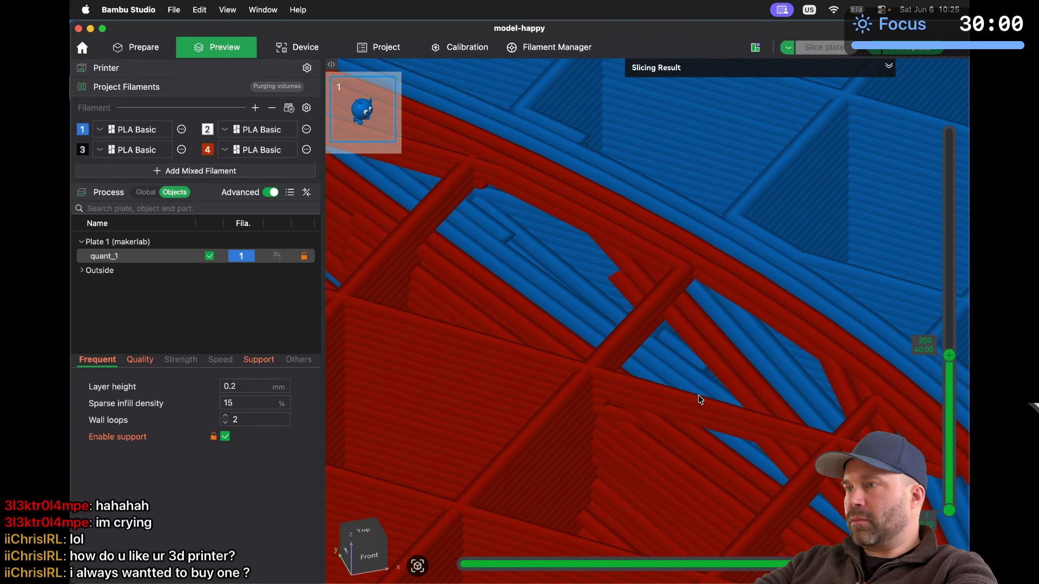
{"action": "scroll", "coordinate": [698, 396], "scroll_direction": "down", "scroll_amount": 5}
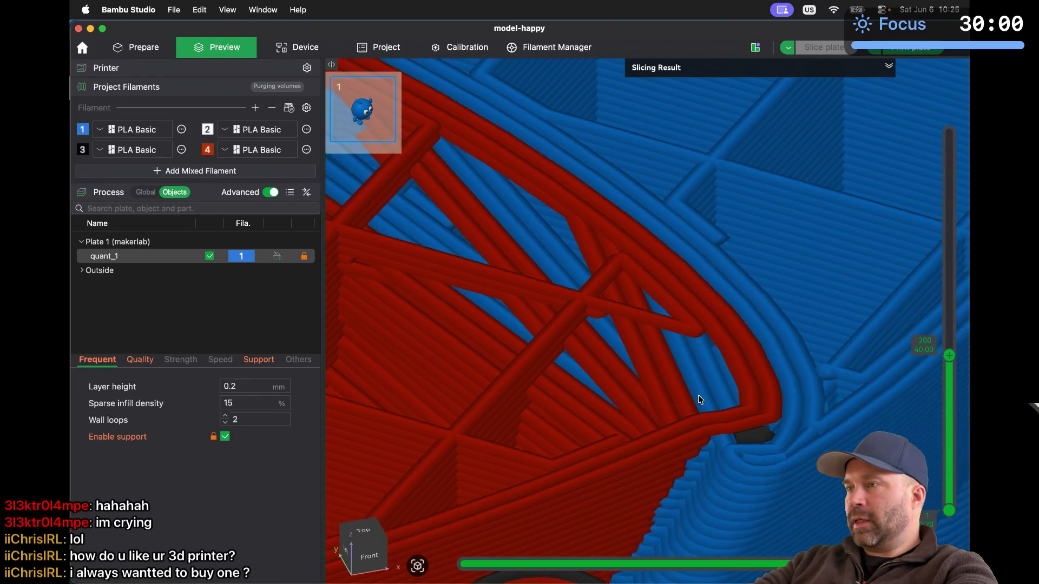
{"action": "left_click_drag", "start_coordinate": [698, 395], "coordinate": [716, 362]}
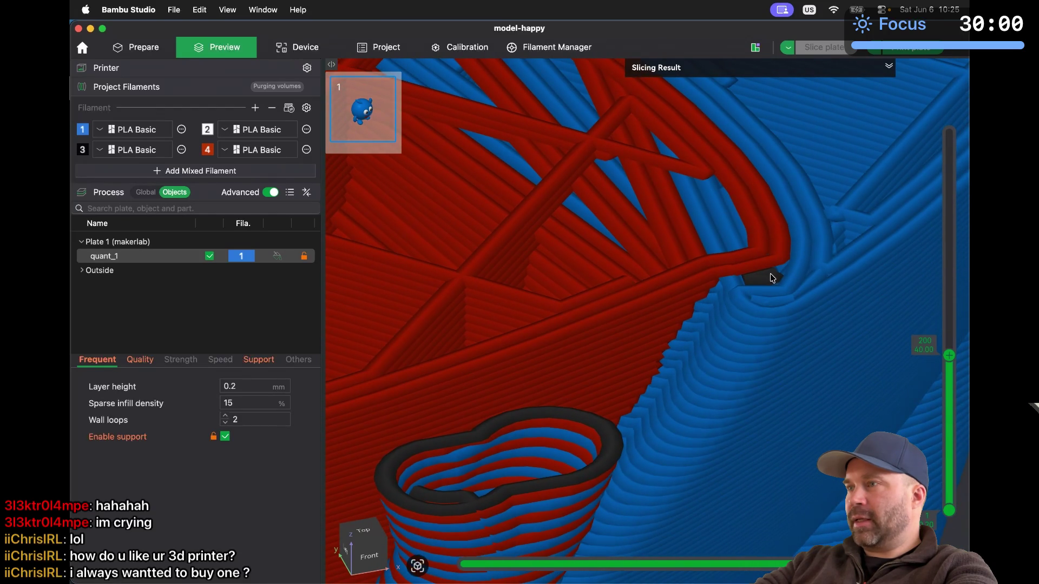
Check the mouth layers at 195 and then 219, then return to the editable model
{"action": "mouse_move", "coordinate": [948, 351]}
{"action": "left_mouse_down"}
{"action": "mouse_move", "coordinate": [949, 361]}
{"action": "mouse_move", "coordinate": [950, 336]}
{"action": "left_mouse_up"}
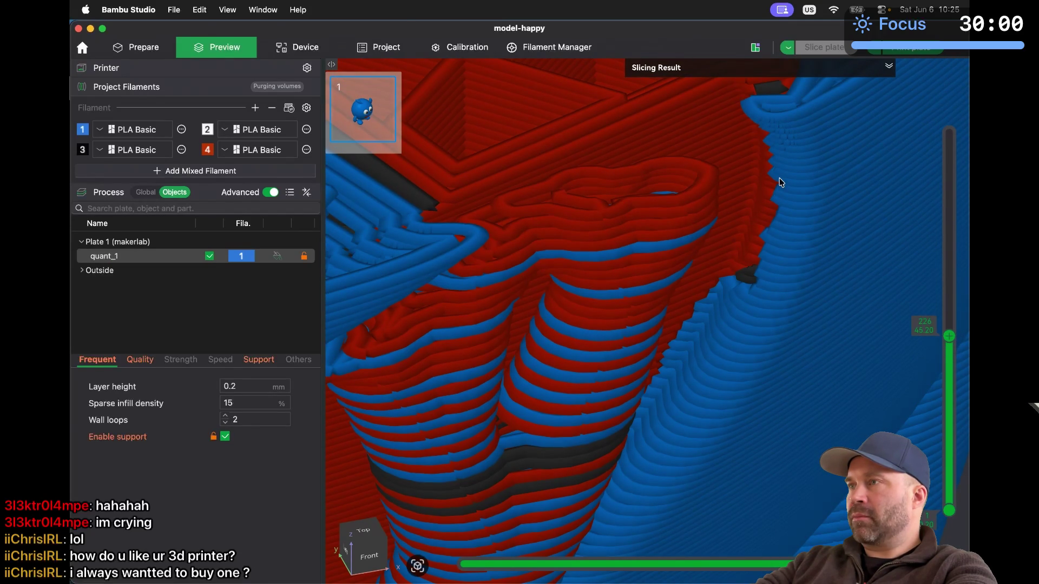
{"action": "scroll", "coordinate": [780, 182], "scroll_direction": "up", "scroll_amount": 5}
{"action": "mouse_move", "coordinate": [949, 336]}
{"action": "left_mouse_down"}
{"action": "mouse_move", "coordinate": [956, 370]}
{"action": "mouse_move", "coordinate": [956, 357]}
{"action": "left_mouse_up"}
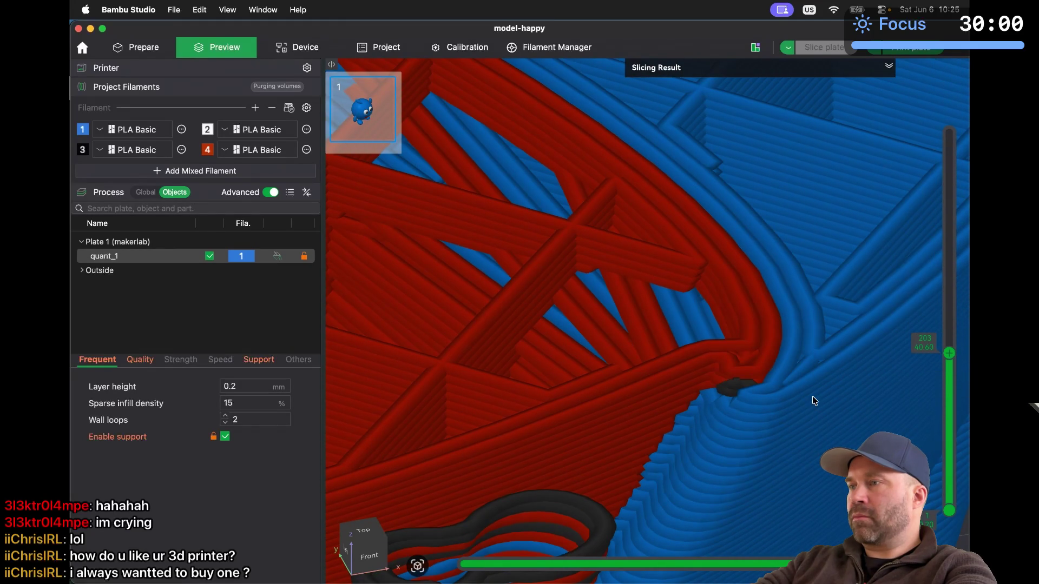
{"action": "scroll", "coordinate": [812, 396], "scroll_direction": "down", "scroll_amount": 5}
{"action": "scroll", "coordinate": [814, 401], "scroll_direction": "down", "scroll_amount": 2}
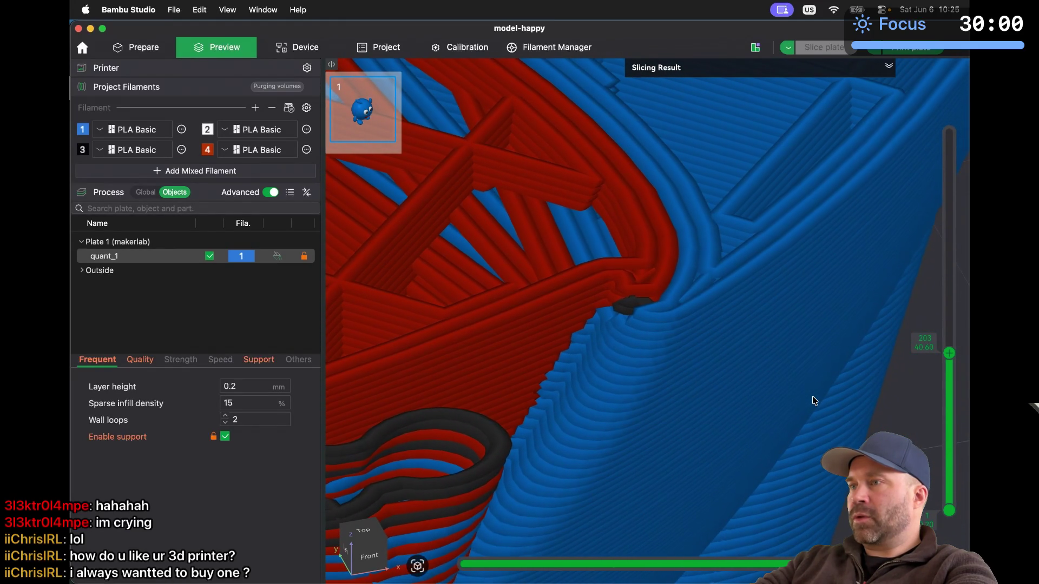
{"action": "left_click", "coordinate": [117, 47]}
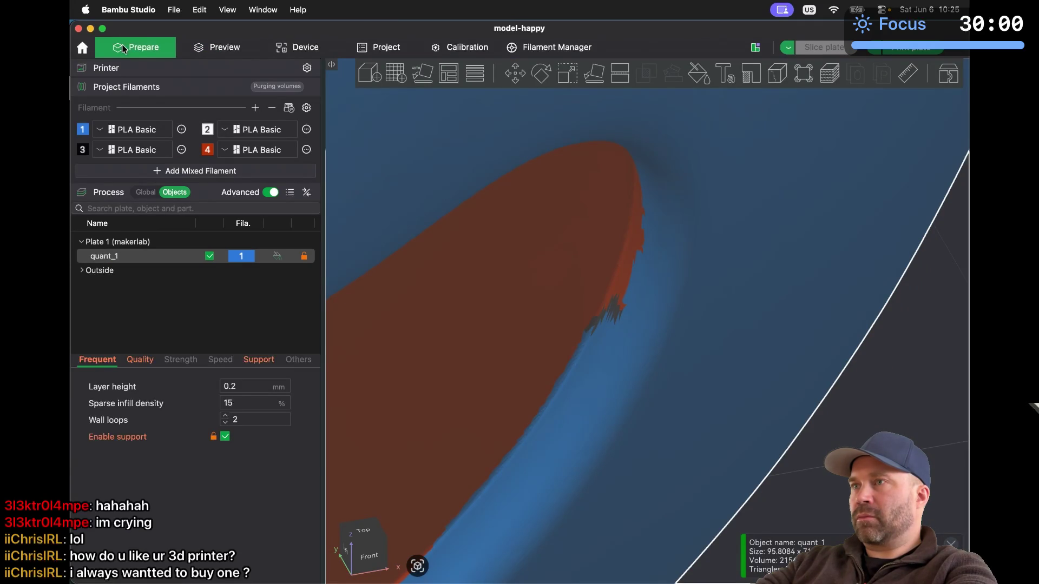
Paint the dark jagged patches along the red mouth edge blue with filament 1
{"action": "left_click", "coordinate": [698, 74]}
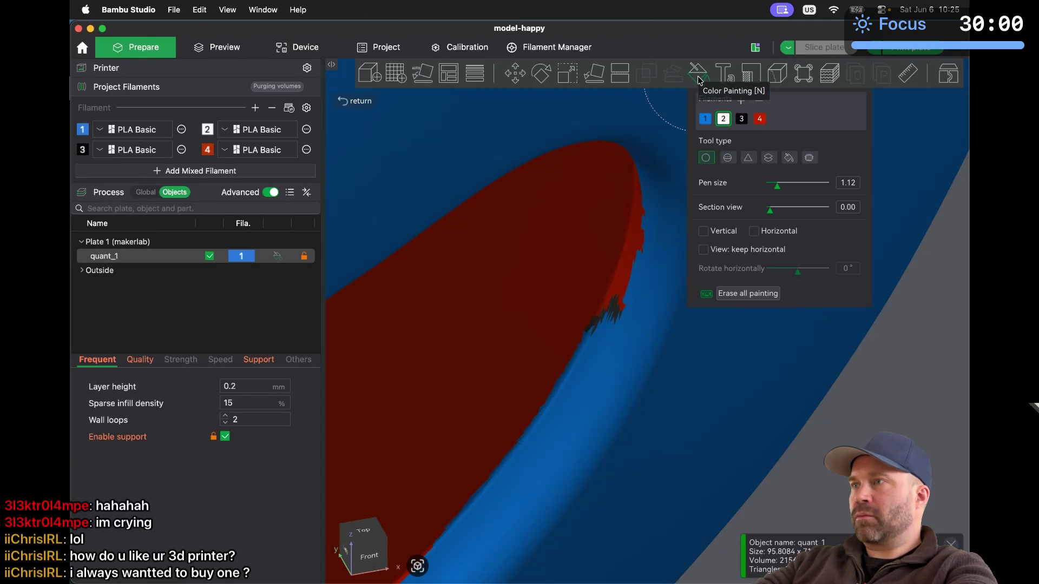
{"action": "left_click_drag", "start_coordinate": [661, 319], "coordinate": [649, 343]}
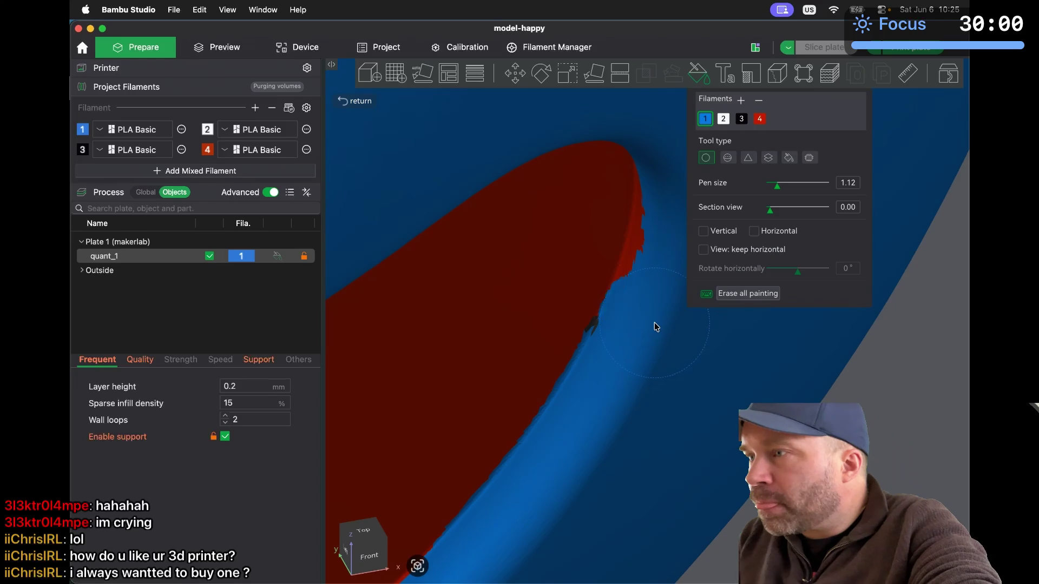
{"action": "left_click_drag", "start_coordinate": [676, 293], "coordinate": [683, 241]}
{"action": "key", "text": "3"}
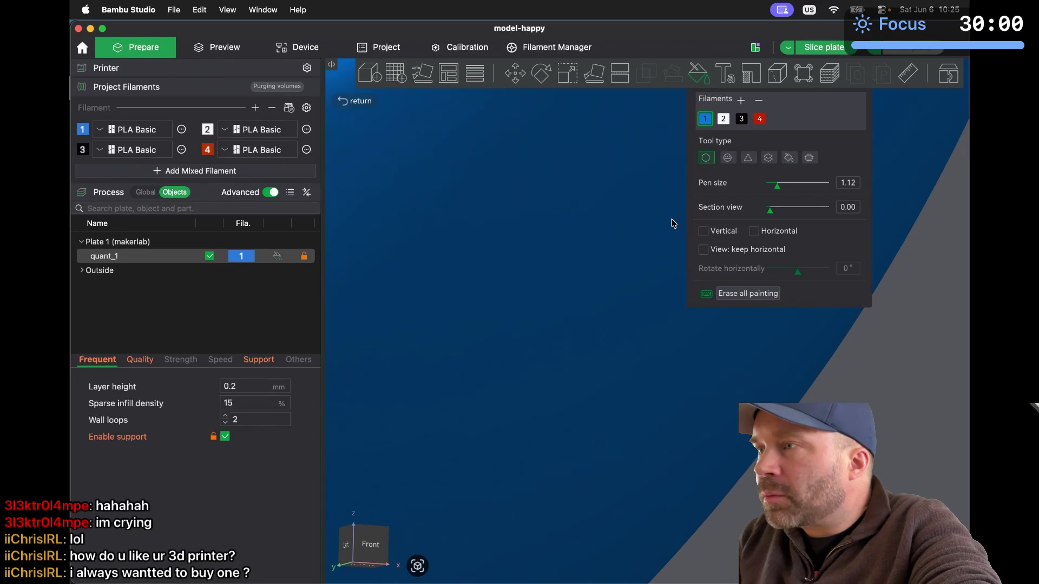
{"action": "scroll", "coordinate": [605, 241], "scroll_direction": "down", "scroll_amount": 5}
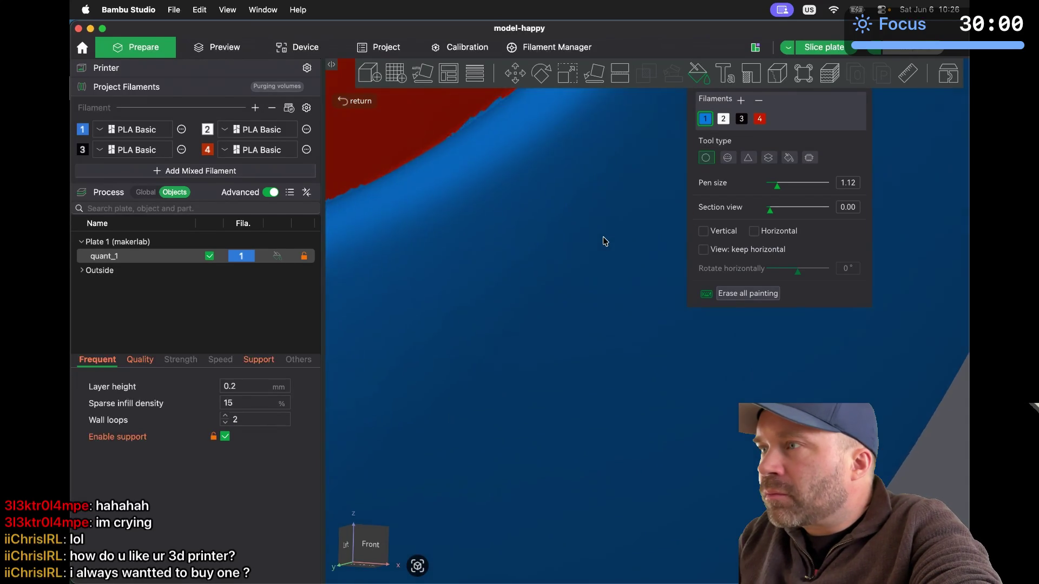
{"action": "scroll", "coordinate": [604, 241], "scroll_direction": "down", "scroll_amount": 3}
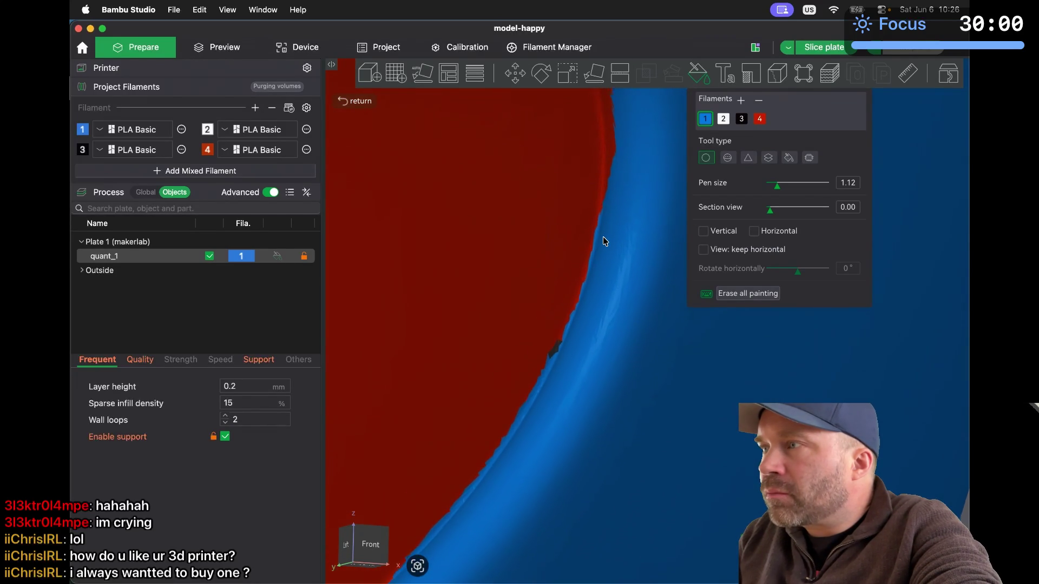
Fill the dark notches and upper-edge strips of the mouth with red filament 4
{"action": "left_click", "coordinate": [760, 120]}
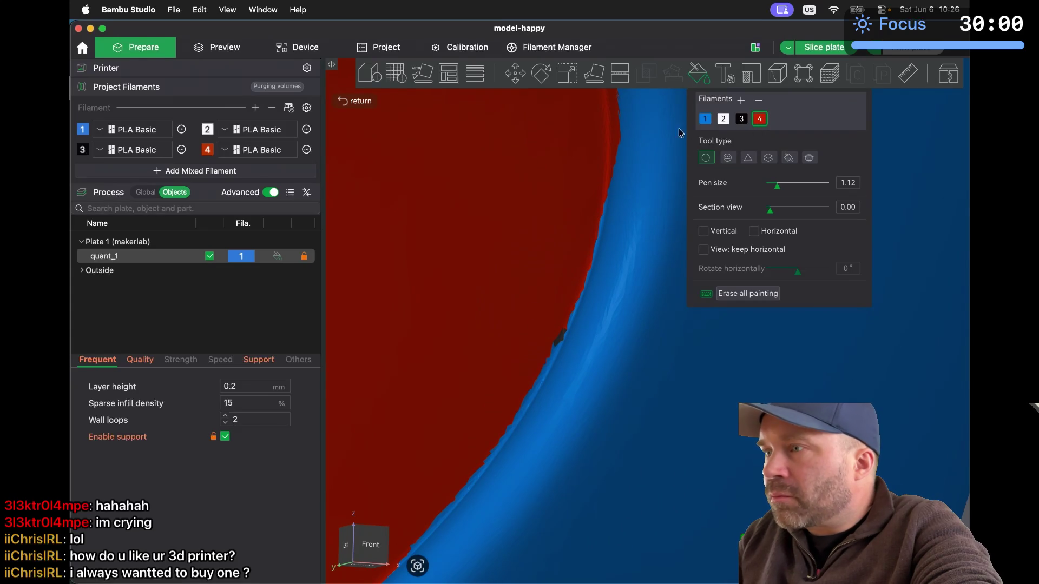
{"action": "key", "text": "super+z"}
{"action": "mouse_move", "coordinate": [514, 318]}
{"action": "left_mouse_down"}
{"action": "mouse_move", "coordinate": [518, 294]}
{"action": "mouse_move", "coordinate": [519, 303]}
{"action": "left_mouse_up"}
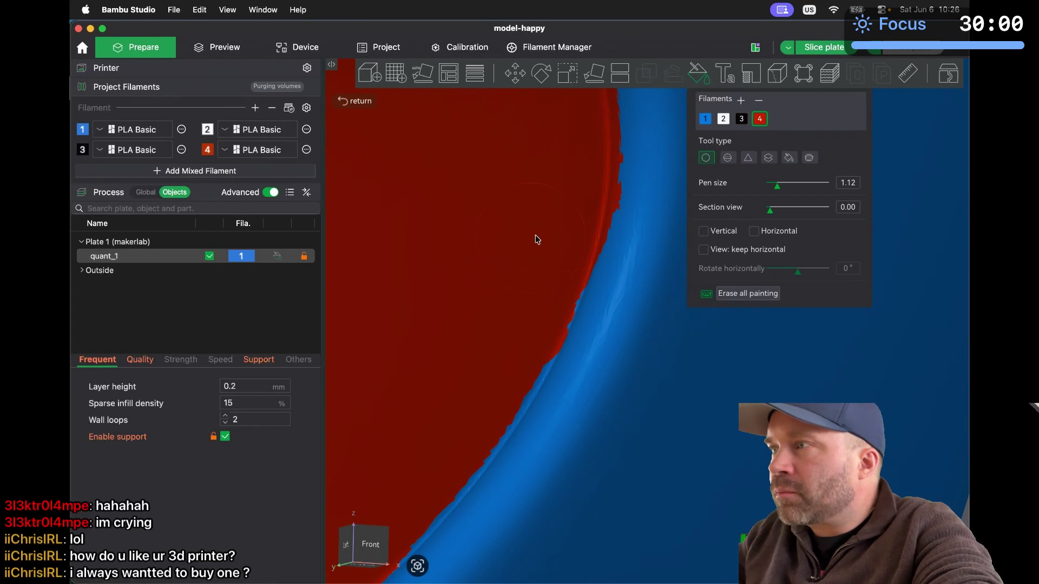
{"action": "left_click", "coordinate": [702, 123]}
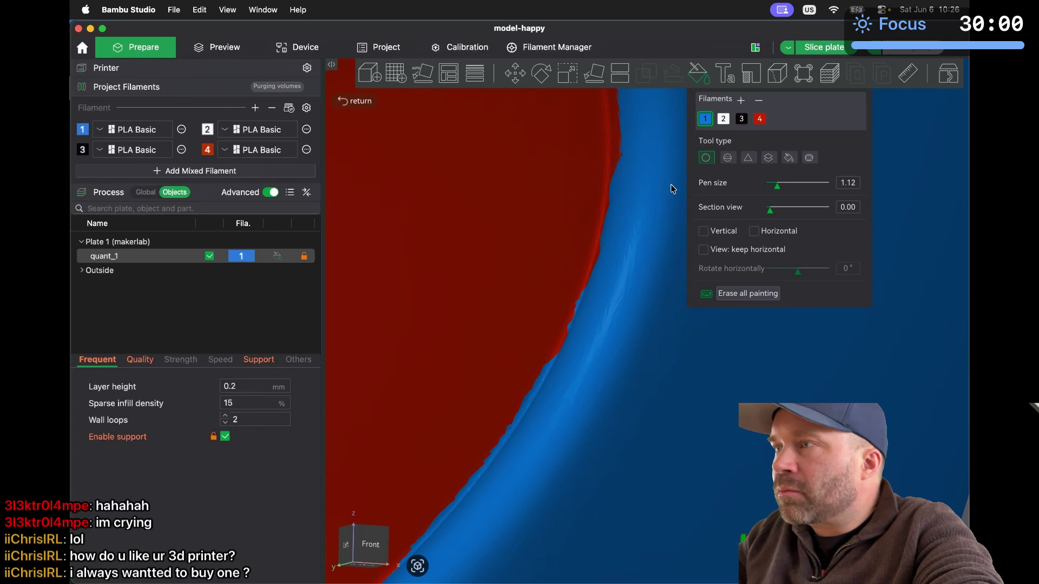
{"action": "scroll", "coordinate": [674, 145], "scroll_direction": "down", "scroll_amount": 3}
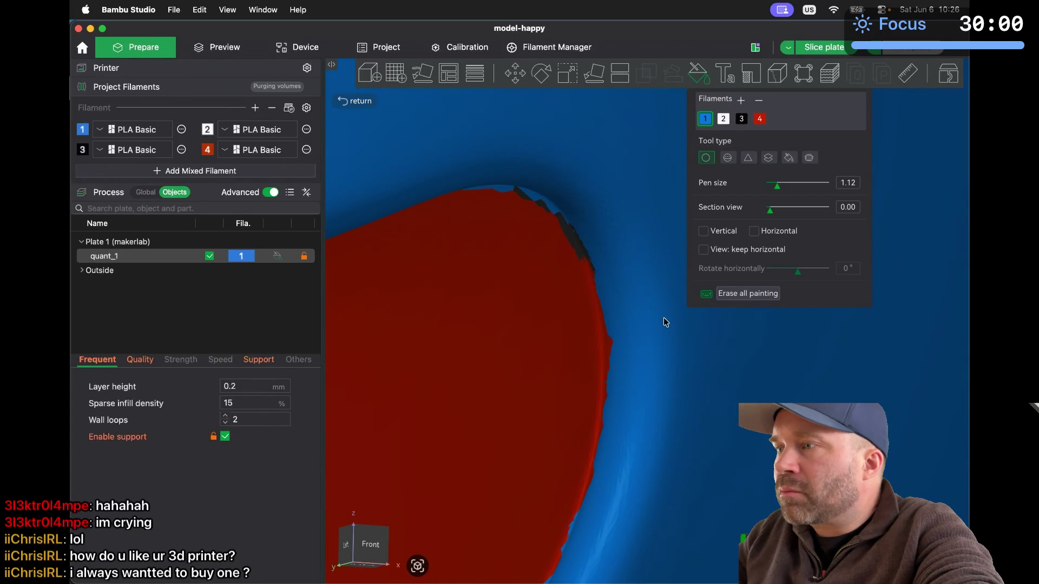
{"action": "key", "text": "4"}
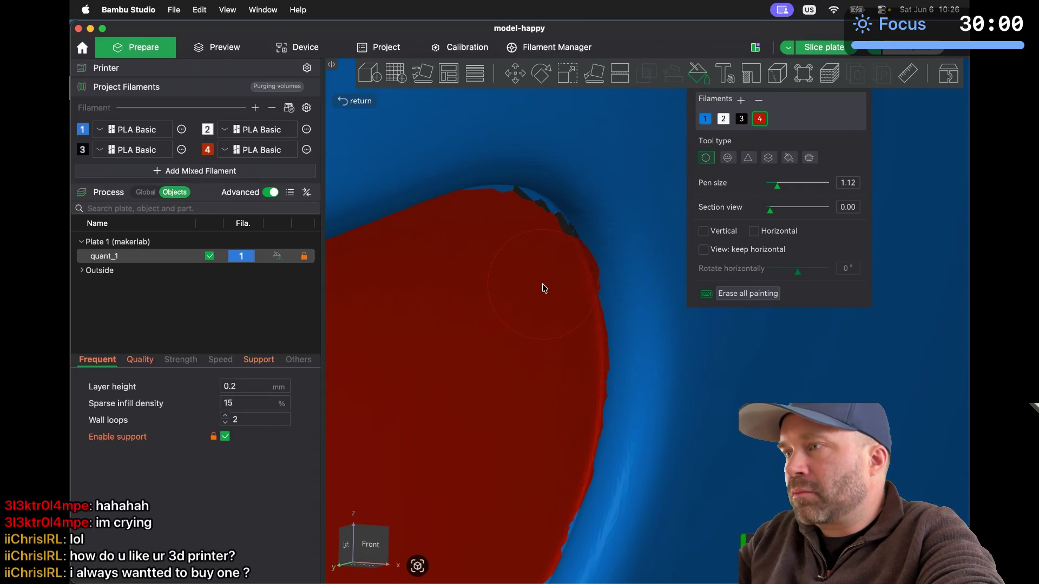
{"action": "left_click_drag", "start_coordinate": [537, 283], "coordinate": [509, 245]}
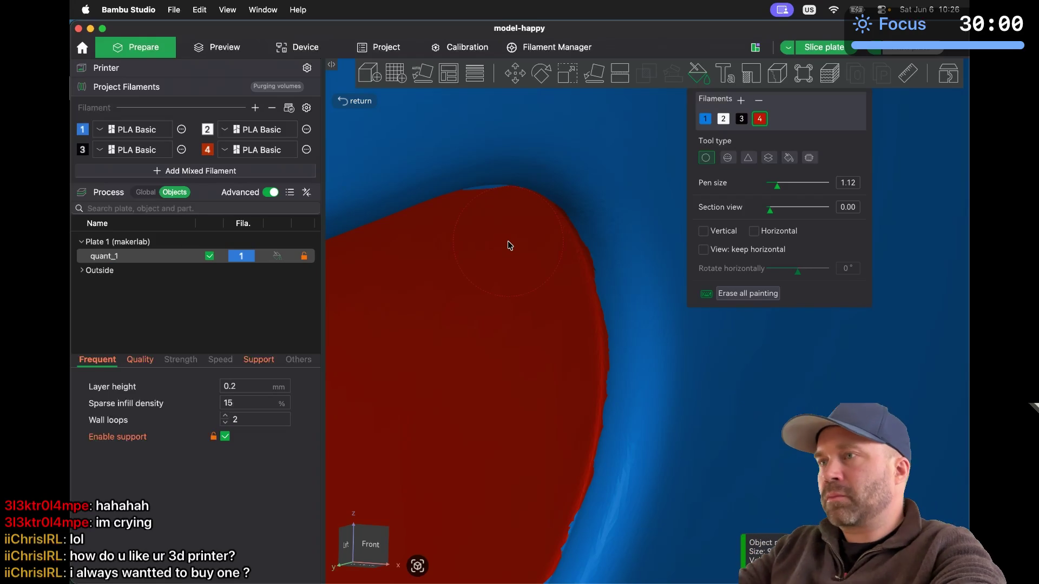
Re-slice the plate, show layers up to 229 to check the mouth, then return to editing
{"action": "left_click", "coordinate": [236, 51]}
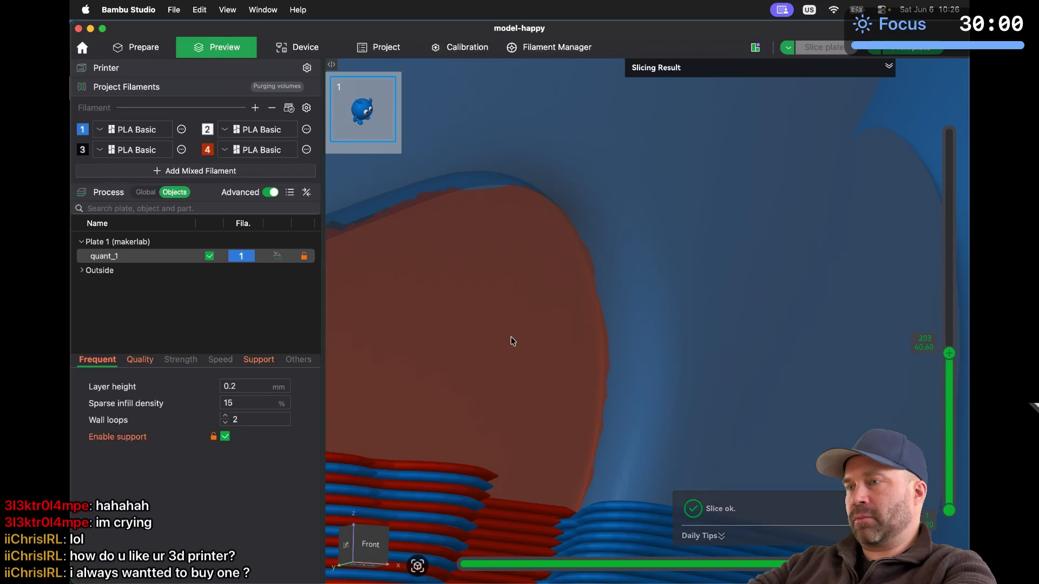
{"action": "scroll", "coordinate": [510, 336], "scroll_direction": "down", "scroll_amount": 5}
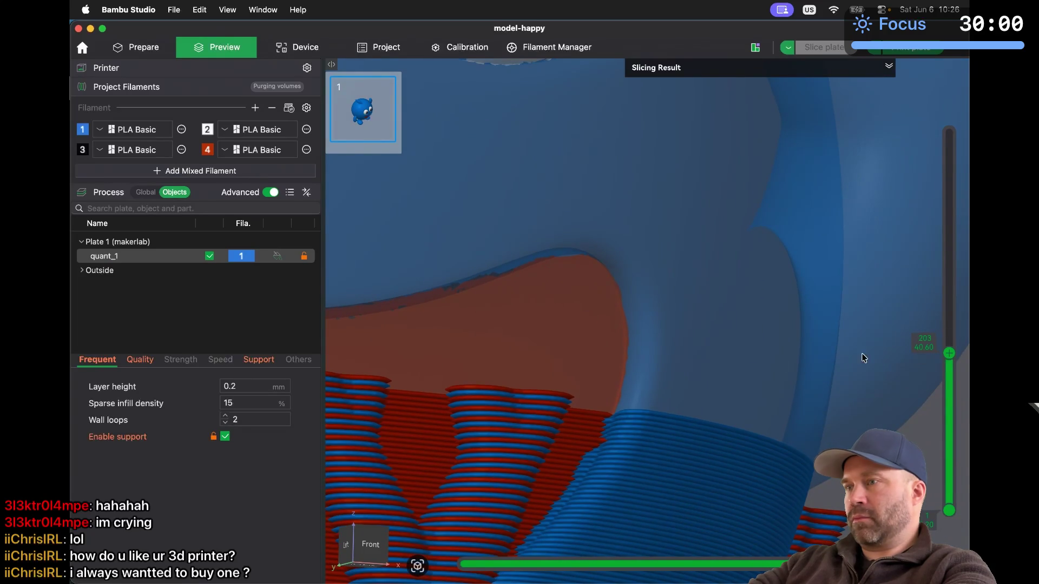
{"action": "scroll", "coordinate": [758, 354], "scroll_direction": "down", "scroll_amount": 5}
{"action": "mouse_move", "coordinate": [951, 357]}
{"action": "left_mouse_down"}
{"action": "mouse_move", "coordinate": [951, 366]}
{"action": "mouse_move", "coordinate": [953, 327]}
{"action": "mouse_move", "coordinate": [956, 337]}
{"action": "left_mouse_up"}
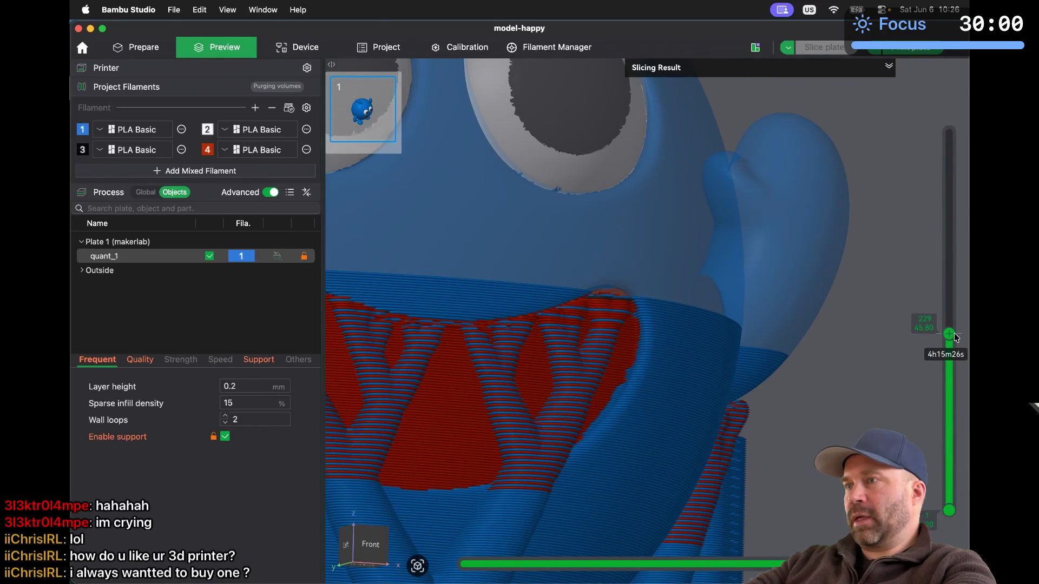
{"action": "scroll", "coordinate": [589, 296], "scroll_direction": "up", "scroll_amount": 10}
{"action": "scroll", "coordinate": [590, 296], "scroll_direction": "up", "scroll_amount": 2}
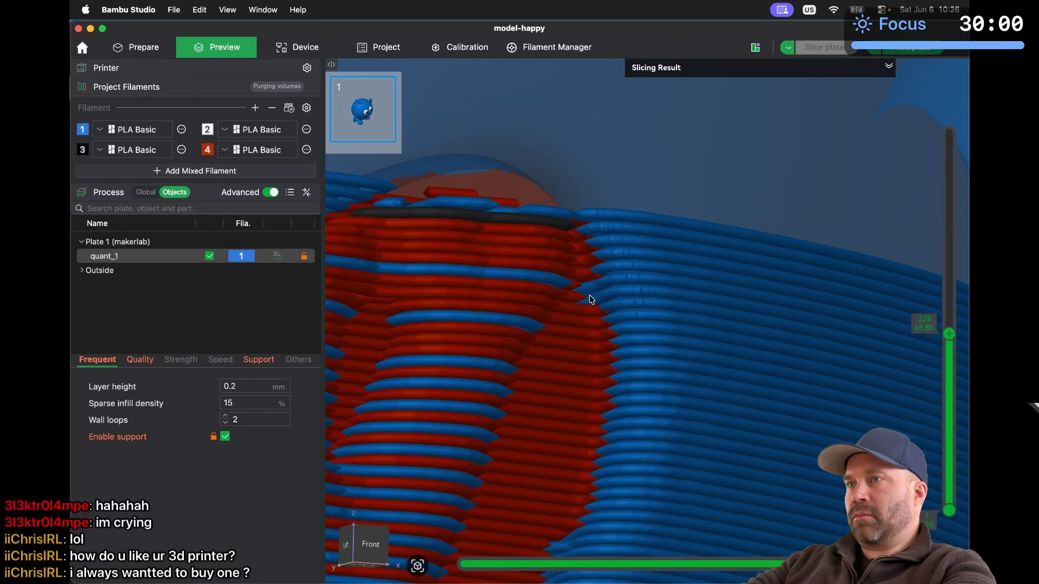
{"action": "scroll", "coordinate": [589, 294], "scroll_direction": "down", "scroll_amount": 5}
{"action": "scroll", "coordinate": [589, 295], "scroll_direction": "up", "scroll_amount": 1}
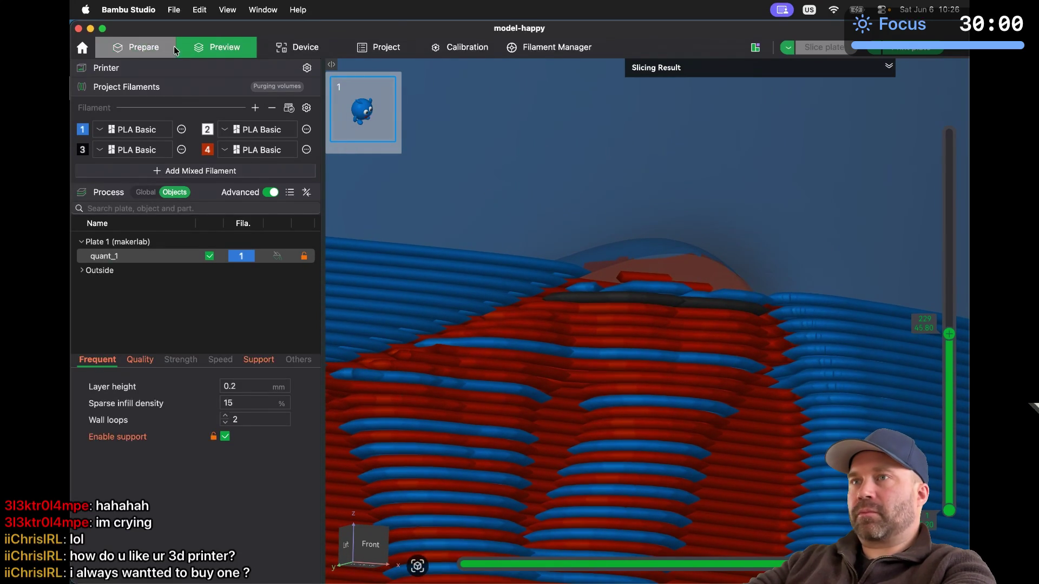
{"action": "left_click", "coordinate": [137, 50]}
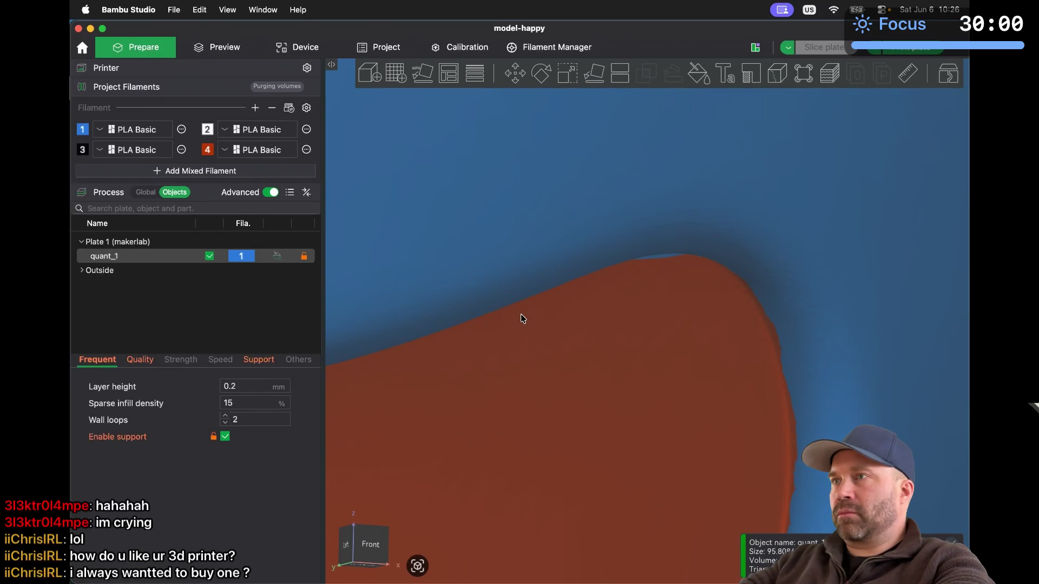
Zoom in from below onto the mouth's jagged upper edge and enter Color Painting mode
{"action": "scroll", "coordinate": [521, 315], "scroll_direction": "down", "scroll_amount": 10}
{"action": "left_click_drag", "start_coordinate": [751, 392], "coordinate": [735, 378]}
{"action": "scroll", "coordinate": [483, 256], "scroll_direction": "up", "scroll_amount": 10}
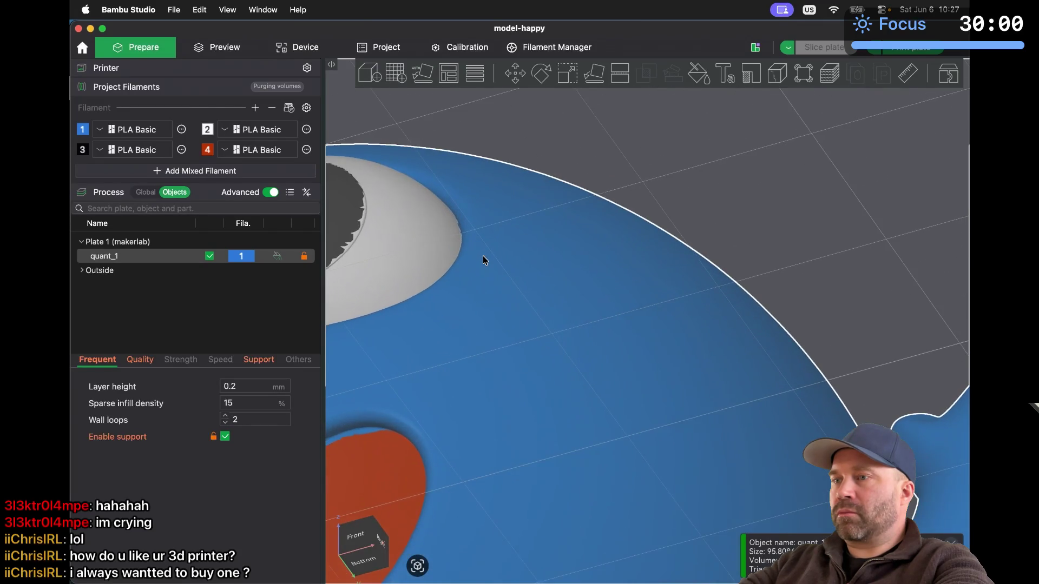
{"action": "scroll", "coordinate": [483, 255], "scroll_direction": "up", "scroll_amount": 8}
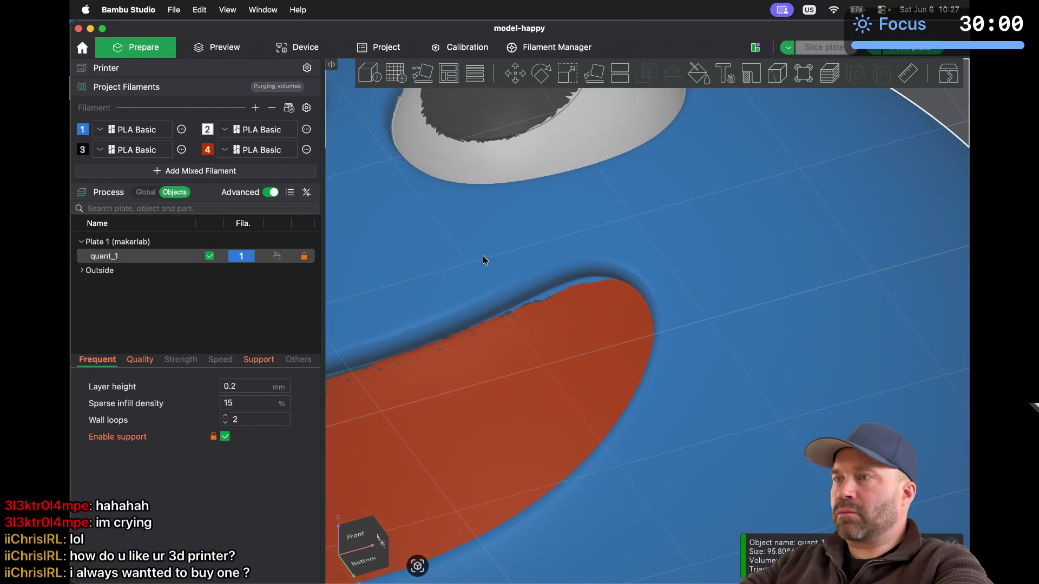
{"action": "scroll", "coordinate": [482, 255], "scroll_direction": "up", "scroll_amount": 8}
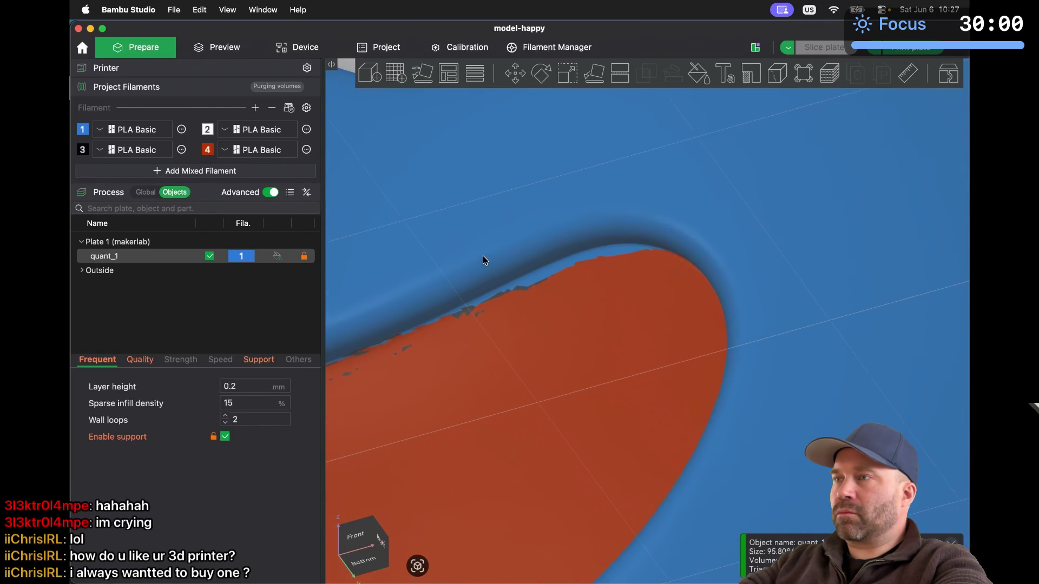
{"action": "scroll", "coordinate": [482, 256], "scroll_direction": "up", "scroll_amount": 8}
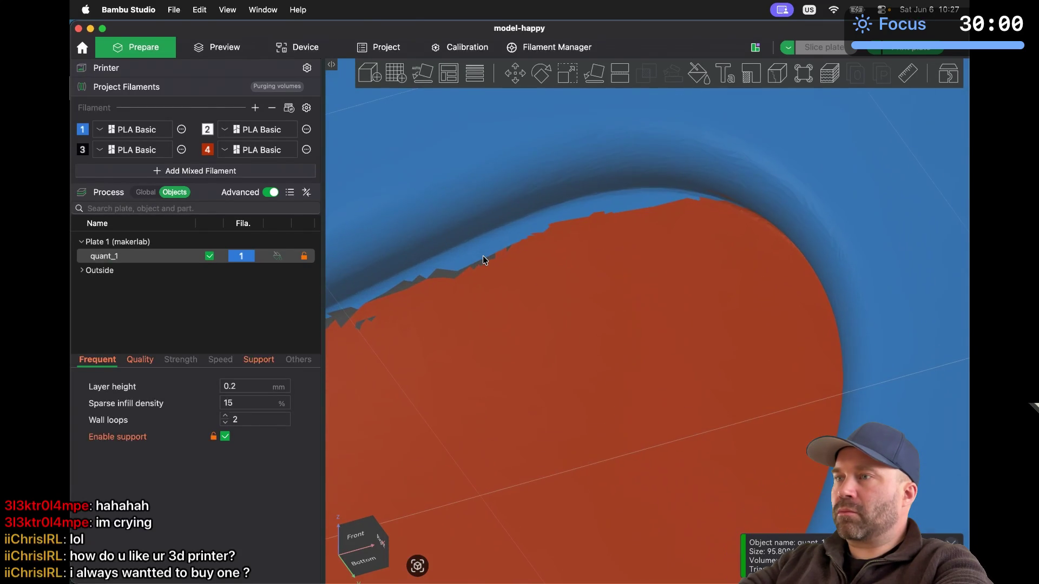
{"action": "scroll", "coordinate": [483, 255], "scroll_direction": "up", "scroll_amount": 5}
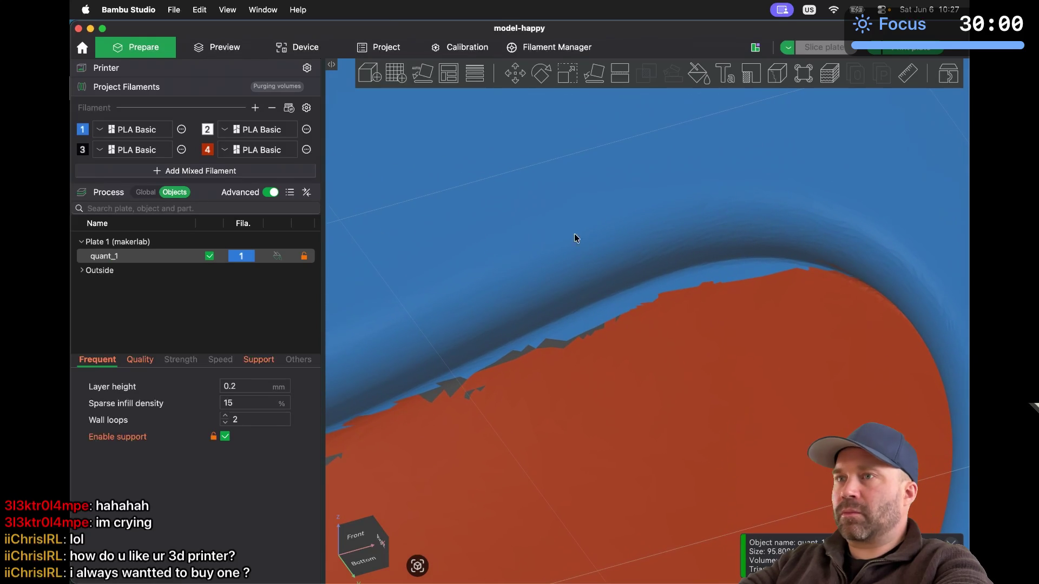
{"action": "left_click", "coordinate": [698, 74]}
Select red filament 4 and paint over the jagged dark patches along the mouth's upper edge
{"action": "left_click", "coordinate": [759, 117]}
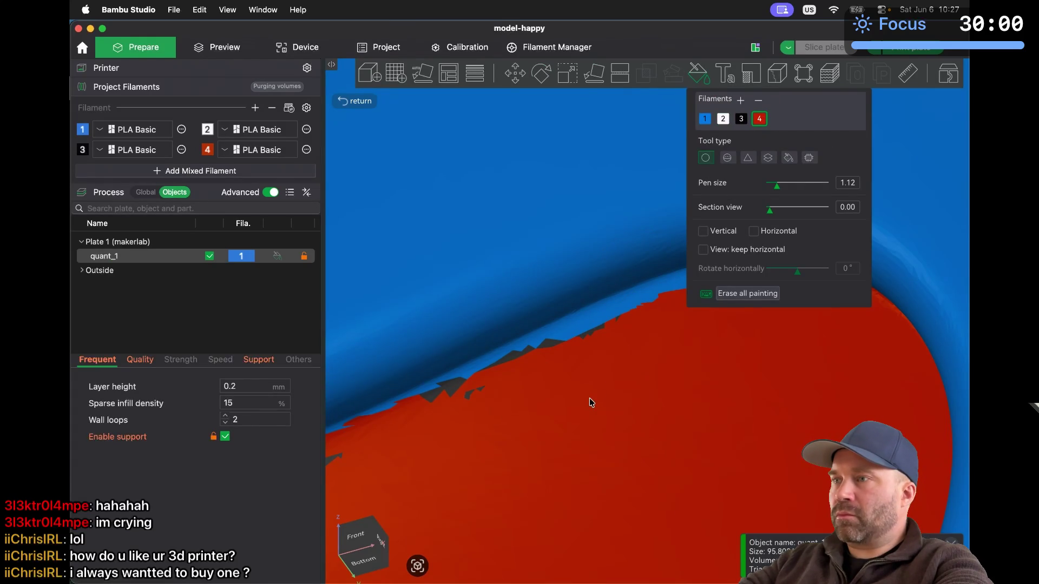
{"action": "mouse_move", "coordinate": [472, 454]}
{"action": "left_mouse_down"}
{"action": "mouse_move", "coordinate": [457, 443]}
{"action": "mouse_move", "coordinate": [566, 383]}
{"action": "mouse_move", "coordinate": [670, 349]}
{"action": "left_mouse_up"}
{"action": "scroll", "coordinate": [669, 349], "scroll_direction": "down", "scroll_amount": 3}
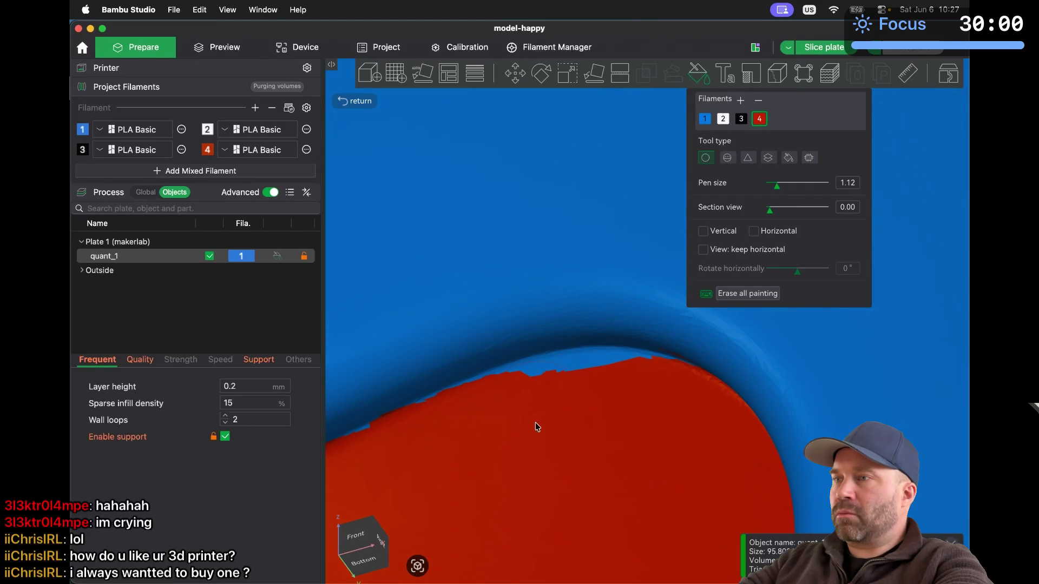
{"action": "left_click_drag", "start_coordinate": [530, 427], "coordinate": [605, 412]}
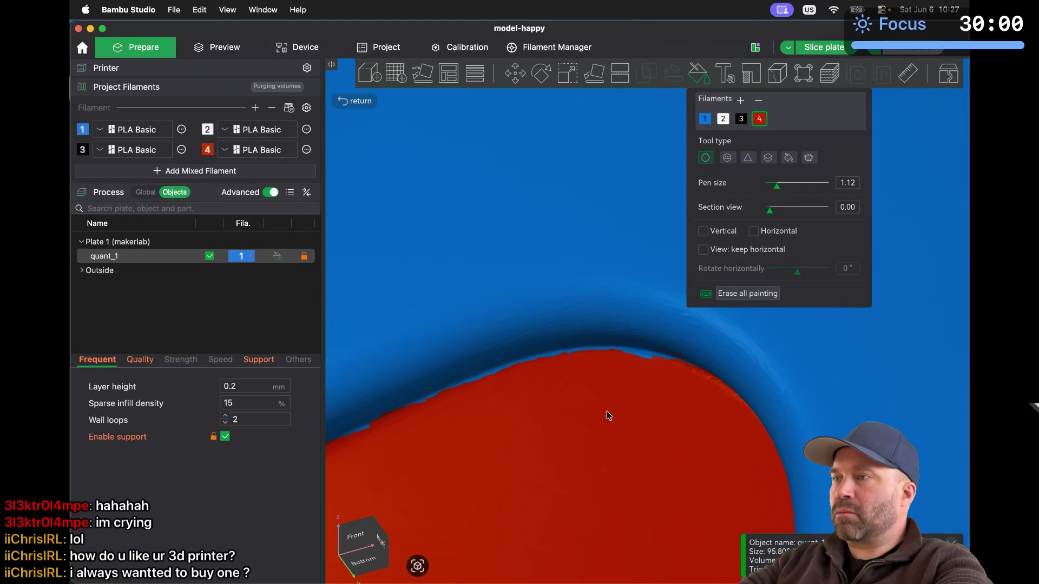
Zoom and pan around the mouth to check the painted edge
{"action": "scroll", "coordinate": [621, 410], "scroll_direction": "down", "scroll_amount": 10}
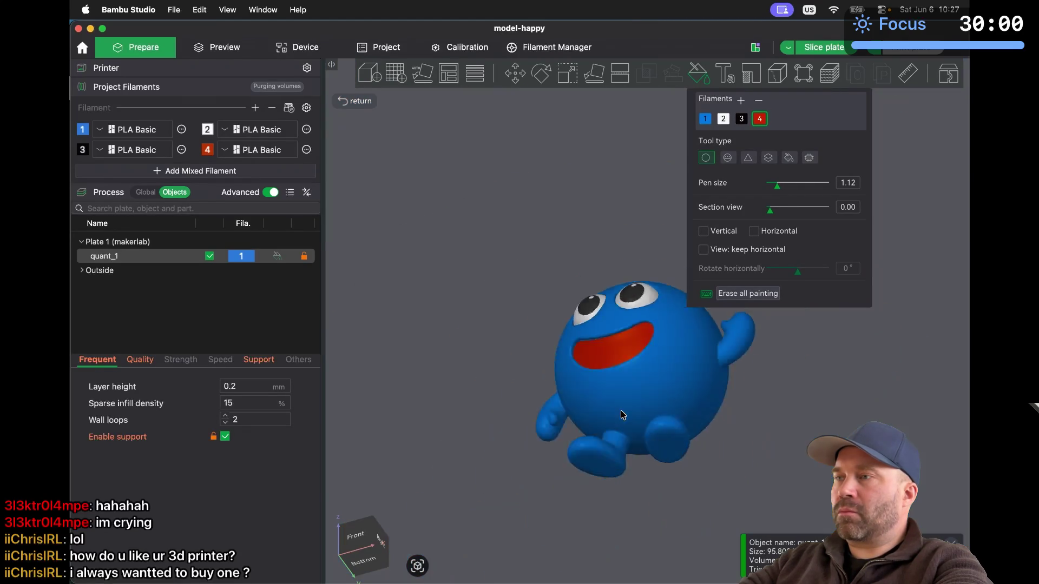
{"action": "scroll", "coordinate": [621, 410], "scroll_direction": "up", "scroll_amount": 10}
{"action": "scroll", "coordinate": [621, 410], "scroll_direction": "left", "scroll_amount": 5}
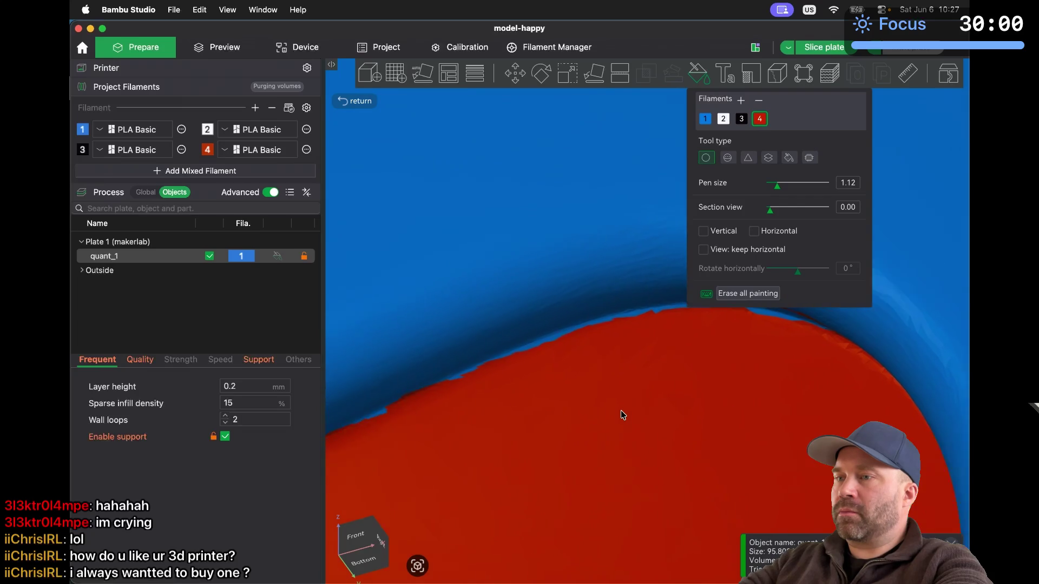
{"action": "scroll", "coordinate": [621, 411], "scroll_direction": "left", "scroll_amount": 3}
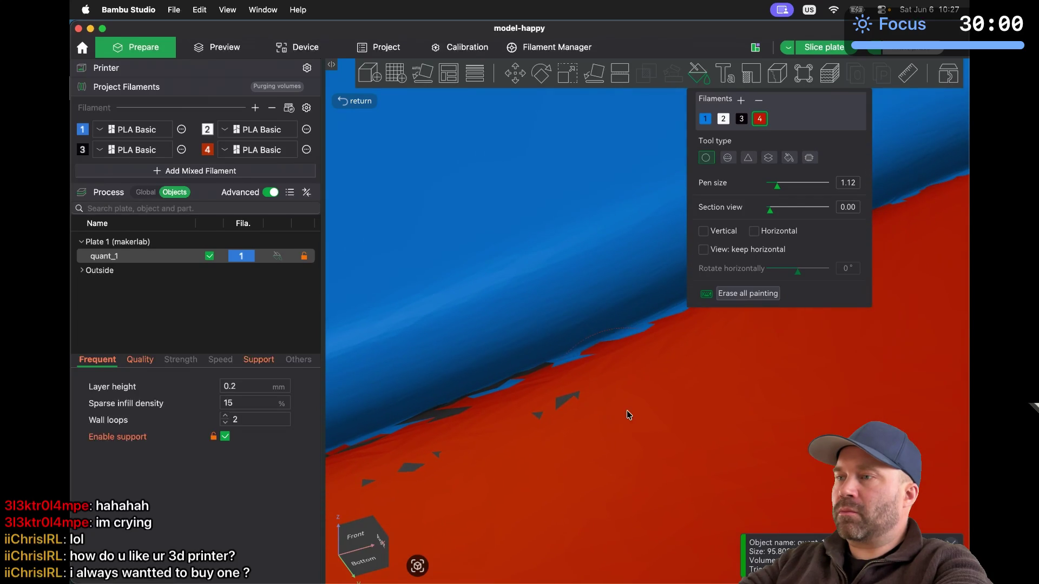
{"action": "scroll", "coordinate": [520, 474], "scroll_direction": "left", "scroll_amount": 2}
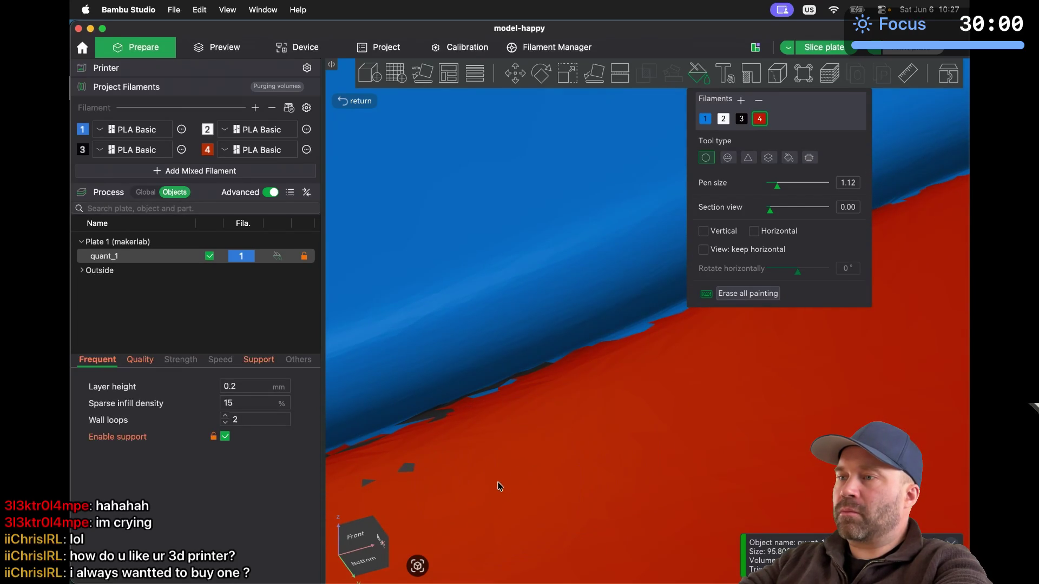
{"action": "scroll", "coordinate": [410, 520], "scroll_direction": "down", "scroll_amount": 10}
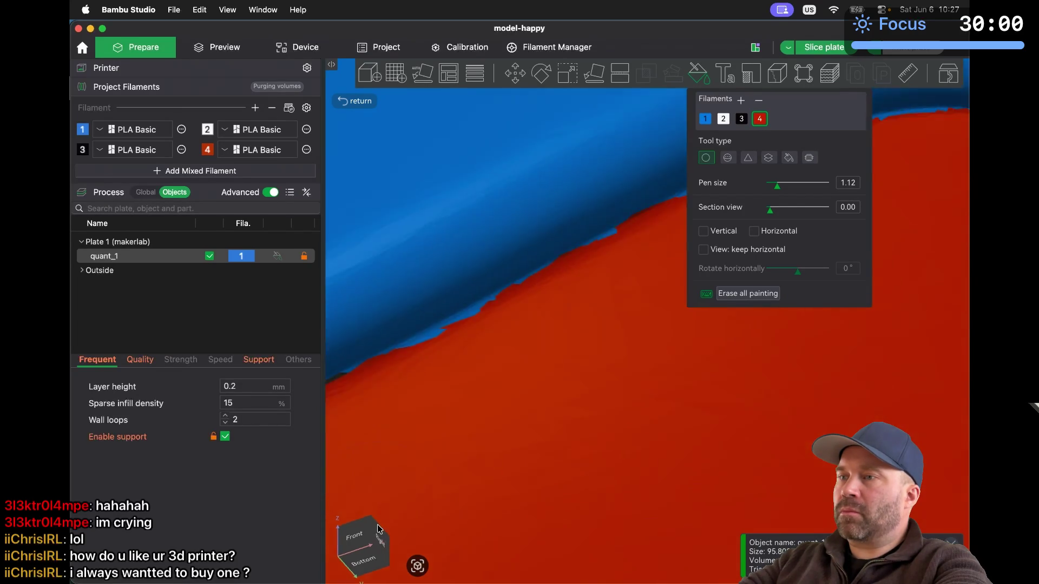
{"action": "left_click", "coordinate": [465, 482], "text": "shift"}
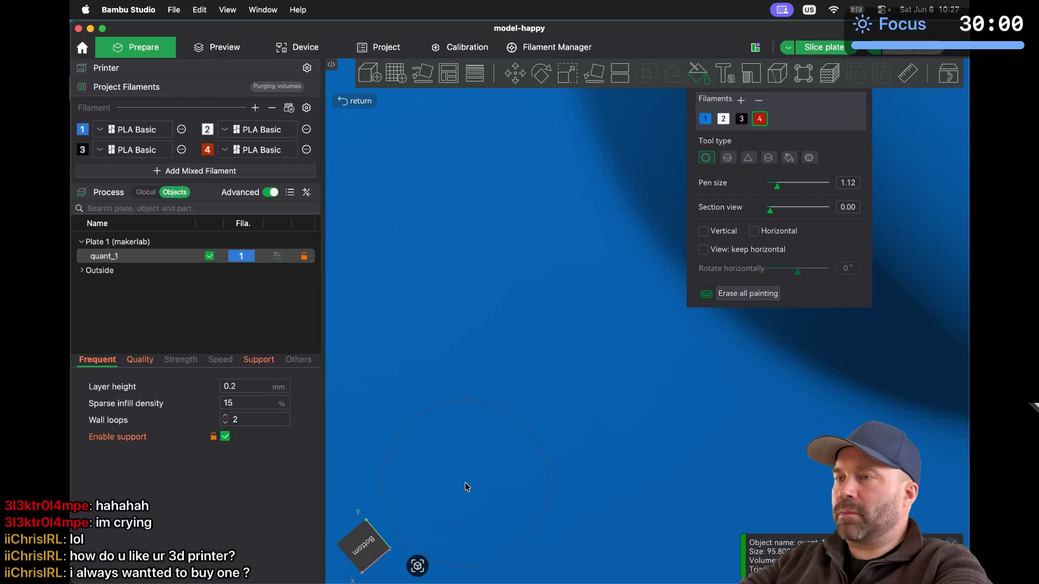
{"action": "scroll", "coordinate": [465, 482], "scroll_direction": "right", "scroll_amount": 5}
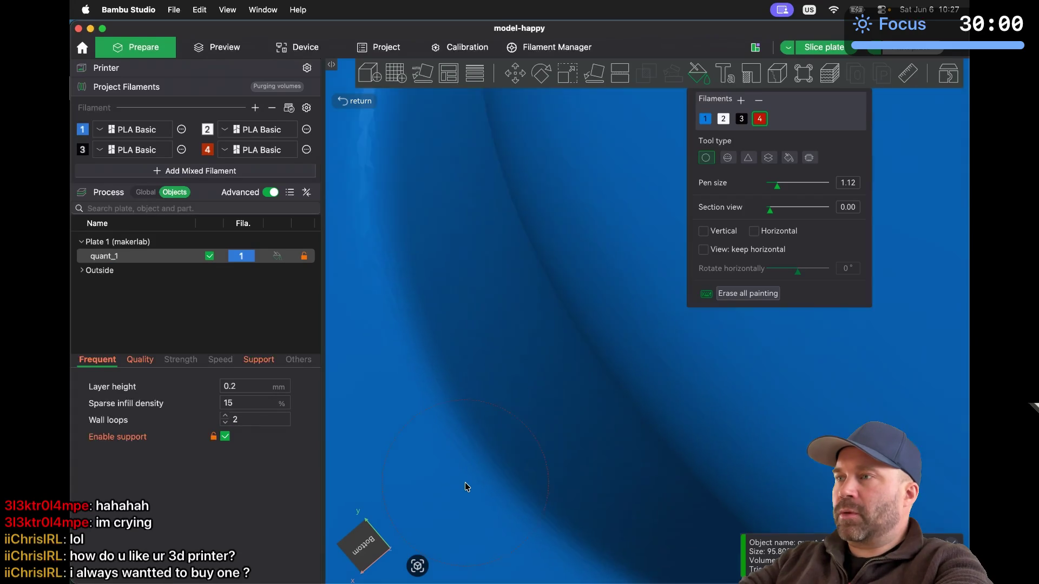
{"action": "scroll", "coordinate": [466, 482], "scroll_direction": "down", "scroll_amount": 5}
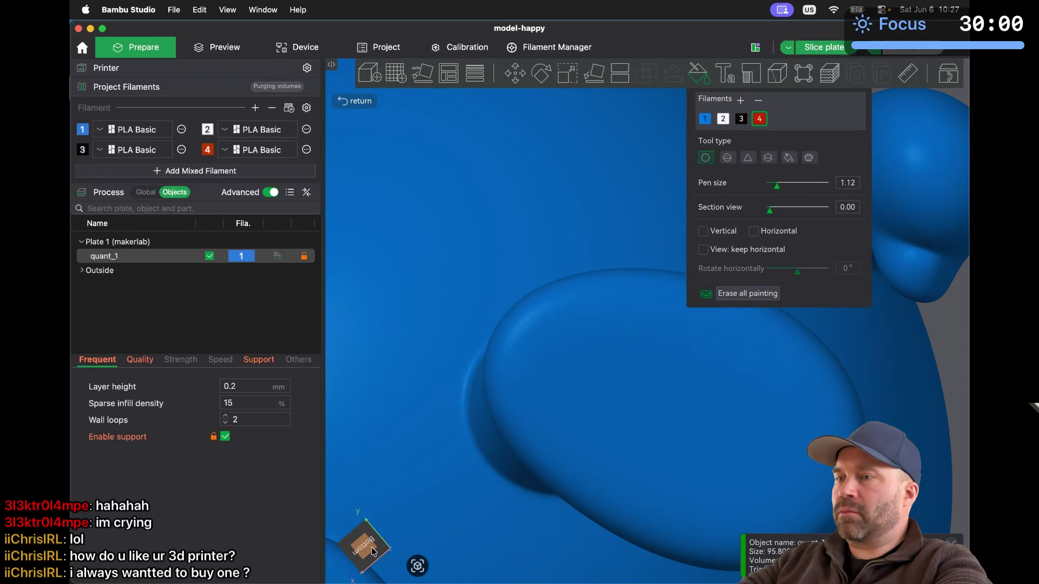
Snap to a side view, look up at the mouth from below, and select blue filament 1
{"action": "left_click", "coordinate": [354, 557]}
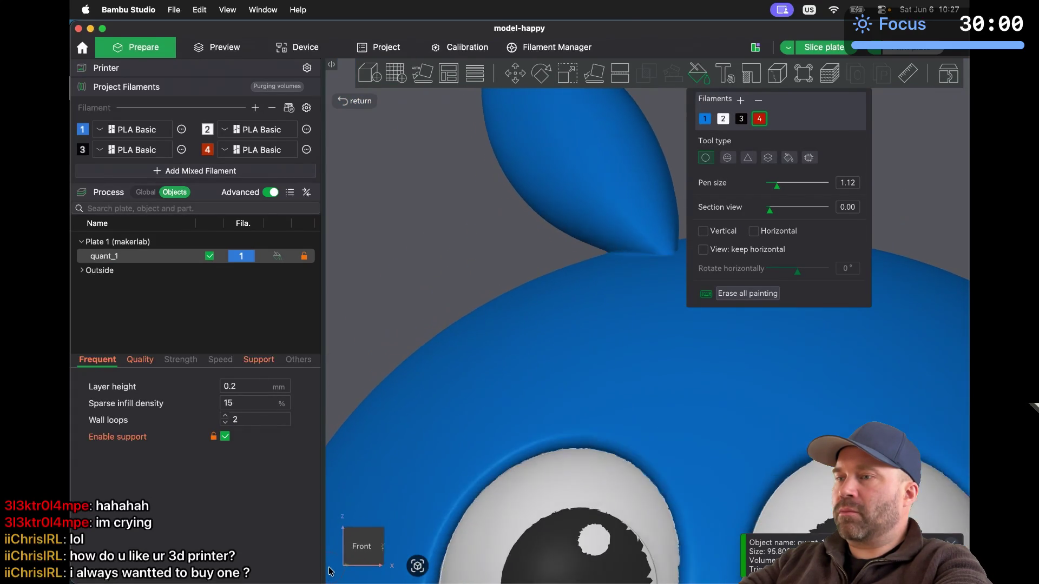
{"action": "scroll", "coordinate": [636, 441], "scroll_direction": "down", "scroll_amount": 5}
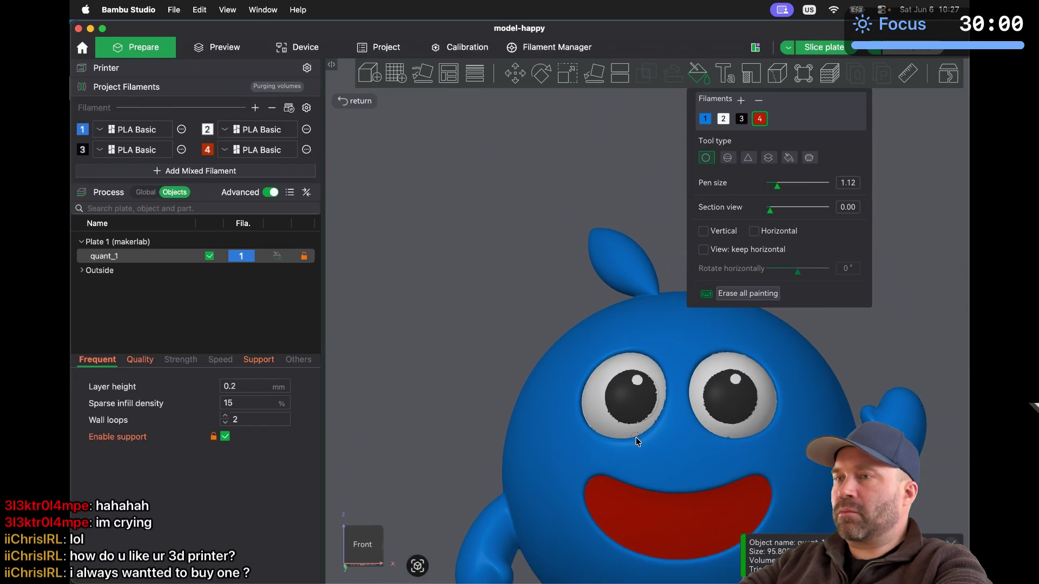
{"action": "left_click_drag", "start_coordinate": [407, 424], "coordinate": [398, 400]}
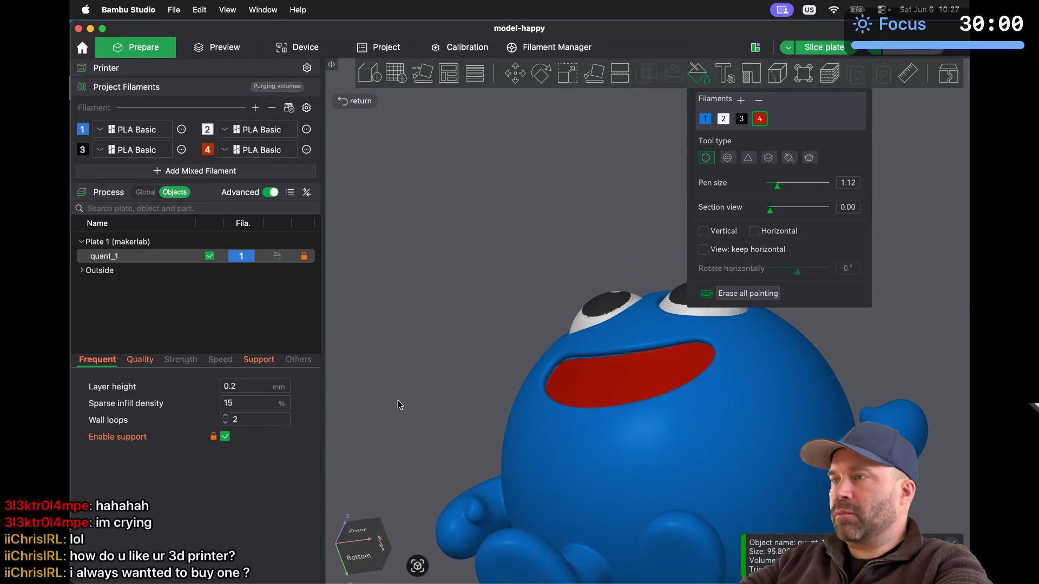
{"action": "scroll", "coordinate": [603, 322], "scroll_direction": "up", "scroll_amount": 5}
{"action": "scroll", "coordinate": [602, 323], "scroll_direction": "up", "scroll_amount": 5}
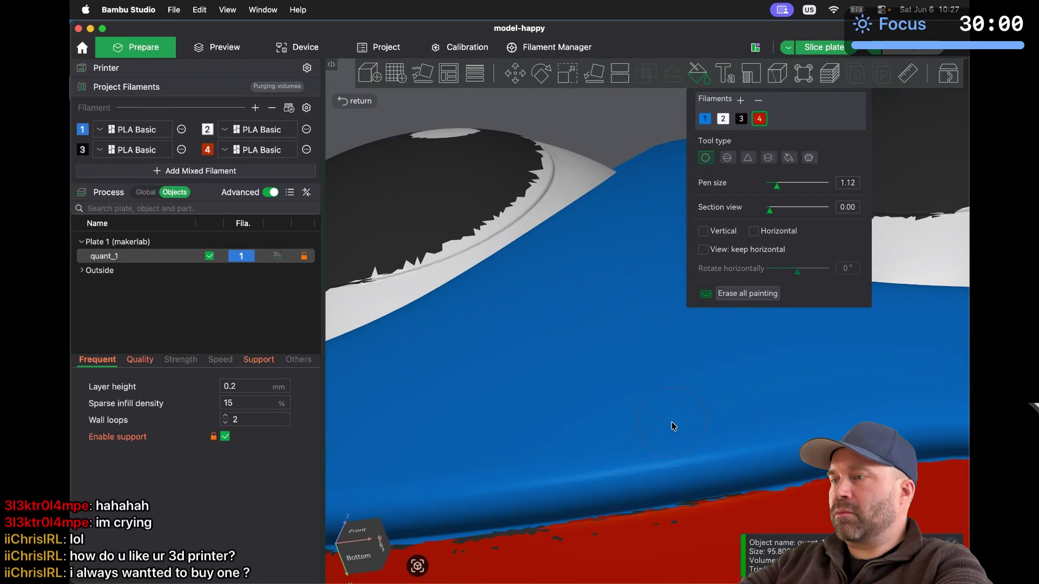
{"action": "scroll", "coordinate": [674, 427], "scroll_direction": "up", "scroll_amount": 5}
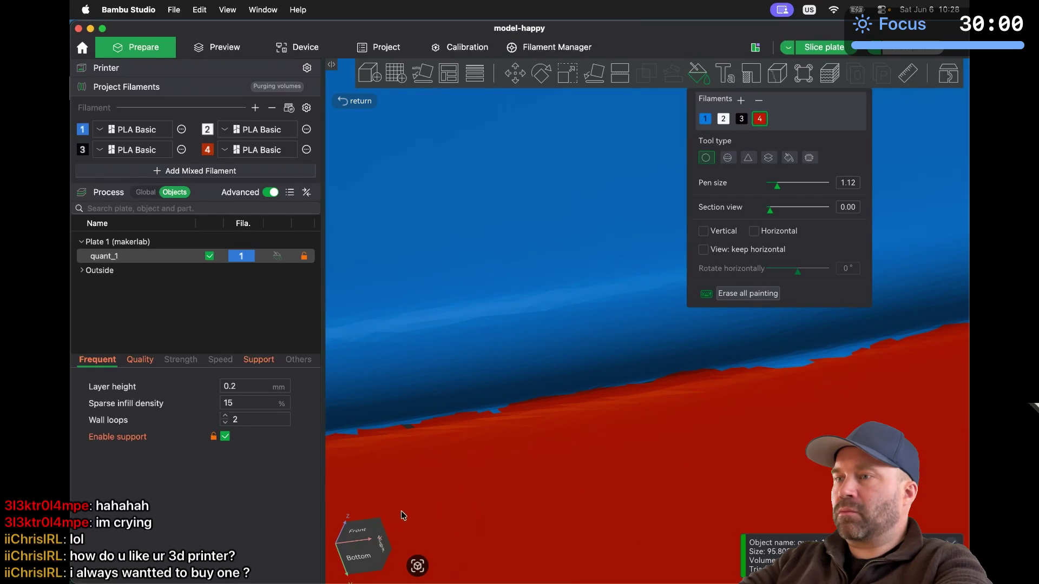
{"action": "left_click", "coordinate": [709, 121]}
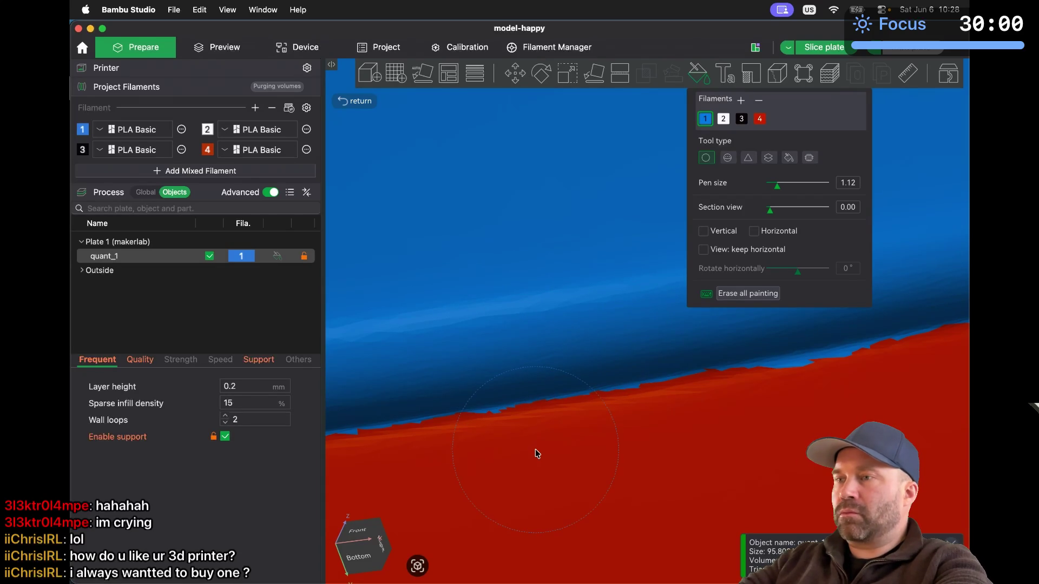
Switch back to red filament 4 and paint the grey unpainted patches on the mouth
{"action": "scroll", "coordinate": [536, 452], "scroll_direction": "down", "scroll_amount": 3}
{"action": "scroll", "coordinate": [536, 450], "scroll_direction": "down", "scroll_amount": 5}
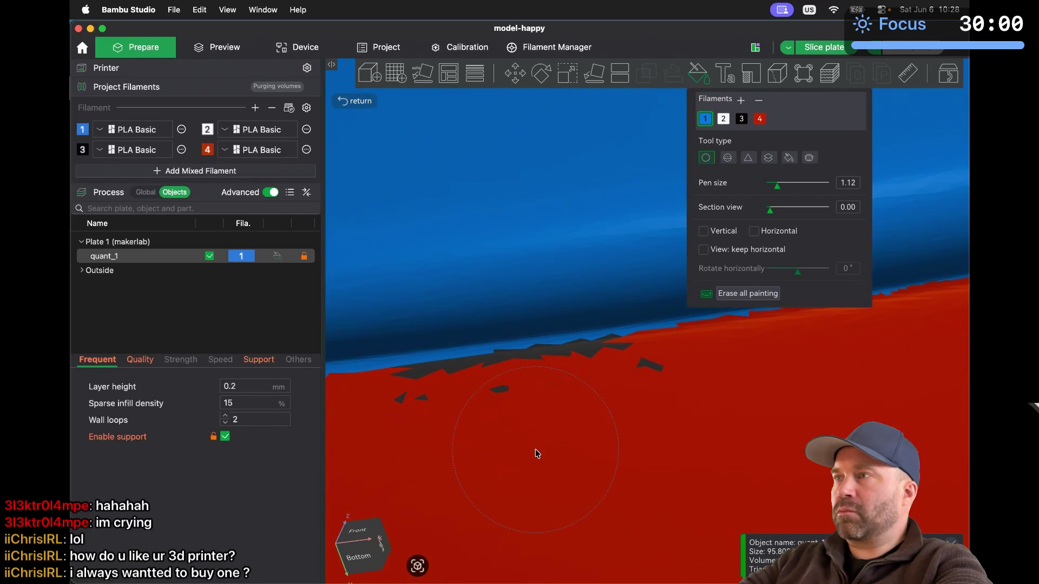
{"action": "left_click", "coordinate": [760, 120]}
{"action": "left_click_drag", "start_coordinate": [417, 446], "coordinate": [543, 420]}
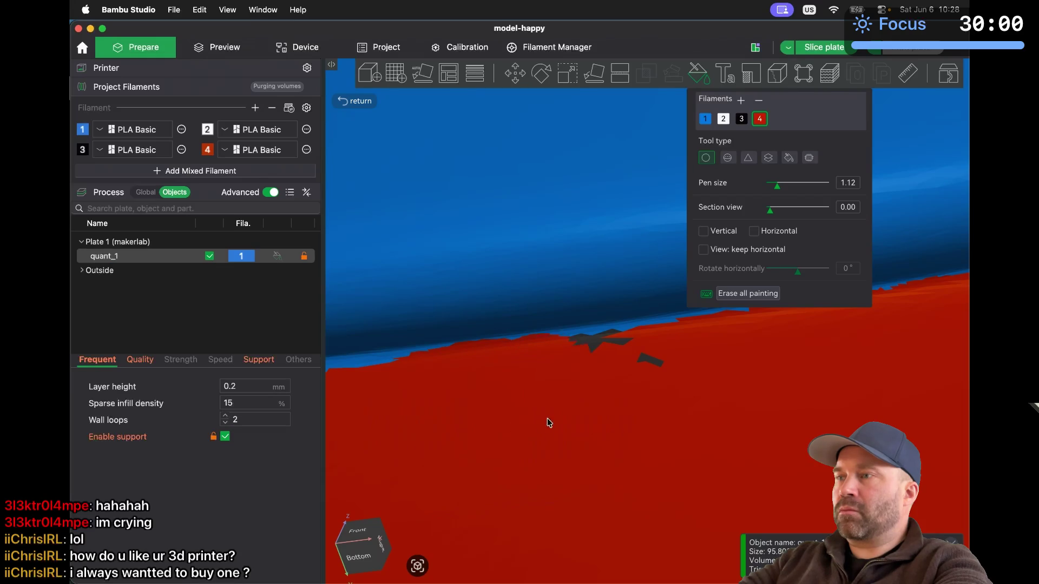
Paint red over the remaining jagged grey gaps along the mouth edge
{"action": "scroll", "coordinate": [615, 411], "scroll_direction": "up", "scroll_amount": 3}
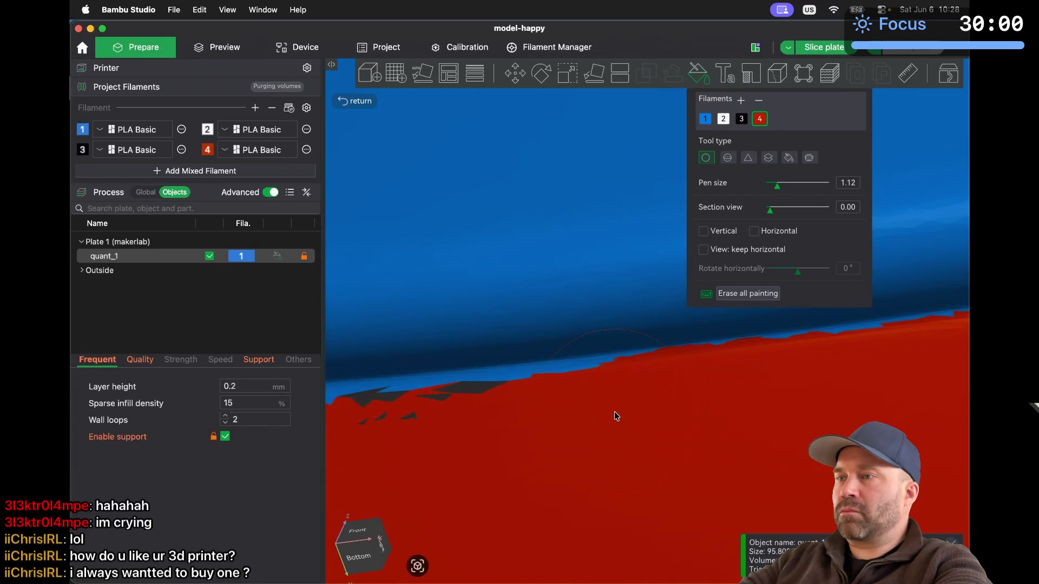
{"action": "scroll", "coordinate": [614, 411], "scroll_direction": "up", "scroll_amount": 2}
{"action": "left_click_drag", "start_coordinate": [570, 479], "coordinate": [653, 474]}
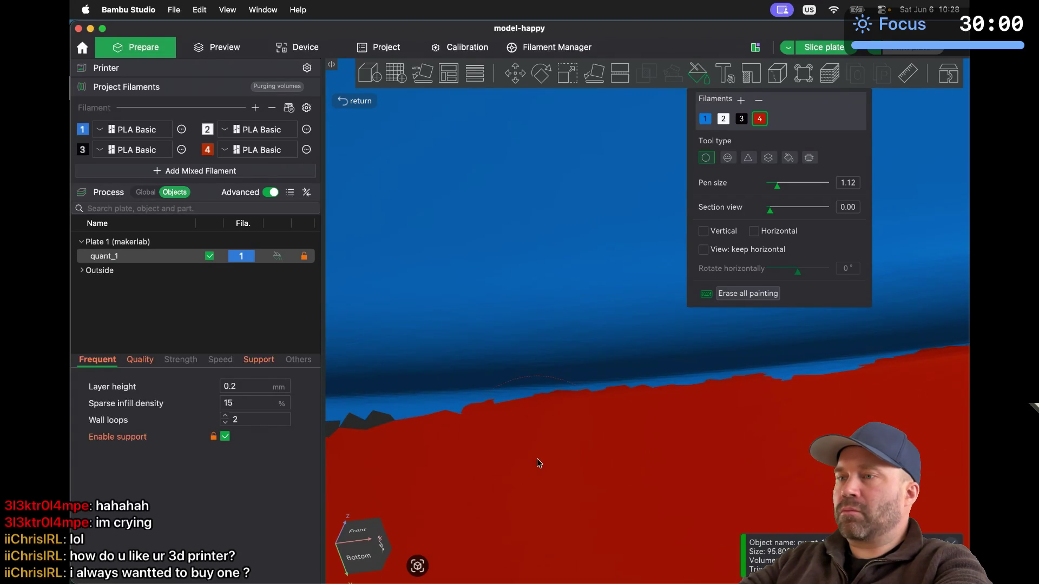
{"action": "scroll", "coordinate": [536, 459], "scroll_direction": "up", "scroll_amount": 3}
{"action": "mouse_move", "coordinate": [513, 480]}
{"action": "left_mouse_down"}
{"action": "mouse_move", "coordinate": [599, 465]}
{"action": "mouse_move", "coordinate": [731, 469]}
{"action": "left_mouse_up"}
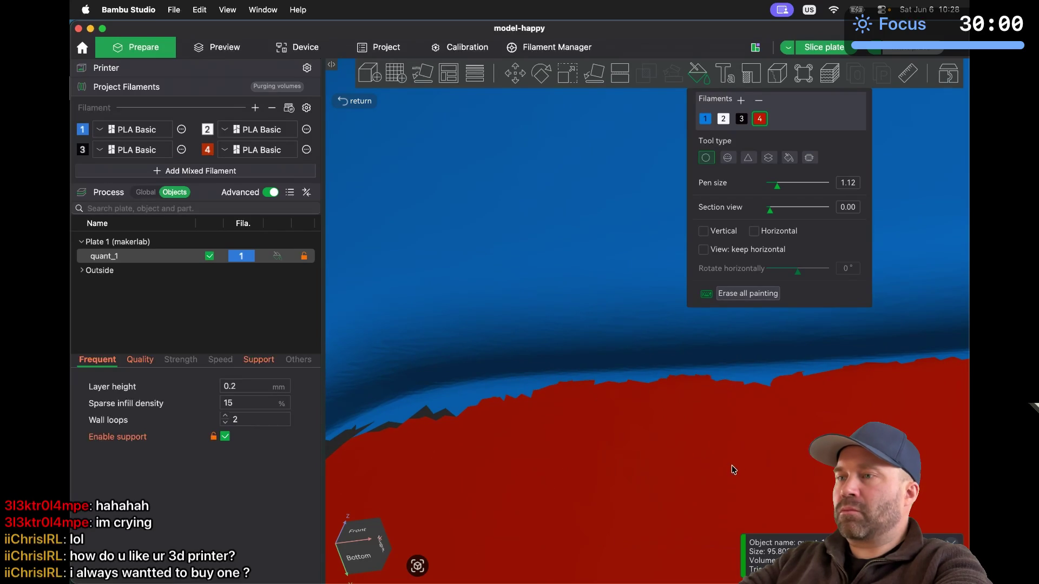
{"action": "scroll", "coordinate": [391, 499], "scroll_direction": "up", "scroll_amount": 5}
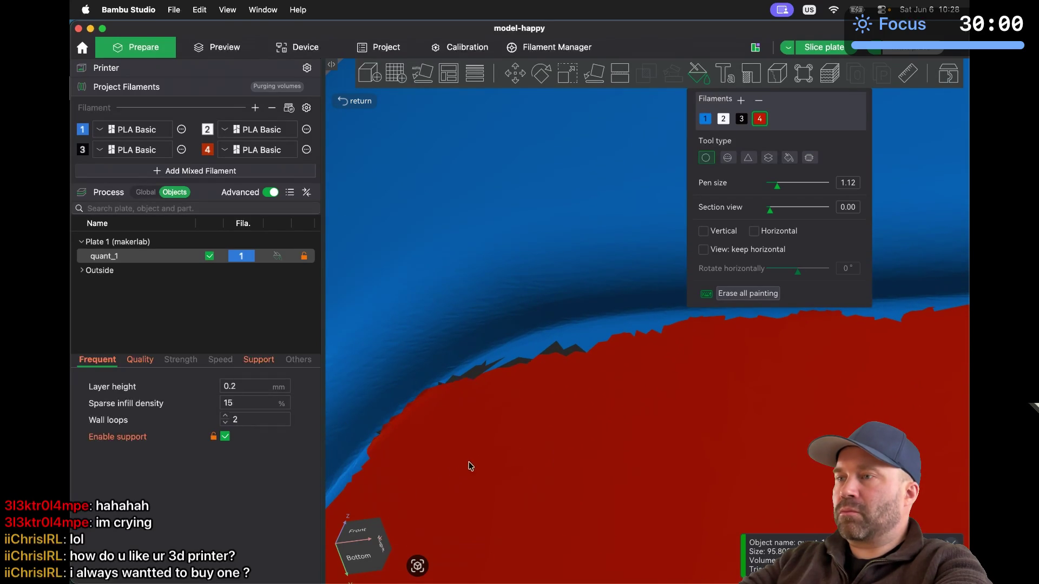
{"action": "mouse_move", "coordinate": [497, 451]}
{"action": "left_mouse_down"}
{"action": "mouse_move", "coordinate": [577, 415]}
{"action": "mouse_move", "coordinate": [686, 399]}
{"action": "left_mouse_up"}
{"action": "scroll", "coordinate": [684, 399], "scroll_direction": "down", "scroll_amount": 5}
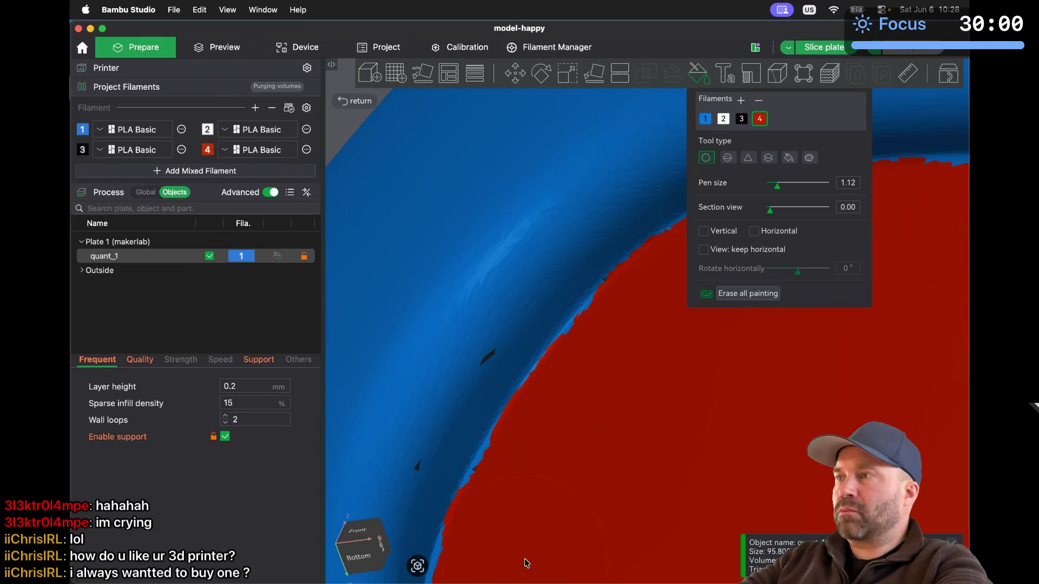
Reselect red filament 4 and paint over the blue slivers at the mouth edge
{"action": "left_click", "coordinate": [704, 119]}
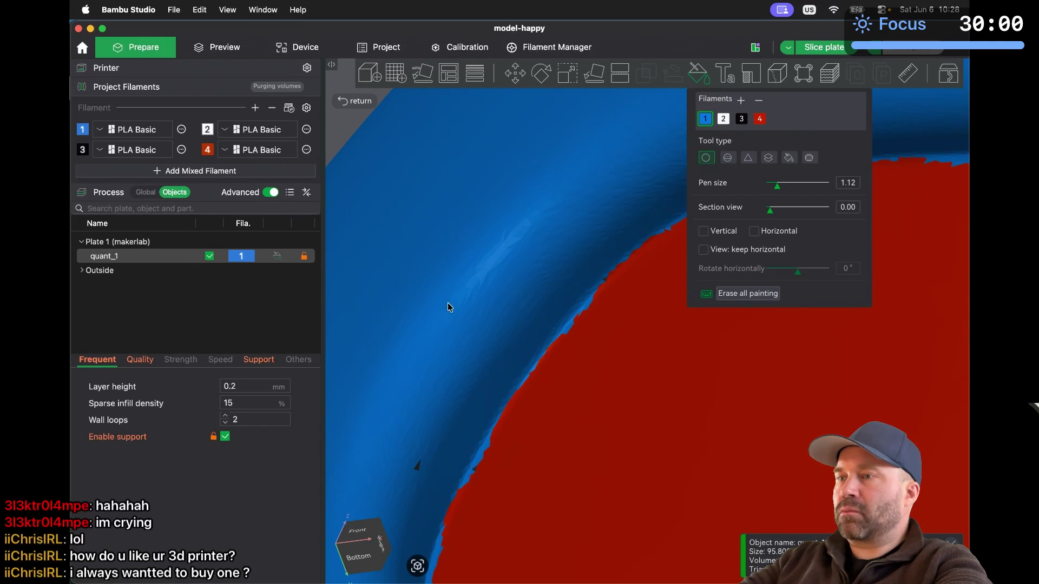
{"action": "scroll", "coordinate": [394, 405], "scroll_direction": "down", "scroll_amount": 5}
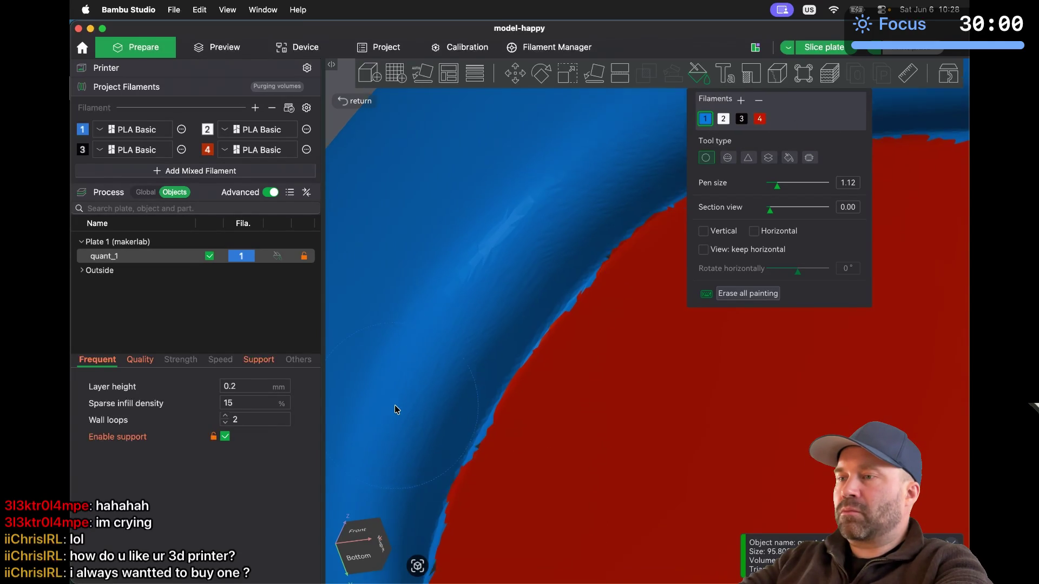
{"action": "left_click", "coordinate": [760, 118]}
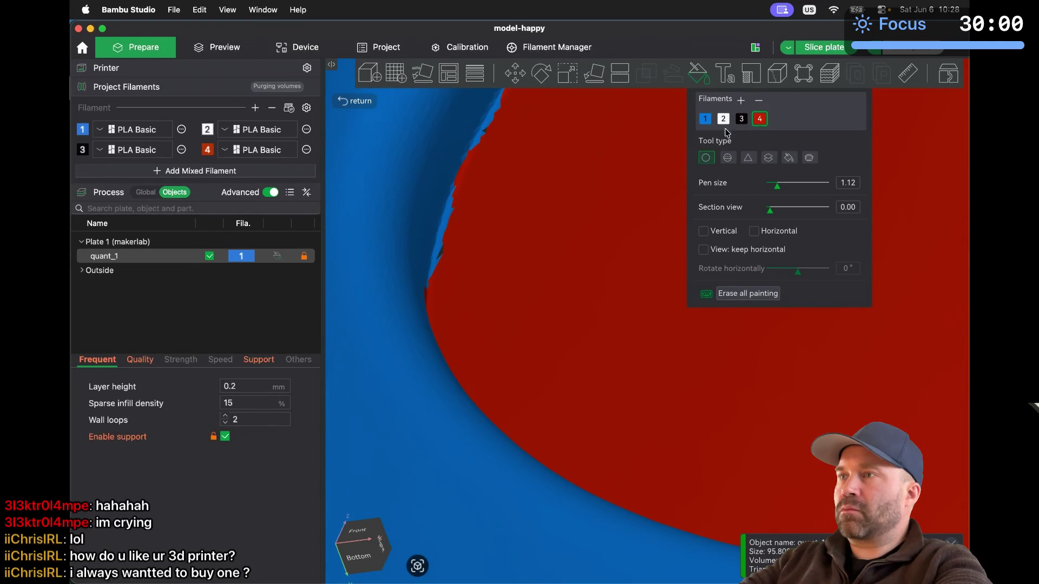
{"action": "mouse_move", "coordinate": [523, 273]}
{"action": "left_mouse_down"}
{"action": "mouse_move", "coordinate": [512, 284]}
{"action": "mouse_move", "coordinate": [525, 250]}
{"action": "left_mouse_up"}
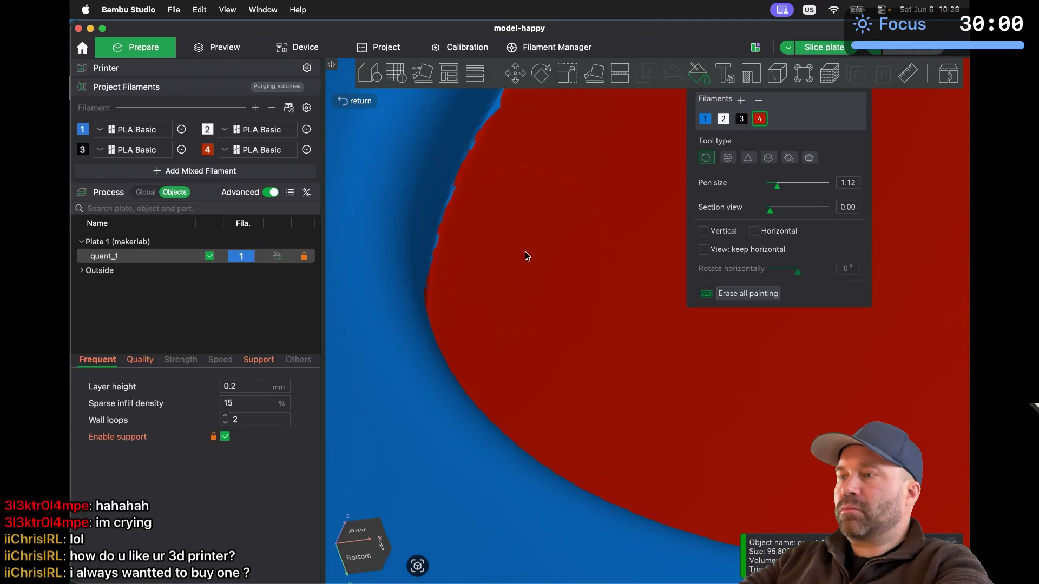
Frame the face, eyes and mouth in view, then slice the plate
{"action": "scroll", "coordinate": [537, 330], "scroll_direction": "down", "scroll_amount": 5}
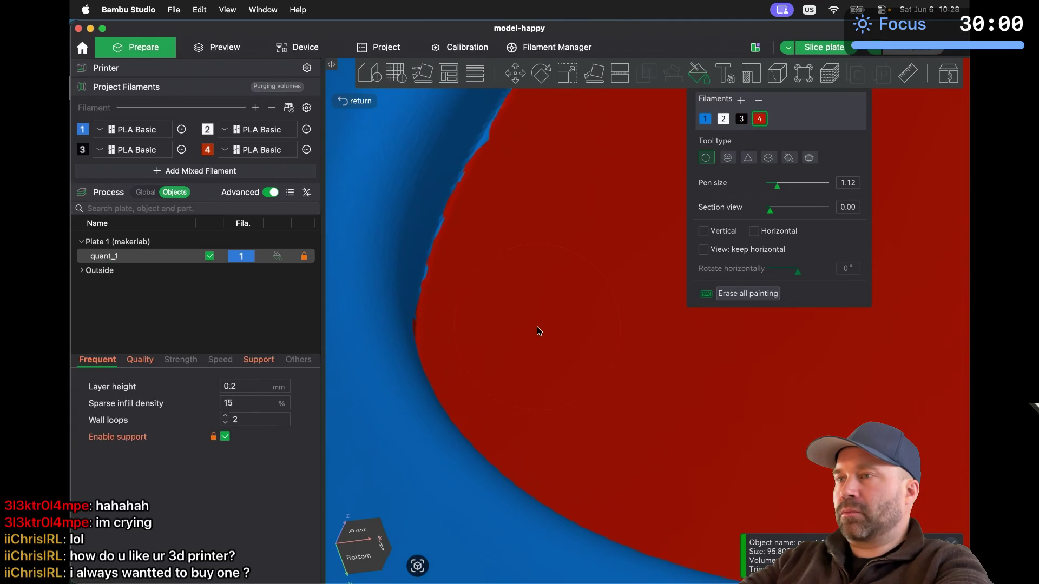
{"action": "scroll", "coordinate": [536, 331], "scroll_direction": "down", "scroll_amount": 5}
{"action": "left_click_drag", "start_coordinate": [532, 333], "coordinate": [512, 412]}
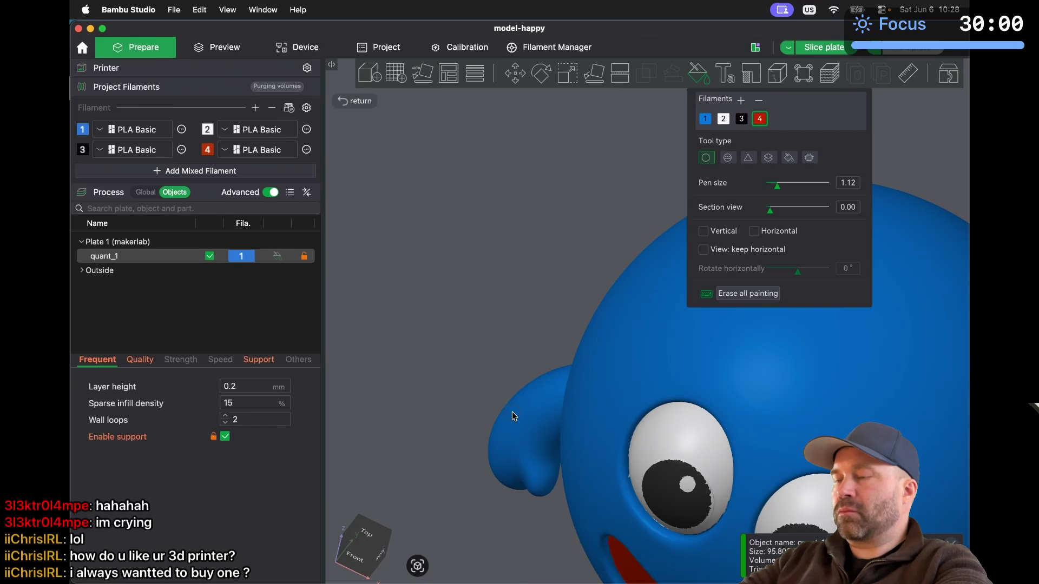
{"action": "right_click_drag", "start_coordinate": [630, 521], "coordinate": [630, 426]}
{"action": "scroll", "coordinate": [631, 427], "scroll_direction": "up", "scroll_amount": 10}
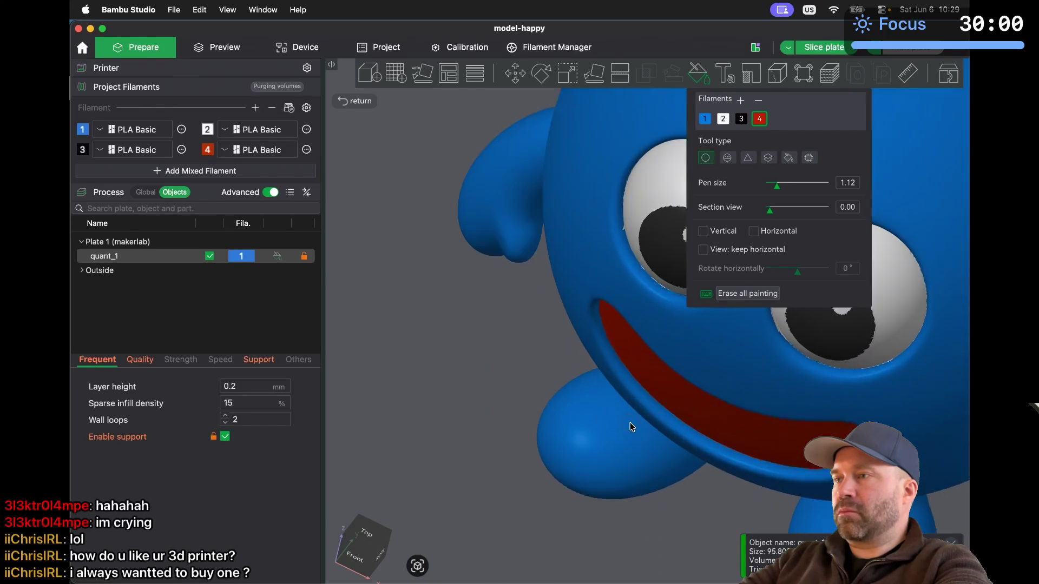
{"action": "scroll", "coordinate": [630, 427], "scroll_direction": "down", "scroll_amount": 8}
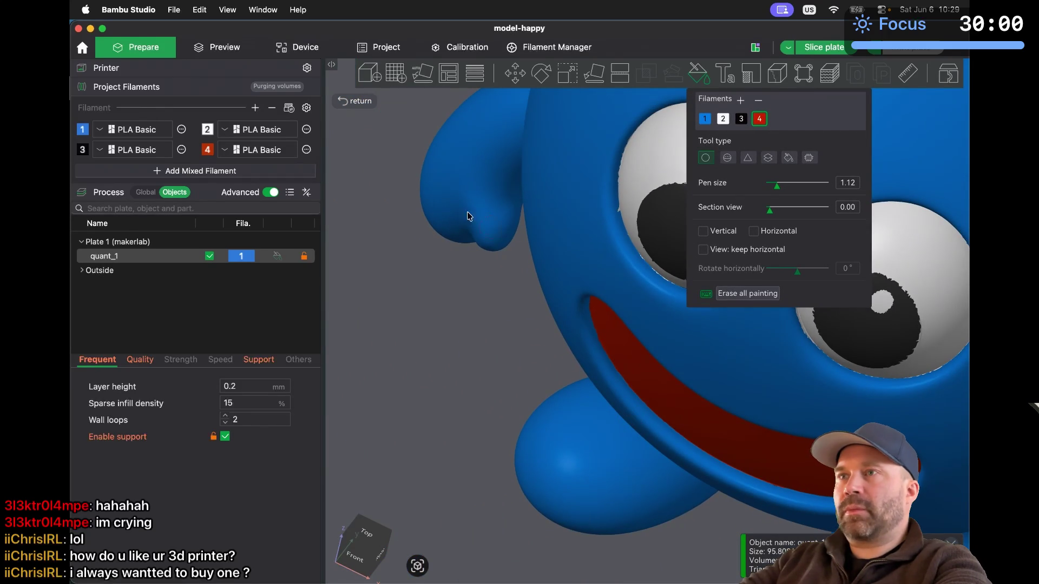
{"action": "left_click", "coordinate": [239, 56]}
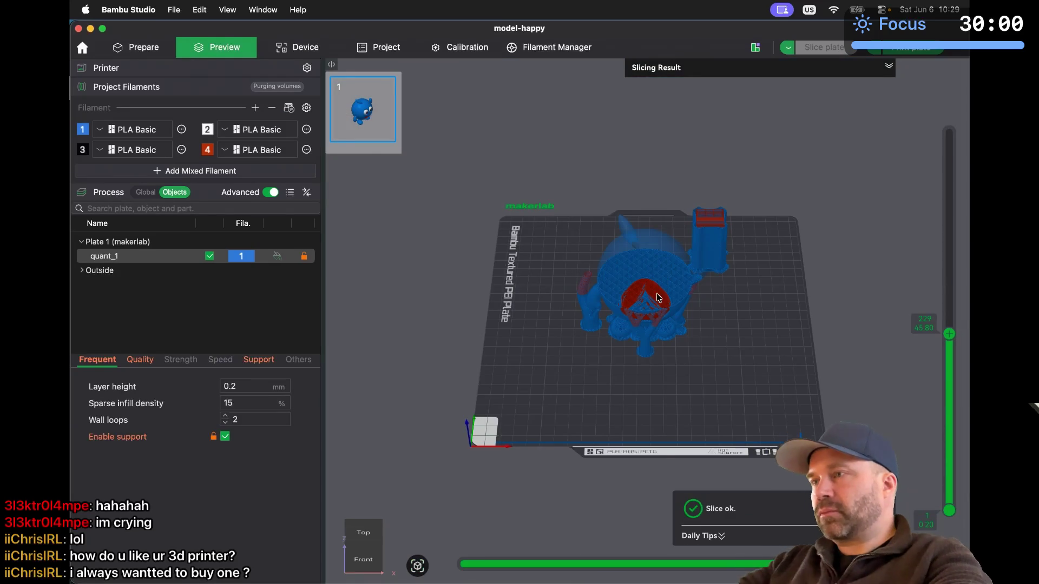
Lower the layer slider to hide upper layers and rotate the preview to a front-left view
{"action": "scroll", "coordinate": [684, 273], "scroll_direction": "up", "scroll_amount": 10}
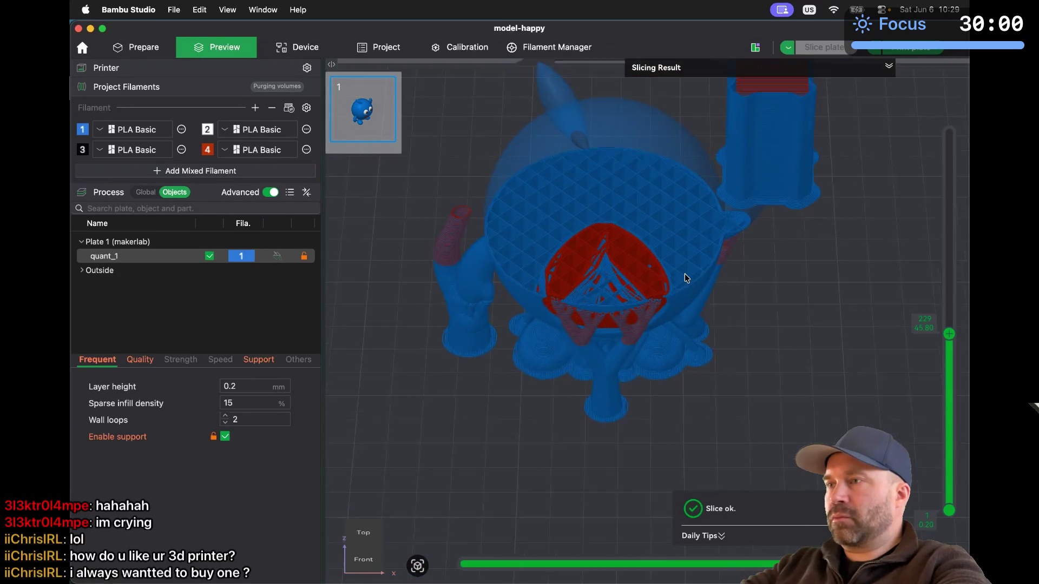
{"action": "scroll", "coordinate": [684, 275], "scroll_direction": "up", "scroll_amount": 3}
{"action": "mouse_move", "coordinate": [949, 334]}
{"action": "left_mouse_down"}
{"action": "mouse_move", "coordinate": [960, 395]}
{"action": "mouse_move", "coordinate": [962, 271]}
{"action": "mouse_move", "coordinate": [951, 234]}
{"action": "mouse_move", "coordinate": [950, 276]}
{"action": "left_mouse_up"}
{"action": "left_click_drag", "start_coordinate": [845, 398], "coordinate": [860, 392]}
{"action": "scroll", "coordinate": [860, 392], "scroll_direction": "up", "scroll_amount": 3}
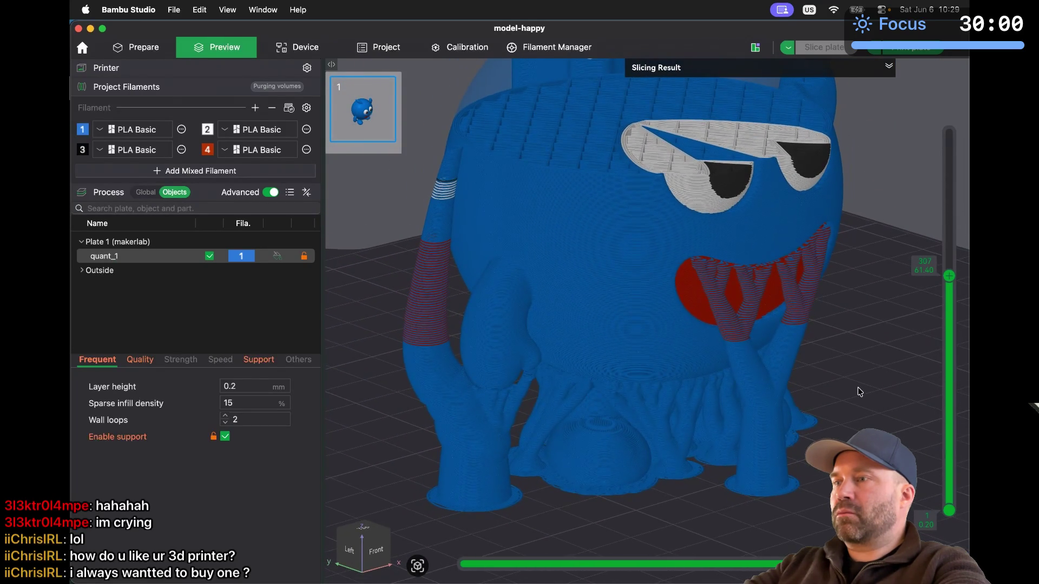
{"action": "scroll", "coordinate": [860, 392], "scroll_direction": "down", "scroll_amount": 3}
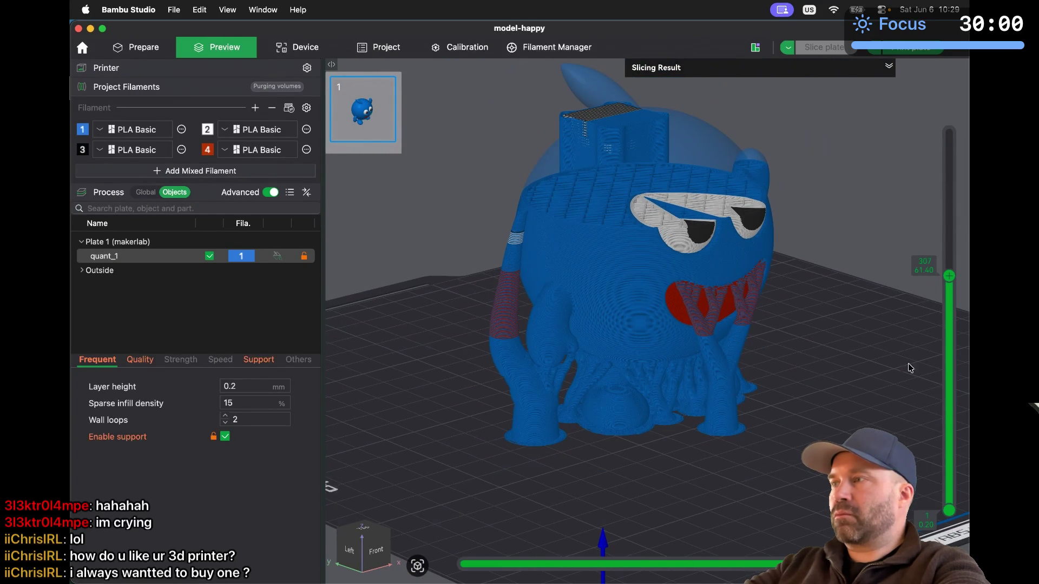
Cut the preview down to layer 173 at the eyes, orbit to the face, and return to the model view
{"action": "mouse_move", "coordinate": [950, 277]}
{"action": "left_mouse_down"}
{"action": "mouse_move", "coordinate": [956, 342]}
{"action": "mouse_move", "coordinate": [956, 131]}
{"action": "mouse_move", "coordinate": [958, 385]}
{"action": "mouse_move", "coordinate": [952, 157]}
{"action": "mouse_move", "coordinate": [950, 301]}
{"action": "mouse_move", "coordinate": [925, 372]}
{"action": "mouse_move", "coordinate": [926, 284]}
{"action": "left_mouse_up"}
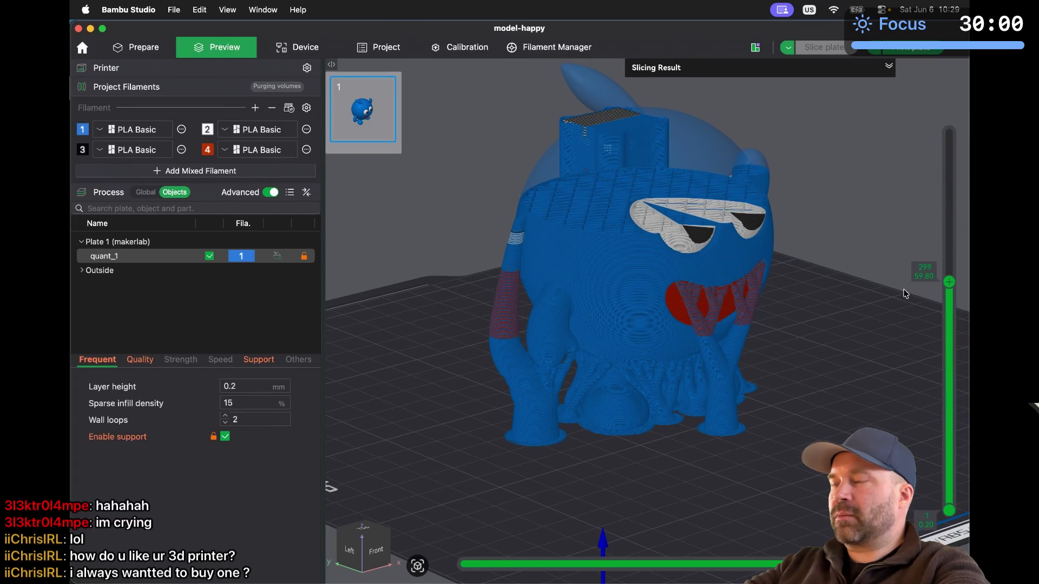
{"action": "mouse_move", "coordinate": [792, 364]}
{"action": "left_mouse_down"}
{"action": "mouse_move", "coordinate": [668, 361]}
{"action": "mouse_move", "coordinate": [680, 349]}
{"action": "mouse_move", "coordinate": [706, 358]}
{"action": "left_mouse_up"}
{"action": "mouse_move", "coordinate": [941, 278]}
{"action": "left_mouse_down"}
{"action": "mouse_move", "coordinate": [948, 240]}
{"action": "mouse_move", "coordinate": [963, 384]}
{"action": "mouse_move", "coordinate": [958, 465]}
{"action": "mouse_move", "coordinate": [951, 228]}
{"action": "left_mouse_up"}
{"action": "mouse_move", "coordinate": [791, 390]}
{"action": "left_mouse_down"}
{"action": "mouse_move", "coordinate": [748, 447]}
{"action": "mouse_move", "coordinate": [799, 456]}
{"action": "left_mouse_up"}
{"action": "left_click", "coordinate": [148, 50]}
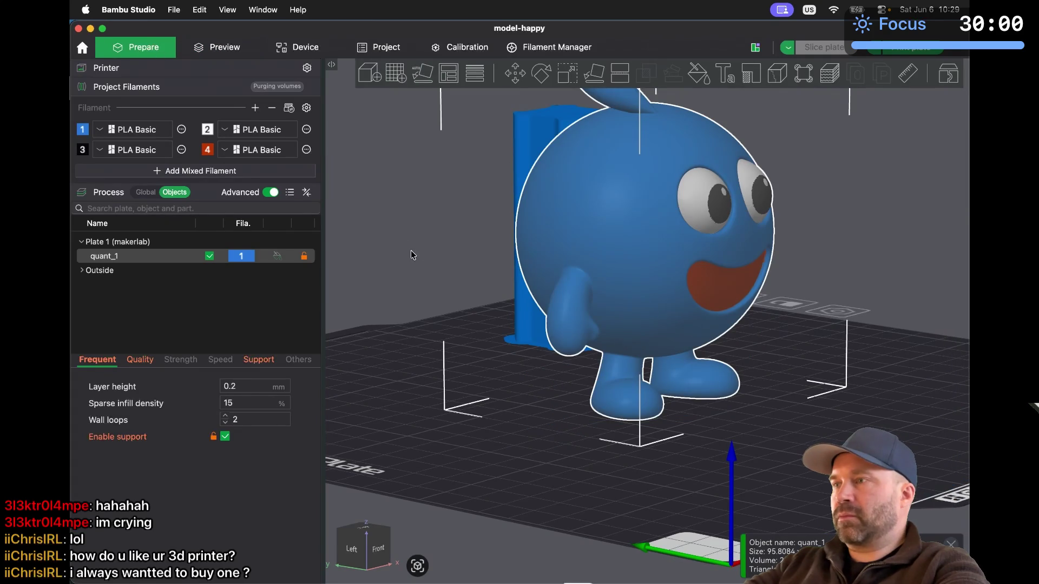
Orbit around the finished figure and deselect it to show Plate Settings
{"action": "mouse_move", "coordinate": [781, 445]}
{"action": "left_mouse_down"}
{"action": "mouse_move", "coordinate": [768, 436]}
{"action": "mouse_move", "coordinate": [785, 433]}
{"action": "mouse_move", "coordinate": [755, 427]}
{"action": "mouse_move", "coordinate": [798, 446]}
{"action": "mouse_move", "coordinate": [769, 452]}
{"action": "left_mouse_up"}
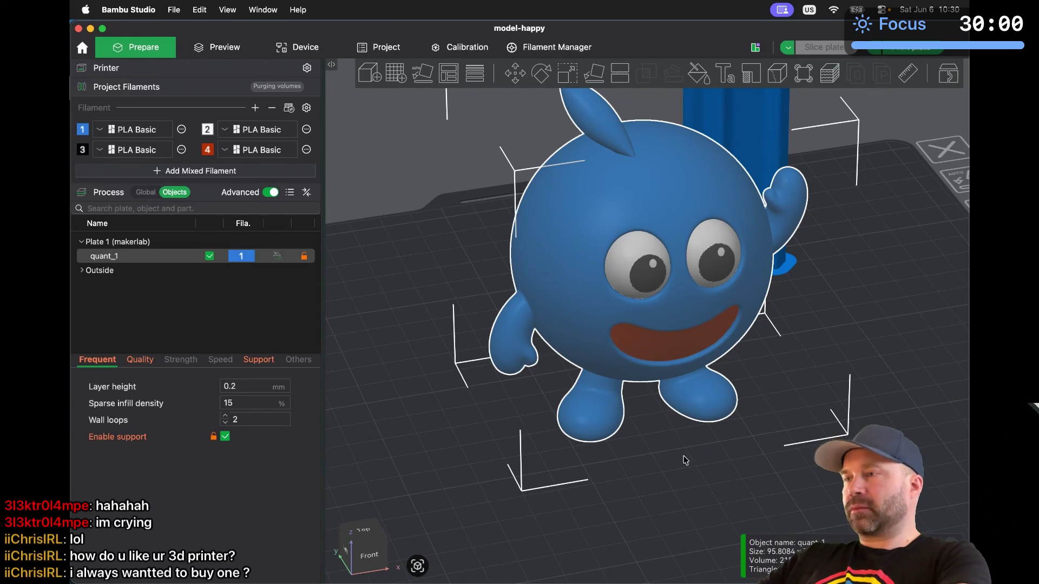
{"action": "left_click", "coordinate": [667, 486]}
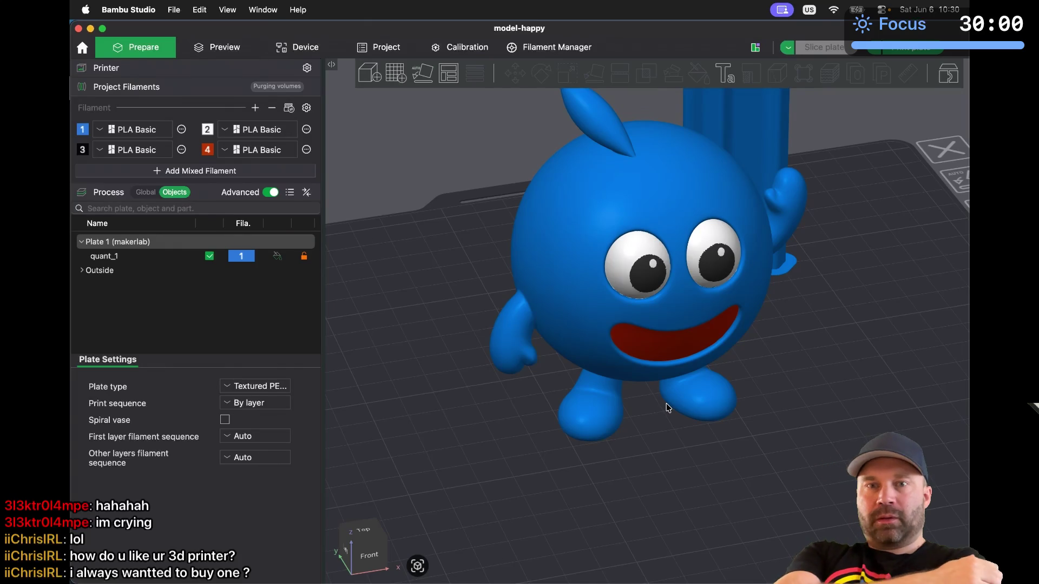
{"action": "mouse_move", "coordinate": [677, 420]}
{"action": "left_mouse_down"}
{"action": "mouse_move", "coordinate": [668, 456]}
{"action": "mouse_move", "coordinate": [693, 445]}
{"action": "mouse_move", "coordinate": [694, 463]}
{"action": "mouse_move", "coordinate": [661, 452]}
{"action": "left_mouse_up"}
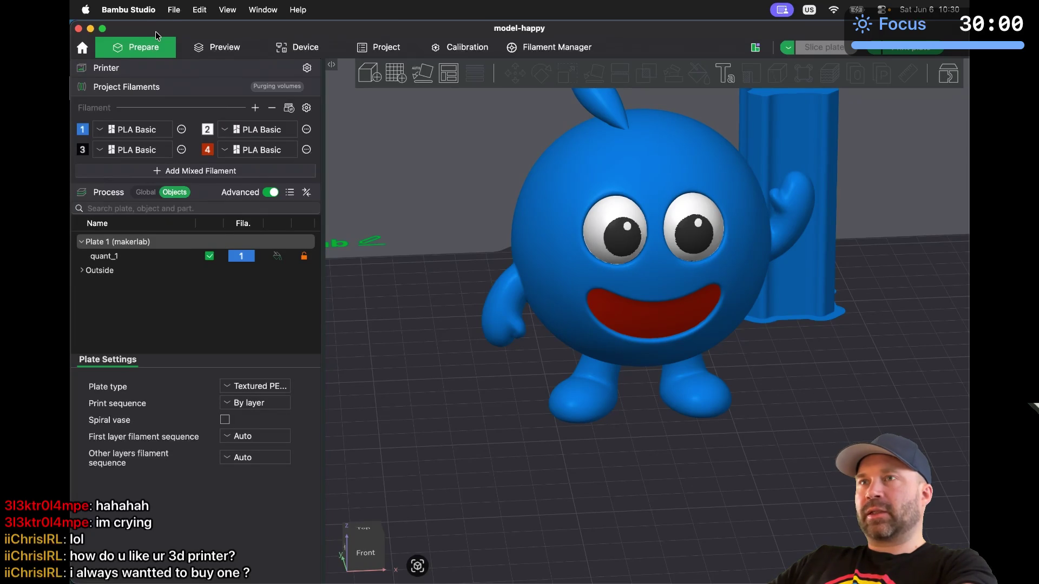
{"action": "left_click", "coordinate": [173, 13]}
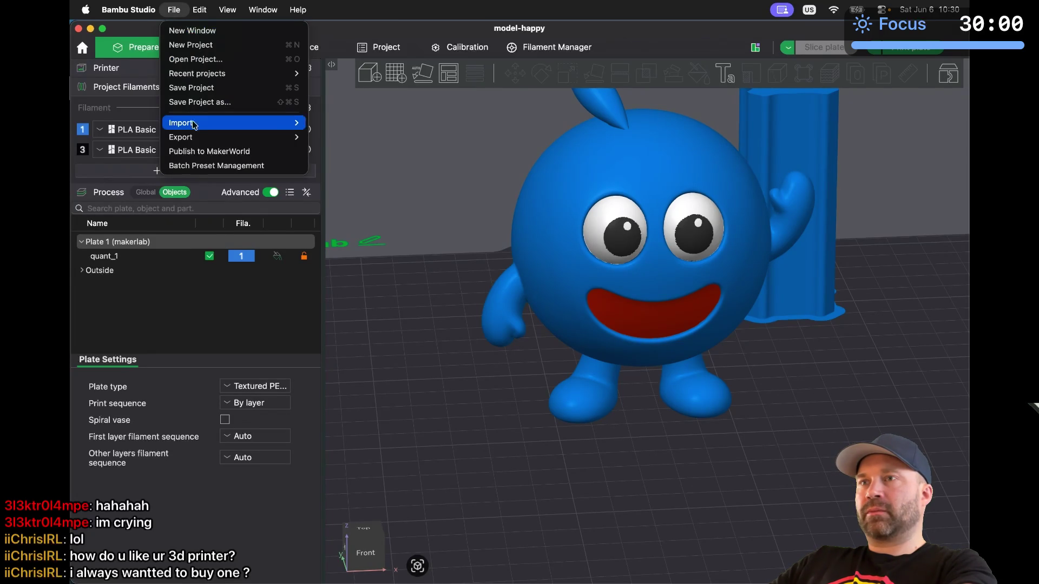
Export the model as a generic 3MF, replacing the existing model-happy.3mf
{"action": "mouse_move", "coordinate": [203, 137]}
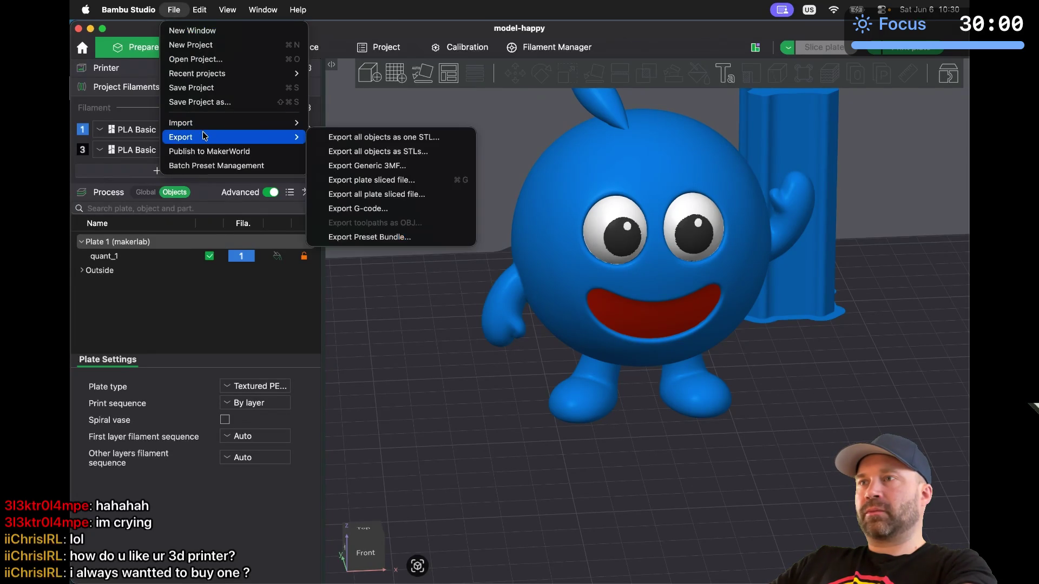
{"action": "left_click", "coordinate": [345, 165]}
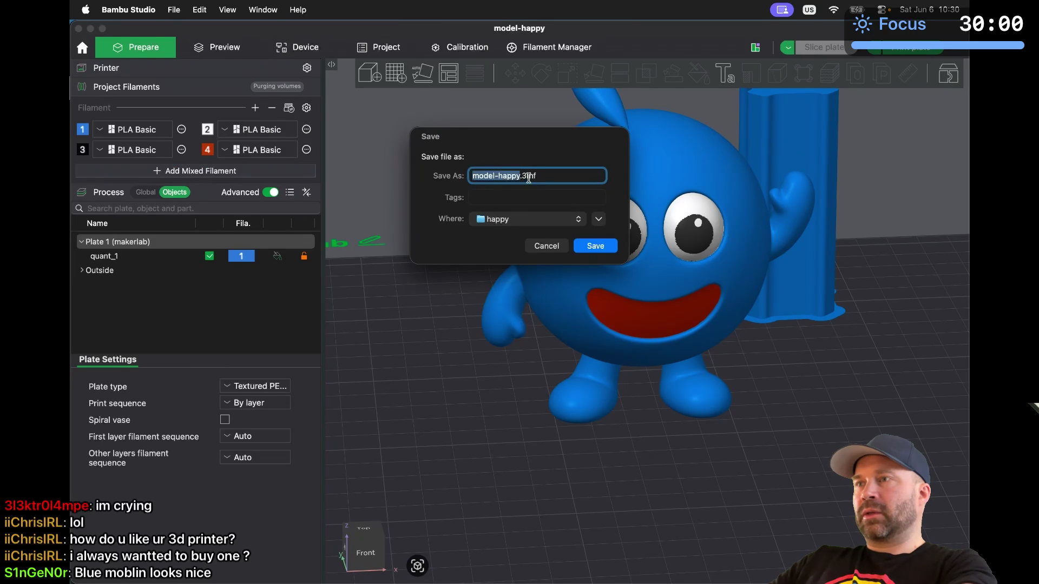
{"action": "left_click", "coordinate": [578, 244]}
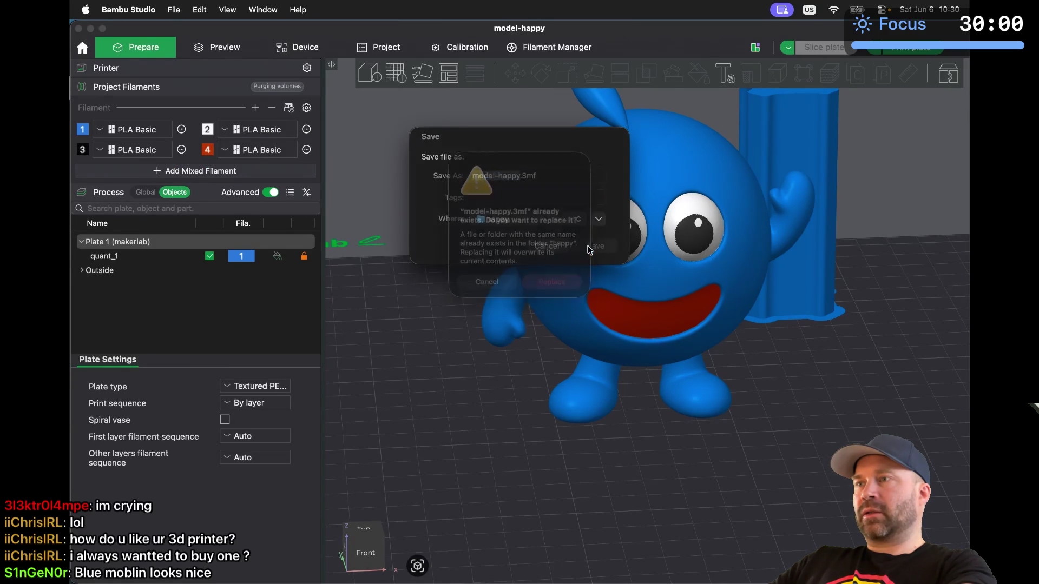
{"action": "left_click", "coordinate": [554, 284]}
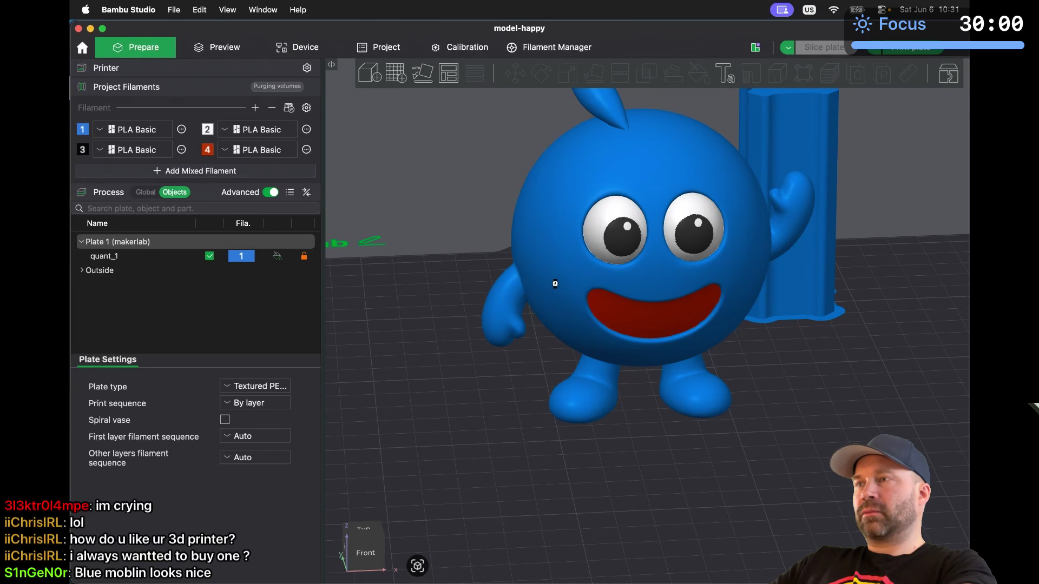
Quit Bambu Studio without saving project changes and return to the terminal
{"action": "key", "text": "super+n"}
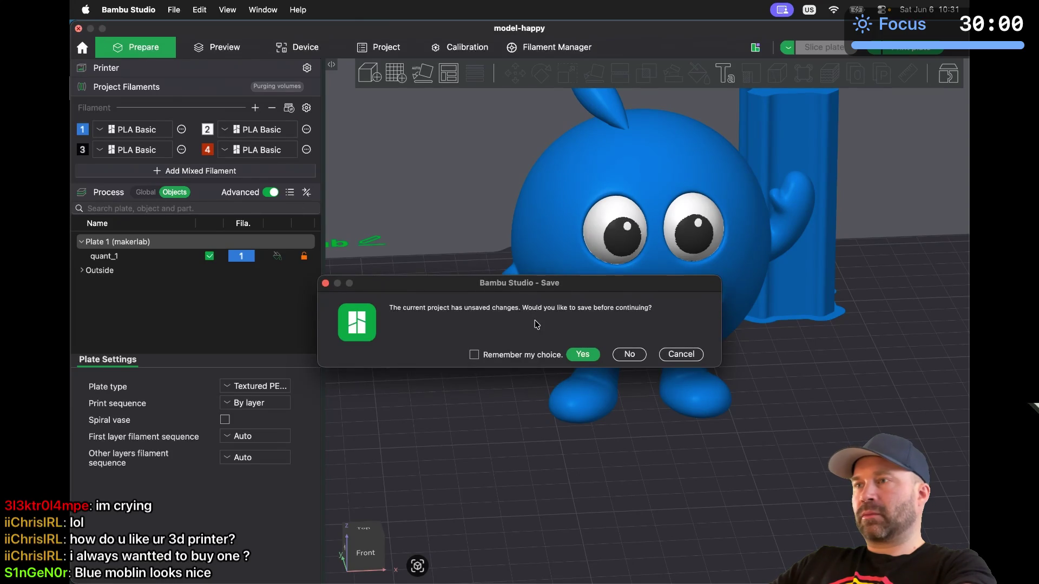
{"action": "left_click", "coordinate": [629, 355]}
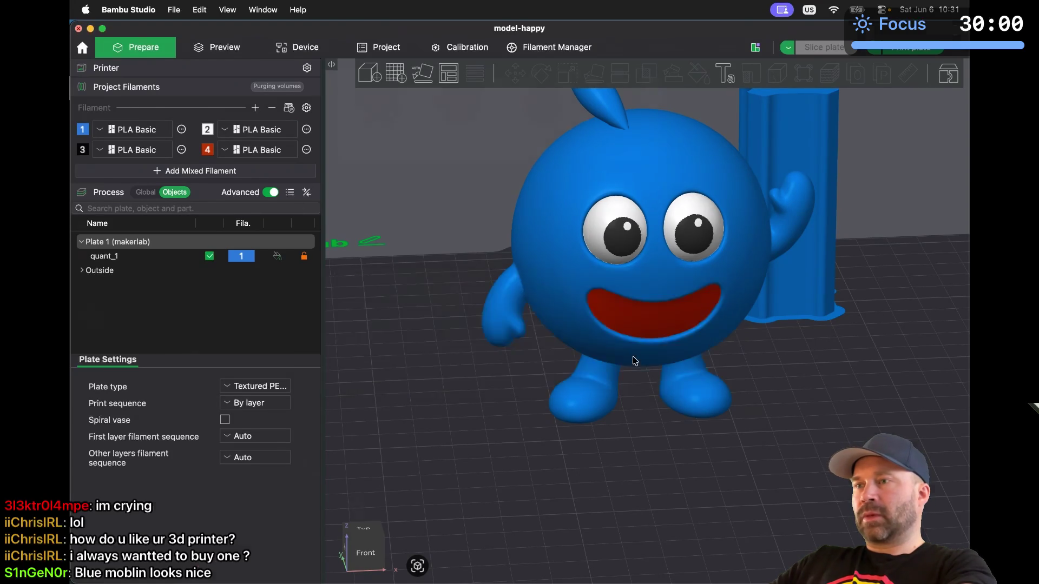
{"action": "key", "text": "super+Tab"}
{"action": "key", "text": "super+Tab"}
{"action": "key", "text": "super+Tab"}
{"action": "key", "text": "super+Tab"}
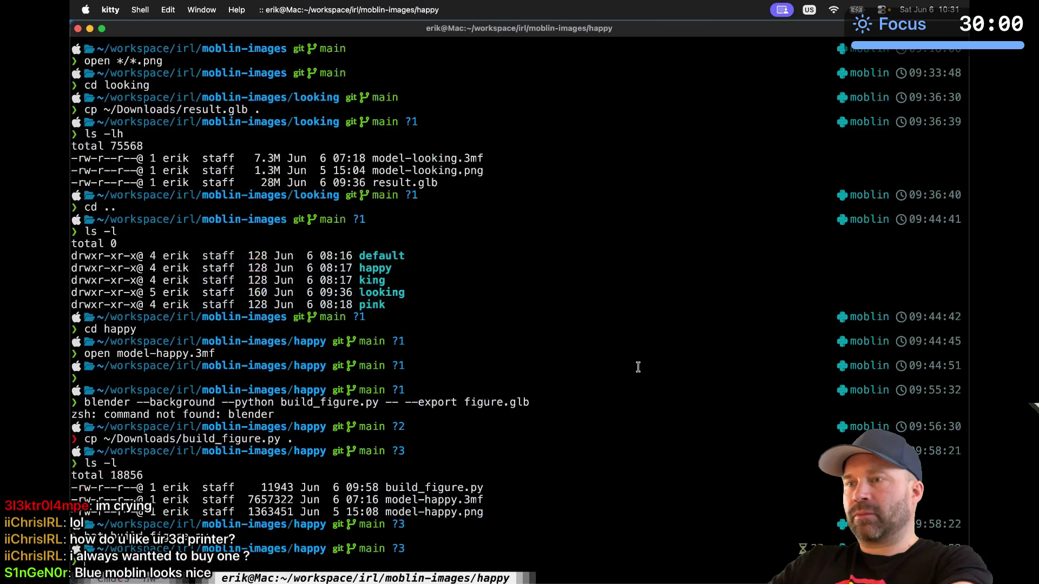
Reopen model-happy.3mf from the terminal and show it in the angled front-left view
{"action": "type", "text": "open model-happy.3mf"}
{"action": "key", "text": "Return"}
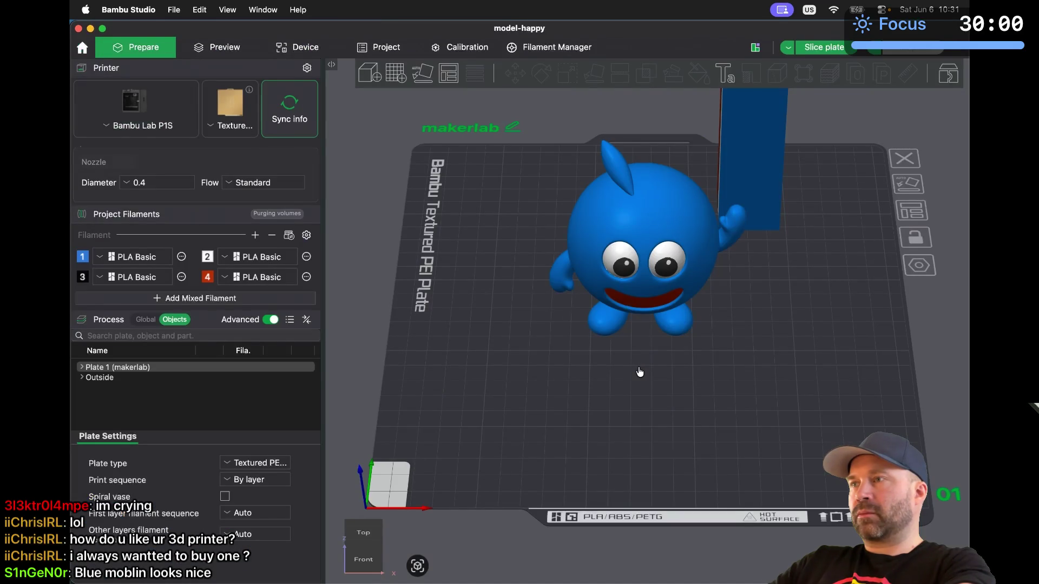
{"action": "key", "text": "0"}
{"action": "scroll", "coordinate": [652, 356], "scroll_direction": "up", "scroll_amount": 5}
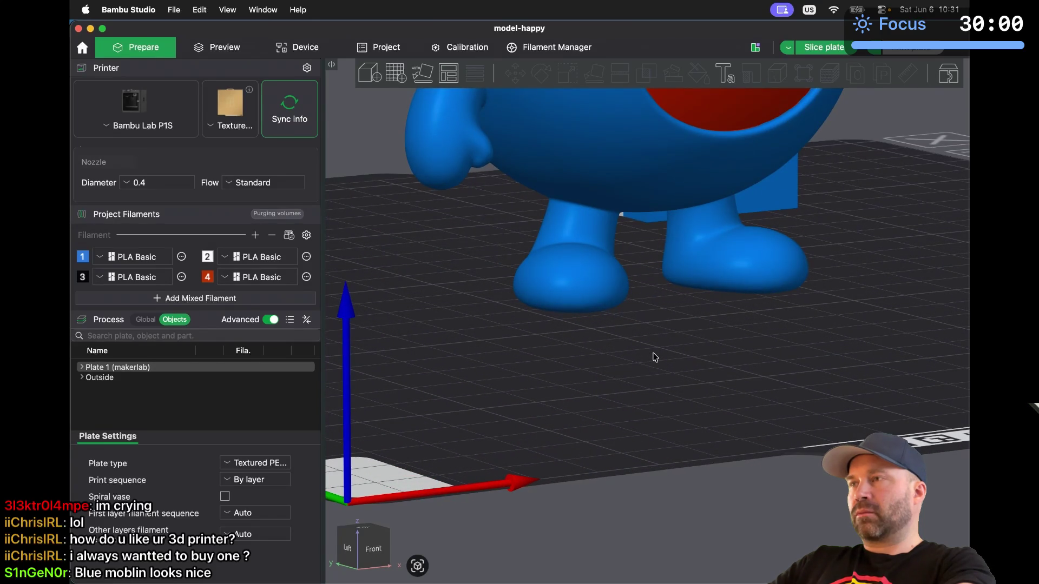
Zoom and orbit to view the face from below, then close the project window
{"action": "scroll", "coordinate": [655, 357], "scroll_direction": "down", "scroll_amount": 5}
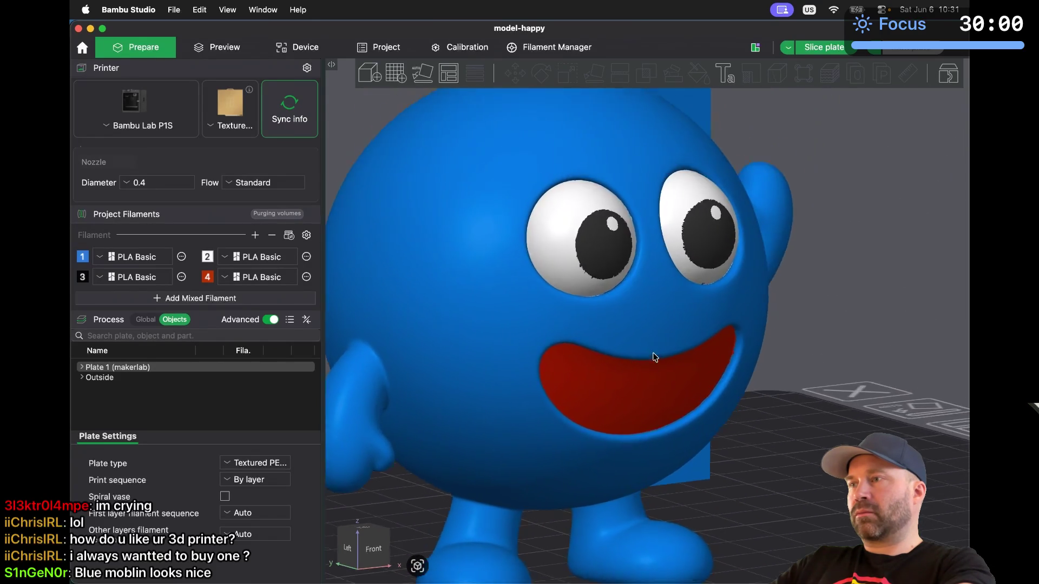
{"action": "scroll", "coordinate": [652, 356], "scroll_direction": "up", "scroll_amount": 2}
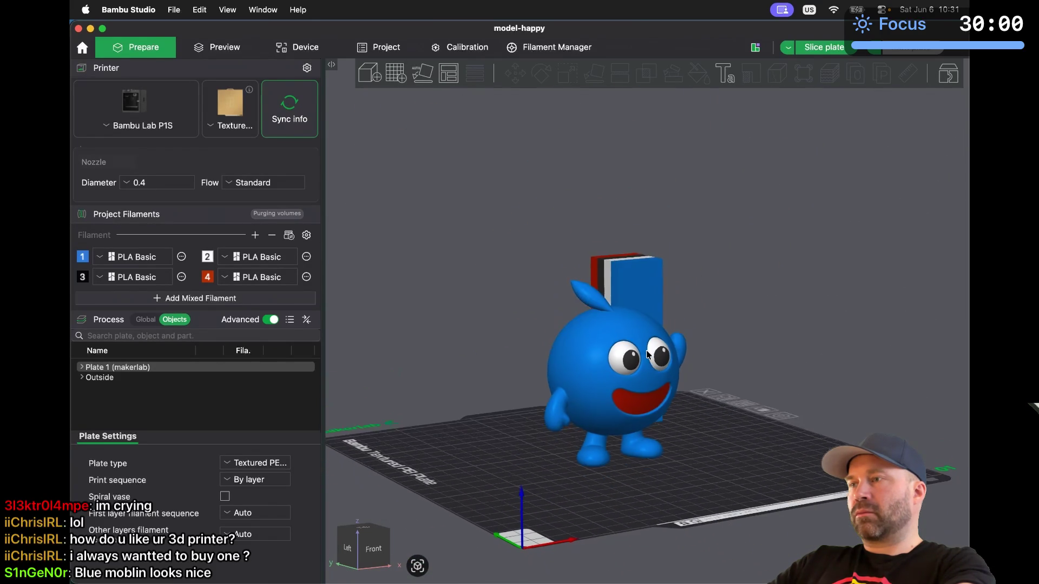
{"action": "scroll", "coordinate": [648, 355], "scroll_direction": "up", "scroll_amount": 8}
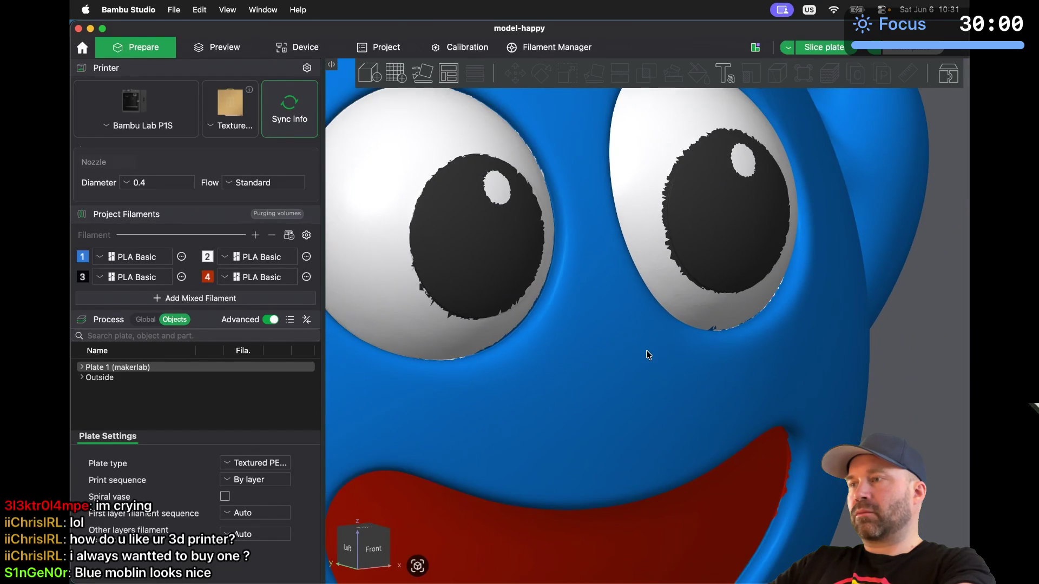
{"action": "mouse_move", "coordinate": [729, 452]}
{"action": "left_mouse_down"}
{"action": "mouse_move", "coordinate": [724, 335]}
{"action": "mouse_move", "coordinate": [704, 412]}
{"action": "left_mouse_up"}
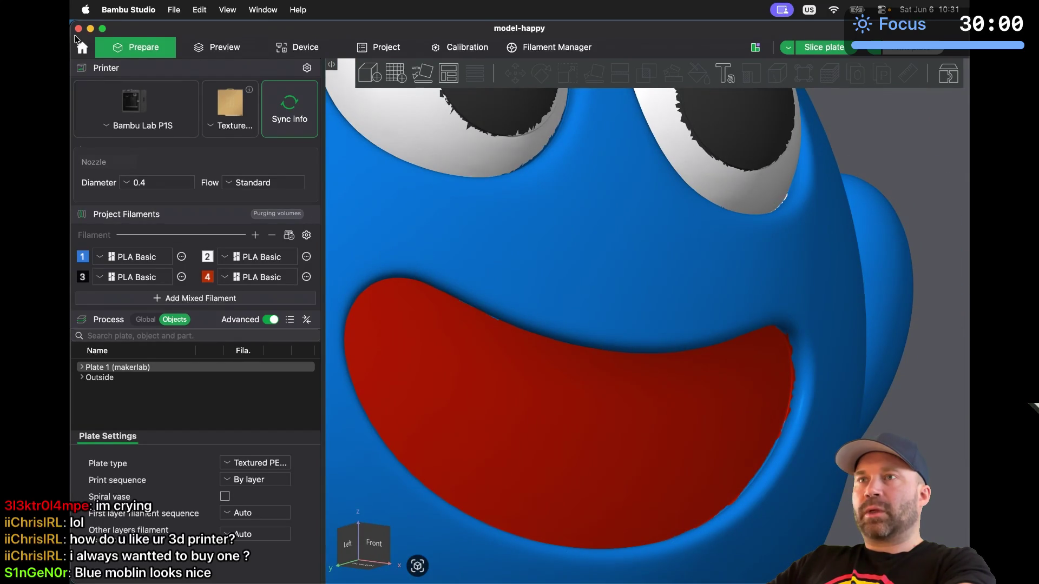
{"action": "left_click", "coordinate": [78, 29]}
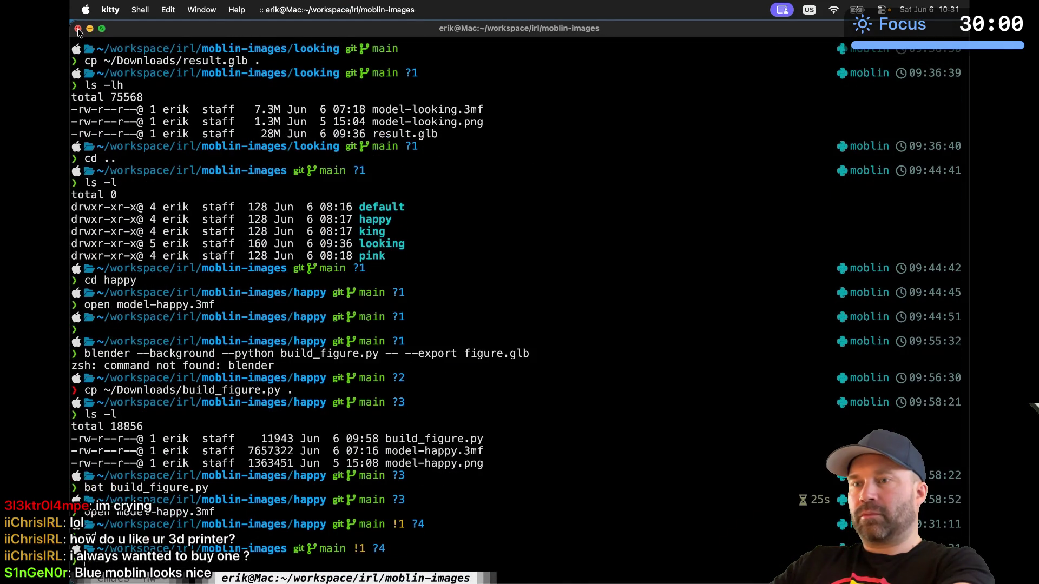
List the moblin-images folders and change into the king folder
{"action": "key", "text": "Return"}
{"action": "type", "text": "cd king/"}
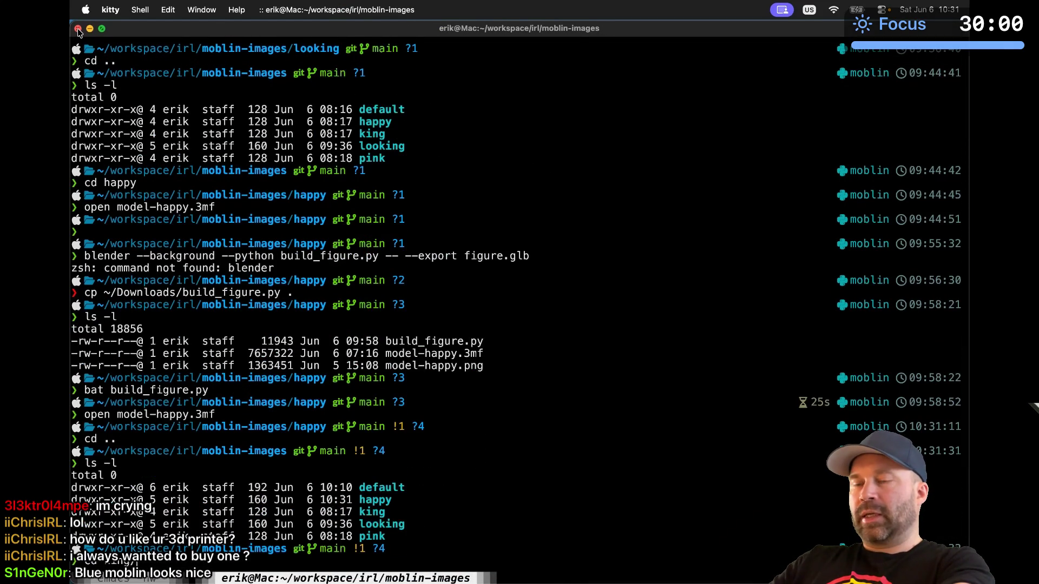
{"action": "key", "text": "Return"}
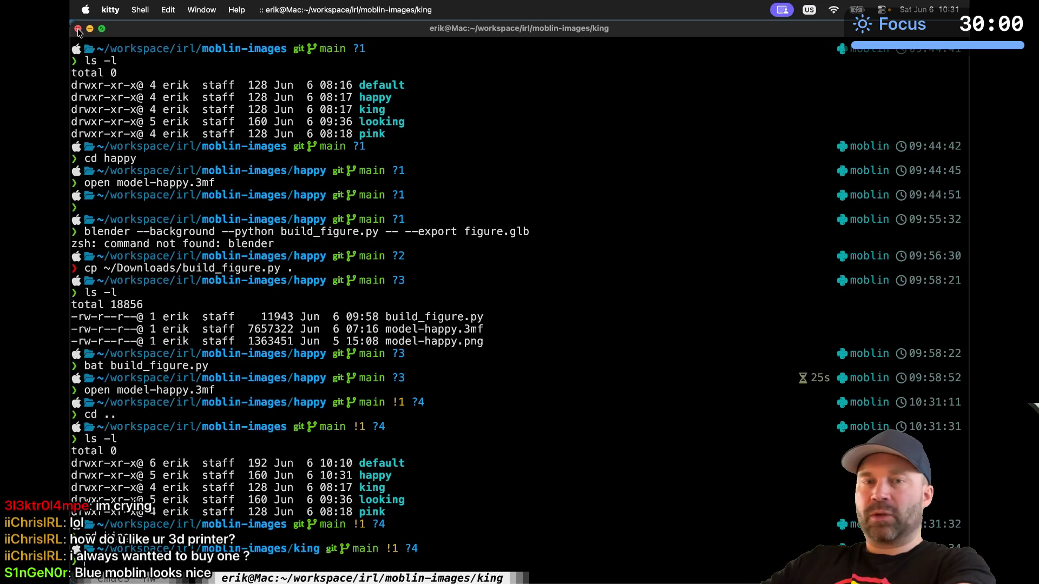
Go back up to moblin-images and run open */*.png to load all five images
{"action": "key", "text": "super+Tab"}
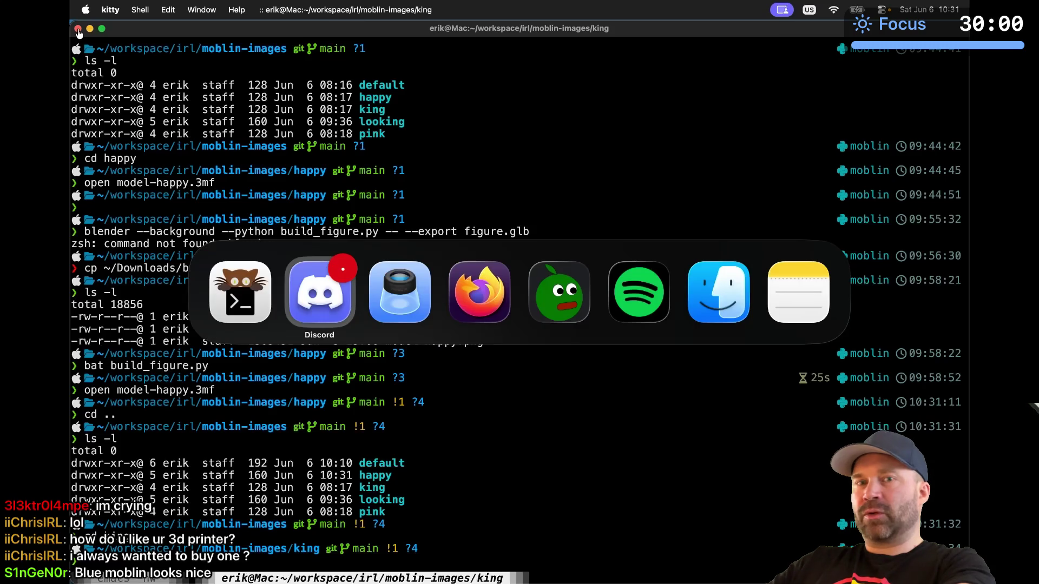
{"action": "key", "text": "super+shift+Tab"}
{"action": "key", "text": "BackSpace"}
{"action": "key", "text": "BackSpace"}
{"action": "key", "text": "BackSpace"}
{"action": "type", "text": "*/*.png"}
{"action": "key", "text": "Return"}
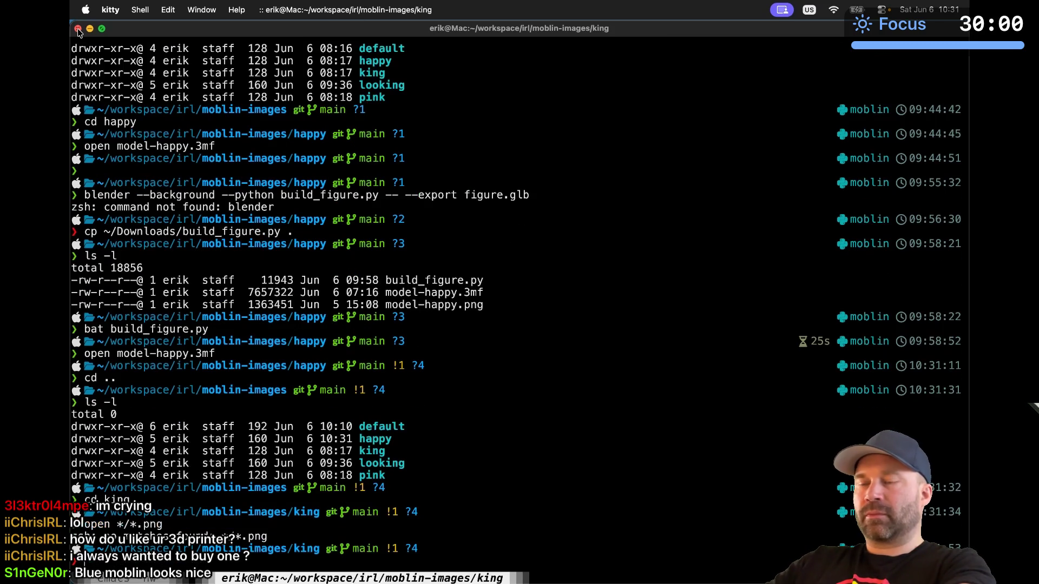
{"action": "type", "text": "cd .."}
{"action": "key", "text": "Return"}
{"action": "key", "text": "Up"}
{"action": "key", "text": "Up"}
{"action": "key", "text": "Return"}
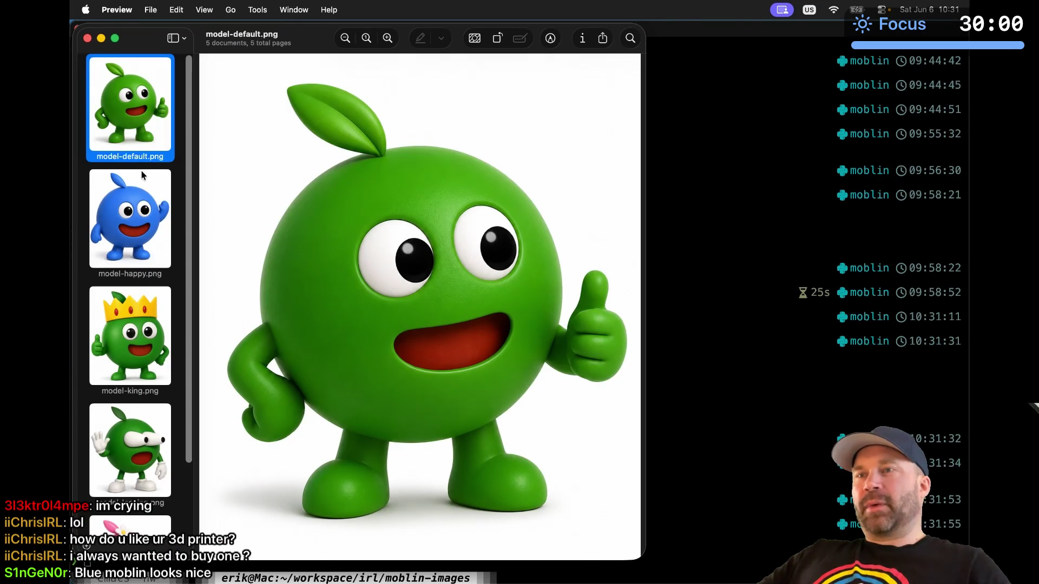
Scroll through the five moblin images in Preview's sidebar, then quit Preview
{"action": "scroll", "coordinate": [153, 243], "scroll_direction": "down", "scroll_amount": 3}
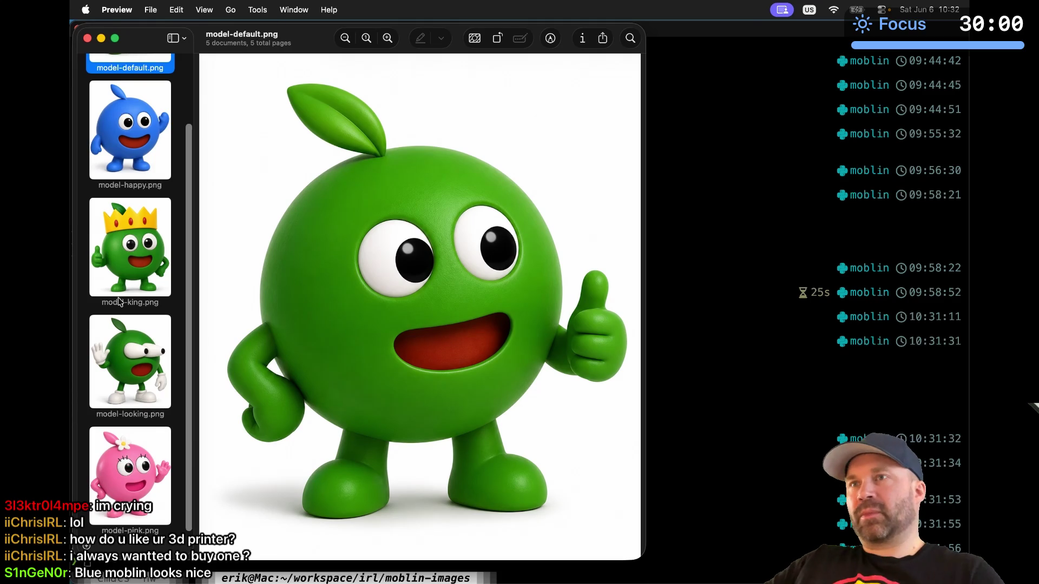
{"action": "key", "text": "super+q"}
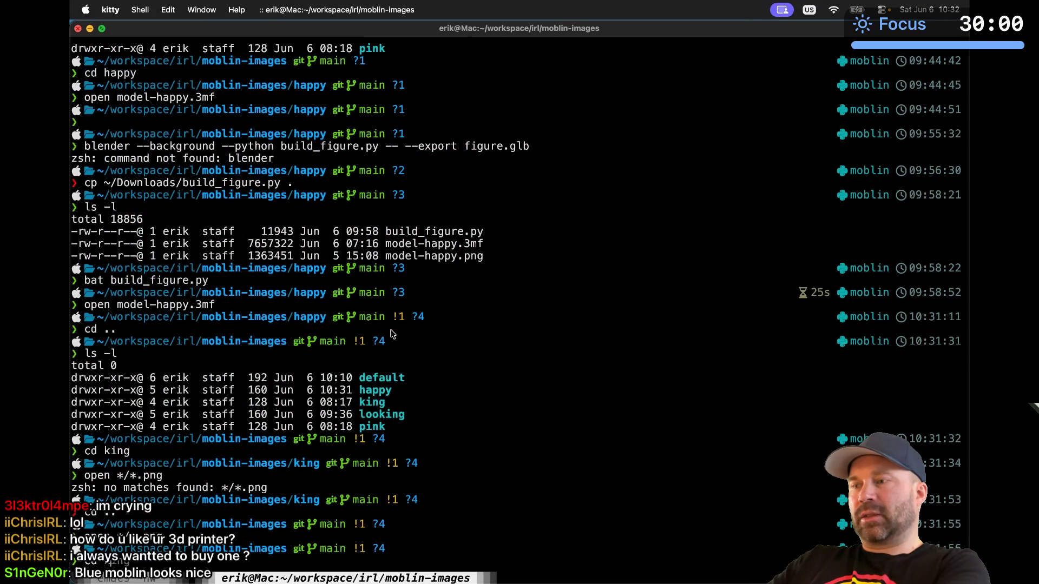
Change into the king folder and run open model-king.3mf
{"action": "type", "text": "king"}
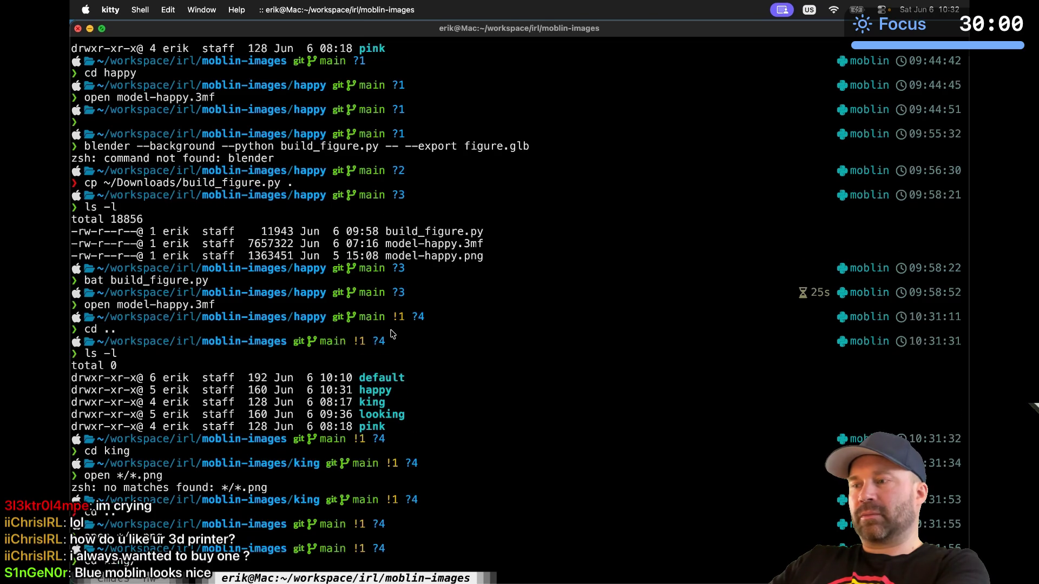
{"action": "key", "text": "Return"}
{"action": "type", "text": "open model-king."}
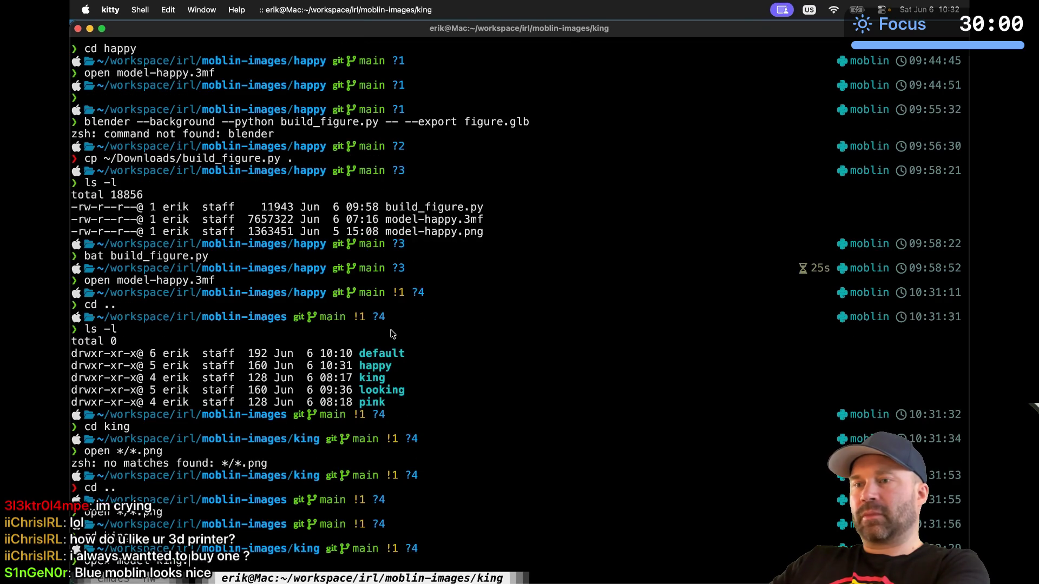
{"action": "type", "text": "3mf"}
{"action": "key", "text": "Return"}
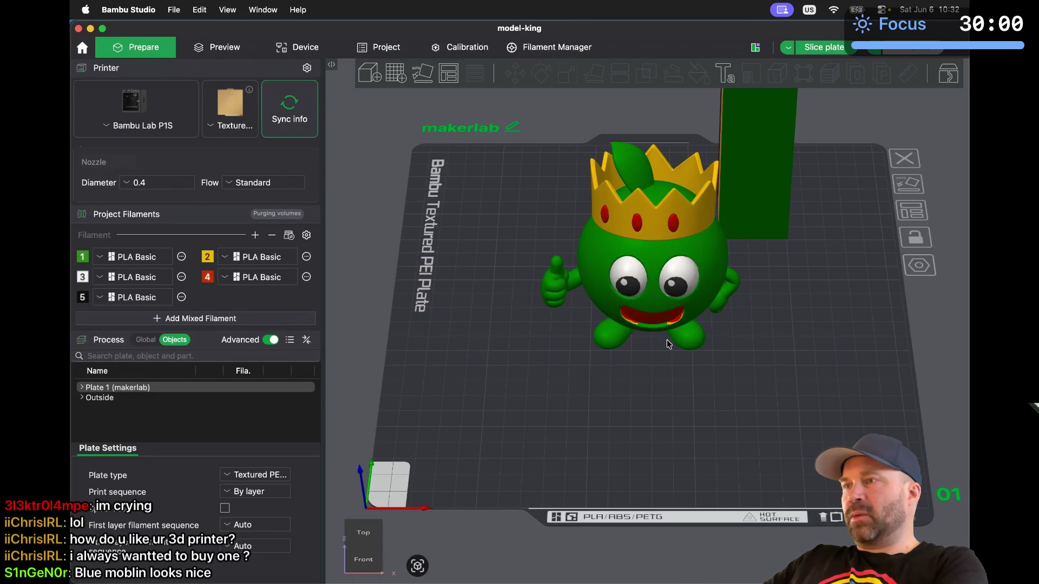
Cycle through the left, right, back and front standard views to inspect the king
{"action": "key", "text": "5"}
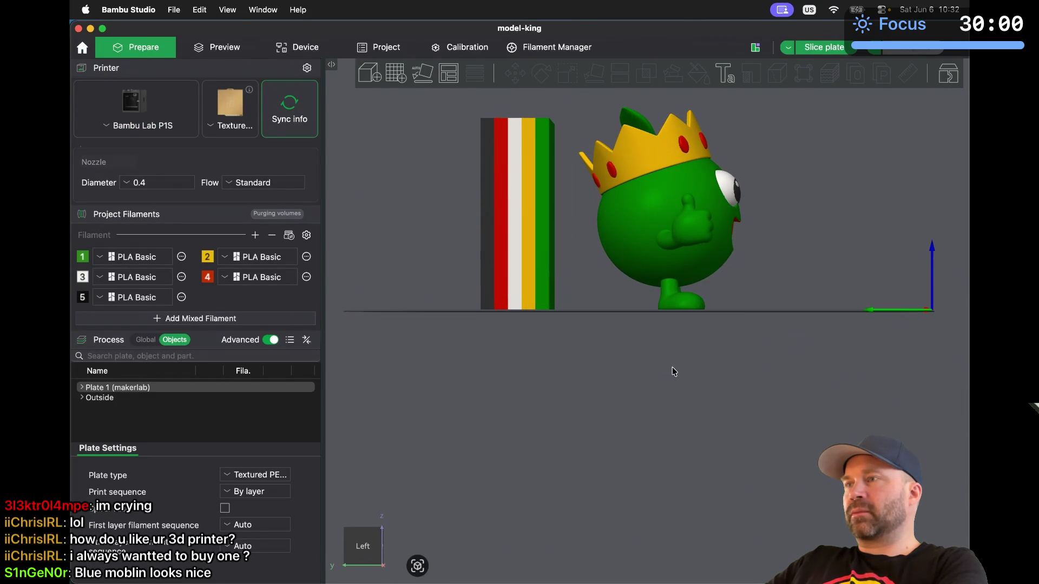
{"action": "left_click_drag", "start_coordinate": [674, 372], "coordinate": [672, 372]}
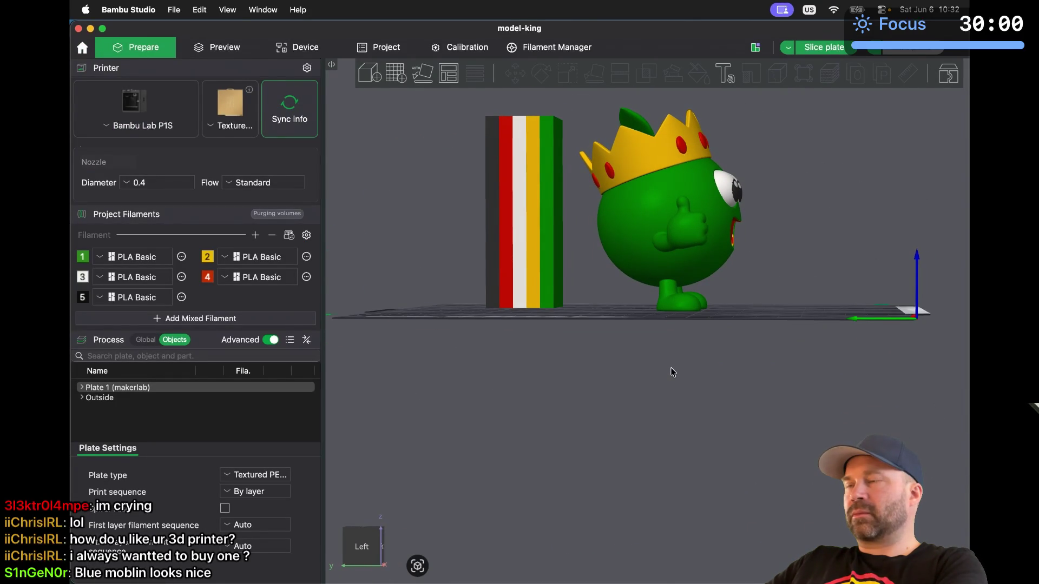
{"action": "scroll", "coordinate": [673, 372], "scroll_direction": "up", "scroll_amount": 10}
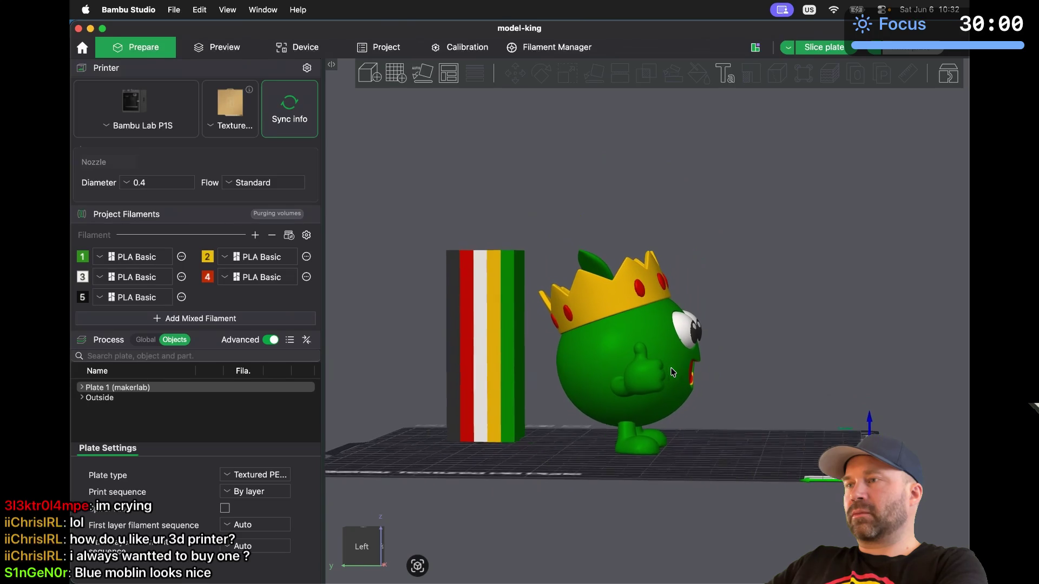
{"action": "key", "text": "6"}
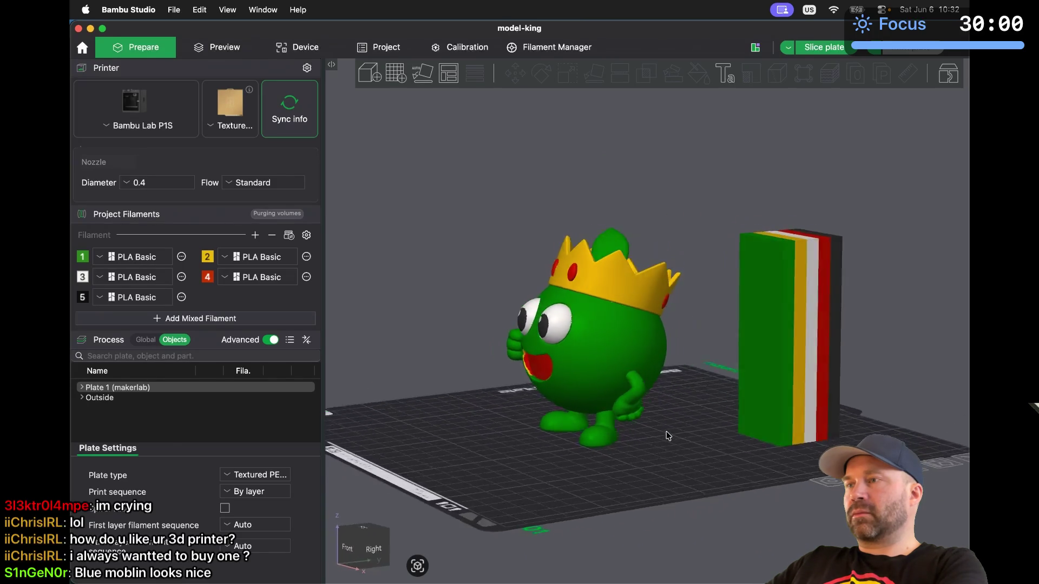
{"action": "key", "text": "0"}
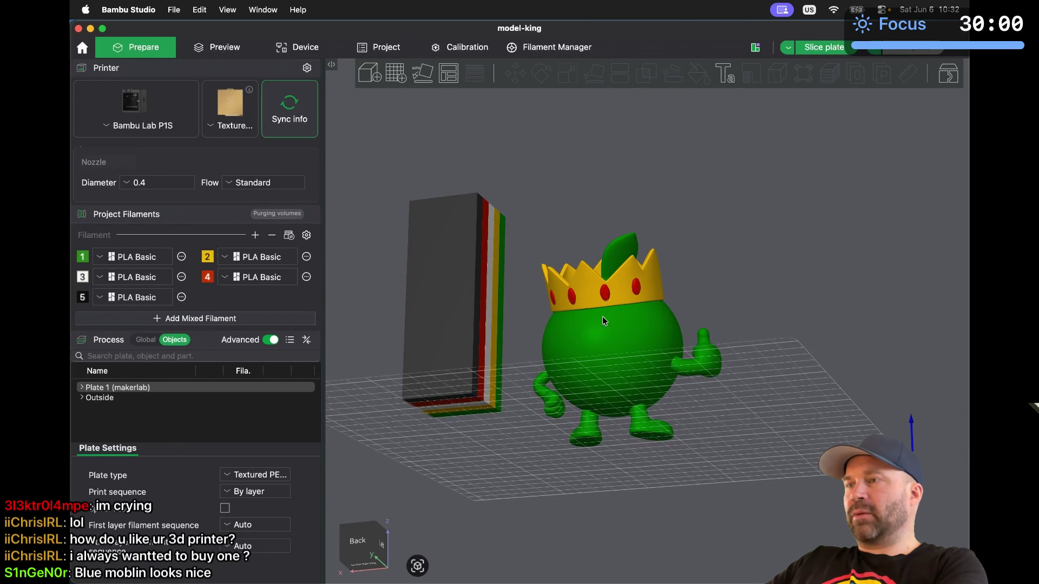
{"action": "key", "text": "3"}
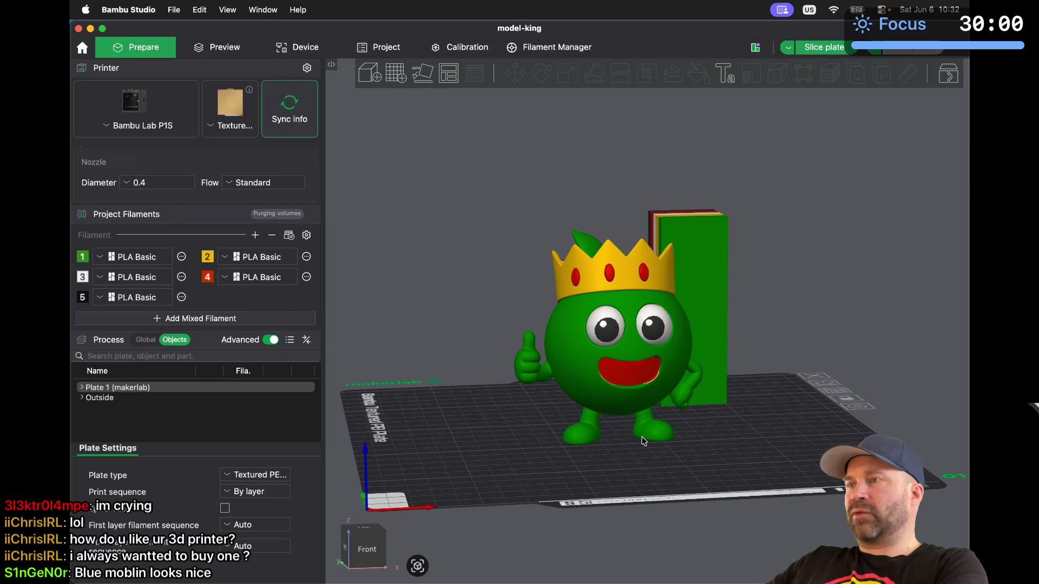
{"action": "key", "text": "6"}
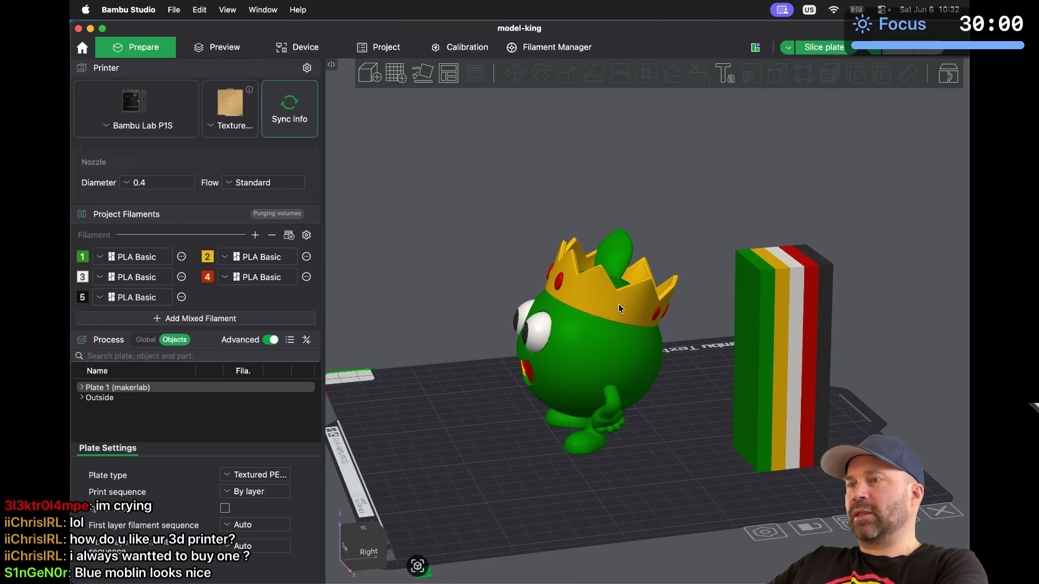
{"action": "key", "text": "0"}
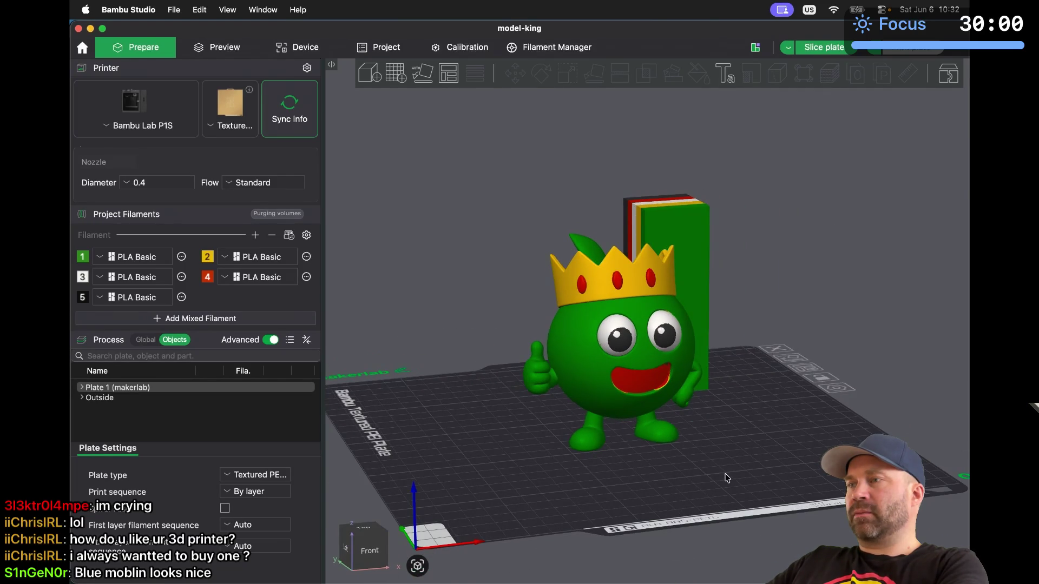
{"action": "key", "text": "5"}
{"action": "key", "text": "3"}
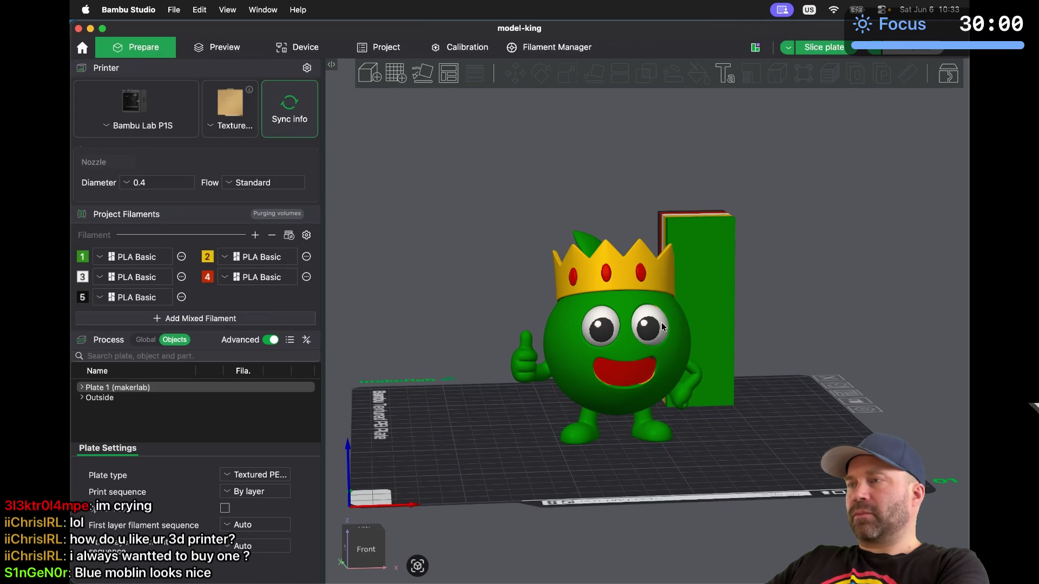
Zoom in on the mouth corner from the front view and select the king model
{"action": "left_click_drag", "start_coordinate": [661, 323], "coordinate": [540, 253]}
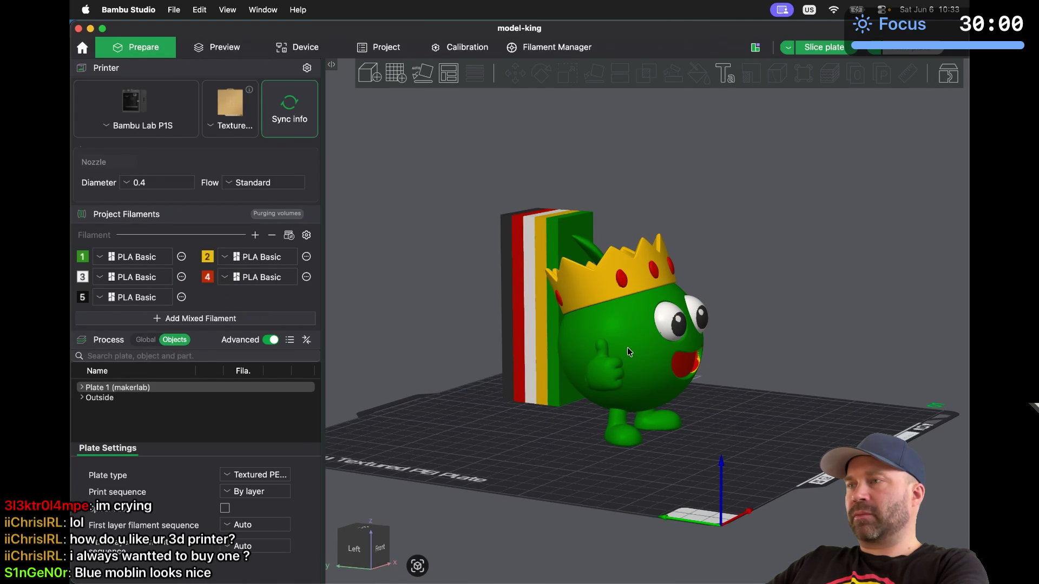
{"action": "key", "text": "1"}
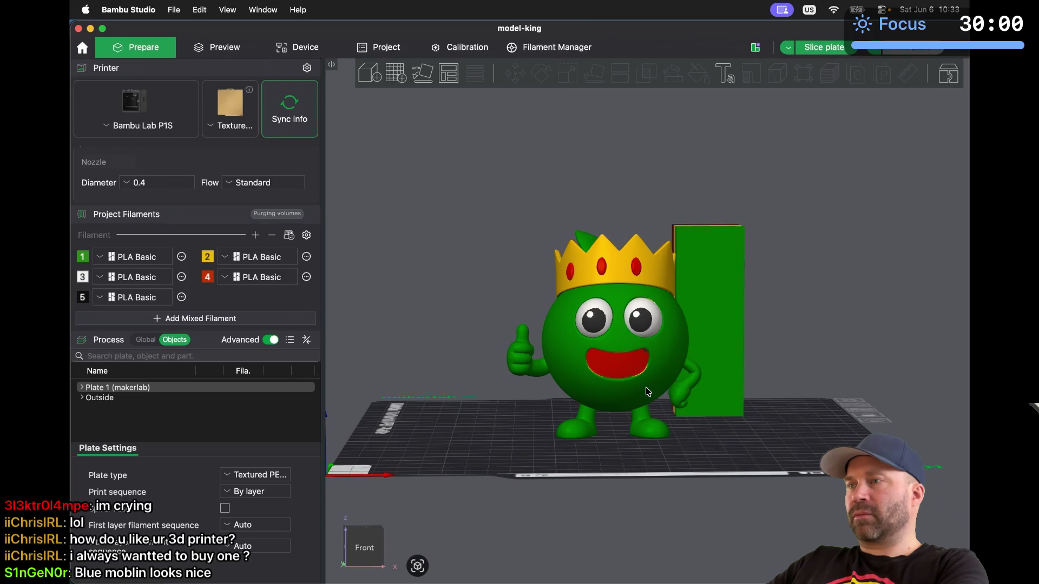
{"action": "scroll", "coordinate": [647, 391], "scroll_direction": "up", "scroll_amount": 10}
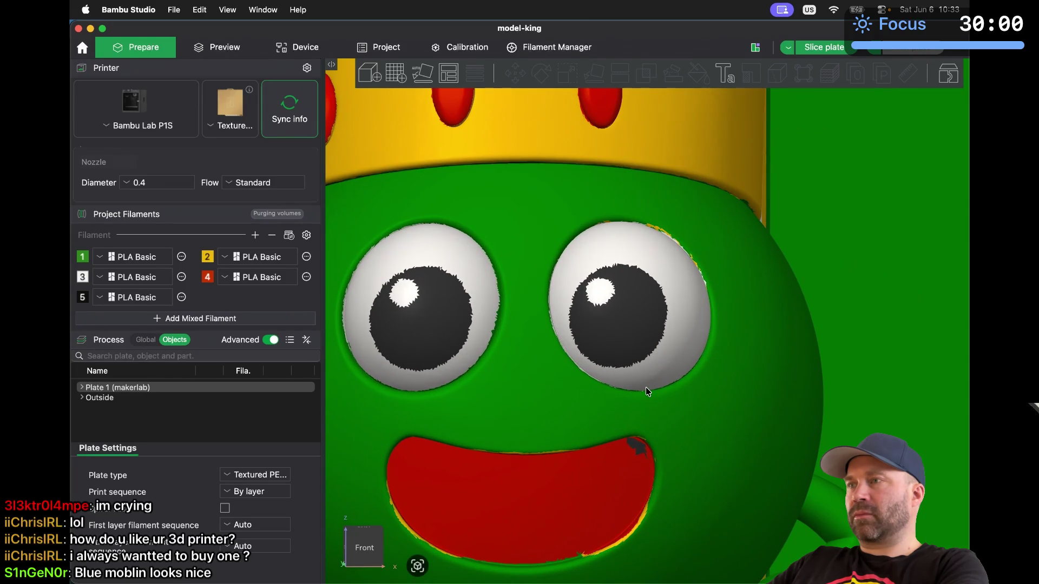
{"action": "scroll", "coordinate": [645, 388], "scroll_direction": "down", "scroll_amount": 5}
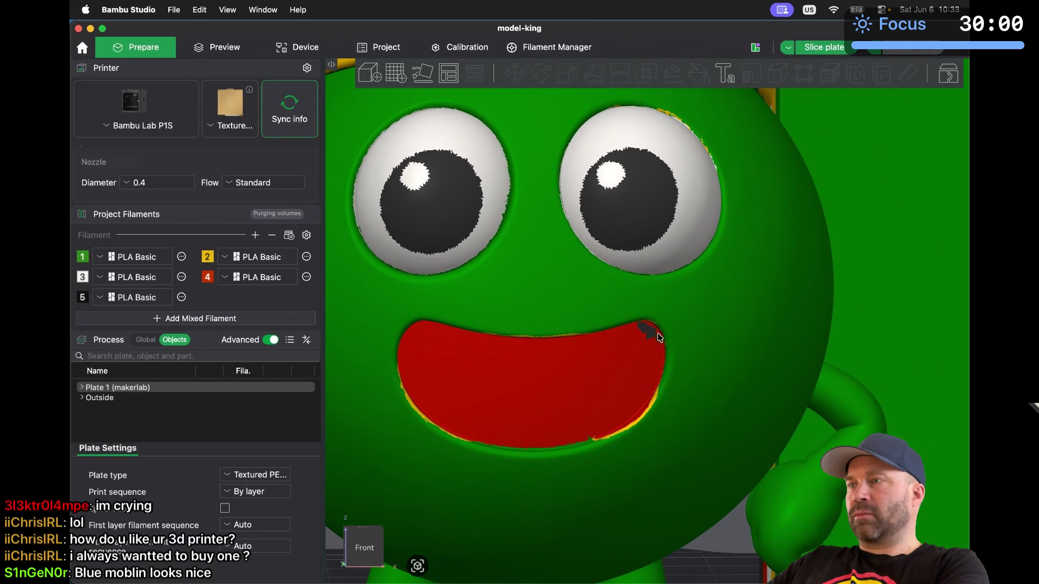
{"action": "scroll", "coordinate": [658, 333], "scroll_direction": "up", "scroll_amount": 8}
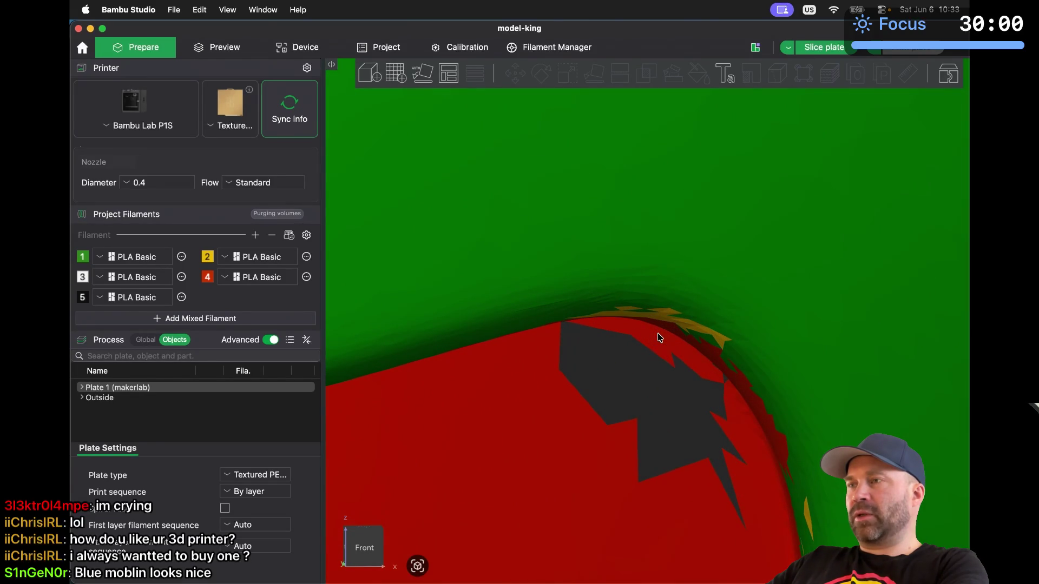
{"action": "scroll", "coordinate": [659, 337], "scroll_direction": "down", "scroll_amount": 3}
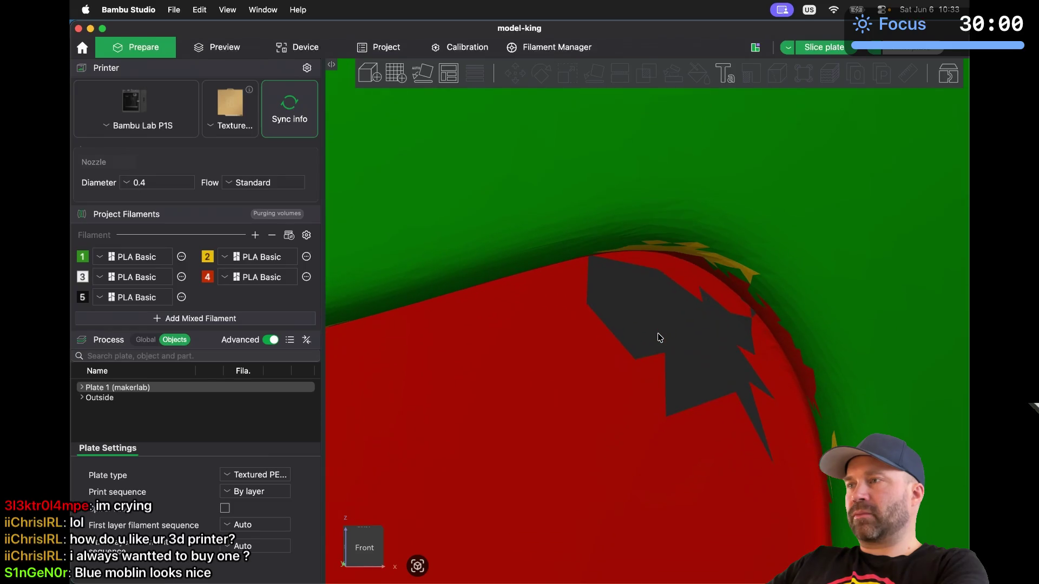
{"action": "scroll", "coordinate": [659, 338], "scroll_direction": "right", "scroll_amount": 3}
{"action": "scroll", "coordinate": [659, 337], "scroll_direction": "down", "scroll_amount": 2}
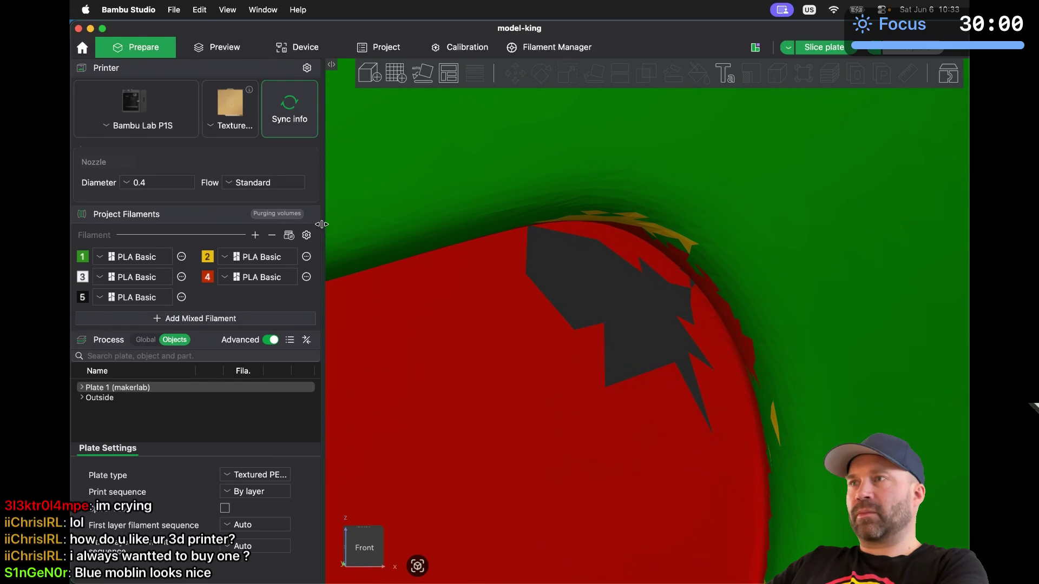
{"action": "left_click", "coordinate": [353, 144]}
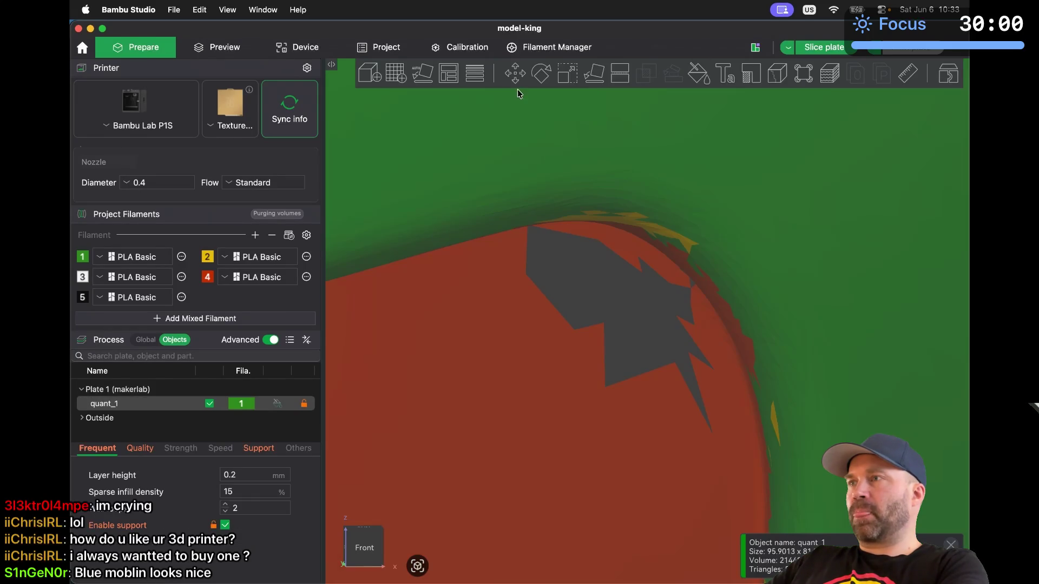
Start color painting with red filament 4 and paint over the dark mouth patch
{"action": "left_click", "coordinate": [698, 73]}
{"action": "left_click", "coordinate": [759, 119]}
{"action": "mouse_move", "coordinate": [564, 375]}
{"action": "left_mouse_down"}
{"action": "mouse_move", "coordinate": [570, 336]}
{"action": "mouse_move", "coordinate": [552, 302]}
{"action": "mouse_move", "coordinate": [602, 319]}
{"action": "mouse_move", "coordinate": [647, 373]}
{"action": "mouse_move", "coordinate": [636, 342]}
{"action": "left_mouse_up"}
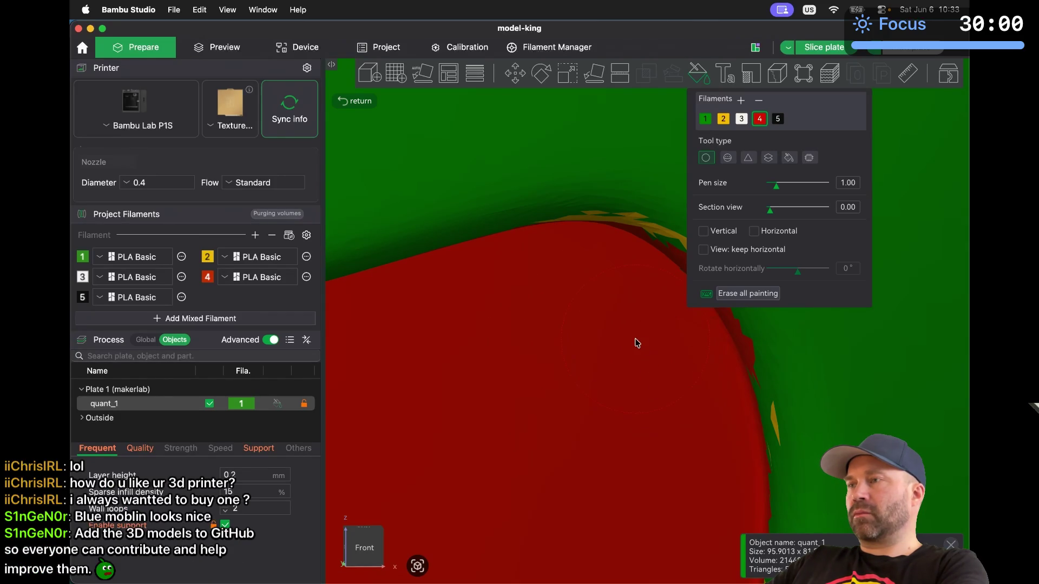
{"action": "scroll", "coordinate": [637, 342], "scroll_direction": "up", "scroll_amount": 5}
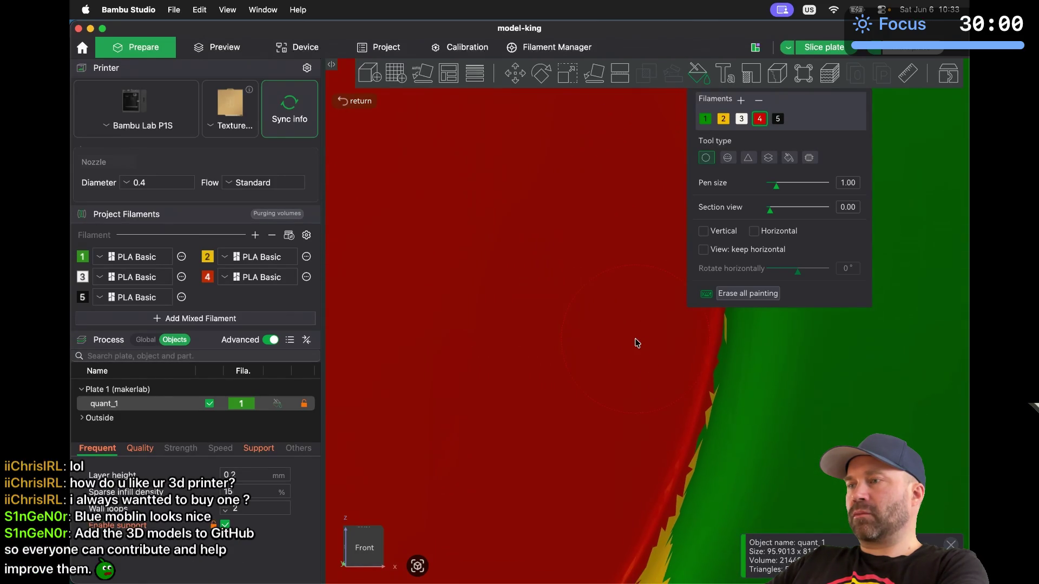
{"action": "scroll", "coordinate": [637, 342], "scroll_direction": "down", "scroll_amount": 5}
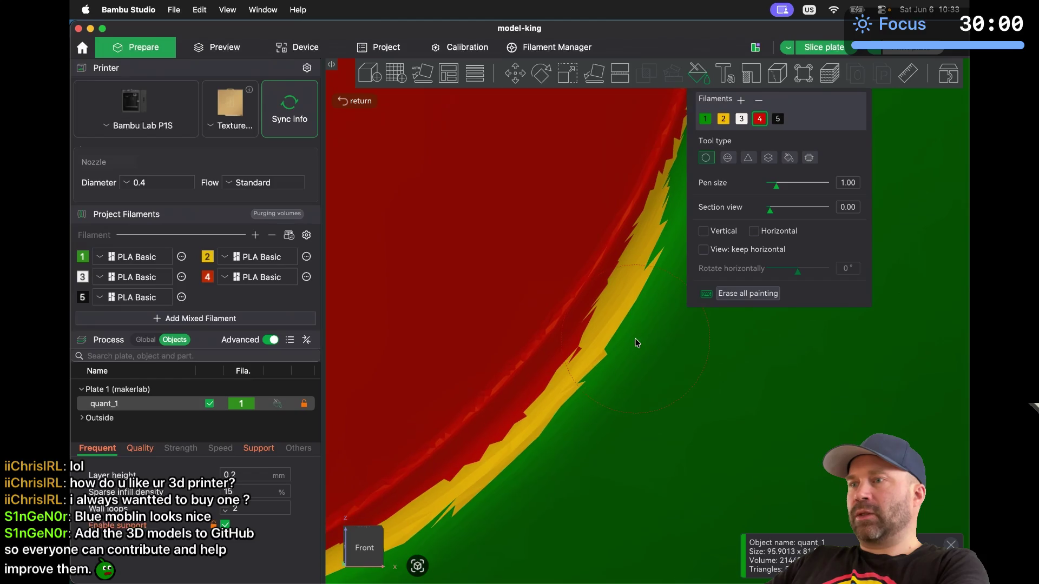
{"action": "scroll", "coordinate": [636, 343], "scroll_direction": "down", "scroll_amount": 5}
{"action": "scroll", "coordinate": [637, 343], "scroll_direction": "up", "scroll_amount": 5}
{"action": "scroll", "coordinate": [637, 343], "scroll_direction": "down", "scroll_amount": 2}
Brush red along the mouth's border to cover the green spikes
{"action": "mouse_move", "coordinate": [489, 336]}
{"action": "left_mouse_down"}
{"action": "mouse_move", "coordinate": [432, 356]}
{"action": "mouse_move", "coordinate": [536, 324]}
{"action": "left_mouse_up"}
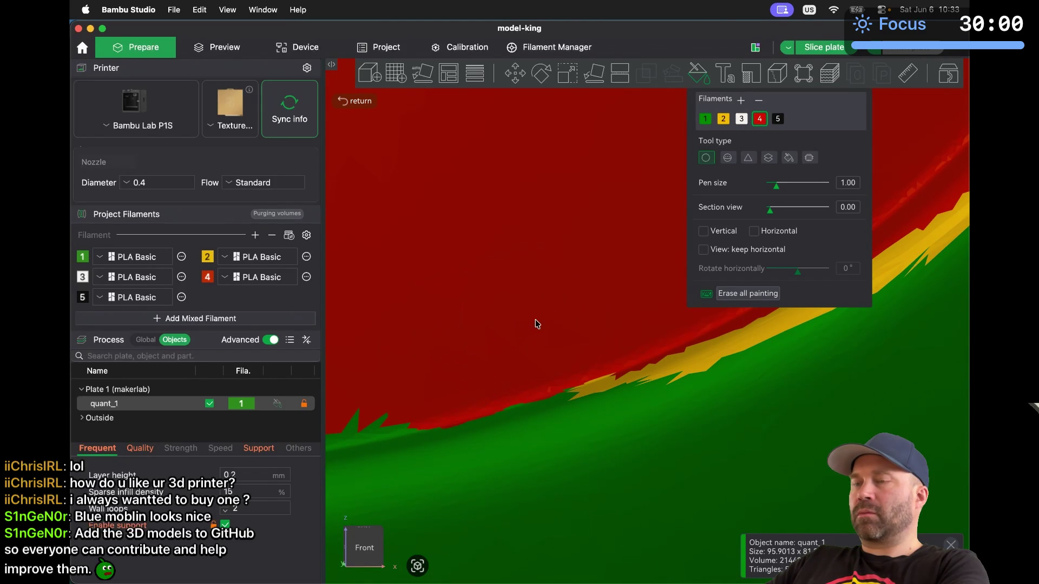
{"action": "scroll", "coordinate": [537, 324], "scroll_direction": "down", "scroll_amount": 3}
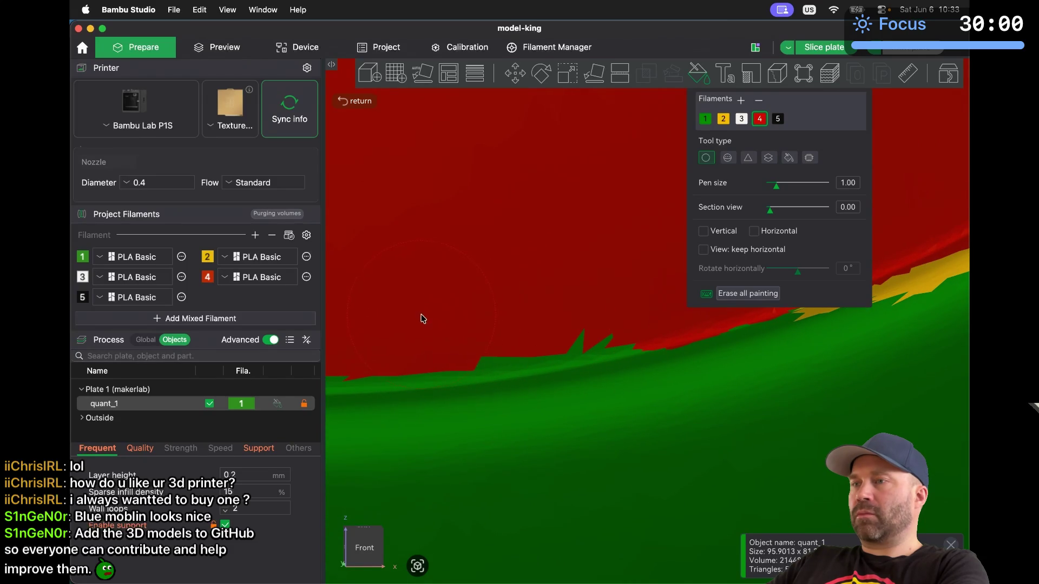
{"action": "mouse_move", "coordinate": [438, 315]}
{"action": "left_mouse_down"}
{"action": "mouse_move", "coordinate": [621, 281]}
{"action": "mouse_move", "coordinate": [478, 310]}
{"action": "left_mouse_up"}
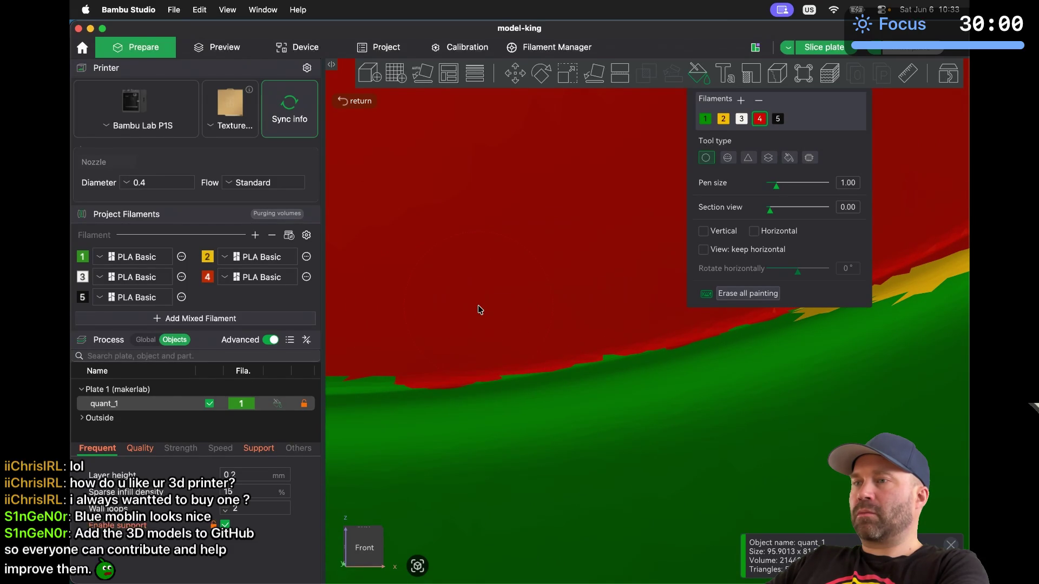
{"action": "scroll", "coordinate": [479, 309], "scroll_direction": "down", "scroll_amount": 4}
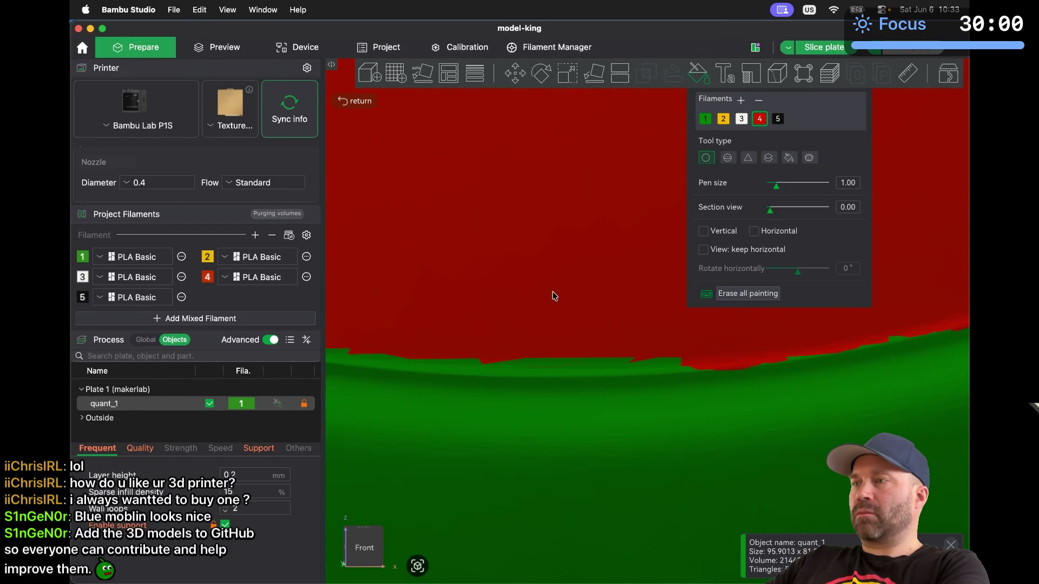
{"action": "left_click_drag", "start_coordinate": [674, 297], "coordinate": [448, 297]}
{"action": "scroll", "coordinate": [448, 301], "scroll_direction": "down", "scroll_amount": 2}
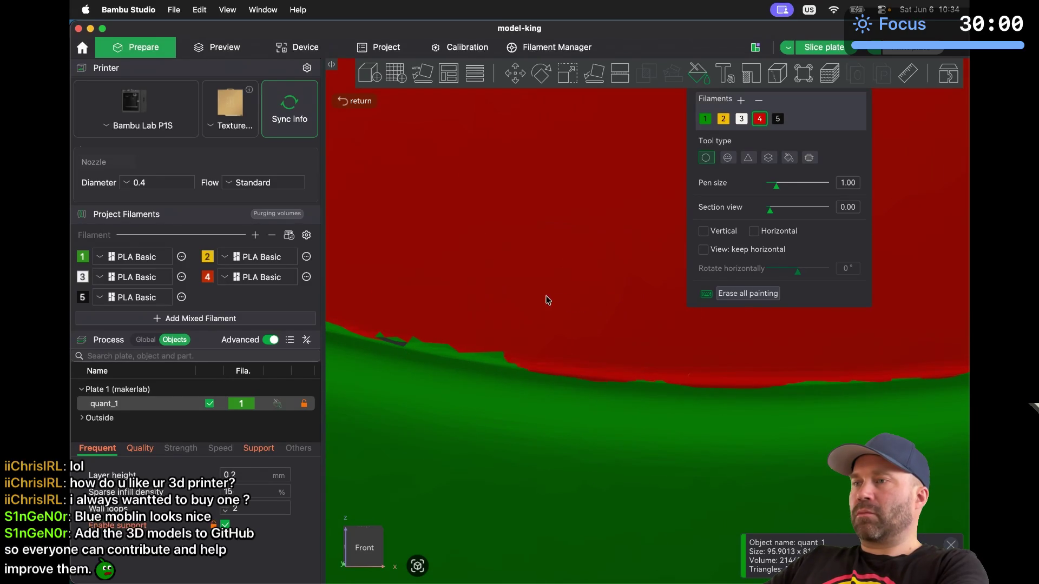
Orbit along the mouth edge and dab red onto a remaining green patch
{"action": "left_click_drag", "start_coordinate": [491, 295], "coordinate": [574, 276]}
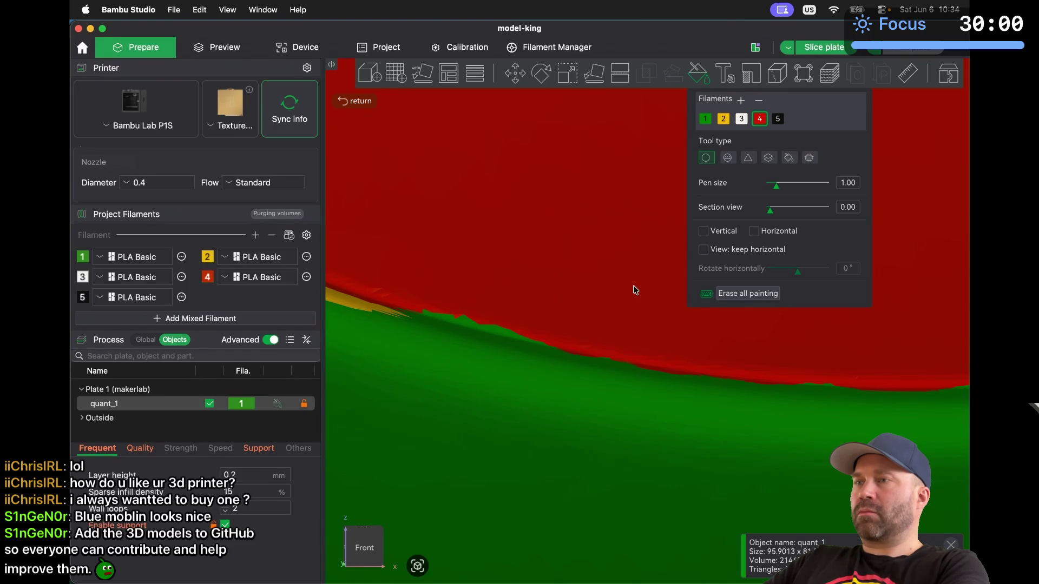
{"action": "left_click_drag", "start_coordinate": [634, 284], "coordinate": [640, 280]}
{"action": "left_click", "coordinate": [656, 267]}
{"action": "mouse_move", "coordinate": [666, 266]}
{"action": "left_mouse_down"}
{"action": "mouse_move", "coordinate": [636, 288]}
{"action": "mouse_move", "coordinate": [692, 303]}
{"action": "left_mouse_up"}
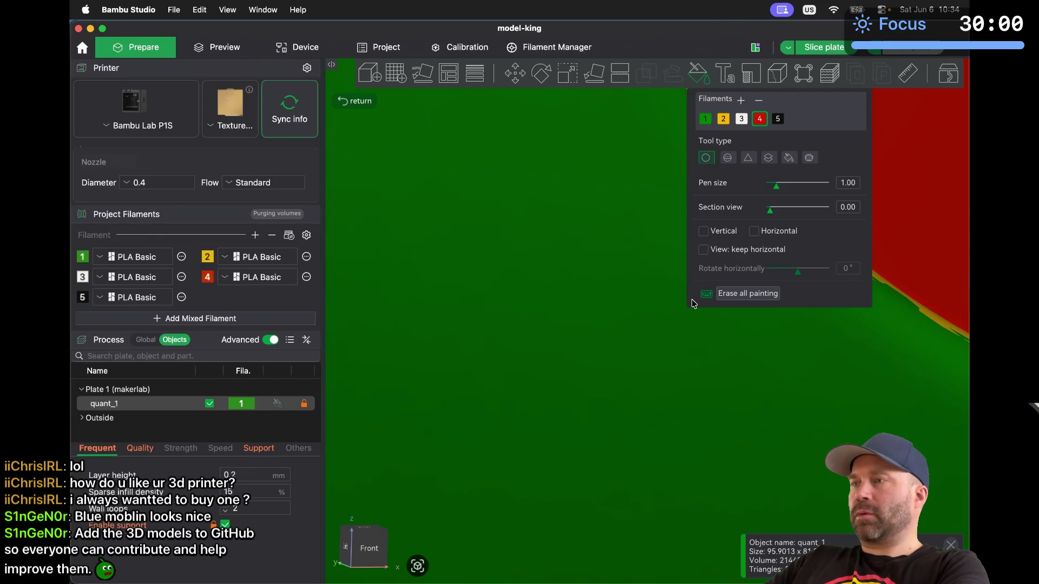
{"action": "scroll", "coordinate": [586, 377], "scroll_direction": "down", "scroll_amount": 5}
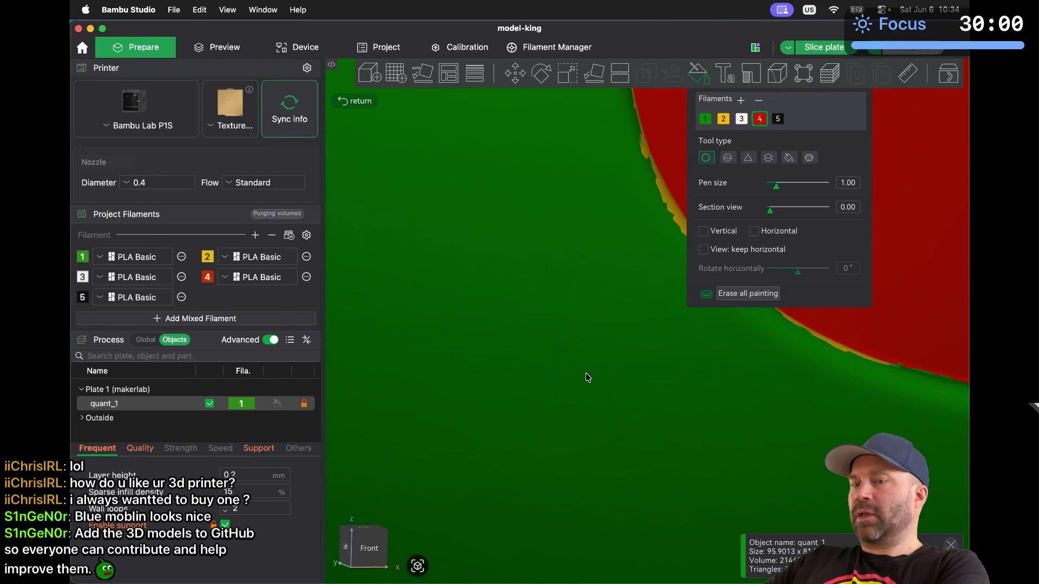
{"action": "scroll", "coordinate": [588, 378], "scroll_direction": "down", "scroll_amount": 5}
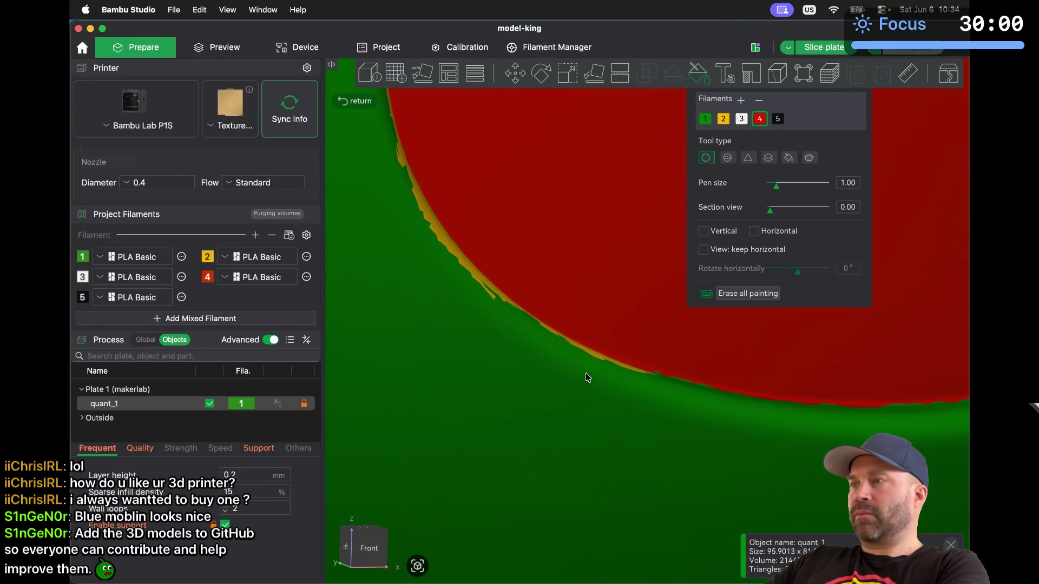
{"action": "scroll", "coordinate": [587, 376], "scroll_direction": "down", "scroll_amount": 5}
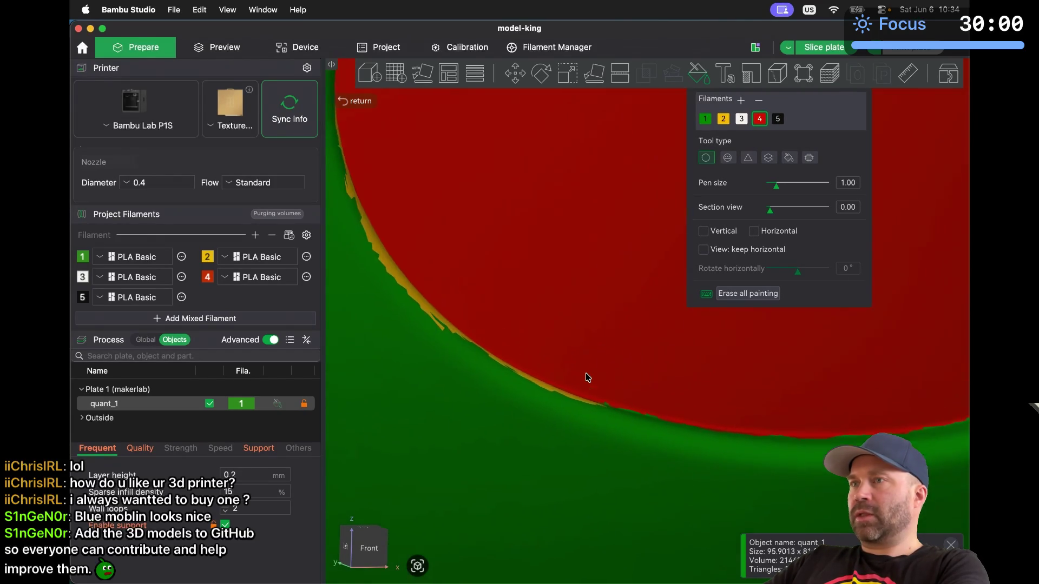
{"action": "scroll", "coordinate": [588, 377], "scroll_direction": "up", "scroll_amount": 5}
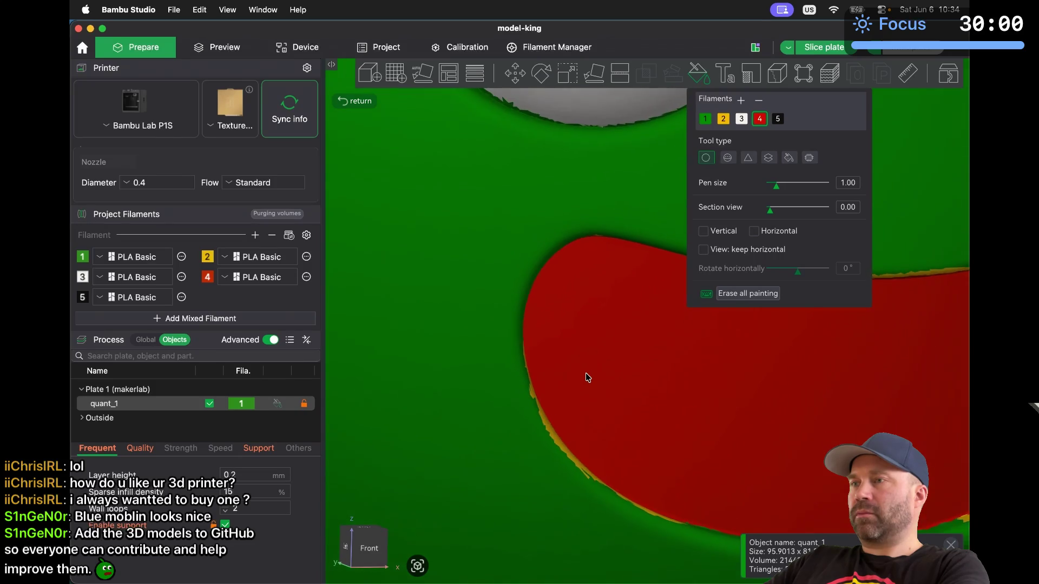
{"action": "scroll", "coordinate": [585, 373], "scroll_direction": "up", "scroll_amount": 10}
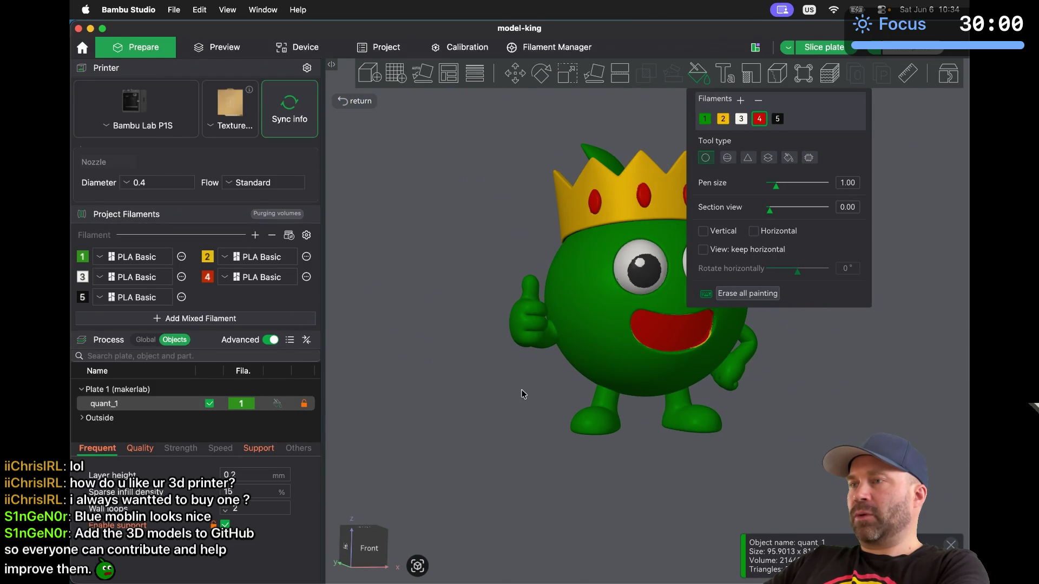
Check the mouth from underneath, then choose green filament 1 as the paint color
{"action": "left_click_drag", "start_coordinate": [534, 416], "coordinate": [511, 390]}
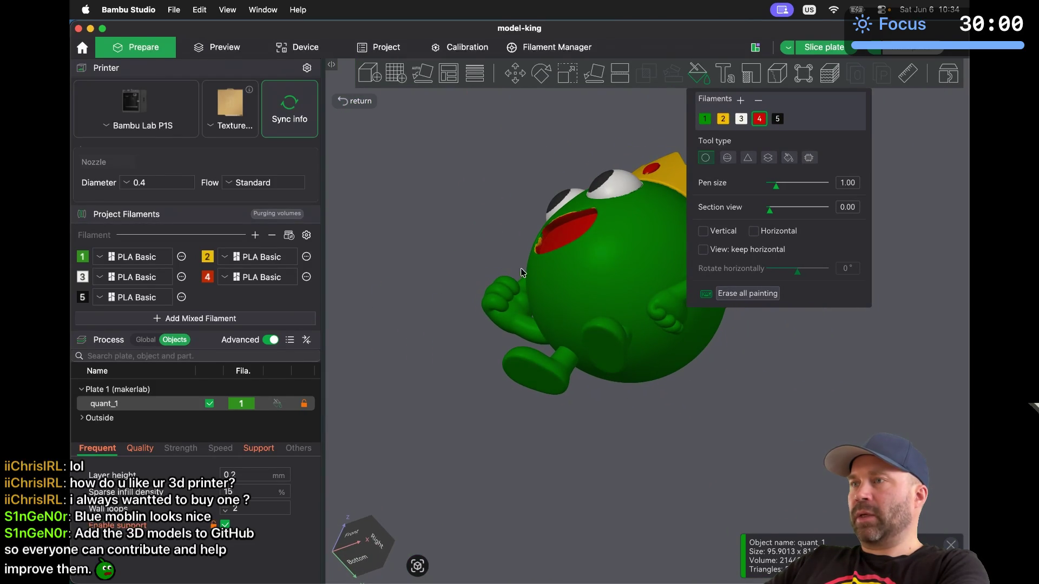
{"action": "scroll", "coordinate": [520, 270], "scroll_direction": "down", "scroll_amount": 3}
{"action": "scroll", "coordinate": [521, 267], "scroll_direction": "down", "scroll_amount": 3}
{"action": "scroll", "coordinate": [521, 270], "scroll_direction": "down", "scroll_amount": 6}
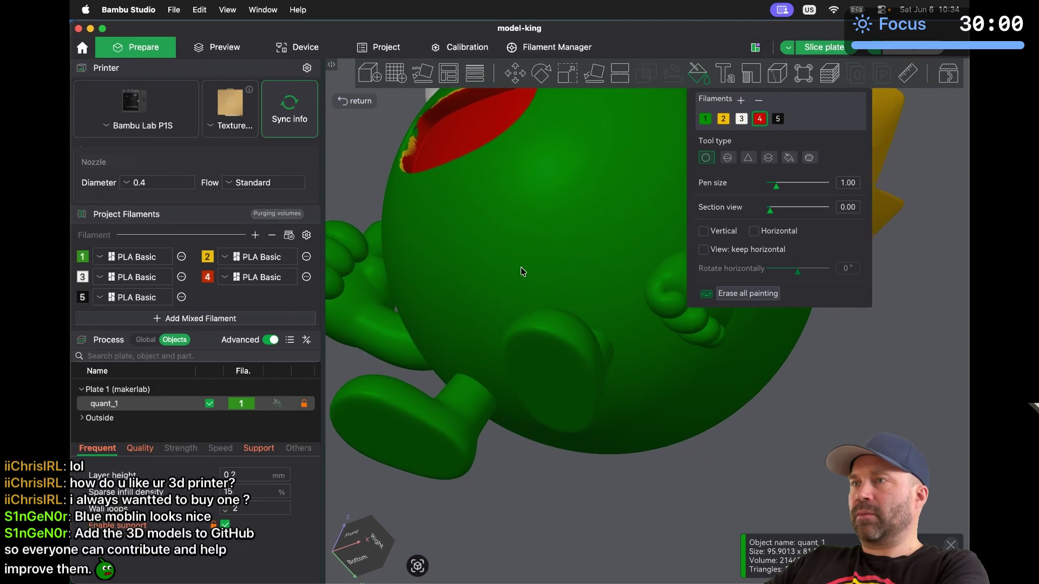
{"action": "scroll", "coordinate": [520, 270], "scroll_direction": "up", "scroll_amount": 5}
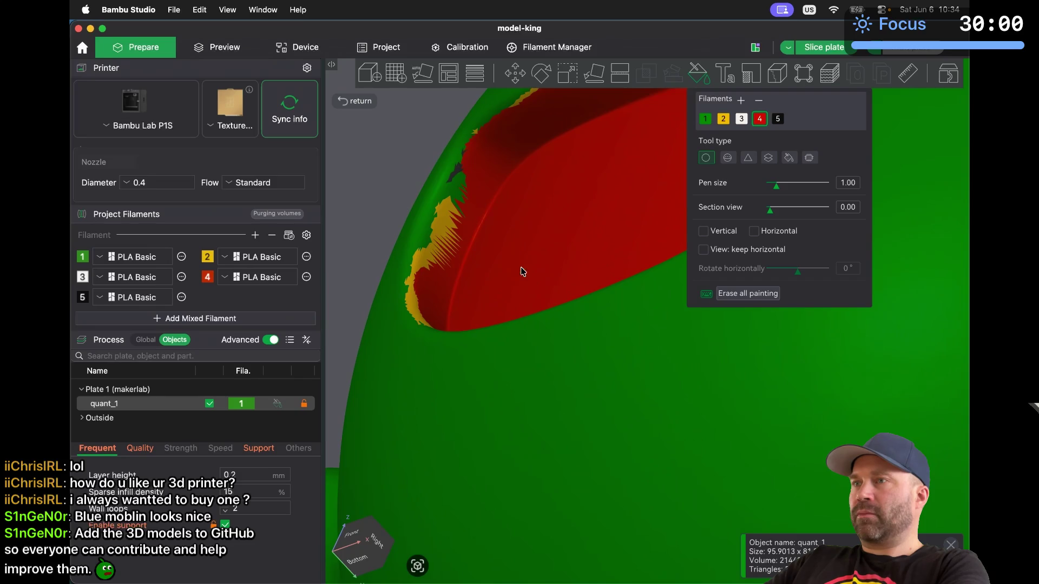
{"action": "scroll", "coordinate": [520, 270], "scroll_direction": "down", "scroll_amount": 4}
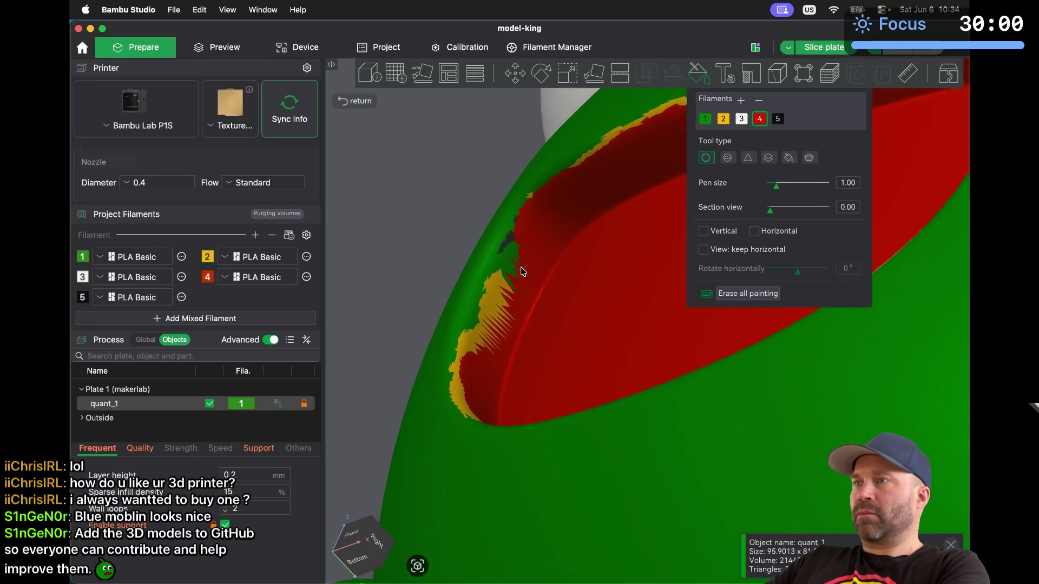
{"action": "scroll", "coordinate": [520, 270], "scroll_direction": "up", "scroll_amount": 4}
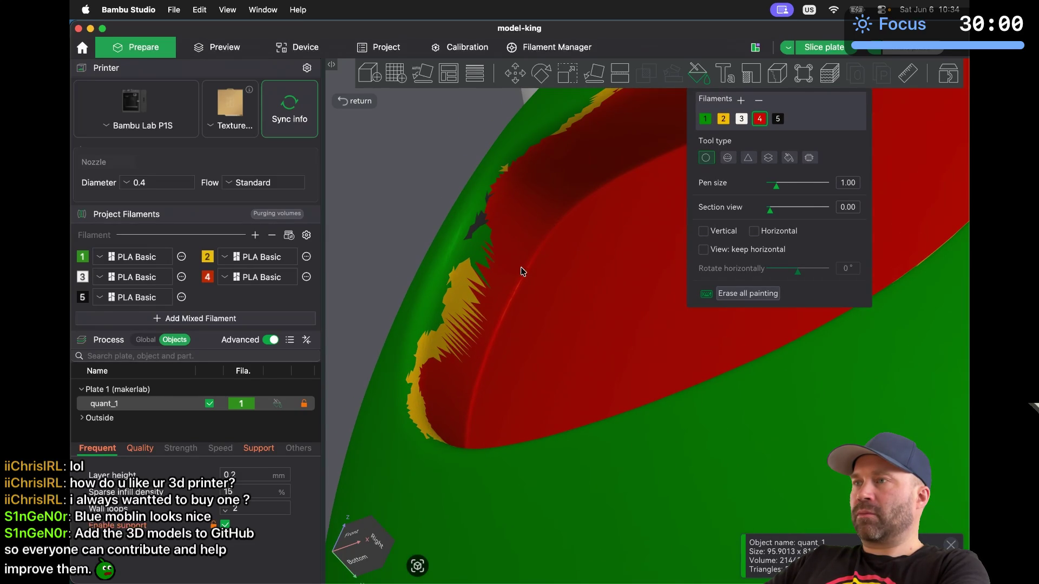
{"action": "scroll", "coordinate": [591, 225], "scroll_direction": "up", "scroll_amount": 5}
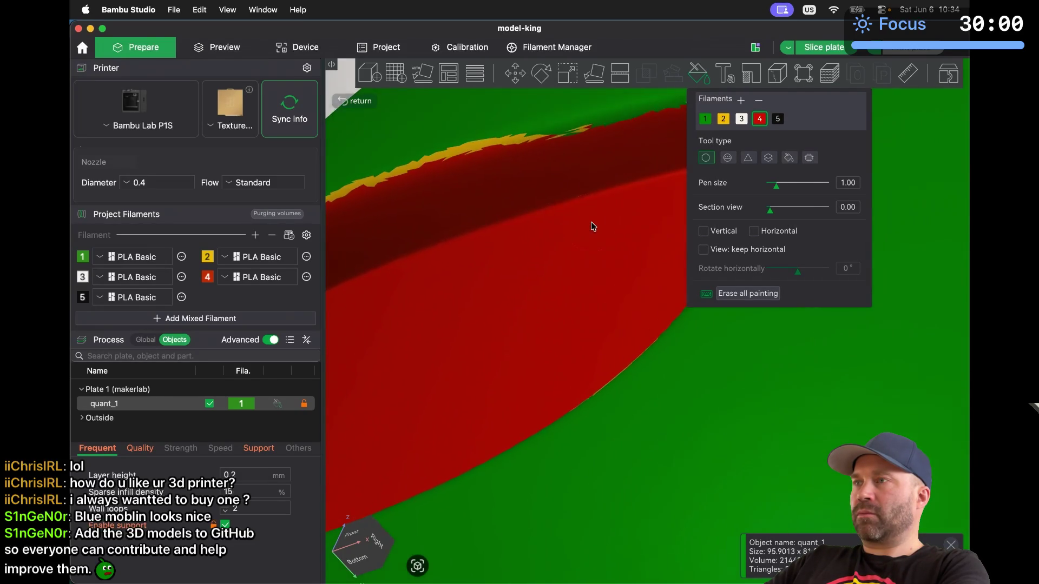
{"action": "scroll", "coordinate": [583, 226], "scroll_direction": "up", "scroll_amount": 3}
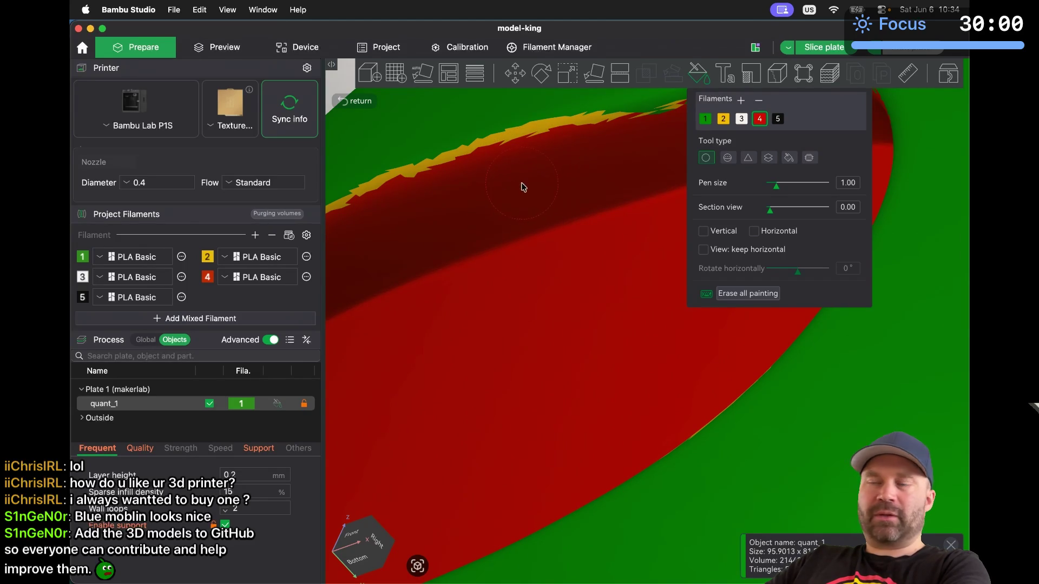
{"action": "scroll", "coordinate": [496, 196], "scroll_direction": "down", "scroll_amount": 5}
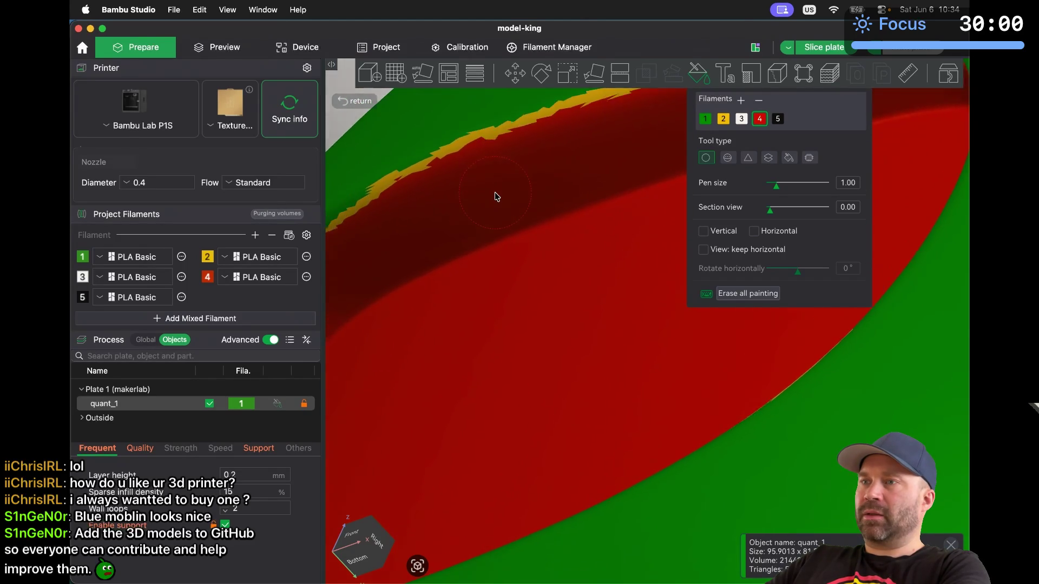
{"action": "scroll", "coordinate": [495, 197], "scroll_direction": "down", "scroll_amount": 3}
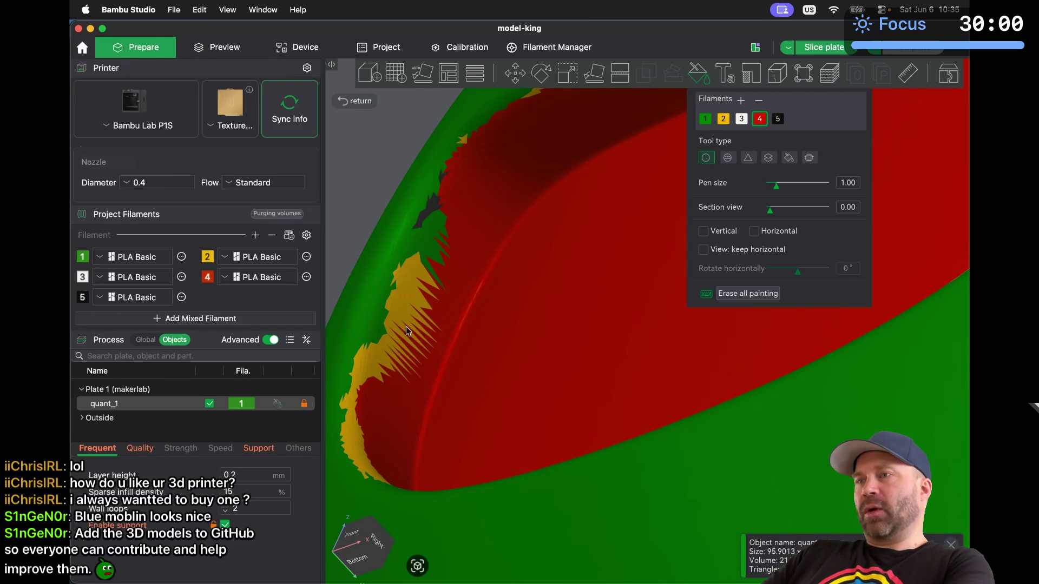
{"action": "left_click", "coordinate": [705, 119]}
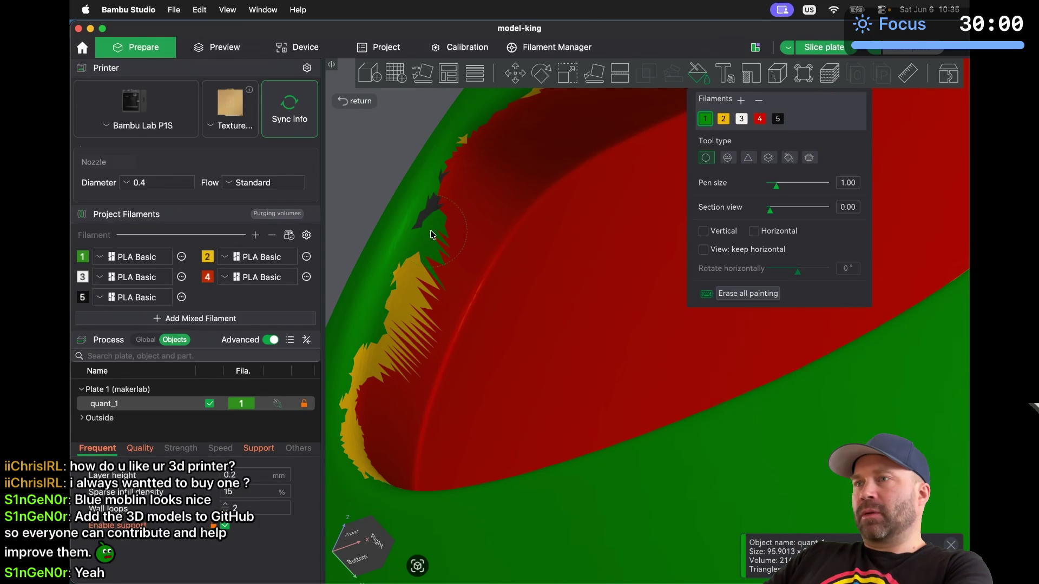
Paint green over the red overflow and ragged yellow edge outside the mouth
{"action": "left_click_drag", "start_coordinate": [434, 222], "coordinate": [444, 199]}
{"action": "mouse_move", "coordinate": [408, 282]}
{"action": "left_mouse_down"}
{"action": "mouse_move", "coordinate": [403, 357]}
{"action": "mouse_move", "coordinate": [360, 414]}
{"action": "mouse_move", "coordinate": [373, 418]}
{"action": "mouse_move", "coordinate": [369, 460]}
{"action": "left_mouse_up"}
{"action": "mouse_move", "coordinate": [434, 181]}
{"action": "left_mouse_down"}
{"action": "mouse_move", "coordinate": [477, 138]}
{"action": "mouse_move", "coordinate": [474, 211]}
{"action": "mouse_move", "coordinate": [436, 291]}
{"action": "left_mouse_up"}
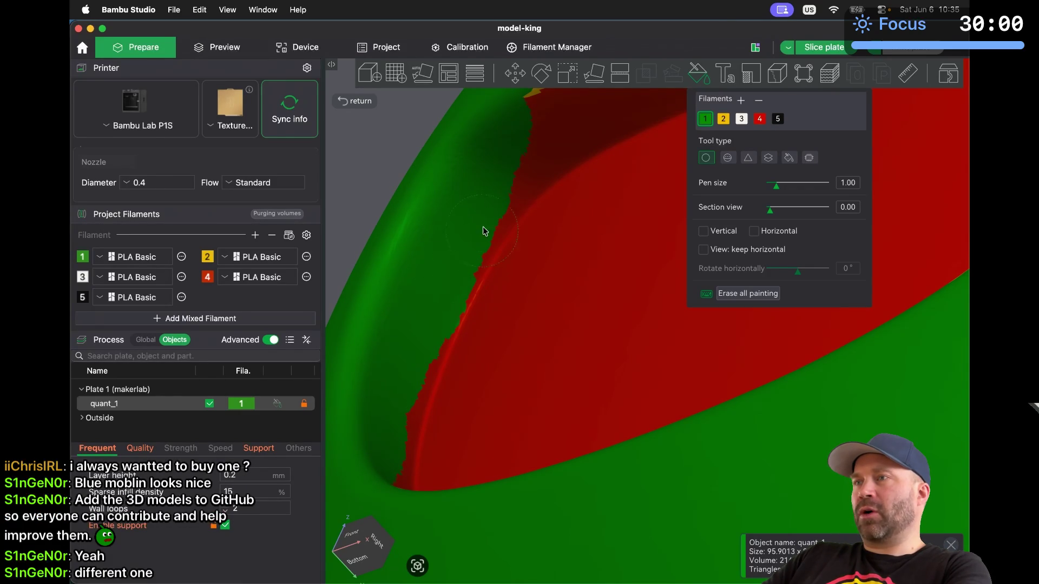
{"action": "mouse_move", "coordinate": [484, 206]}
{"action": "left_mouse_down"}
{"action": "mouse_move", "coordinate": [386, 323]}
{"action": "mouse_move", "coordinate": [481, 259]}
{"action": "mouse_move", "coordinate": [575, 235]}
{"action": "left_mouse_up"}
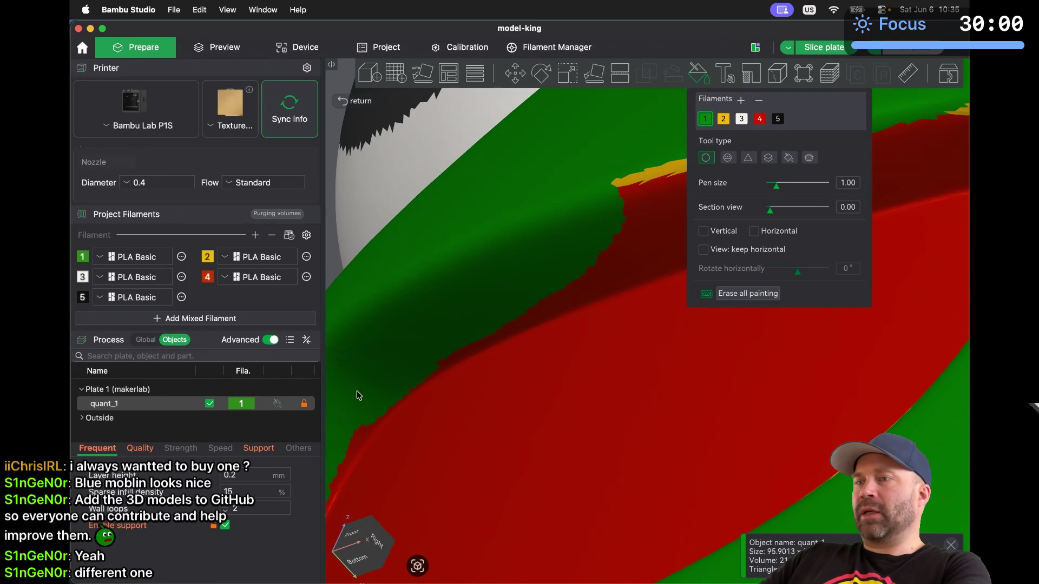
{"action": "left_click_drag", "start_coordinate": [524, 230], "coordinate": [627, 196]}
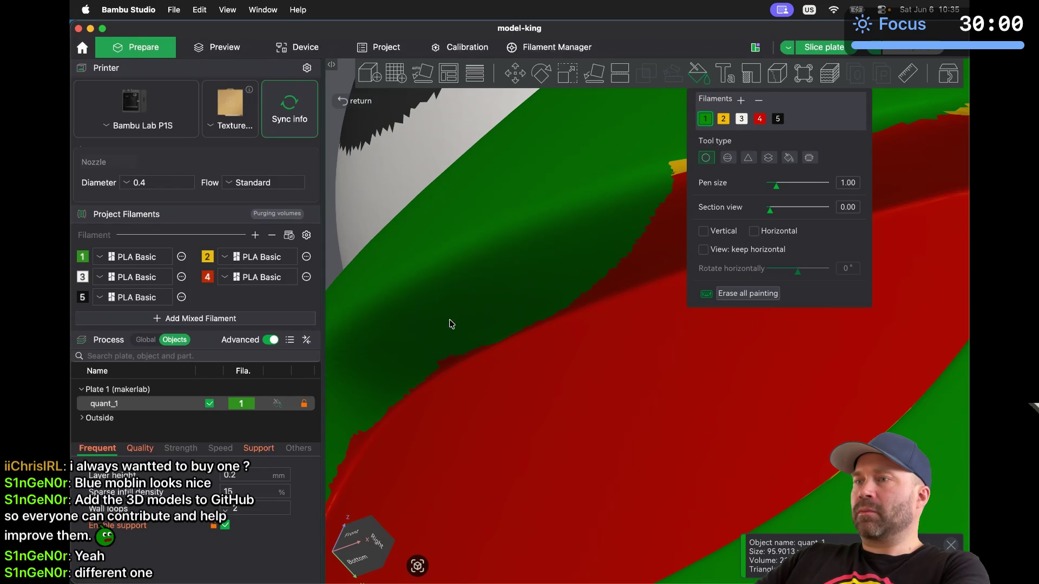
Paint green over the dark-red strip, the red band's tip and the yellow spot
{"action": "scroll", "coordinate": [428, 339], "scroll_direction": "down", "scroll_amount": 1}
{"action": "scroll", "coordinate": [428, 340], "scroll_direction": "down", "scroll_amount": 2}
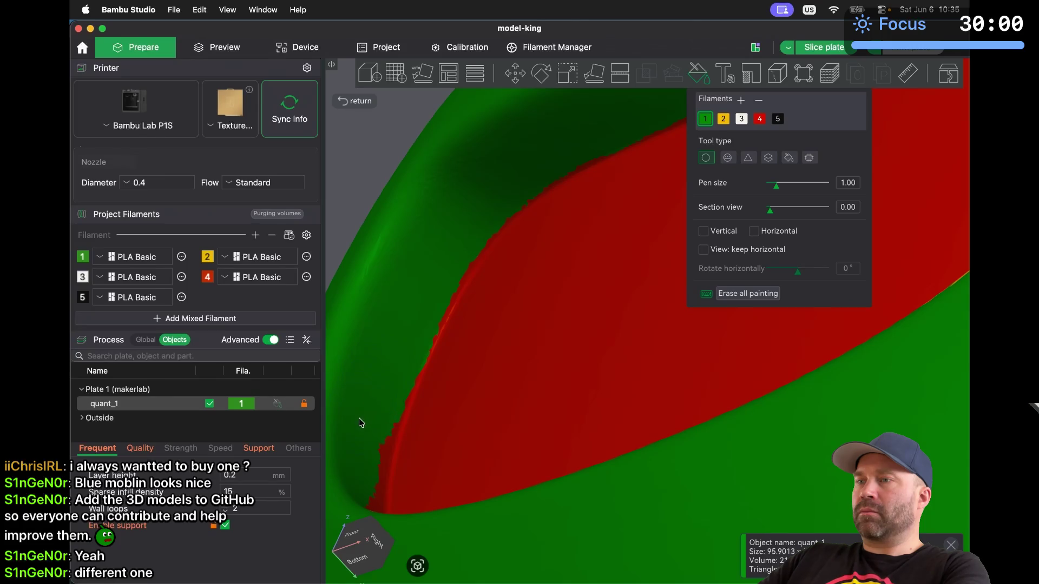
{"action": "scroll", "coordinate": [361, 436], "scroll_direction": "down", "scroll_amount": 5}
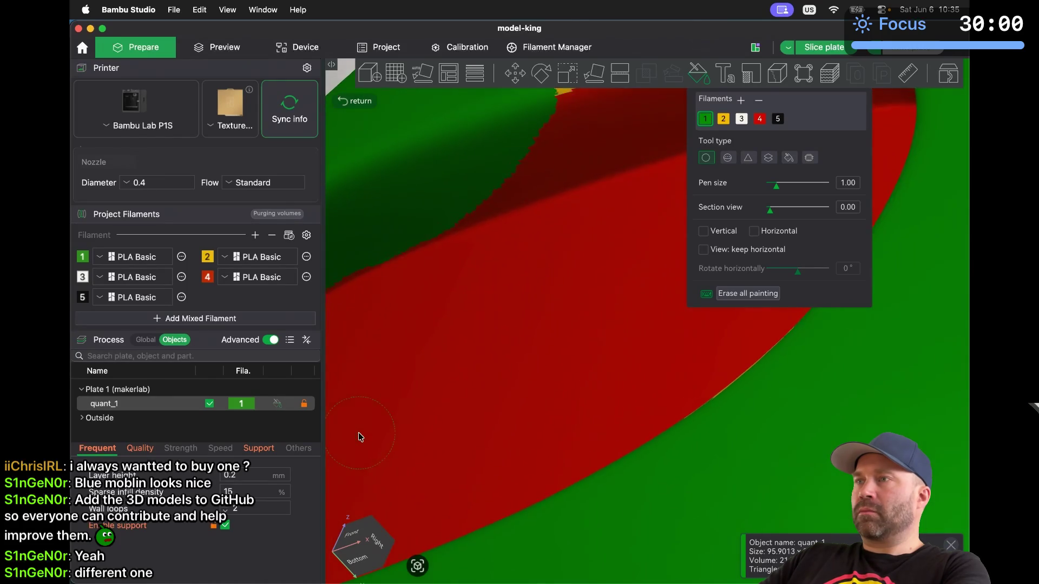
{"action": "mouse_move", "coordinate": [545, 255]}
{"action": "left_mouse_down"}
{"action": "mouse_move", "coordinate": [585, 236]}
{"action": "mouse_move", "coordinate": [573, 285]}
{"action": "mouse_move", "coordinate": [520, 312]}
{"action": "left_mouse_up"}
{"action": "key", "text": "ctrl+z"}
{"action": "key", "text": "ctrl+z"}
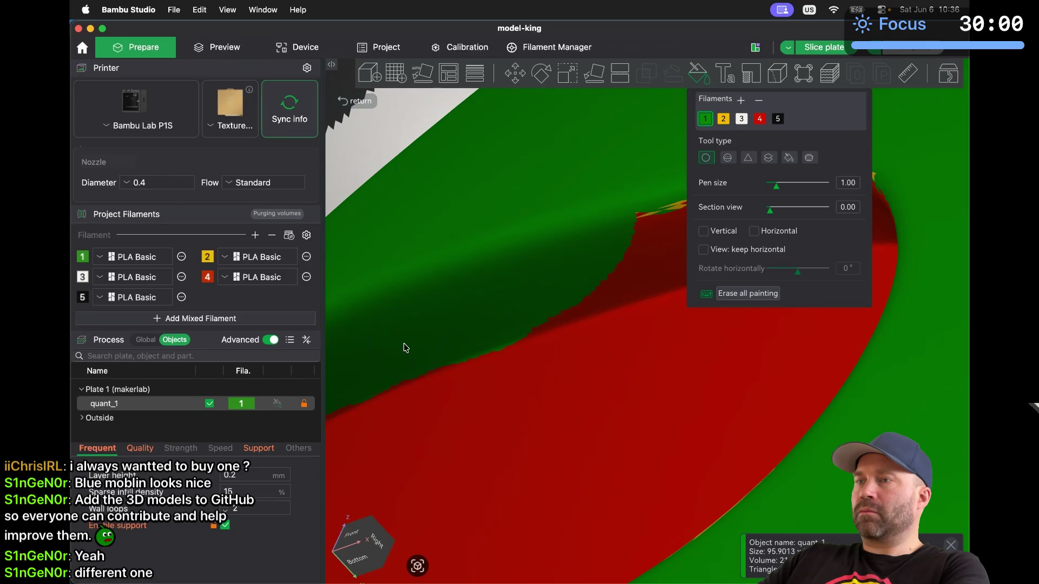
{"action": "scroll", "coordinate": [546, 288], "scroll_direction": "down", "scroll_amount": 3}
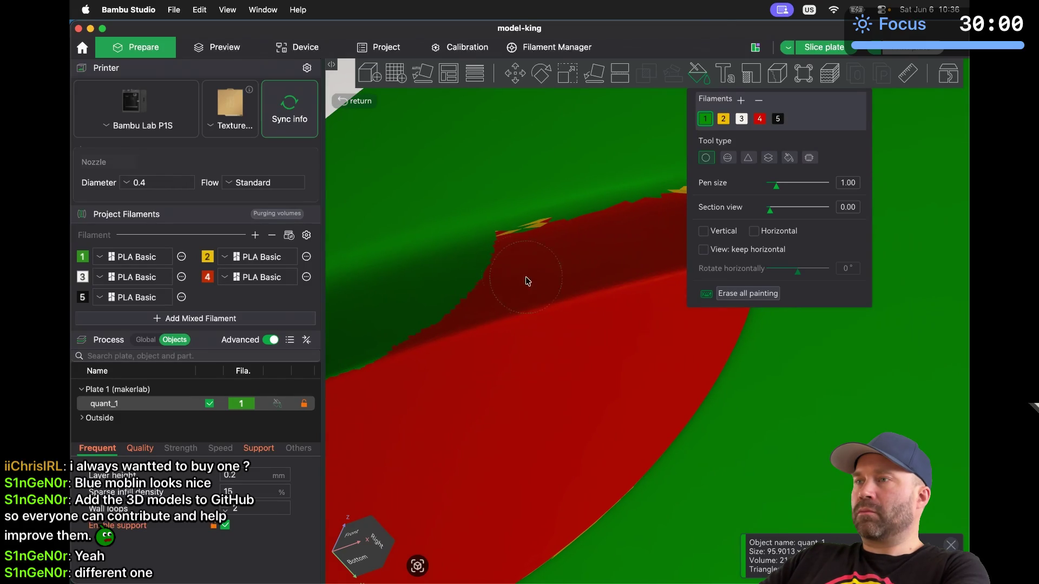
{"action": "left_click_drag", "start_coordinate": [546, 262], "coordinate": [501, 285]}
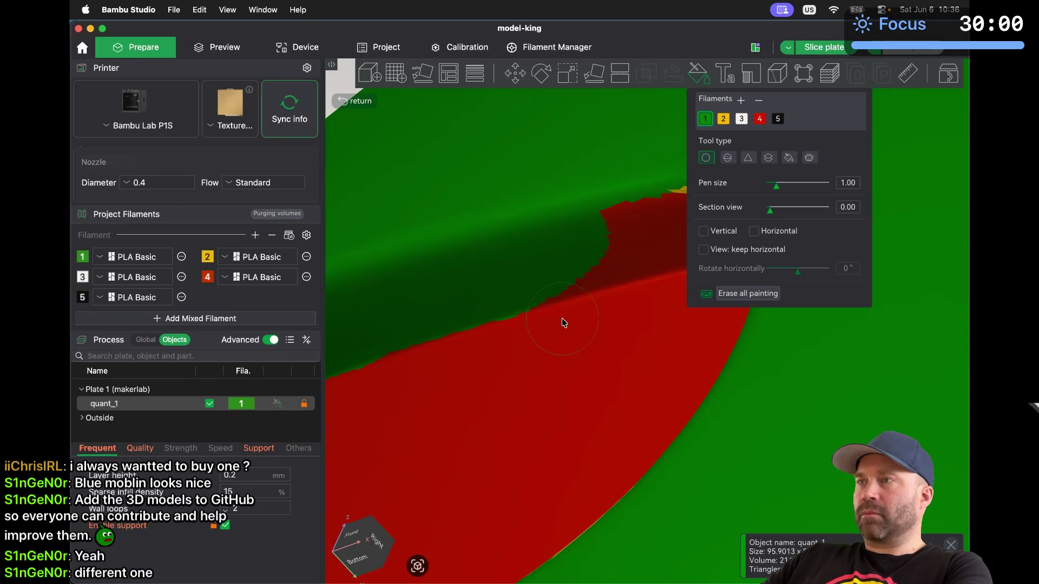
{"action": "scroll", "coordinate": [562, 319], "scroll_direction": "down", "scroll_amount": 5}
{"action": "left_click_drag", "start_coordinate": [578, 241], "coordinate": [623, 231]}
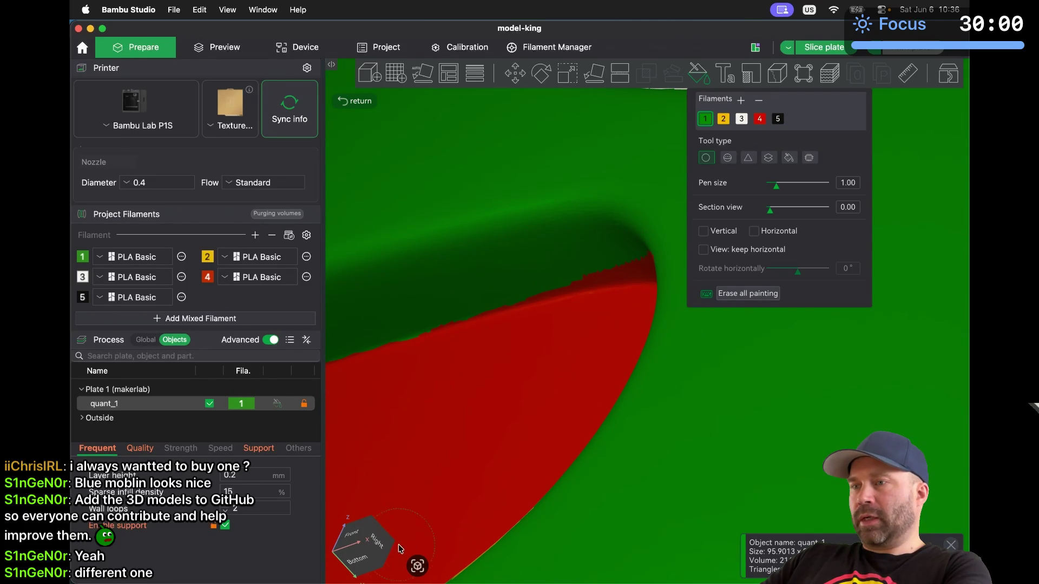
Turn the view to the front and orbit around the whole crowned model
{"action": "left_click_drag", "start_coordinate": [371, 561], "coordinate": [361, 557]}
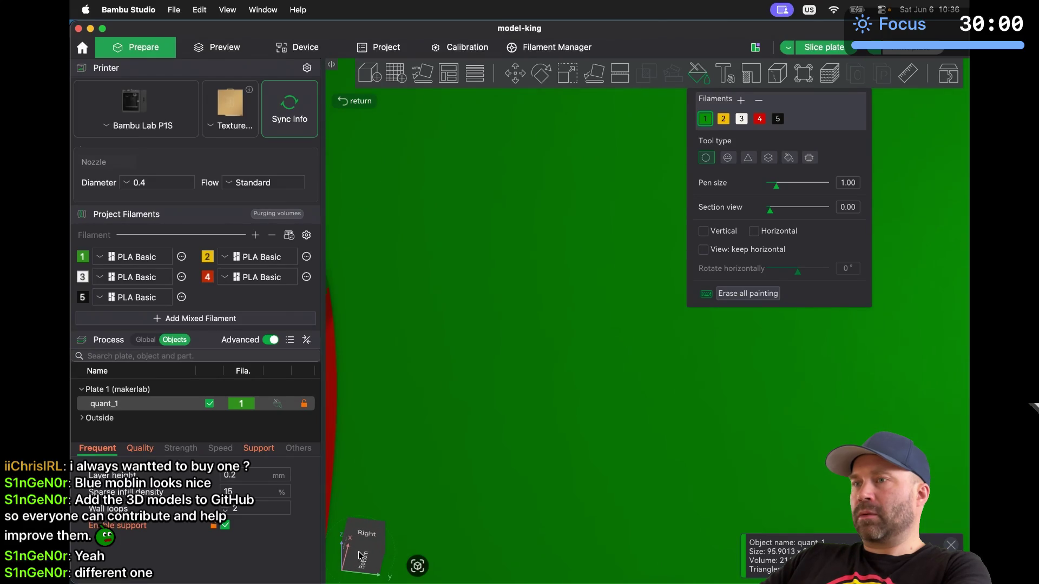
{"action": "scroll", "coordinate": [486, 423], "scroll_direction": "down", "scroll_amount": 5}
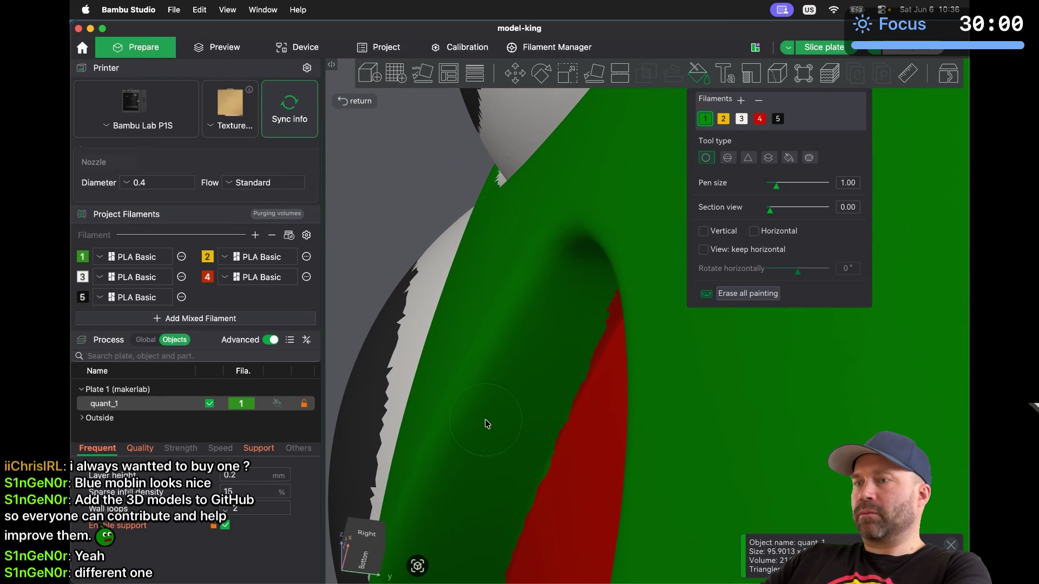
{"action": "left_click", "coordinate": [377, 548]}
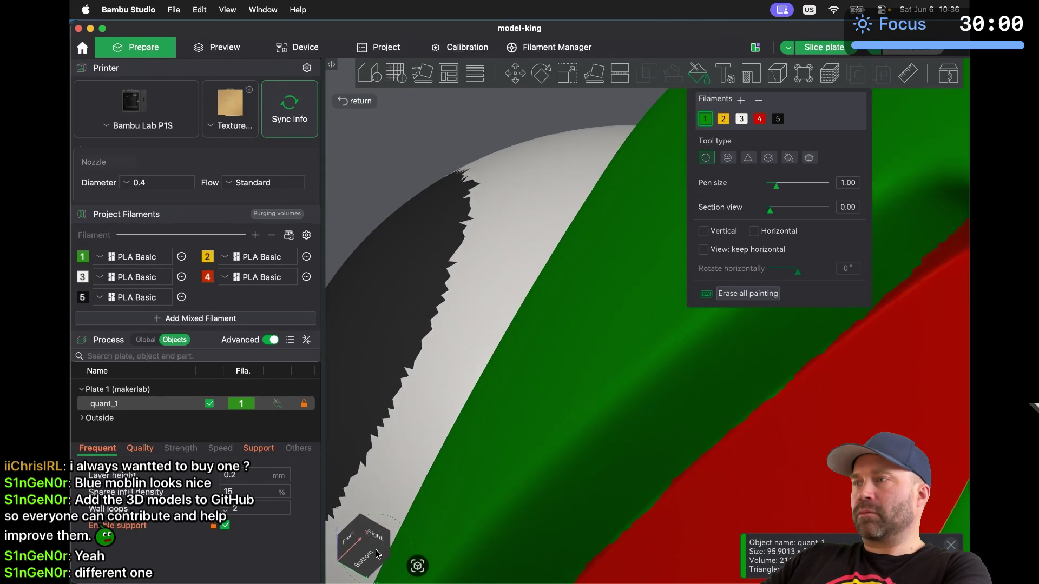
{"action": "left_click", "coordinate": [381, 551]}
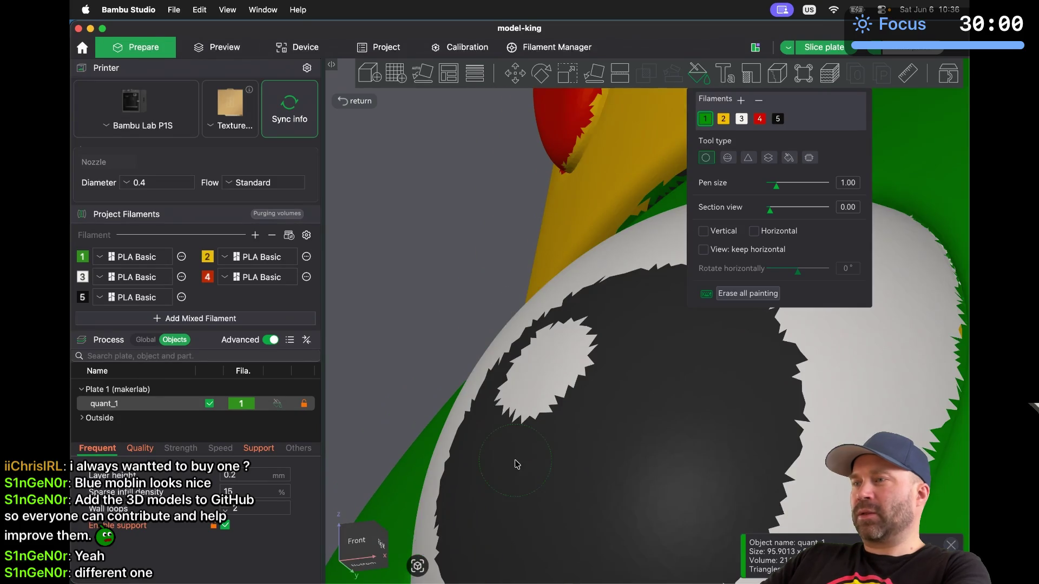
{"action": "scroll", "coordinate": [516, 464], "scroll_direction": "down", "scroll_amount": 5}
{"action": "scroll", "coordinate": [515, 465], "scroll_direction": "down", "scroll_amount": 3}
{"action": "mouse_move", "coordinate": [574, 473]}
{"action": "left_mouse_down"}
{"action": "mouse_move", "coordinate": [591, 478]}
{"action": "mouse_move", "coordinate": [563, 473]}
{"action": "mouse_move", "coordinate": [582, 481]}
{"action": "left_mouse_up"}
{"action": "left_click_drag", "start_coordinate": [719, 397], "coordinate": [731, 387]}
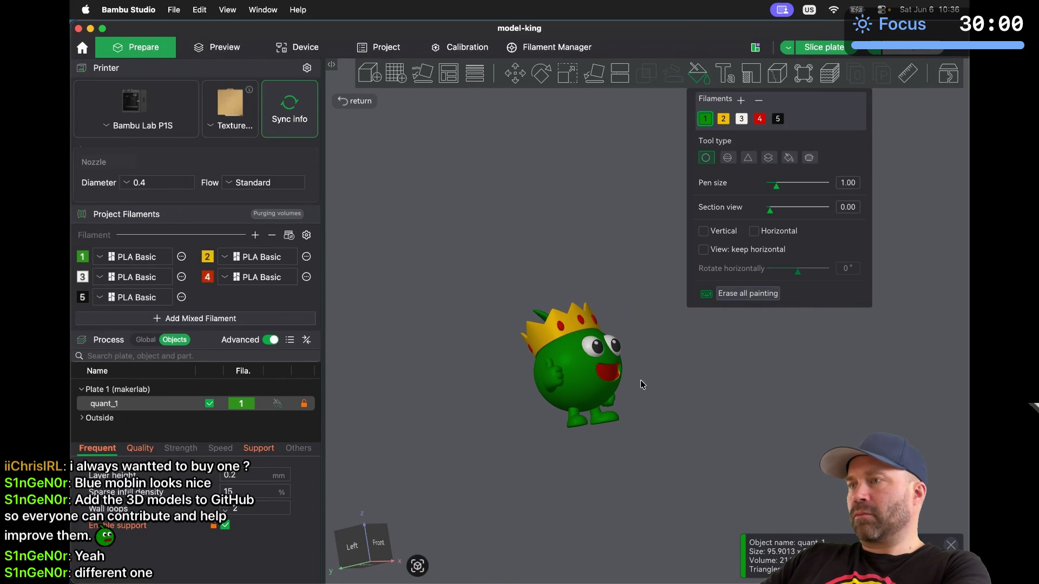
Zoom into the mouth edge and paint its yellow and red spikes green
{"action": "scroll", "coordinate": [640, 382], "scroll_direction": "down", "scroll_amount": 2}
{"action": "scroll", "coordinate": [642, 384], "scroll_direction": "up", "scroll_amount": 10}
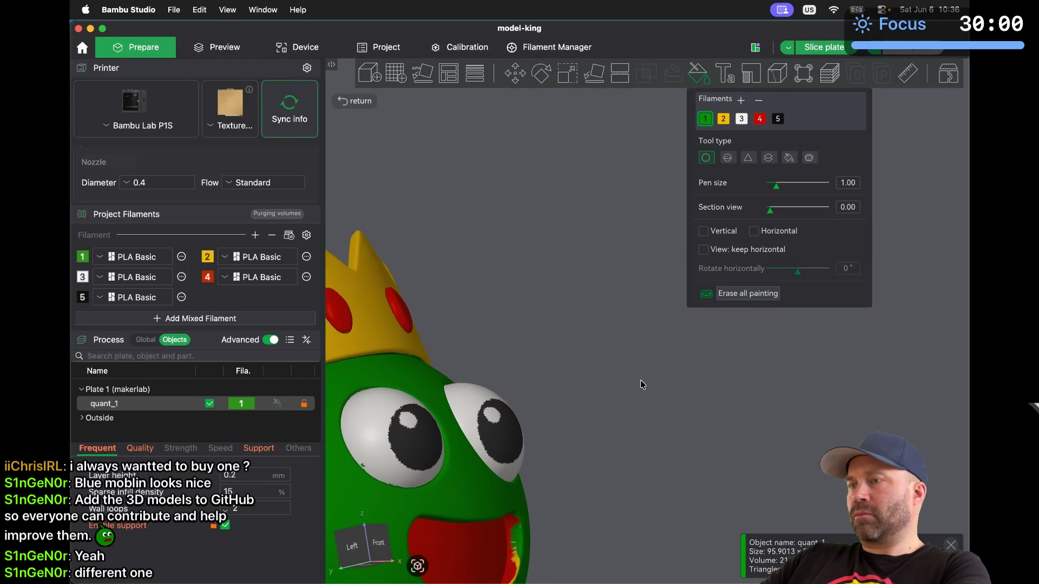
{"action": "scroll", "coordinate": [642, 385], "scroll_direction": "up", "scroll_amount": 5}
{"action": "scroll", "coordinate": [642, 384], "scroll_direction": "up", "scroll_amount": 8}
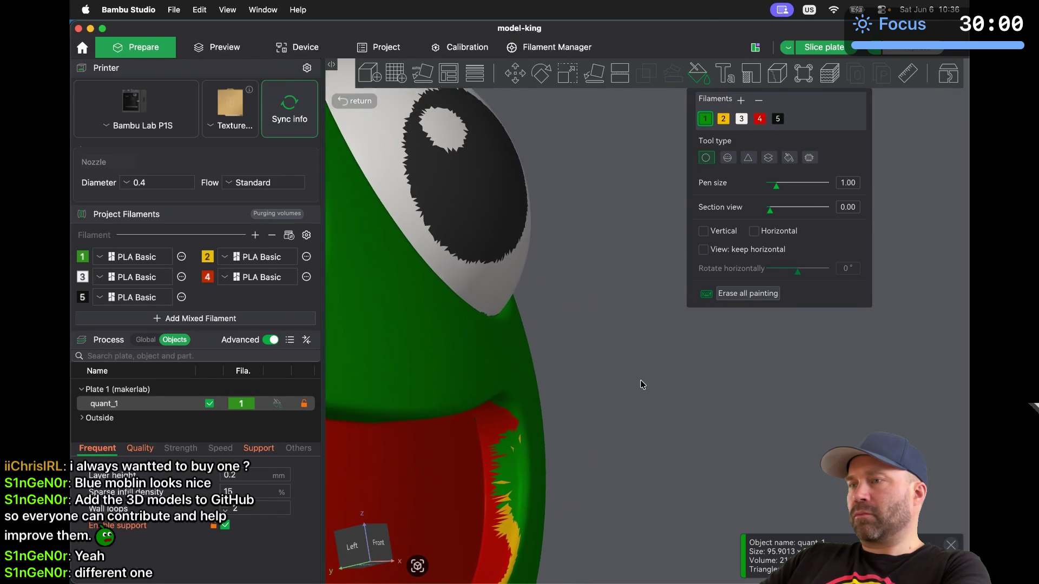
{"action": "scroll", "coordinate": [642, 385], "scroll_direction": "up", "scroll_amount": 8}
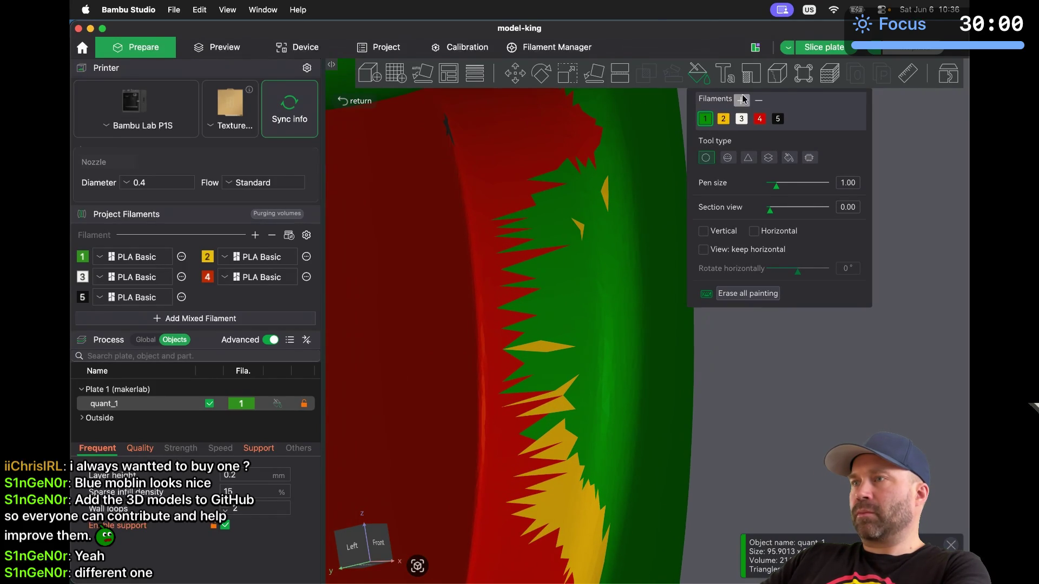
{"action": "mouse_move", "coordinate": [600, 242]}
{"action": "left_mouse_down"}
{"action": "mouse_move", "coordinate": [598, 179]}
{"action": "mouse_move", "coordinate": [567, 193]}
{"action": "mouse_move", "coordinate": [562, 307]}
{"action": "mouse_move", "coordinate": [579, 505]}
{"action": "mouse_move", "coordinate": [557, 500]}
{"action": "mouse_move", "coordinate": [543, 440]}
{"action": "mouse_move", "coordinate": [526, 195]}
{"action": "mouse_move", "coordinate": [571, 147]}
{"action": "left_mouse_up"}
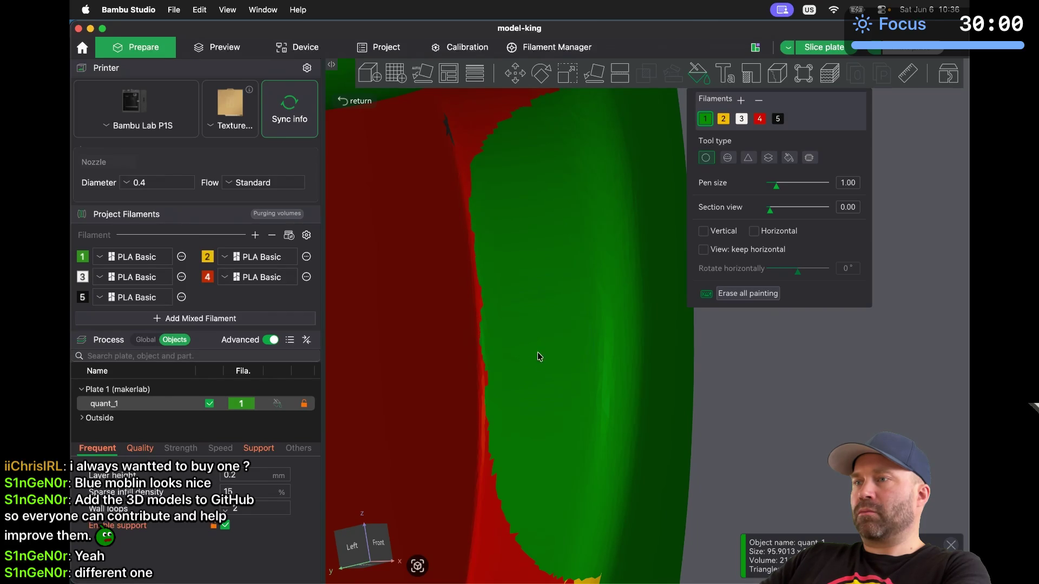
Paint green over the thin red strip and yellow patches along the boundary
{"action": "scroll", "coordinate": [545, 512], "scroll_direction": "right", "scroll_amount": 1}
{"action": "scroll", "coordinate": [545, 512], "scroll_direction": "down", "scroll_amount": 5}
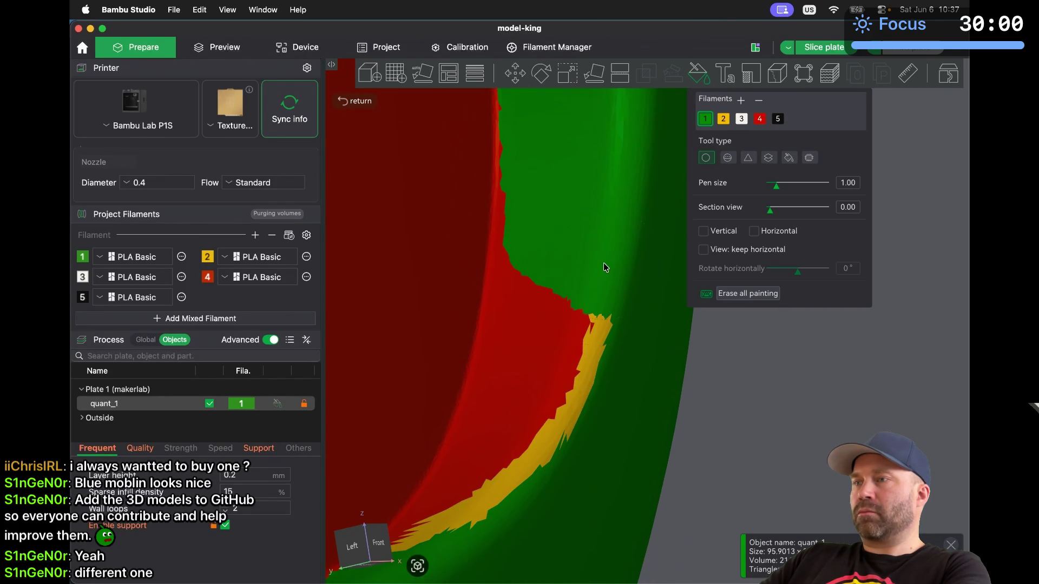
{"action": "mouse_move", "coordinate": [537, 451]}
{"action": "left_mouse_down"}
{"action": "mouse_move", "coordinate": [496, 488]}
{"action": "mouse_move", "coordinate": [565, 242]}
{"action": "left_mouse_up"}
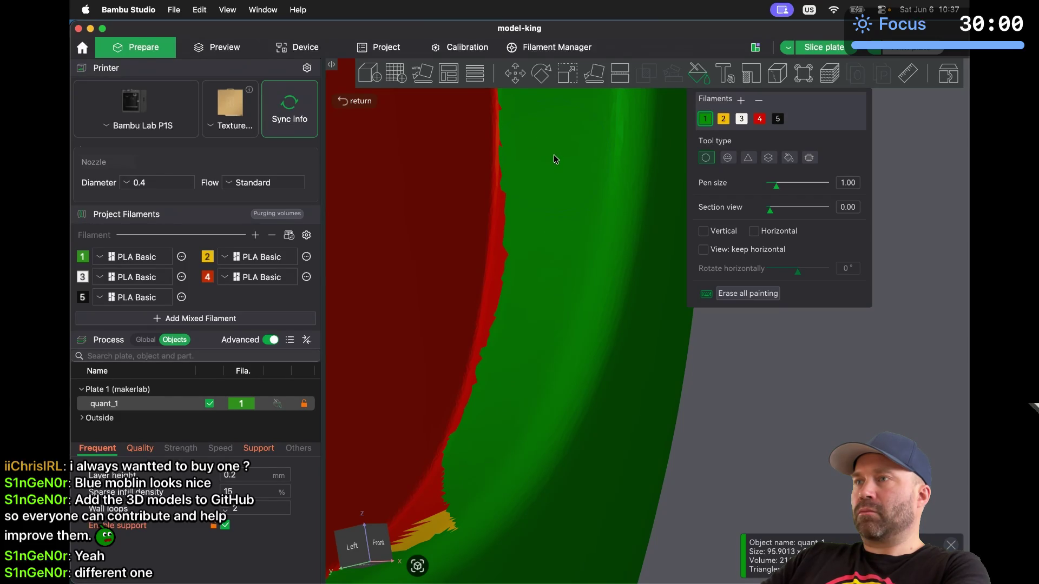
{"action": "mouse_move", "coordinate": [553, 153]}
{"action": "left_mouse_down"}
{"action": "mouse_move", "coordinate": [520, 409]}
{"action": "mouse_move", "coordinate": [480, 510]}
{"action": "left_mouse_up"}
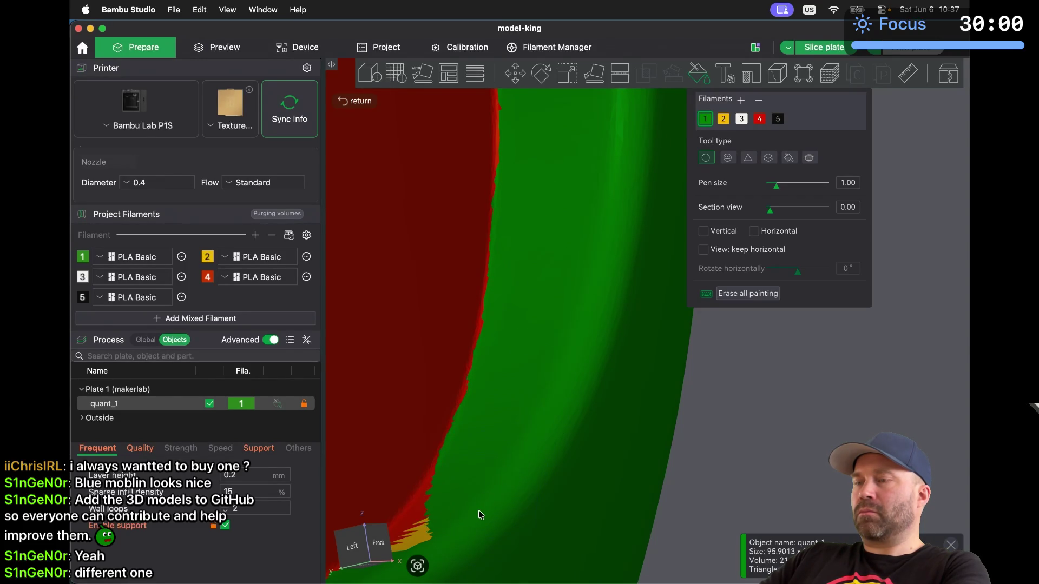
{"action": "middle_click_drag", "start_coordinate": [480, 511], "coordinate": [540, 438]}
{"action": "left_click_drag", "start_coordinate": [539, 448], "coordinate": [586, 401]}
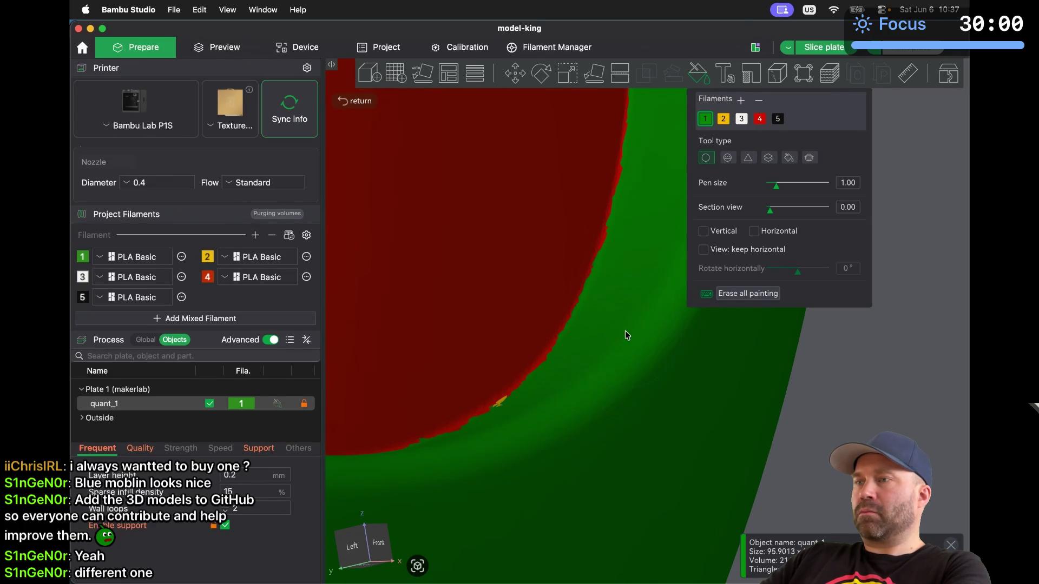
{"action": "left_click_drag", "start_coordinate": [542, 448], "coordinate": [529, 455]}
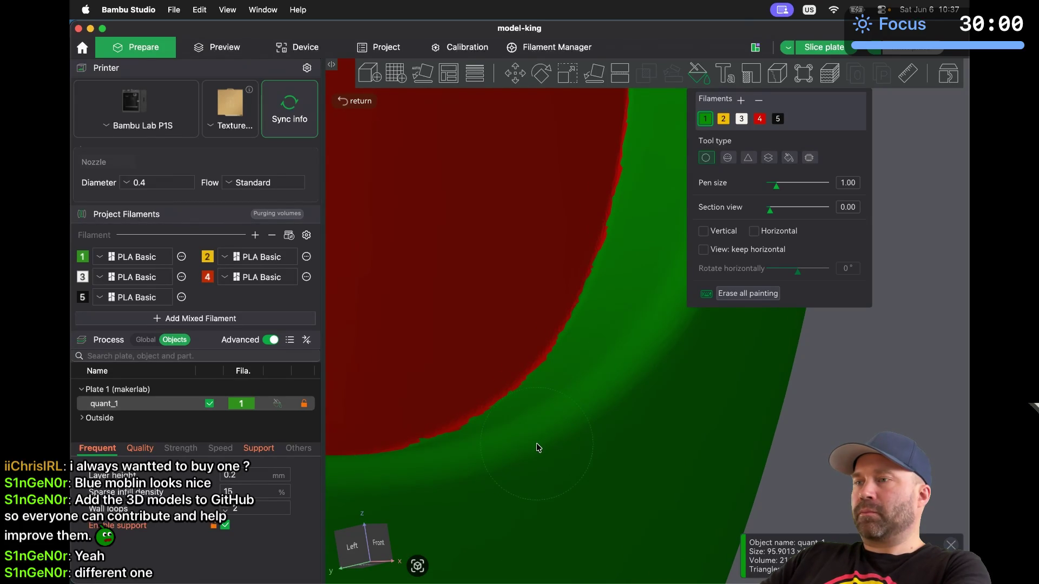
Smooth the red/green boundary near the mouth's top edge with green paint
{"action": "scroll", "coordinate": [537, 443], "scroll_direction": "up", "scroll_amount": 3}
{"action": "scroll", "coordinate": [537, 443], "scroll_direction": "up", "scroll_amount": 1}
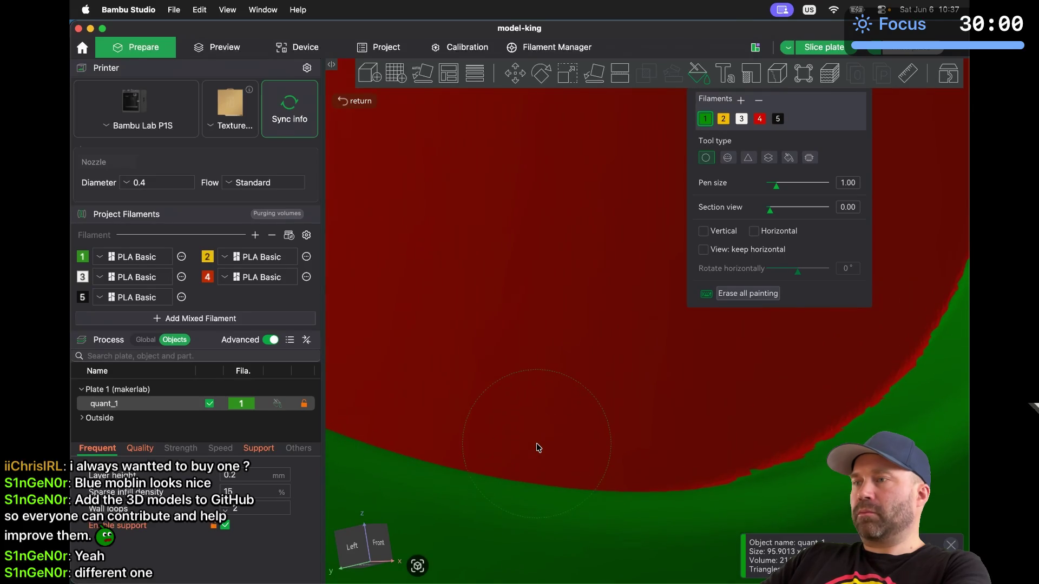
{"action": "scroll", "coordinate": [537, 443], "scroll_direction": "up", "scroll_amount": 2}
{"action": "scroll", "coordinate": [537, 443], "scroll_direction": "down", "scroll_amount": 3}
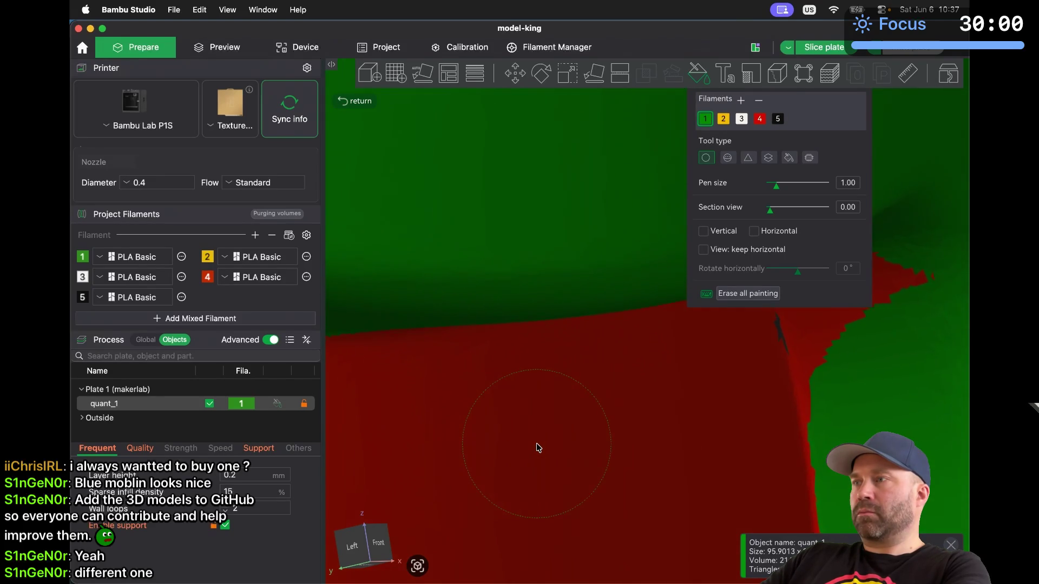
{"action": "mouse_move", "coordinate": [673, 373]}
{"action": "left_mouse_down"}
{"action": "mouse_move", "coordinate": [638, 353]}
{"action": "mouse_move", "coordinate": [608, 359]}
{"action": "mouse_move", "coordinate": [614, 450]}
{"action": "left_mouse_up"}
{"action": "left_click_drag", "start_coordinate": [620, 486], "coordinate": [610, 411]}
{"action": "left_click_drag", "start_coordinate": [606, 368], "coordinate": [602, 347]}
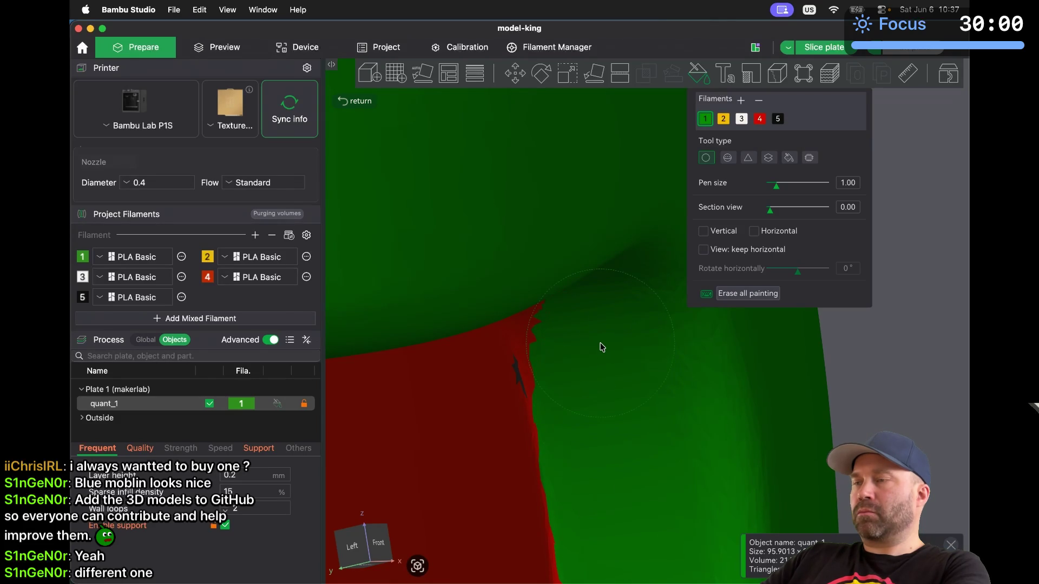
From below, paint the protruding red corner green and undo an overshooting stroke
{"action": "scroll", "coordinate": [602, 347], "scroll_direction": "down", "scroll_amount": 5}
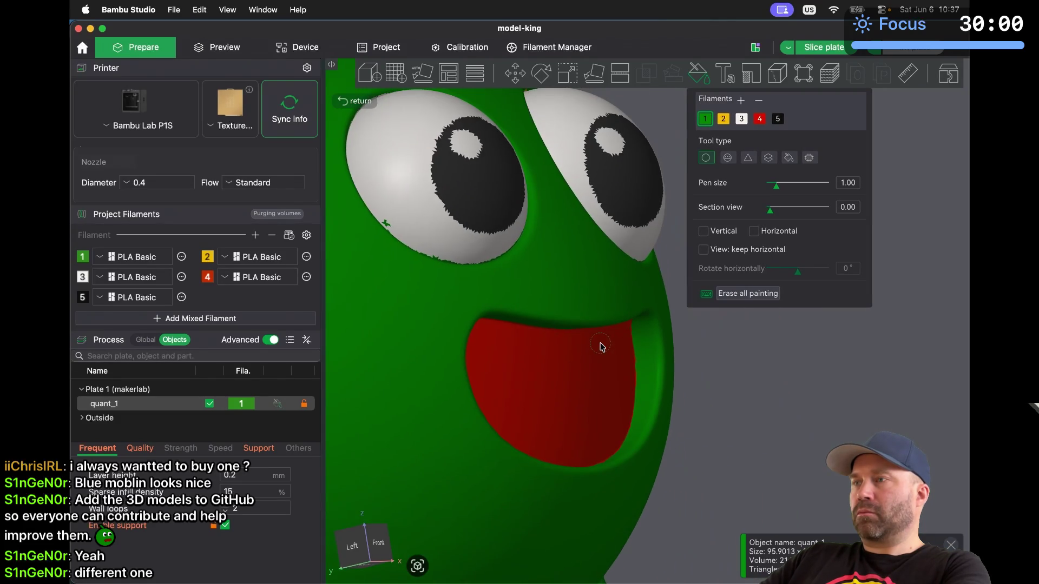
{"action": "left_click_drag", "start_coordinate": [740, 407], "coordinate": [727, 391]}
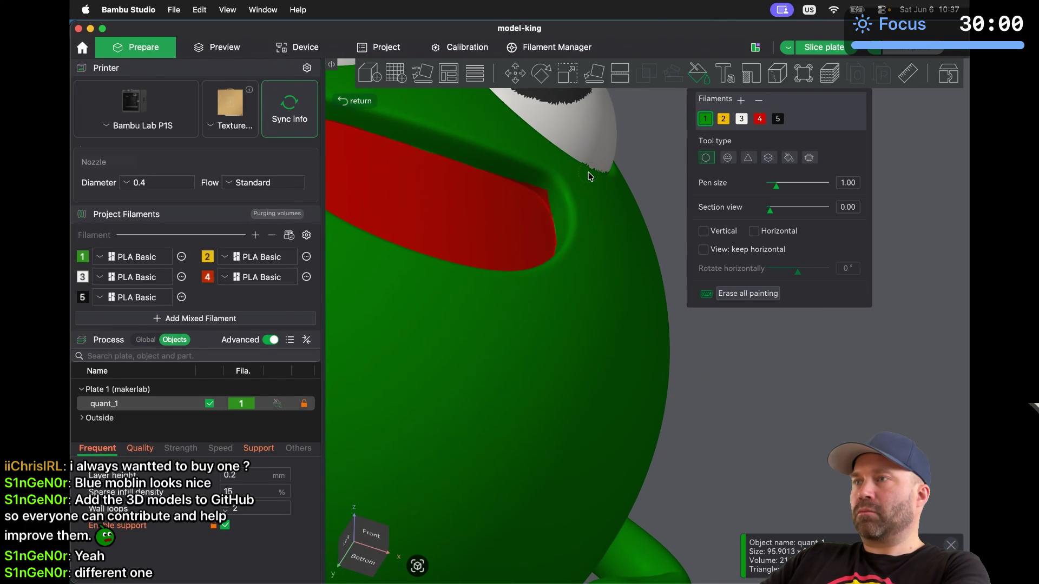
{"action": "scroll", "coordinate": [468, 365], "scroll_direction": "up", "scroll_amount": 5}
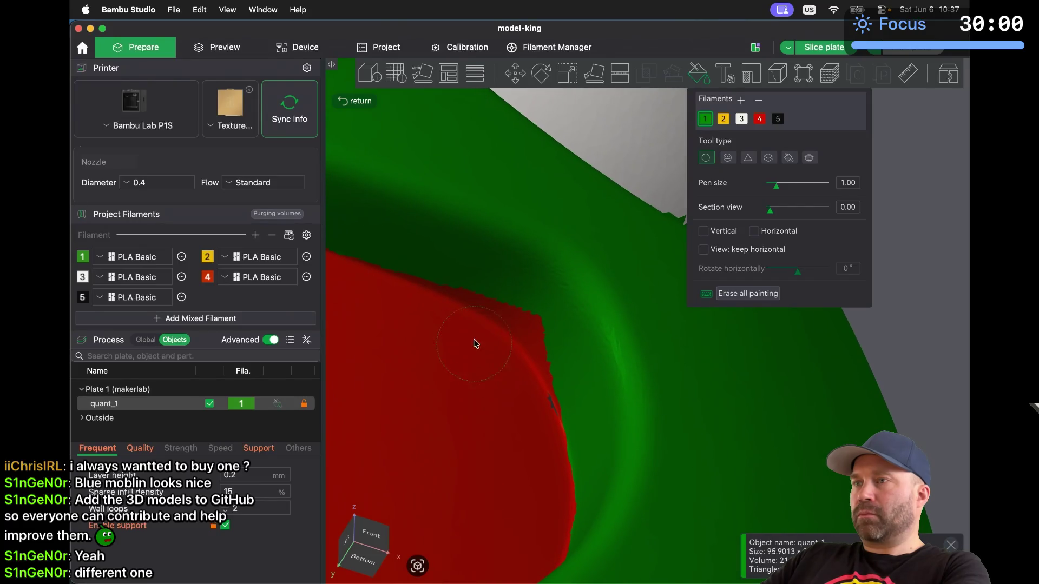
{"action": "left_click_drag", "start_coordinate": [528, 286], "coordinate": [572, 333]}
{"action": "mouse_move", "coordinate": [589, 383]}
{"action": "left_mouse_down"}
{"action": "mouse_move", "coordinate": [534, 313]}
{"action": "mouse_move", "coordinate": [569, 337]}
{"action": "mouse_move", "coordinate": [586, 373]}
{"action": "mouse_move", "coordinate": [536, 317]}
{"action": "left_mouse_up"}
{"action": "key", "text": "super+z"}
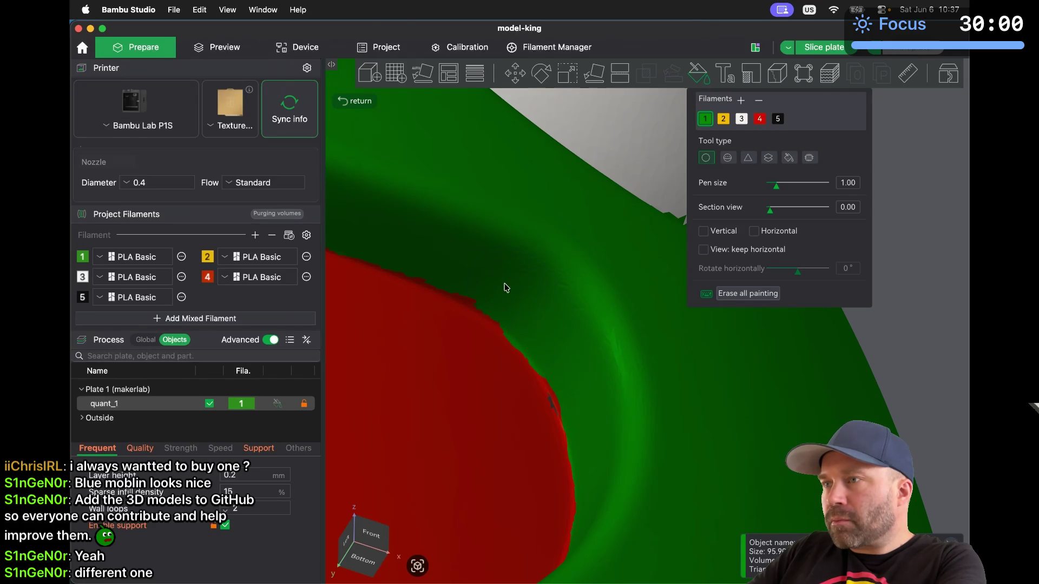
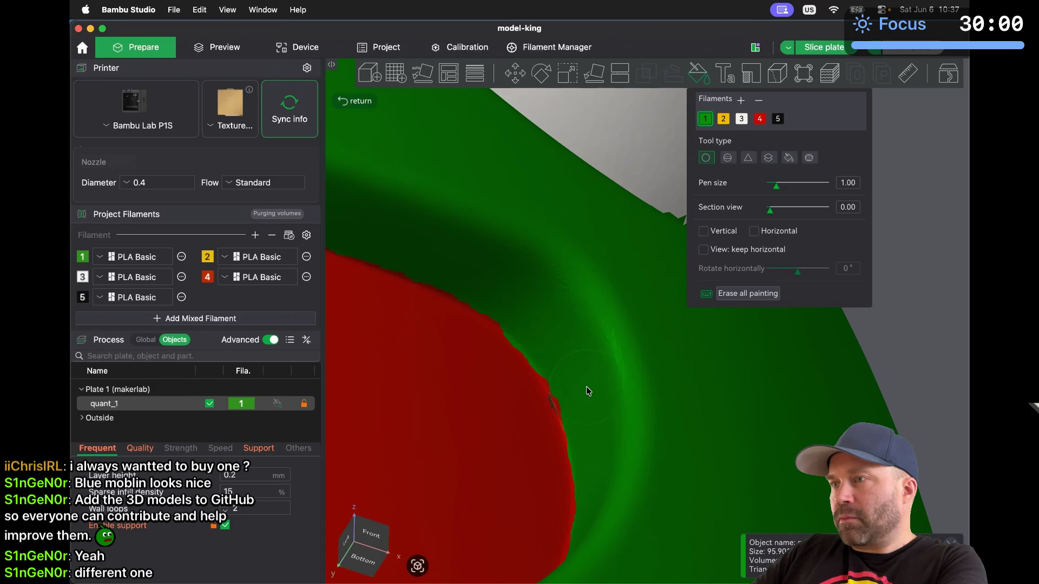
Set the paint colour back to green filament 1 after briefly picking red
{"action": "left_click", "coordinate": [760, 119]}
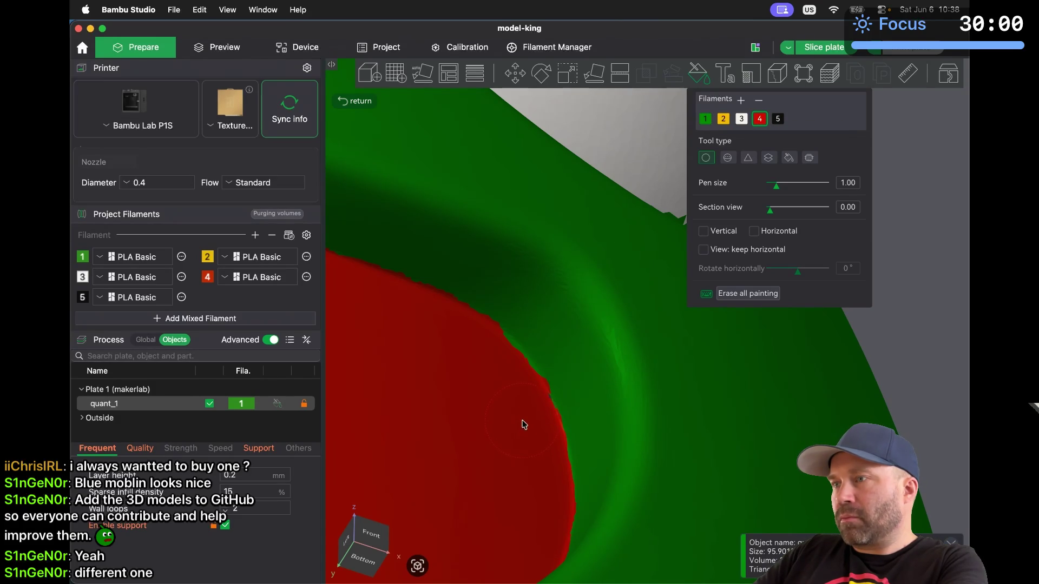
{"action": "left_click", "coordinate": [705, 119]}
{"action": "scroll", "coordinate": [481, 349], "scroll_direction": "up", "scroll_amount": 5}
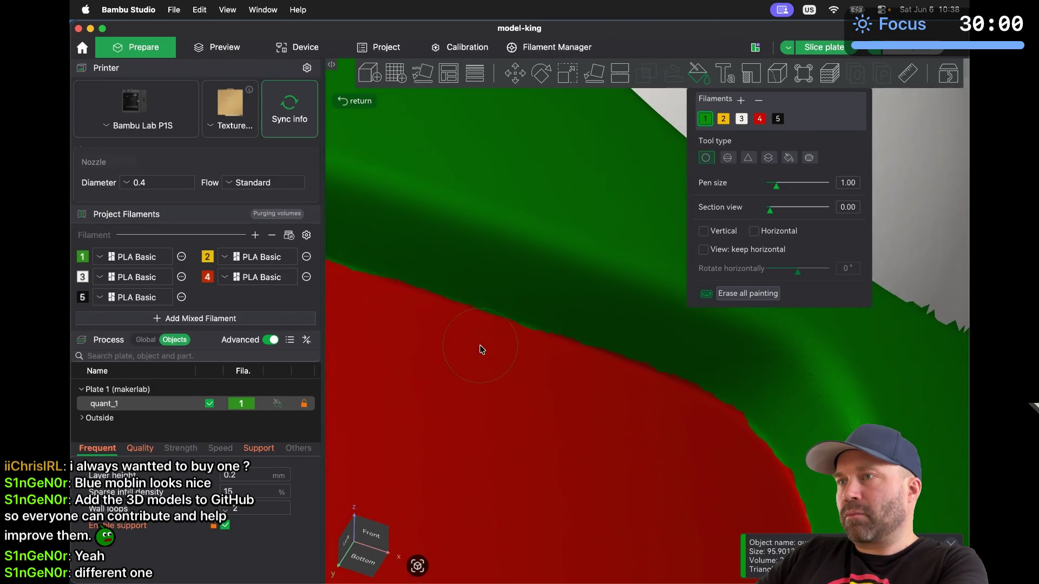
{"action": "scroll", "coordinate": [482, 349], "scroll_direction": "down", "scroll_amount": 3}
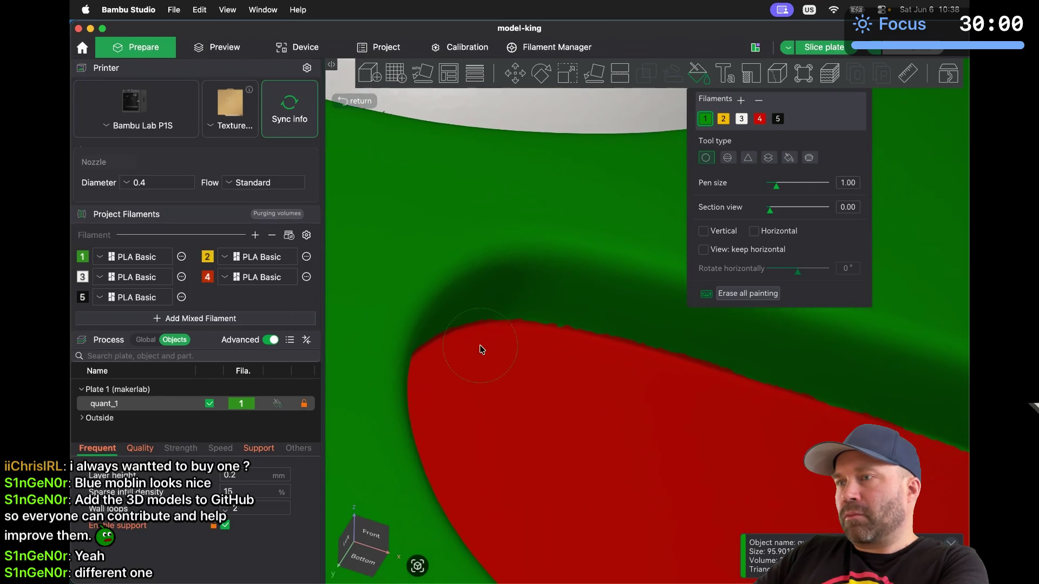
{"action": "scroll", "coordinate": [482, 349], "scroll_direction": "up", "scroll_amount": 5}
{"action": "scroll", "coordinate": [481, 349], "scroll_direction": "up", "scroll_amount": 3}
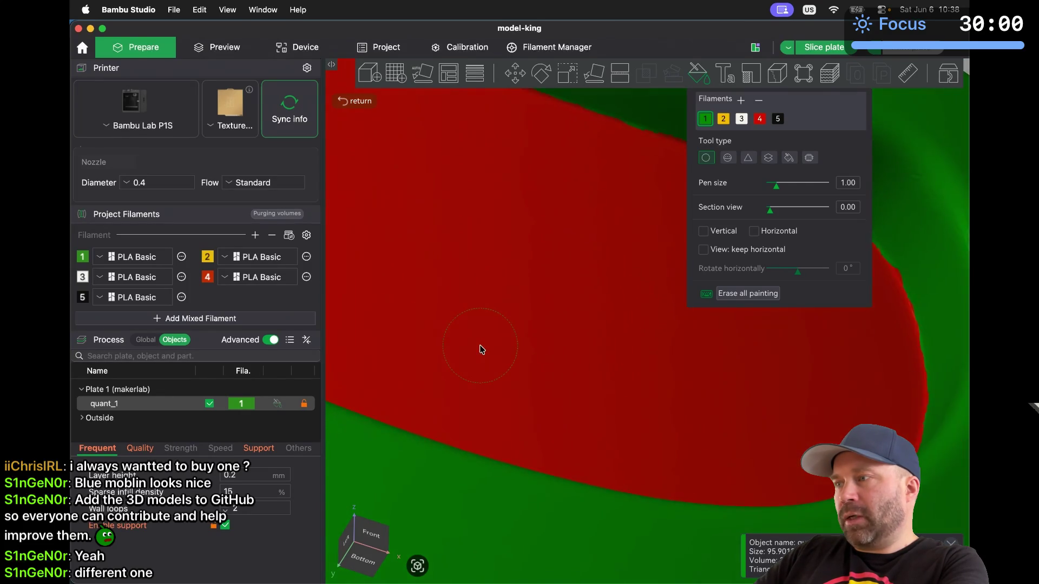
{"action": "scroll", "coordinate": [482, 349], "scroll_direction": "down", "scroll_amount": 8}
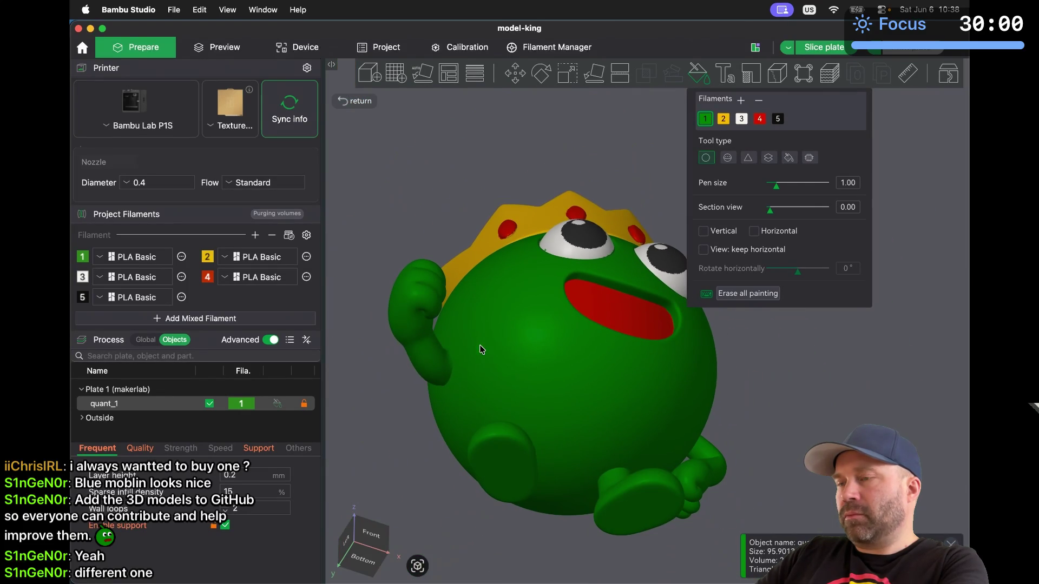
Paint the jagged red and yellow patches along the mouth's lower edge green
{"action": "mouse_move", "coordinate": [745, 344]}
{"action": "left_mouse_down"}
{"action": "mouse_move", "coordinate": [740, 365]}
{"action": "mouse_move", "coordinate": [715, 375]}
{"action": "left_mouse_up"}
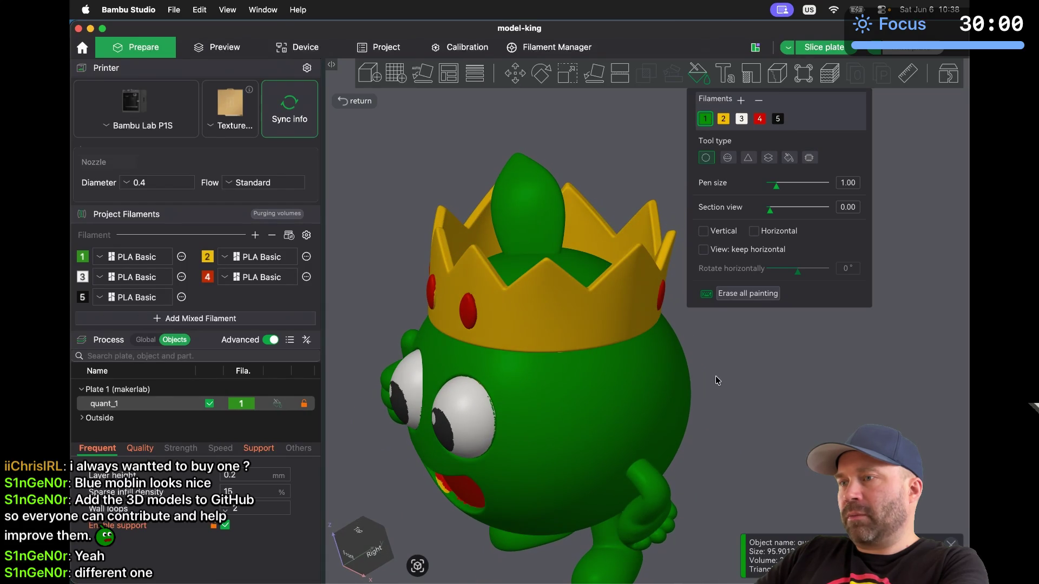
{"action": "left_click_drag", "start_coordinate": [386, 491], "coordinate": [381, 482]}
{"action": "scroll", "coordinate": [381, 482], "scroll_direction": "down", "scroll_amount": 5}
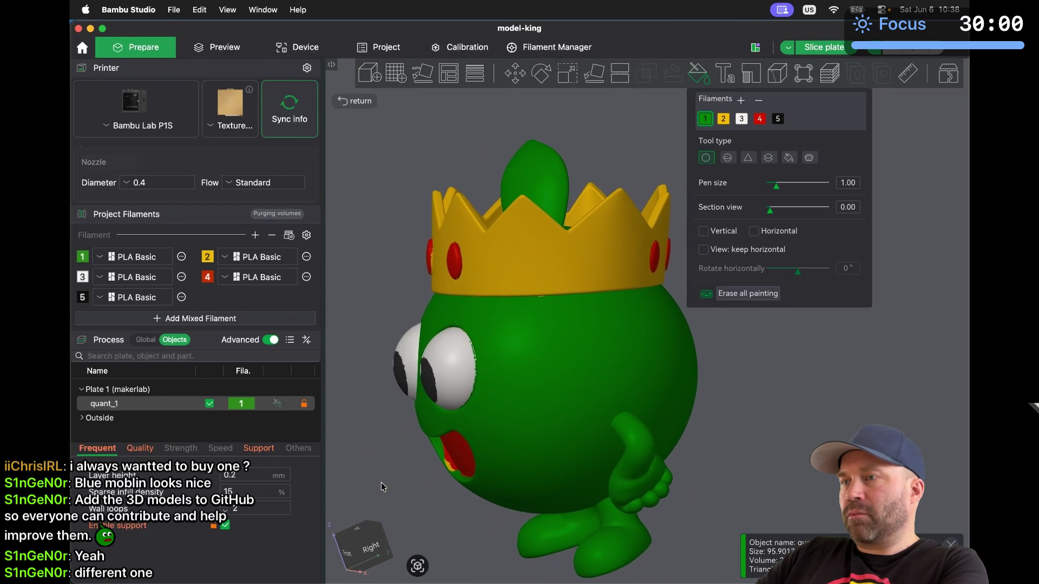
{"action": "scroll", "coordinate": [381, 482], "scroll_direction": "up", "scroll_amount": 10}
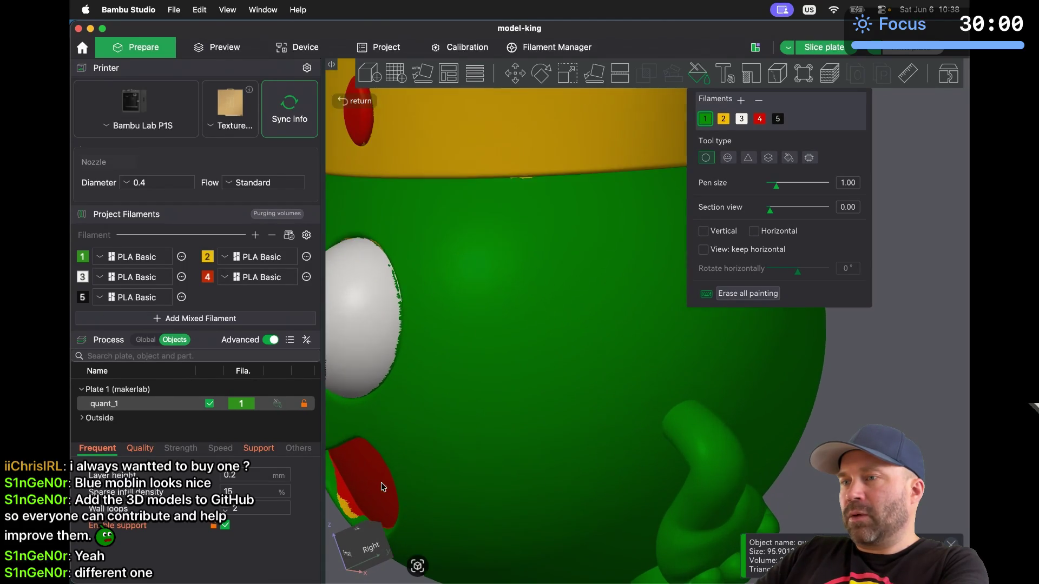
{"action": "scroll", "coordinate": [381, 482], "scroll_direction": "up", "scroll_amount": 5}
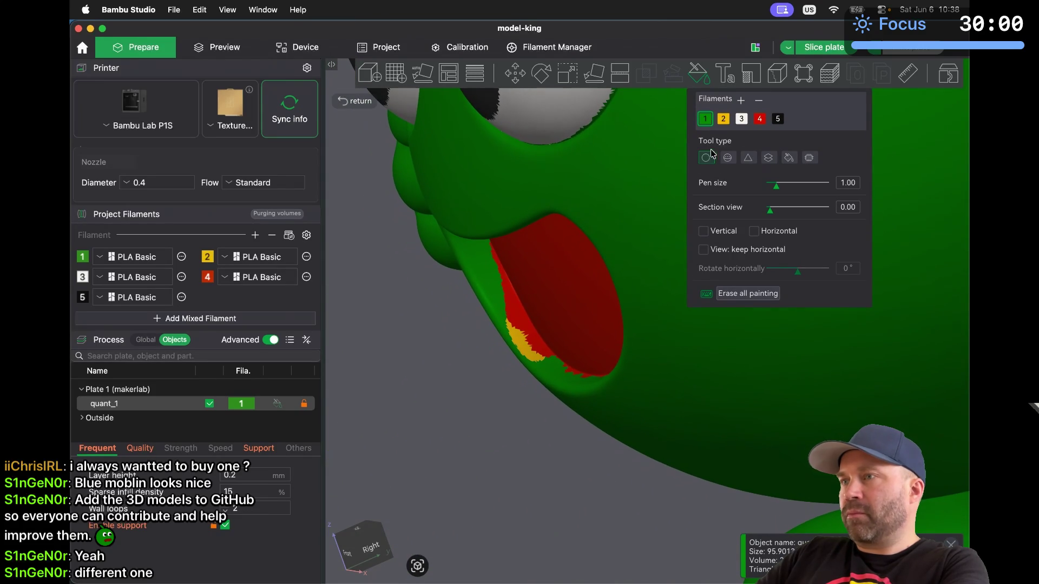
{"action": "scroll", "coordinate": [488, 290], "scroll_direction": "left", "scroll_amount": 5}
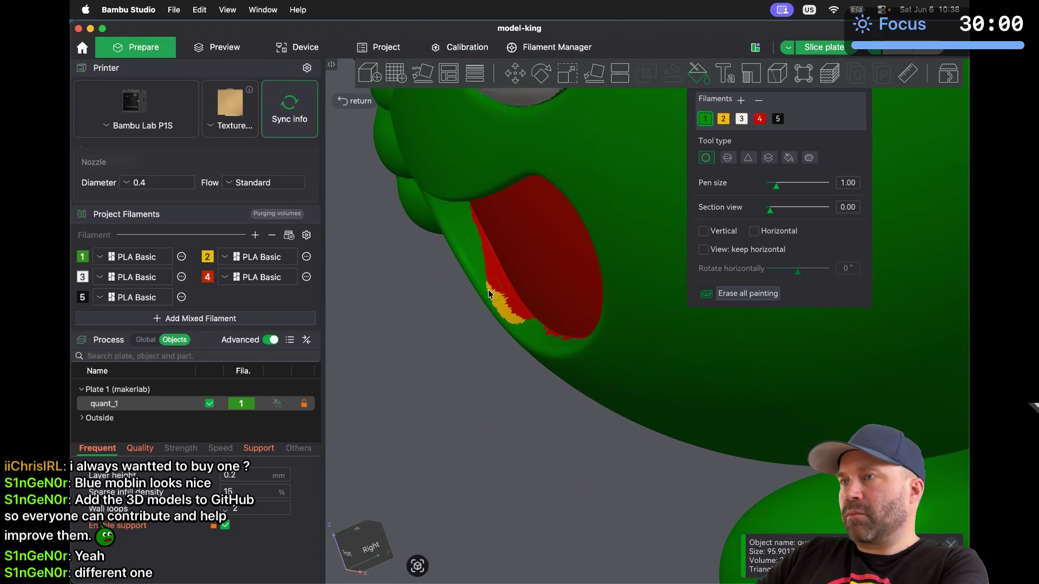
{"action": "scroll", "coordinate": [488, 294], "scroll_direction": "up", "scroll_amount": 10}
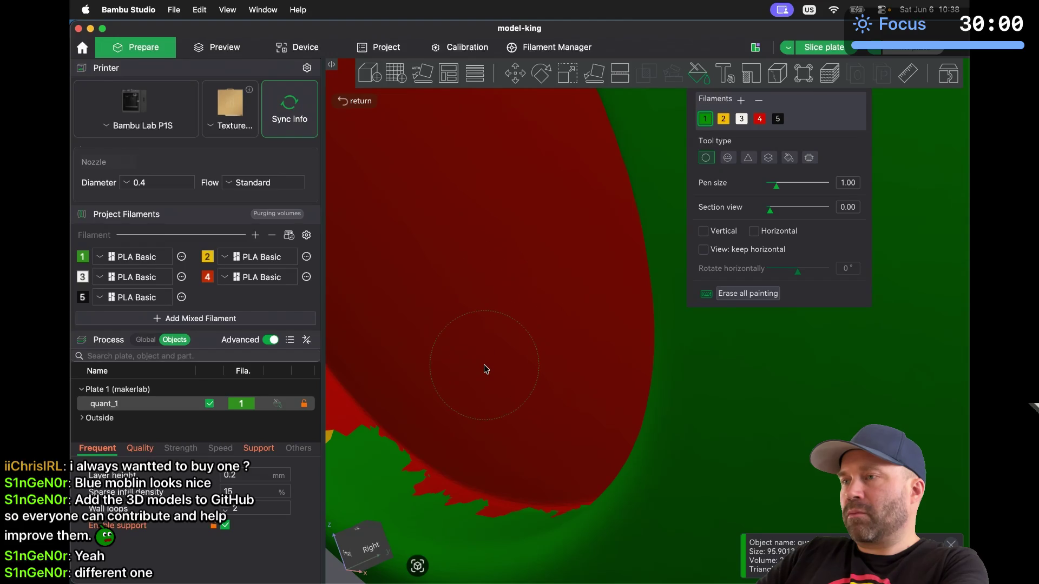
{"action": "scroll", "coordinate": [484, 365], "scroll_direction": "down", "scroll_amount": 5}
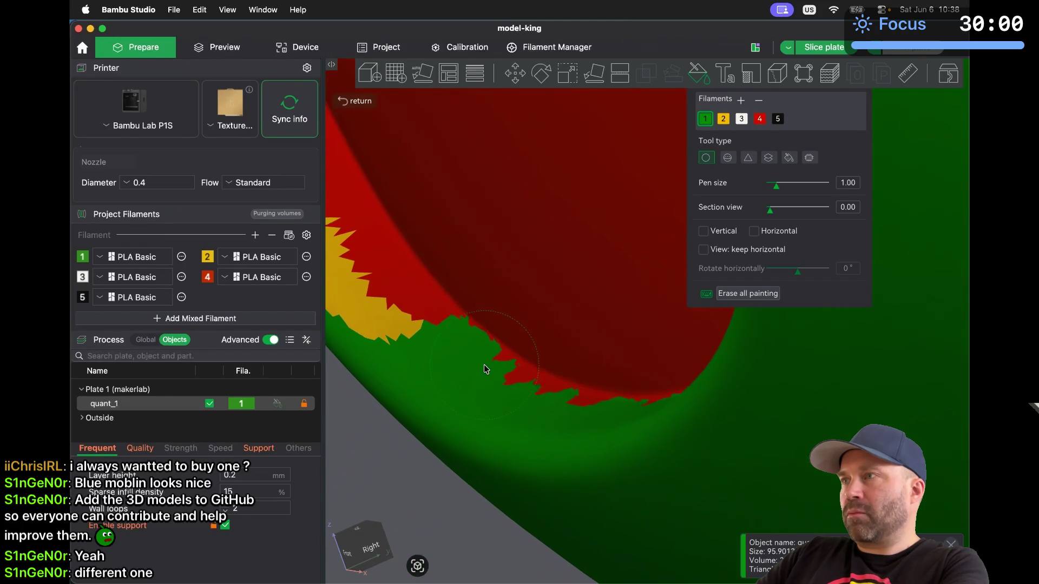
{"action": "left_click_drag", "start_coordinate": [482, 385], "coordinate": [584, 431]}
{"action": "mouse_move", "coordinate": [459, 379]}
{"action": "left_mouse_down"}
{"action": "mouse_move", "coordinate": [397, 343]}
{"action": "mouse_move", "coordinate": [362, 293]}
{"action": "mouse_move", "coordinate": [415, 334]}
{"action": "left_mouse_up"}
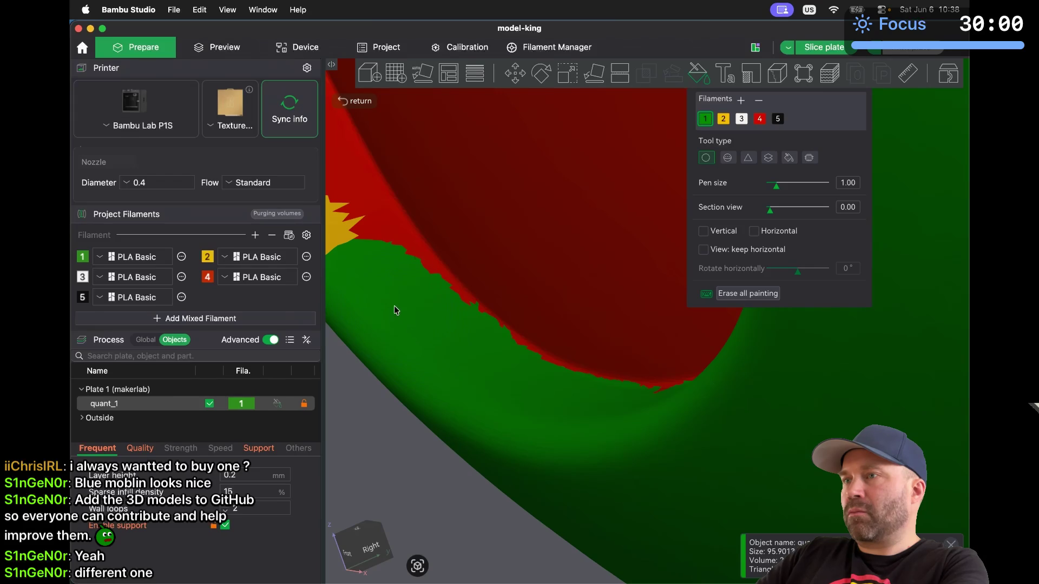
Paint the yellow patch beside the mouth green and touch up remaining red edge bits
{"action": "scroll", "coordinate": [368, 274], "scroll_direction": "up", "scroll_amount": 5}
{"action": "mouse_move", "coordinate": [374, 284]}
{"action": "left_mouse_down"}
{"action": "mouse_move", "coordinate": [460, 395]}
{"action": "mouse_move", "coordinate": [573, 501]}
{"action": "mouse_move", "coordinate": [503, 450]}
{"action": "mouse_move", "coordinate": [477, 381]}
{"action": "mouse_move", "coordinate": [412, 284]}
{"action": "mouse_move", "coordinate": [385, 201]}
{"action": "mouse_move", "coordinate": [499, 411]}
{"action": "left_mouse_up"}
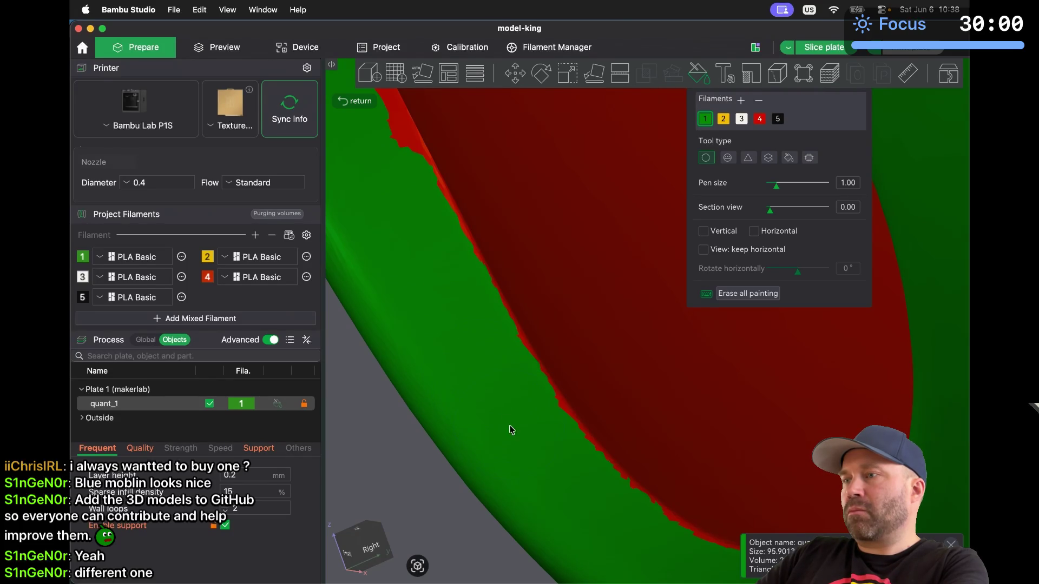
{"action": "left_click_drag", "start_coordinate": [522, 453], "coordinate": [395, 349]}
{"action": "left_click_drag", "start_coordinate": [398, 302], "coordinate": [401, 290]}
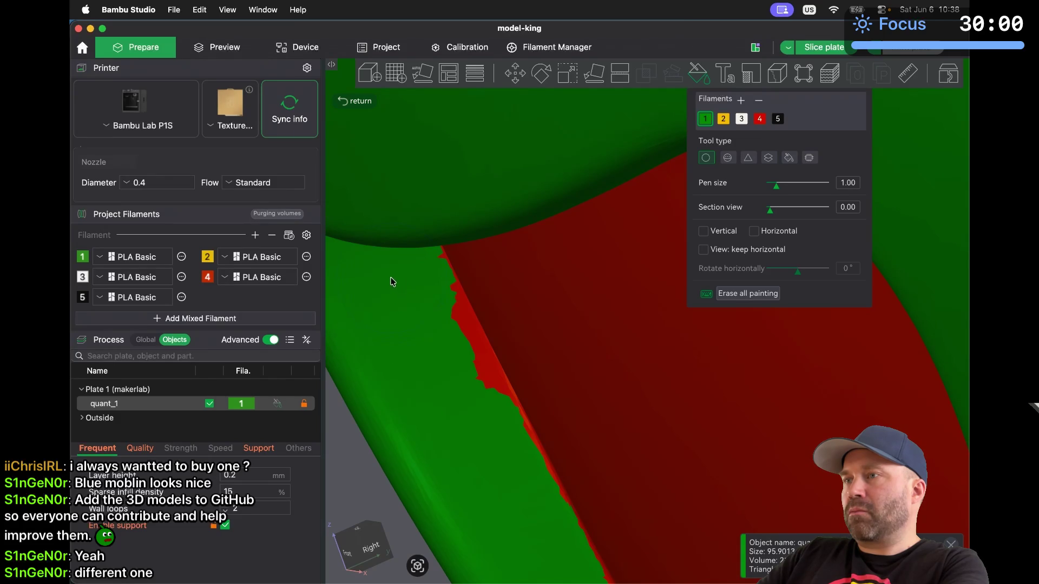
{"action": "left_click_drag", "start_coordinate": [415, 329], "coordinate": [463, 423]}
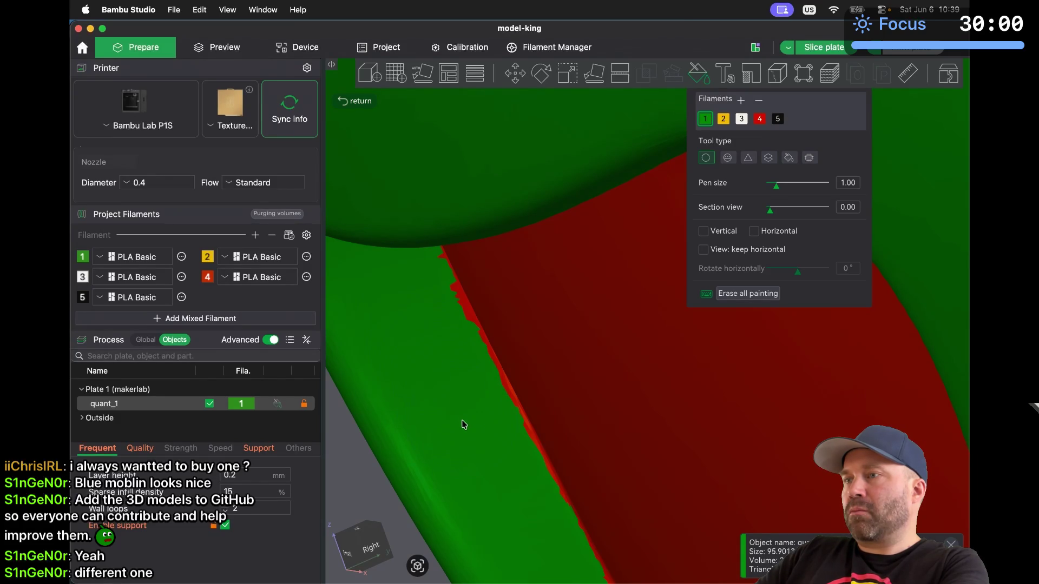
{"action": "left_click_drag", "start_coordinate": [427, 356], "coordinate": [421, 326]}
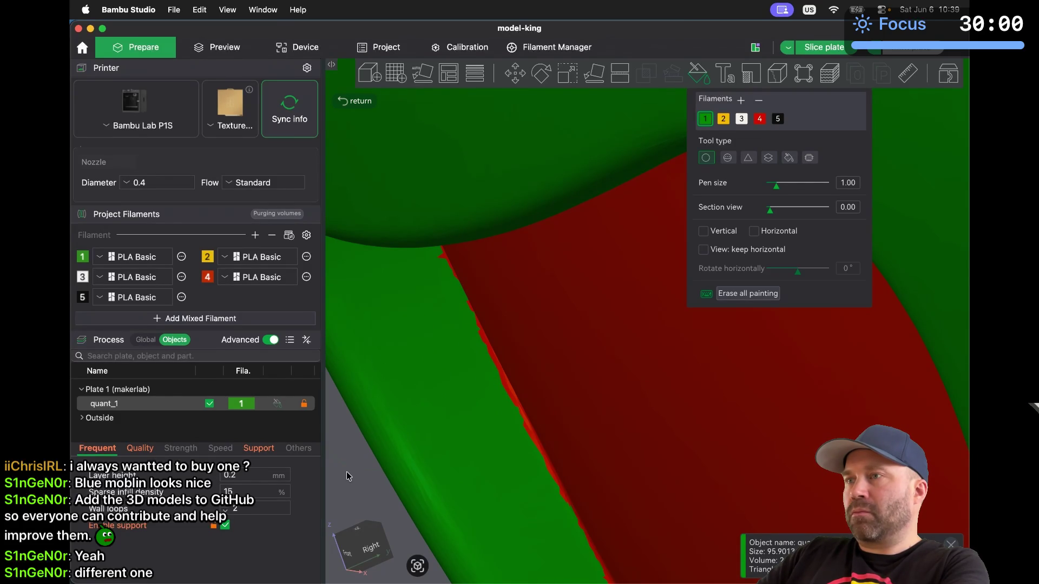
{"action": "left_click_drag", "start_coordinate": [346, 472], "coordinate": [350, 468]}
{"action": "scroll", "coordinate": [349, 469], "scroll_direction": "down", "scroll_amount": 10}
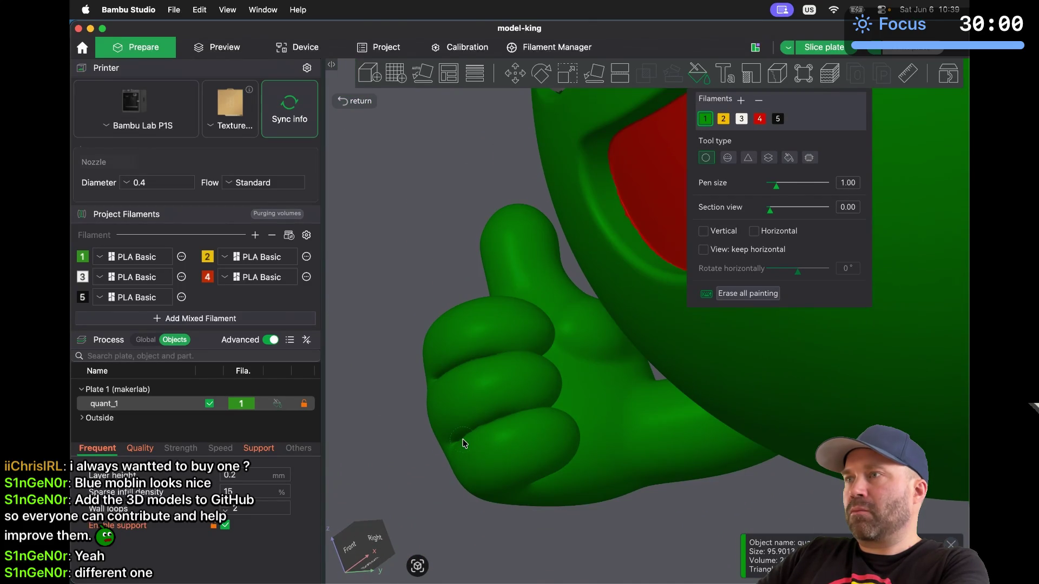
{"action": "scroll", "coordinate": [463, 443], "scroll_direction": "down", "scroll_amount": 5}
{"action": "scroll", "coordinate": [463, 444], "scroll_direction": "down", "scroll_amount": 5}
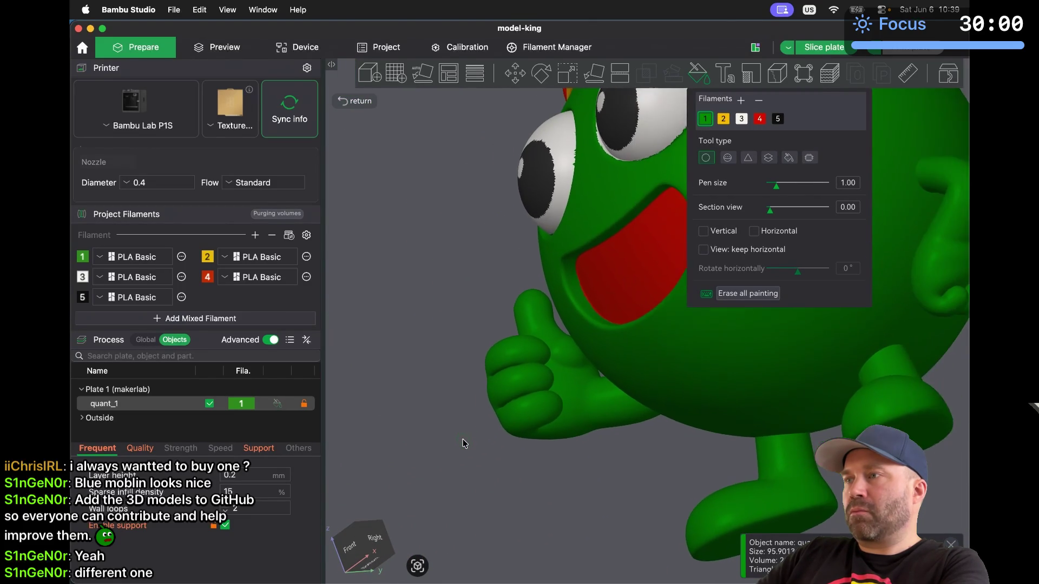
{"action": "mouse_move", "coordinate": [496, 457]}
{"action": "left_mouse_down"}
{"action": "mouse_move", "coordinate": [553, 496]}
{"action": "mouse_move", "coordinate": [570, 475]}
{"action": "mouse_move", "coordinate": [529, 463]}
{"action": "mouse_move", "coordinate": [552, 481]}
{"action": "mouse_move", "coordinate": [540, 457]}
{"action": "mouse_move", "coordinate": [541, 466]}
{"action": "left_mouse_up"}
{"action": "scroll", "coordinate": [553, 481], "scroll_direction": "down", "scroll_amount": 5}
{"action": "left_click", "coordinate": [364, 568]}
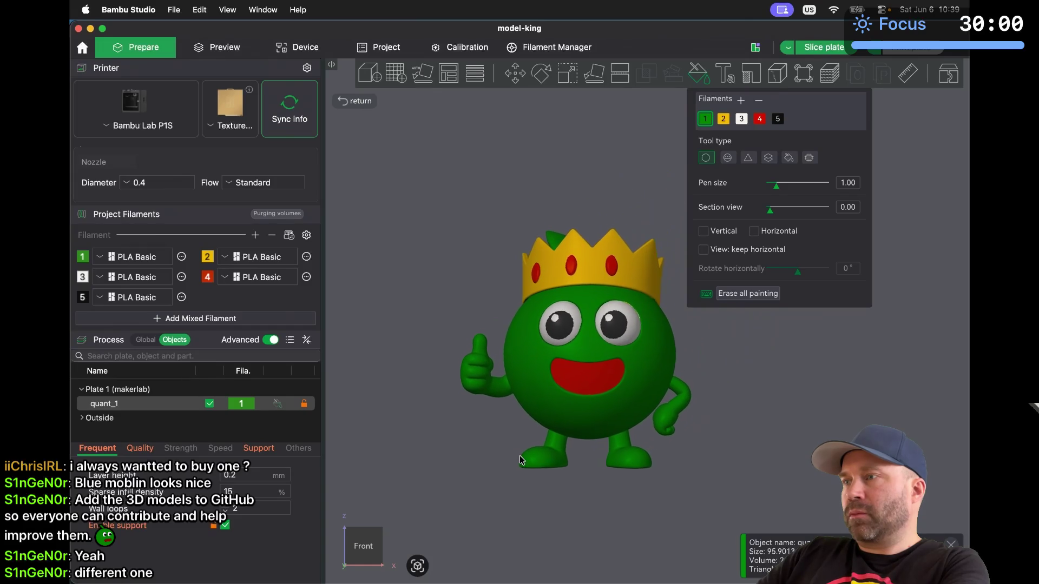
{"action": "scroll", "coordinate": [591, 343], "scroll_direction": "up", "scroll_amount": 5}
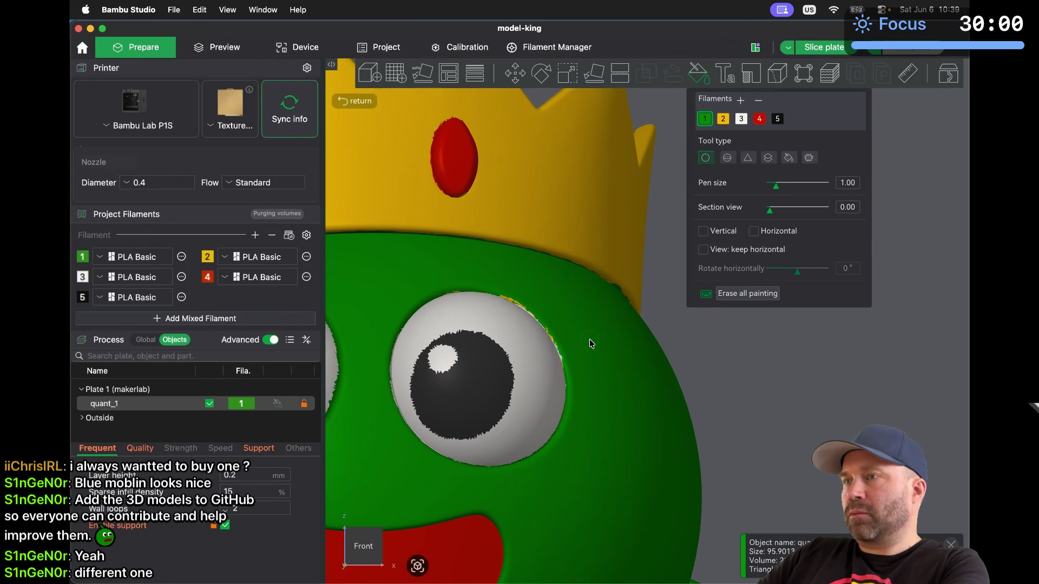
Paint the yellow and white spikes along the eye rim green
{"action": "scroll", "coordinate": [487, 346], "scroll_direction": "up", "scroll_amount": 2}
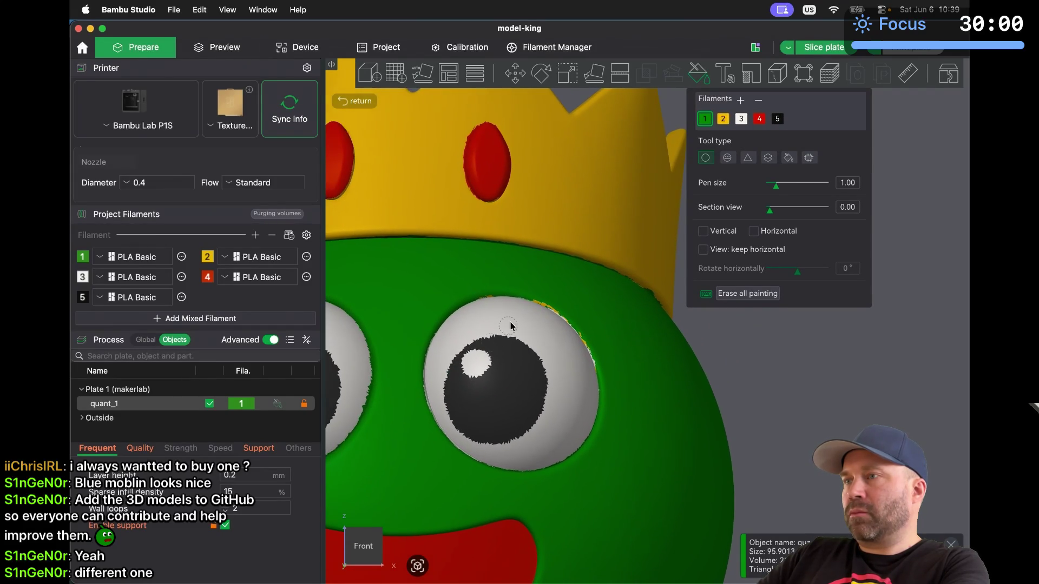
{"action": "scroll", "coordinate": [515, 318], "scroll_direction": "up", "scroll_amount": 5}
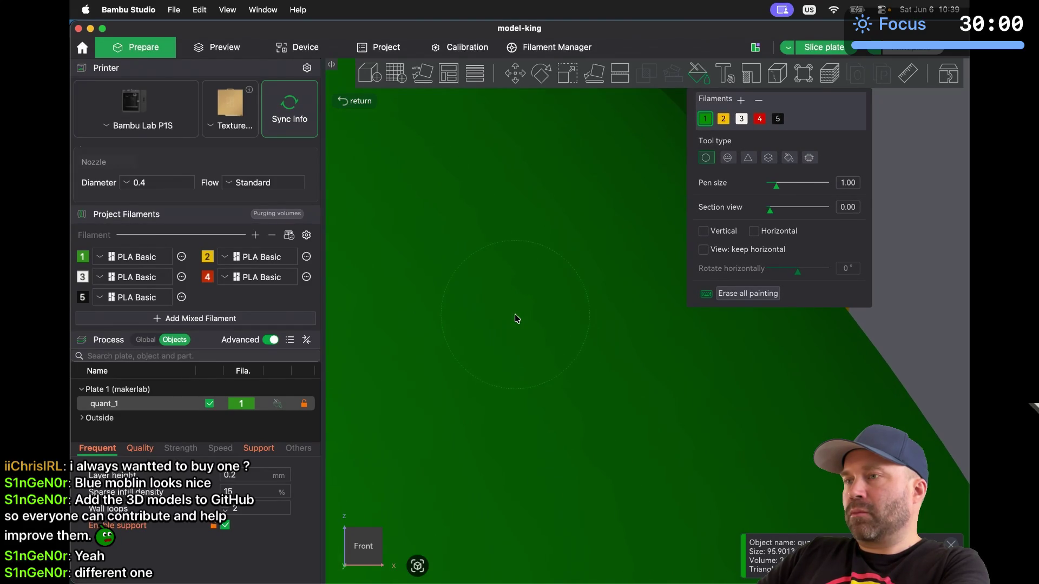
{"action": "scroll", "coordinate": [515, 318], "scroll_direction": "up", "scroll_amount": 5}
{"action": "scroll", "coordinate": [515, 313], "scroll_direction": "up", "scroll_amount": 1}
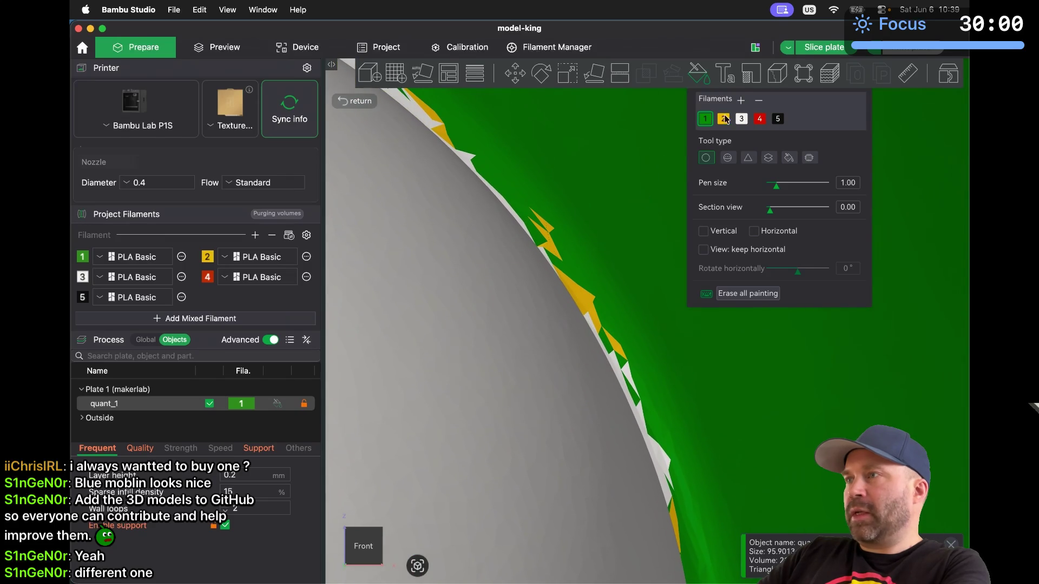
{"action": "left_click", "coordinate": [595, 193]}
{"action": "left_click_drag", "start_coordinate": [603, 213], "coordinate": [668, 309]}
{"action": "left_click_drag", "start_coordinate": [627, 249], "coordinate": [740, 436]}
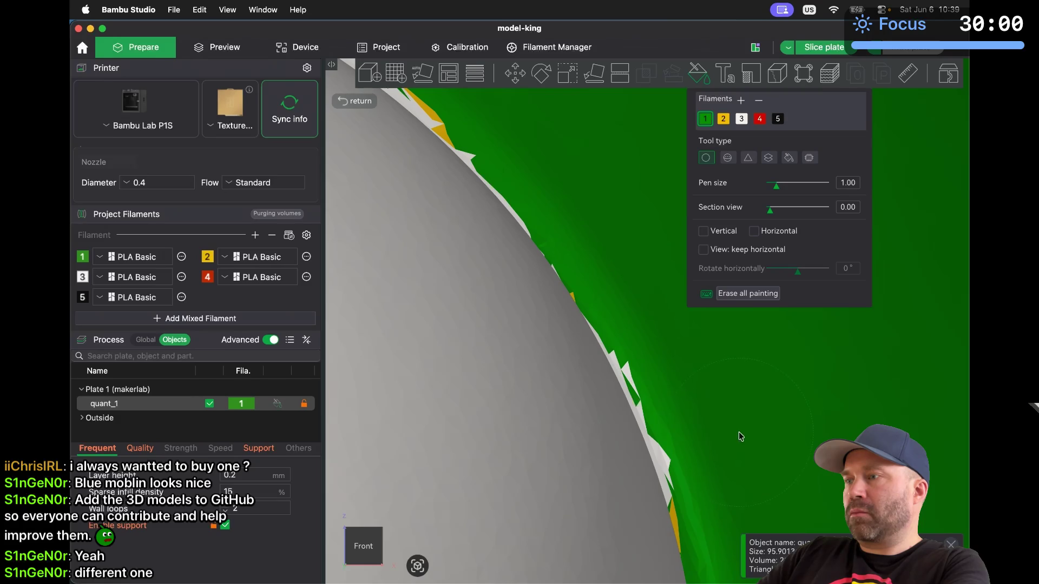
{"action": "left_click_drag", "start_coordinate": [734, 481], "coordinate": [717, 419]}
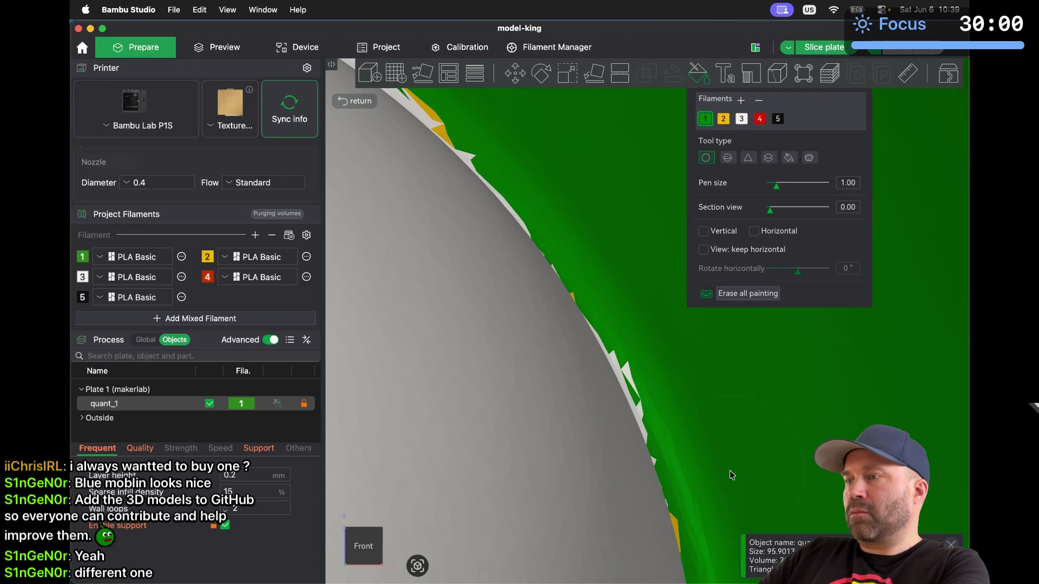
{"action": "left_click_drag", "start_coordinate": [743, 496], "coordinate": [745, 506]}
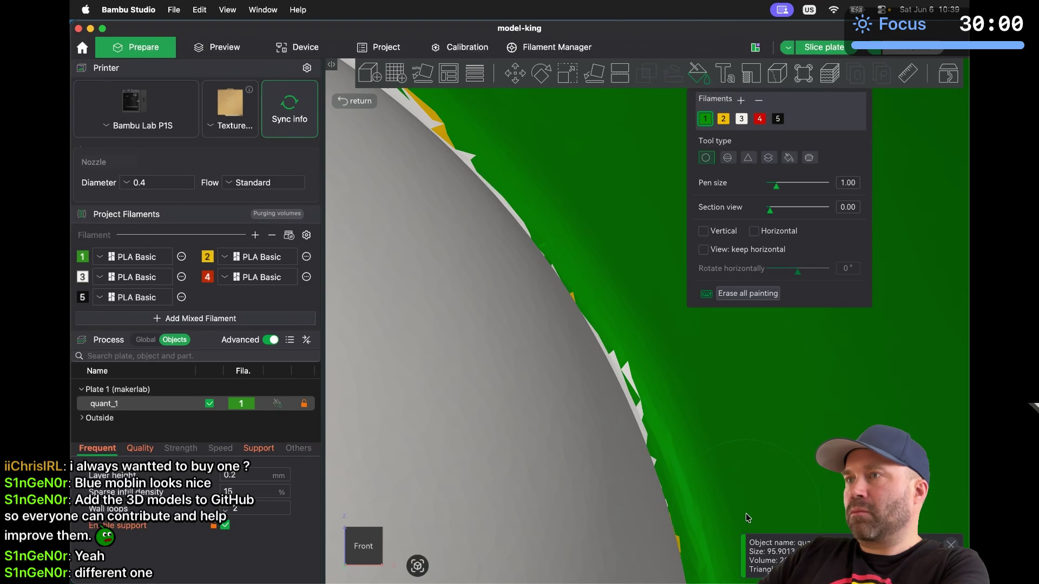
Paint the remaining yellow spikes along the model's top edge green
{"action": "scroll", "coordinate": [580, 243], "scroll_direction": "down", "scroll_amount": 5}
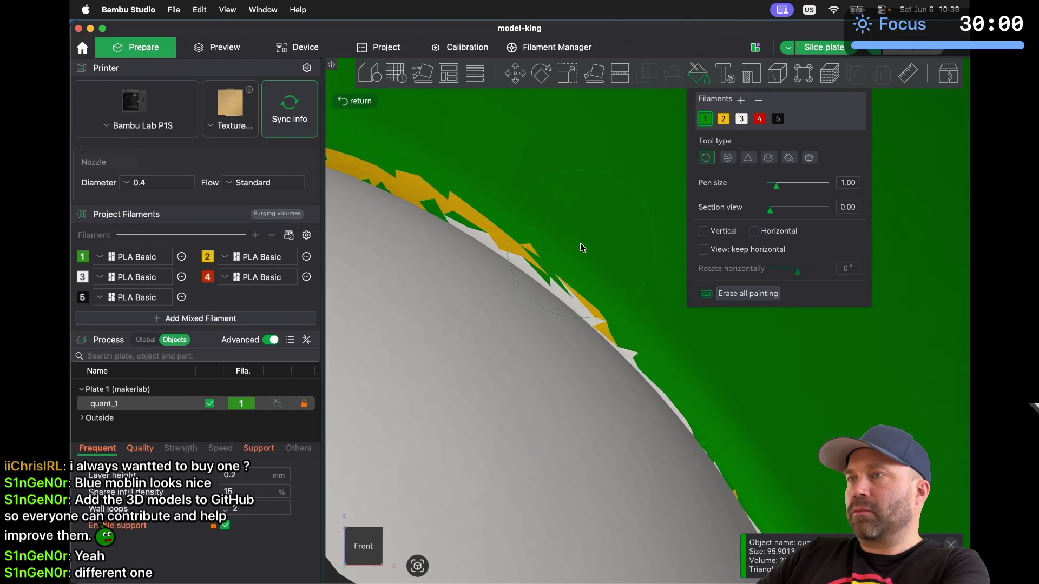
{"action": "mouse_move", "coordinate": [457, 162]}
{"action": "left_mouse_down"}
{"action": "mouse_move", "coordinate": [540, 204]}
{"action": "mouse_move", "coordinate": [656, 303]}
{"action": "left_mouse_up"}
{"action": "mouse_move", "coordinate": [407, 142]}
{"action": "left_mouse_down"}
{"action": "mouse_move", "coordinate": [395, 140]}
{"action": "mouse_move", "coordinate": [422, 150]}
{"action": "left_mouse_up"}
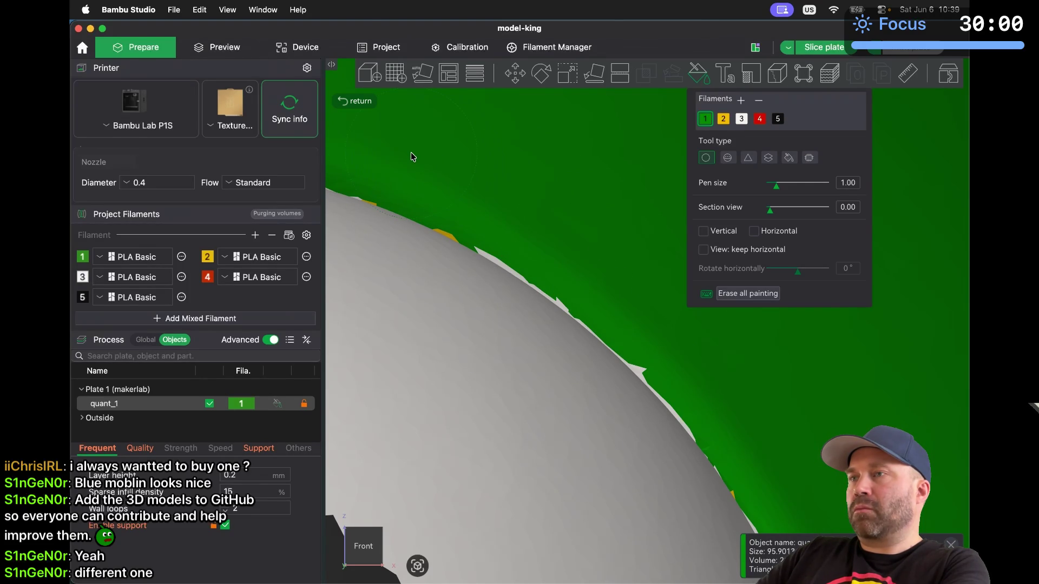
{"action": "scroll", "coordinate": [413, 157], "scroll_direction": "down", "scroll_amount": 5}
{"action": "middle_click_drag", "start_coordinate": [413, 157], "coordinate": [470, 144]}
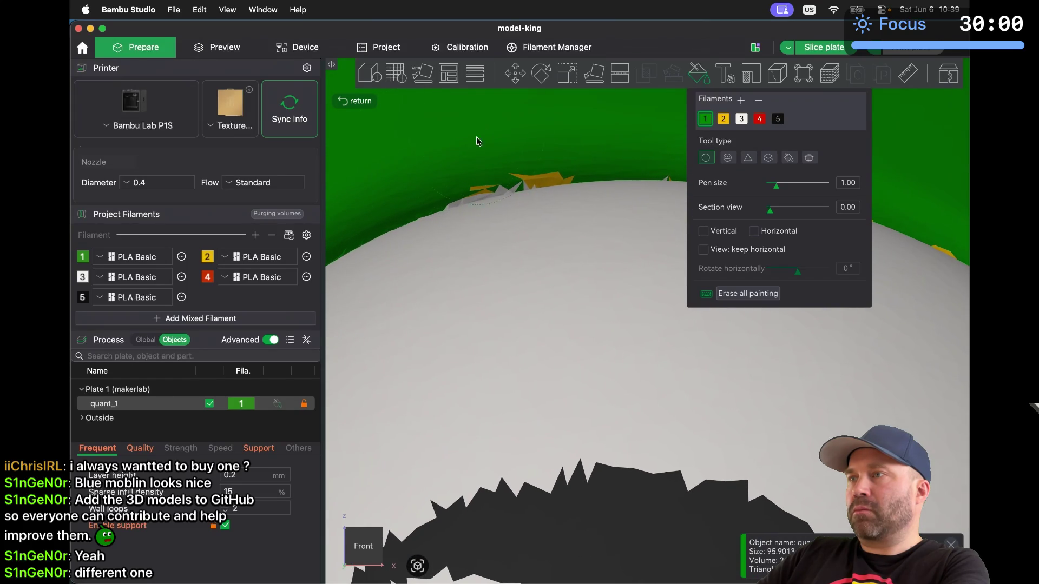
{"action": "left_click_drag", "start_coordinate": [552, 118], "coordinate": [437, 142]}
{"action": "scroll", "coordinate": [437, 143], "scroll_direction": "down", "scroll_amount": 5}
Zoom in and paint the grey spikes at the top of the left edge green
{"action": "scroll", "coordinate": [437, 142], "scroll_direction": "up", "scroll_amount": 8}
{"action": "scroll", "coordinate": [437, 146], "scroll_direction": "up", "scroll_amount": 1}
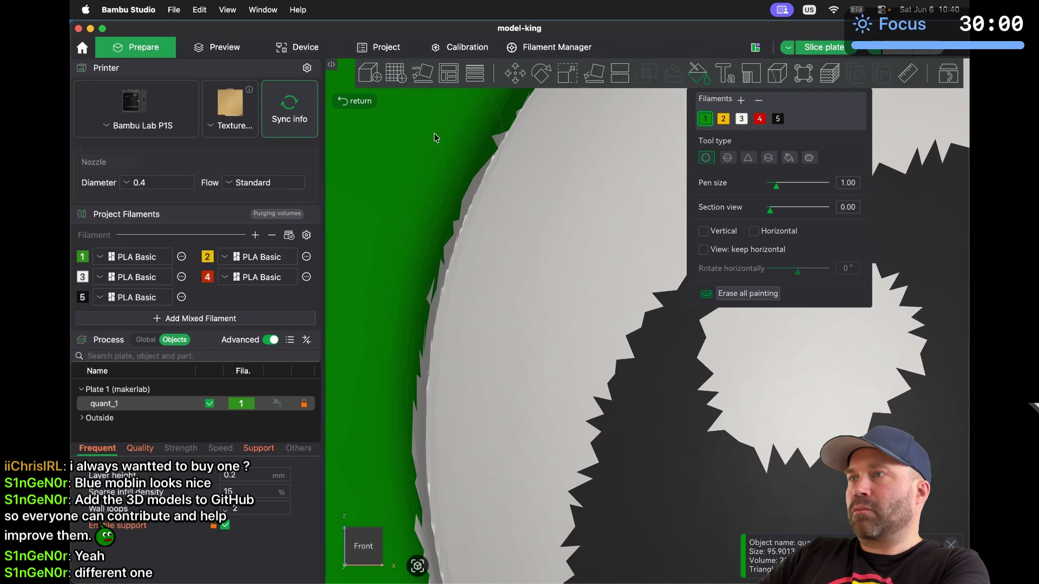
{"action": "mouse_move", "coordinate": [403, 184]}
{"action": "left_mouse_down"}
{"action": "mouse_move", "coordinate": [368, 320]}
{"action": "mouse_move", "coordinate": [367, 303]}
{"action": "left_mouse_up"}
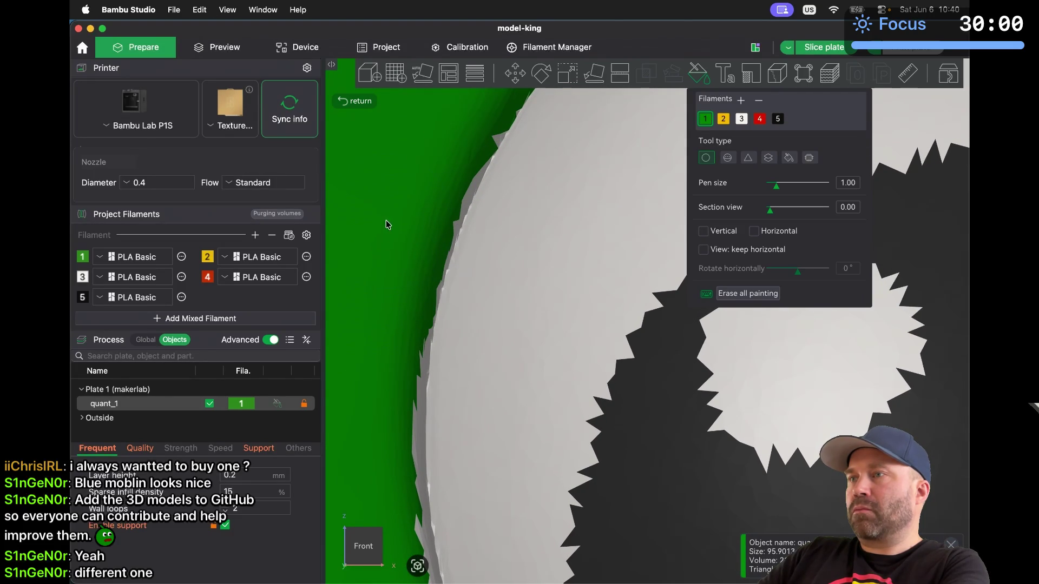
{"action": "mouse_move", "coordinate": [392, 190]}
{"action": "left_mouse_down"}
{"action": "mouse_move", "coordinate": [431, 123]}
{"action": "mouse_move", "coordinate": [411, 160]}
{"action": "left_mouse_up"}
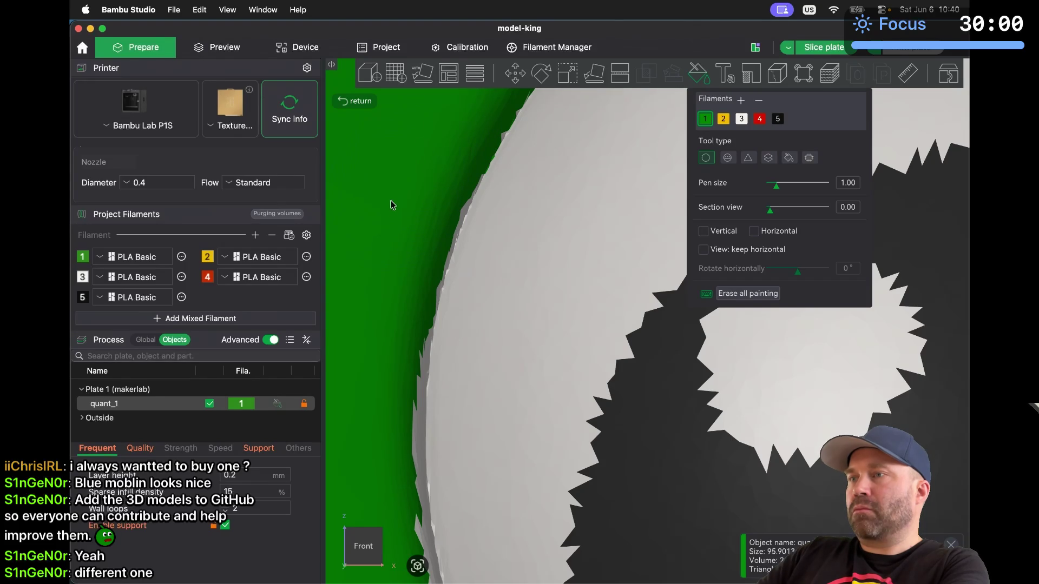
{"action": "scroll", "coordinate": [376, 311], "scroll_direction": "down", "scroll_amount": 3}
{"action": "scroll", "coordinate": [376, 311], "scroll_direction": "up", "scroll_amount": 3}
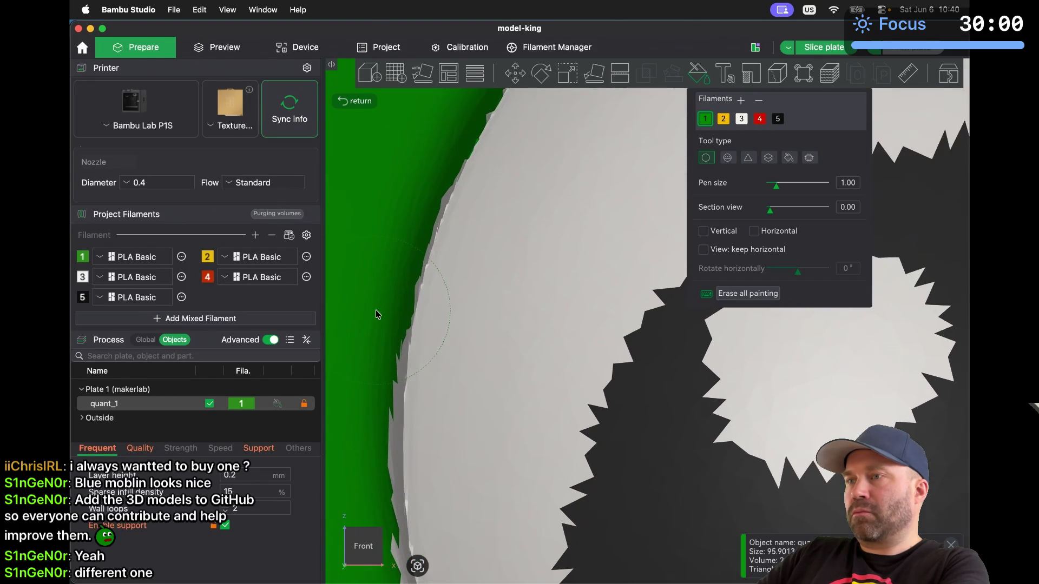
{"action": "scroll", "coordinate": [375, 309], "scroll_direction": "up", "scroll_amount": 4}
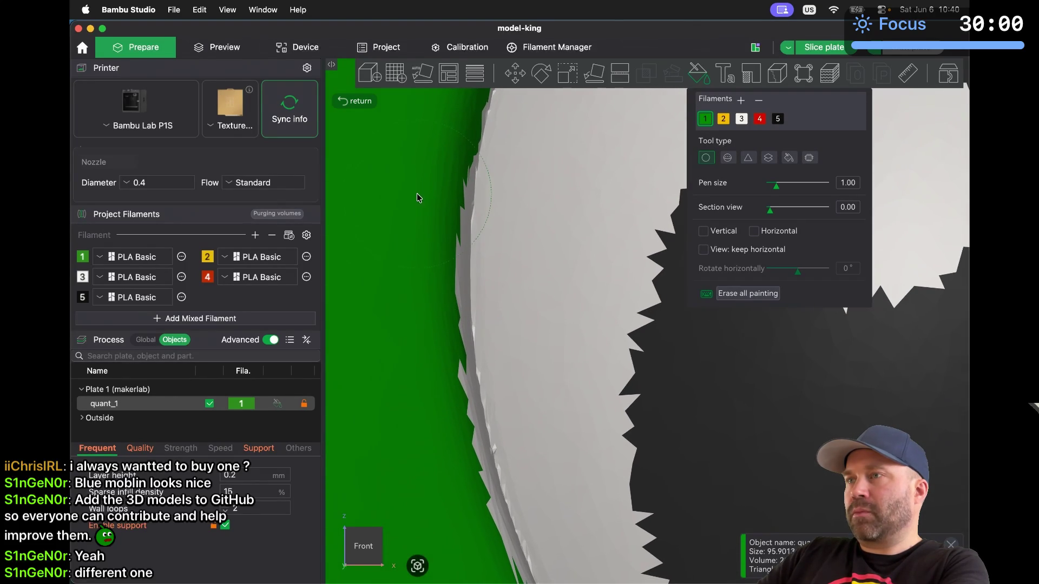
Paint the grey spikes further down the left edge green
{"action": "mouse_move", "coordinate": [402, 171]}
{"action": "left_mouse_down"}
{"action": "mouse_move", "coordinate": [392, 230]}
{"action": "mouse_move", "coordinate": [400, 388]}
{"action": "left_mouse_up"}
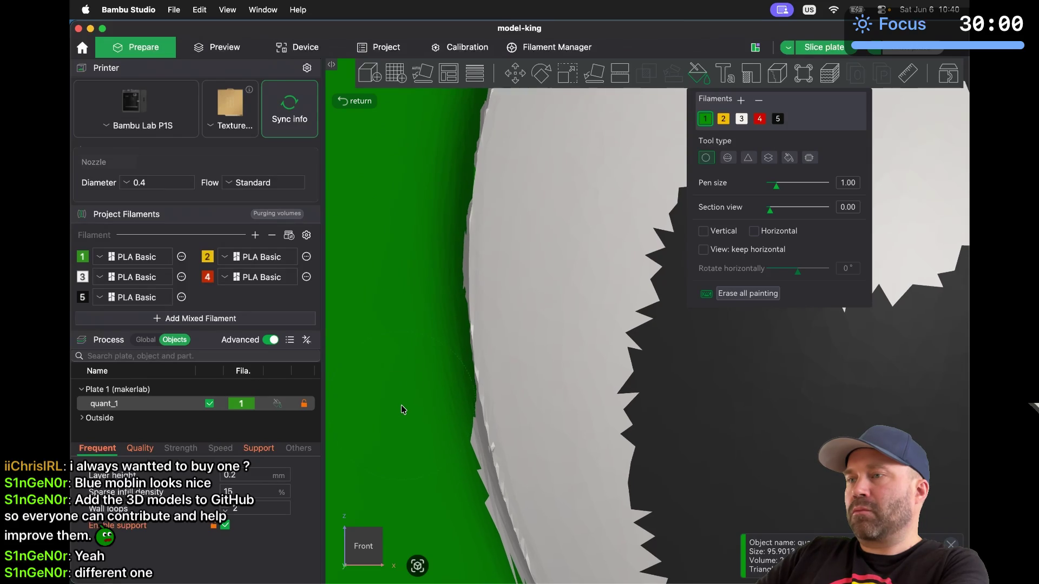
{"action": "scroll", "coordinate": [401, 405], "scroll_direction": "down", "scroll_amount": 5}
{"action": "left_click_drag", "start_coordinate": [365, 227], "coordinate": [424, 395]}
{"action": "scroll", "coordinate": [423, 391], "scroll_direction": "down", "scroll_amount": 5}
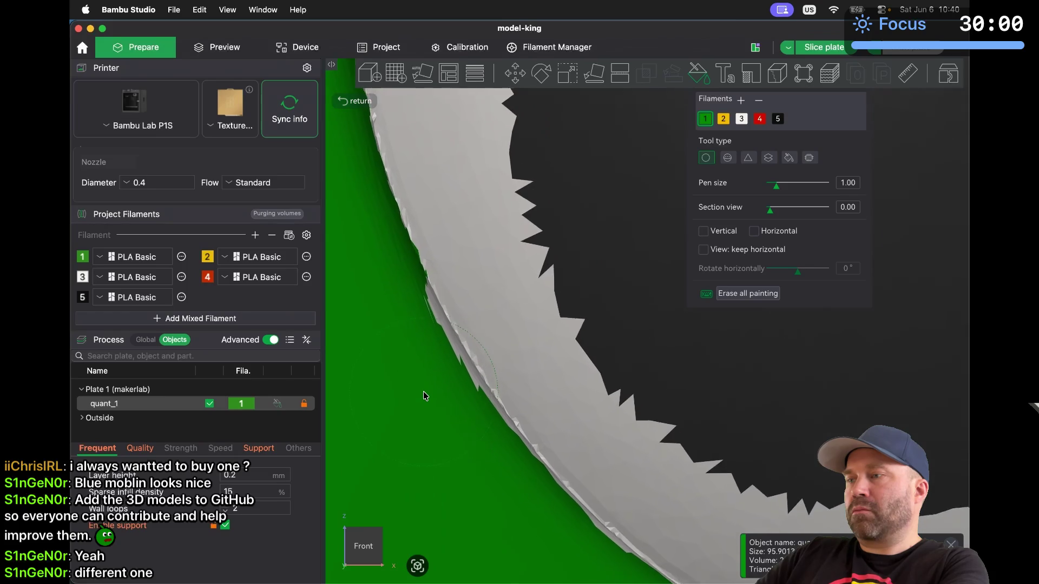
{"action": "scroll", "coordinate": [423, 391], "scroll_direction": "down", "scroll_amount": 10}
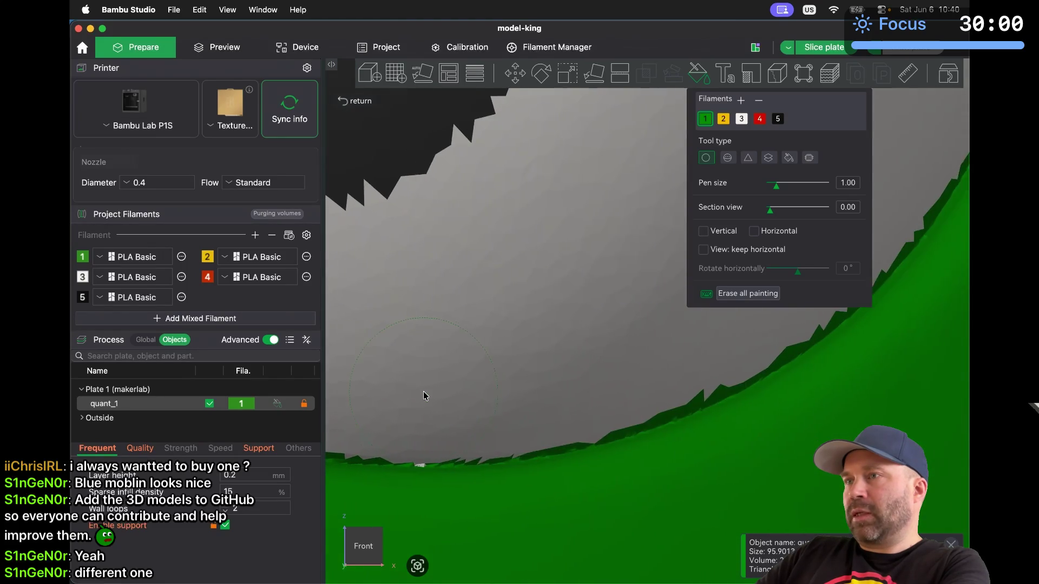
{"action": "scroll", "coordinate": [423, 391], "scroll_direction": "up", "scroll_amount": 6}
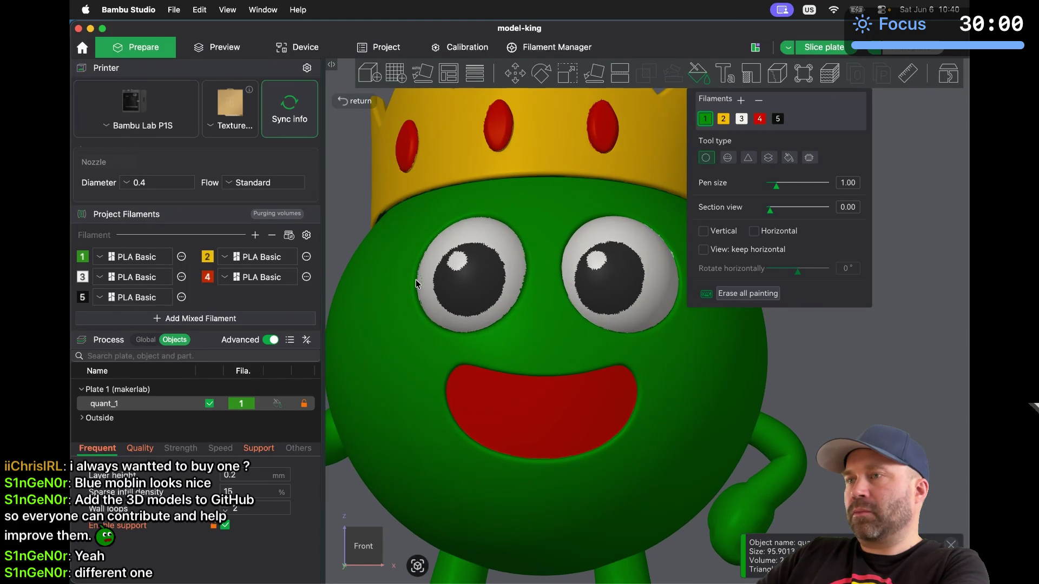
{"action": "scroll", "coordinate": [417, 283], "scroll_direction": "up", "scroll_amount": 6}
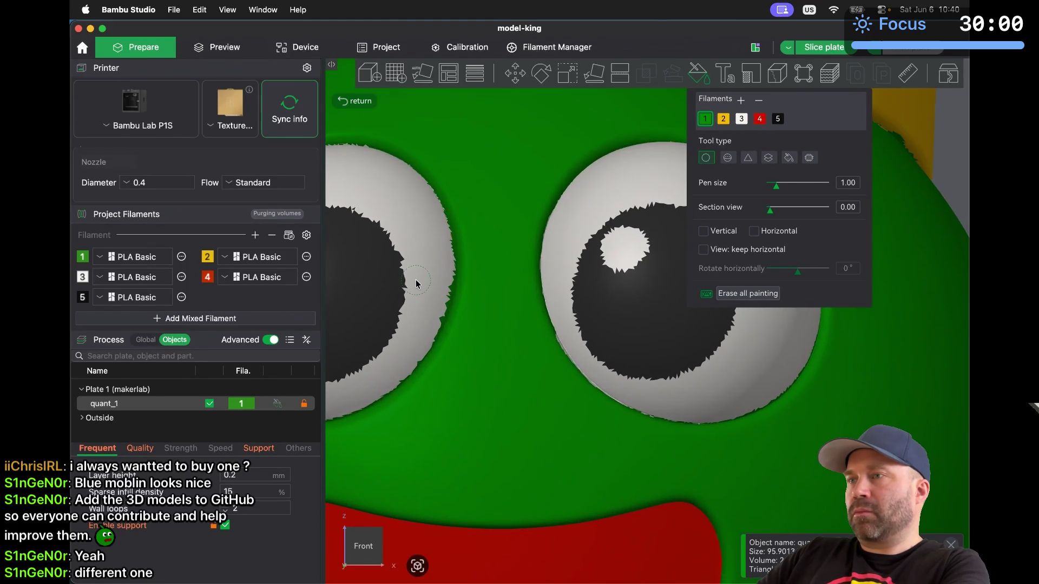
Switch to white filament 3 and paint the green spikes along the eye's edge white
{"action": "scroll", "coordinate": [416, 283], "scroll_direction": "up", "scroll_amount": 6}
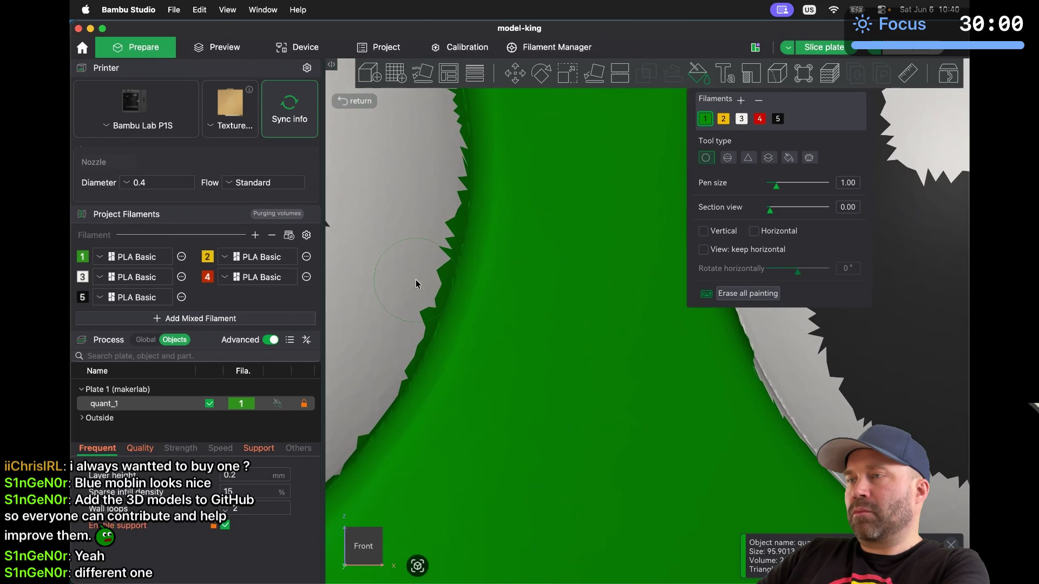
{"action": "left_click", "coordinate": [742, 118]}
{"action": "left_click_drag", "start_coordinate": [429, 133], "coordinate": [417, 227]}
{"action": "left_click_drag", "start_coordinate": [423, 182], "coordinate": [423, 199]}
{"action": "mouse_move", "coordinate": [413, 267]}
{"action": "left_mouse_down"}
{"action": "mouse_move", "coordinate": [375, 360]}
{"action": "mouse_move", "coordinate": [344, 402]}
{"action": "left_mouse_up"}
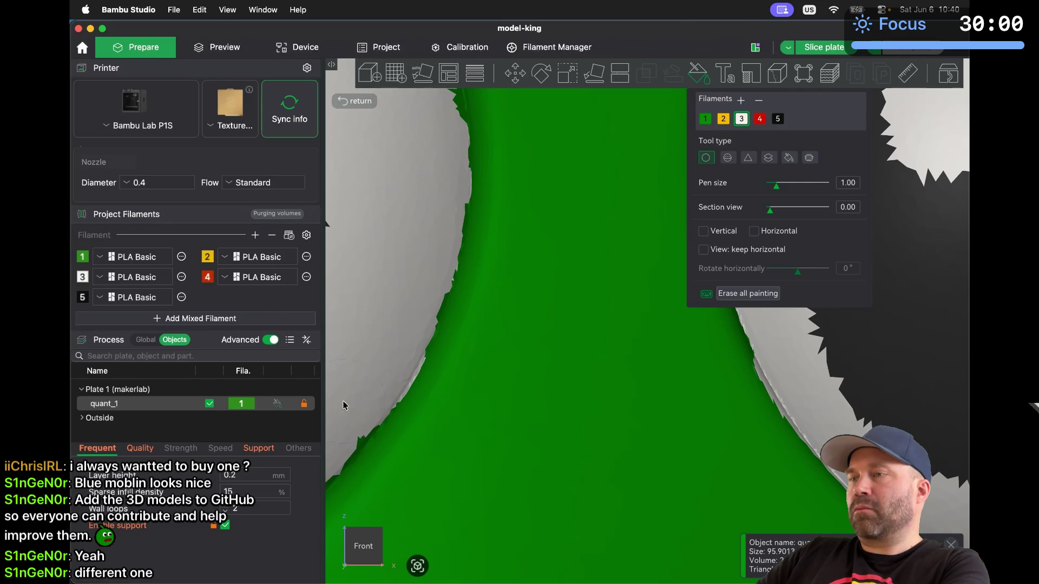
{"action": "scroll", "coordinate": [336, 407], "scroll_direction": "down", "scroll_amount": 5}
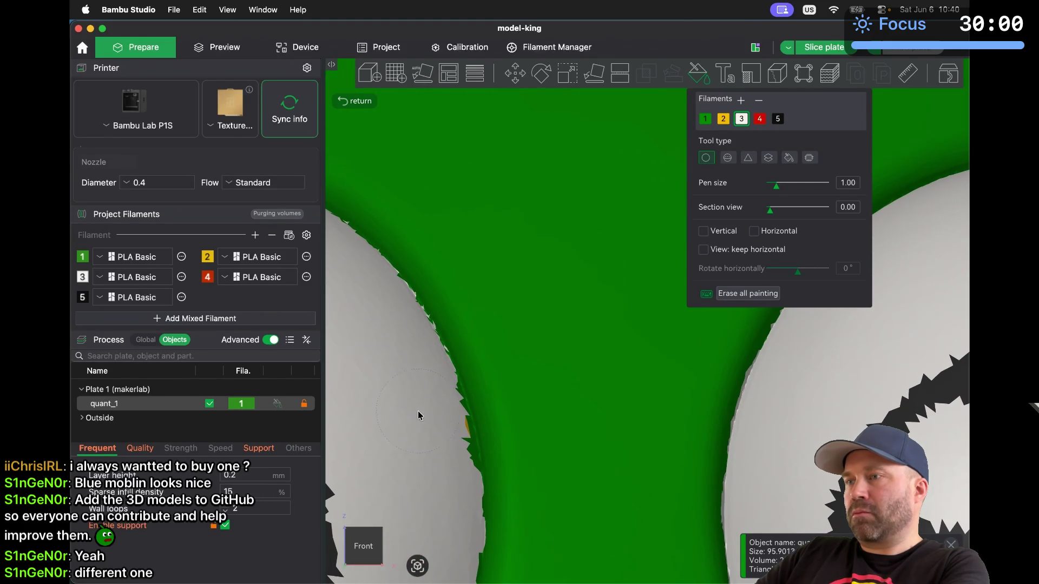
{"action": "mouse_move", "coordinate": [431, 442]}
{"action": "left_mouse_down"}
{"action": "mouse_move", "coordinate": [437, 464]}
{"action": "mouse_move", "coordinate": [417, 397]}
{"action": "left_mouse_up"}
Paint a white strip along the eye's lower edge, then zoom out to an angled view
{"action": "scroll", "coordinate": [418, 400], "scroll_direction": "up", "scroll_amount": 10}
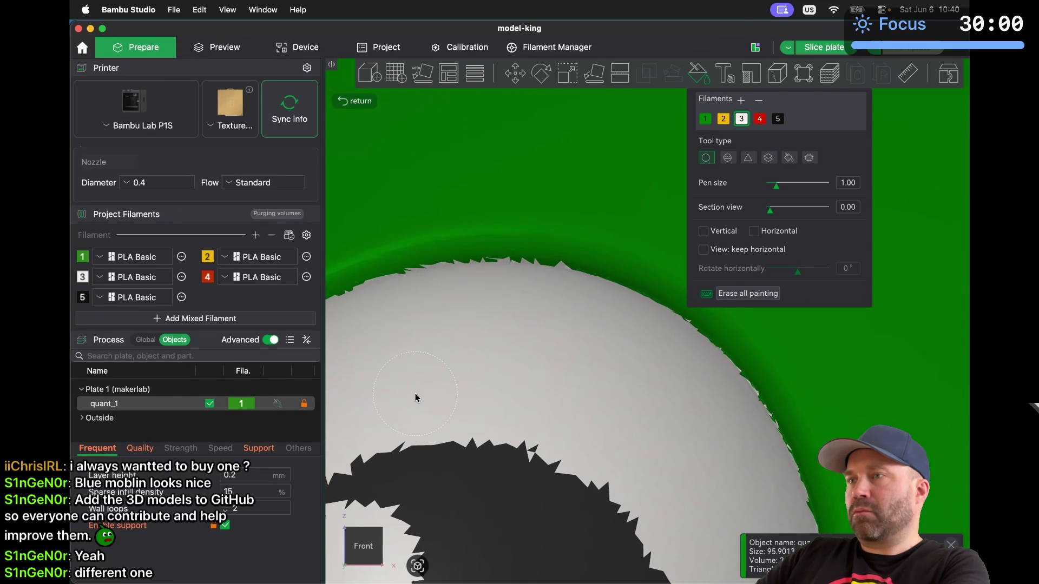
{"action": "scroll", "coordinate": [417, 397], "scroll_direction": "up", "scroll_amount": 10}
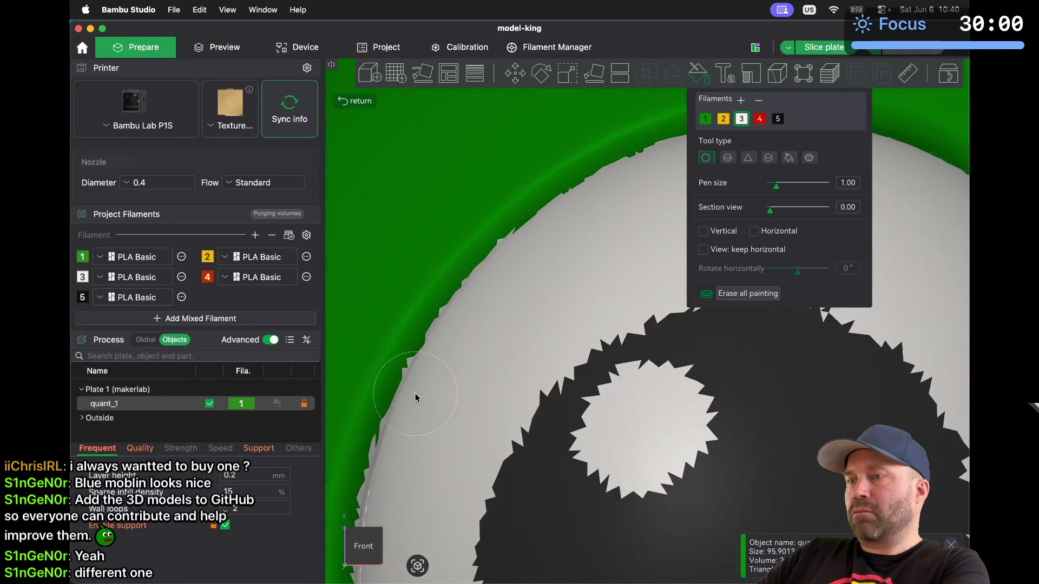
{"action": "scroll", "coordinate": [417, 397], "scroll_direction": "down", "scroll_amount": 5}
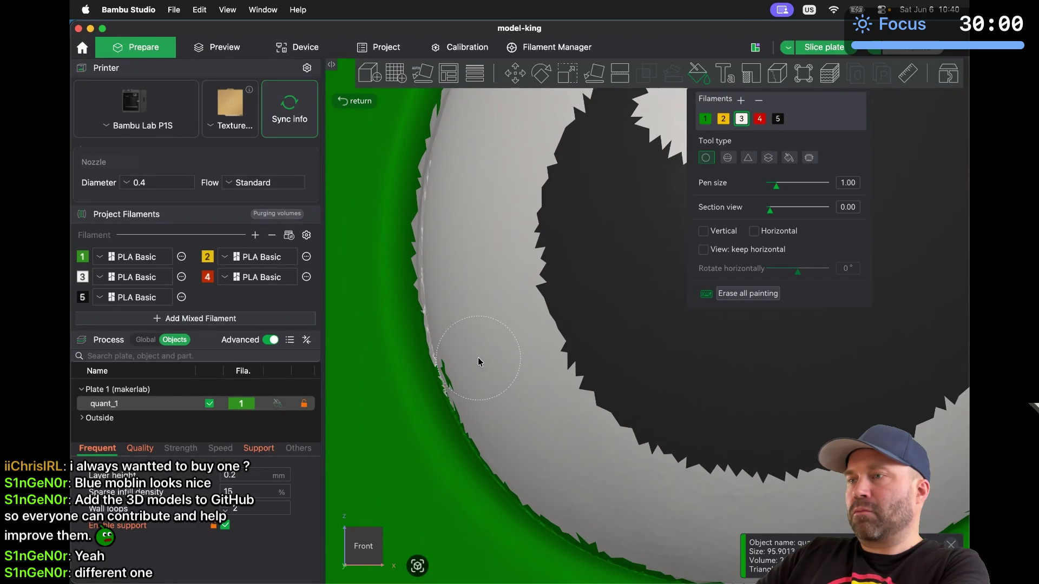
{"action": "middle_click_drag", "start_coordinate": [512, 403], "coordinate": [472, 346]}
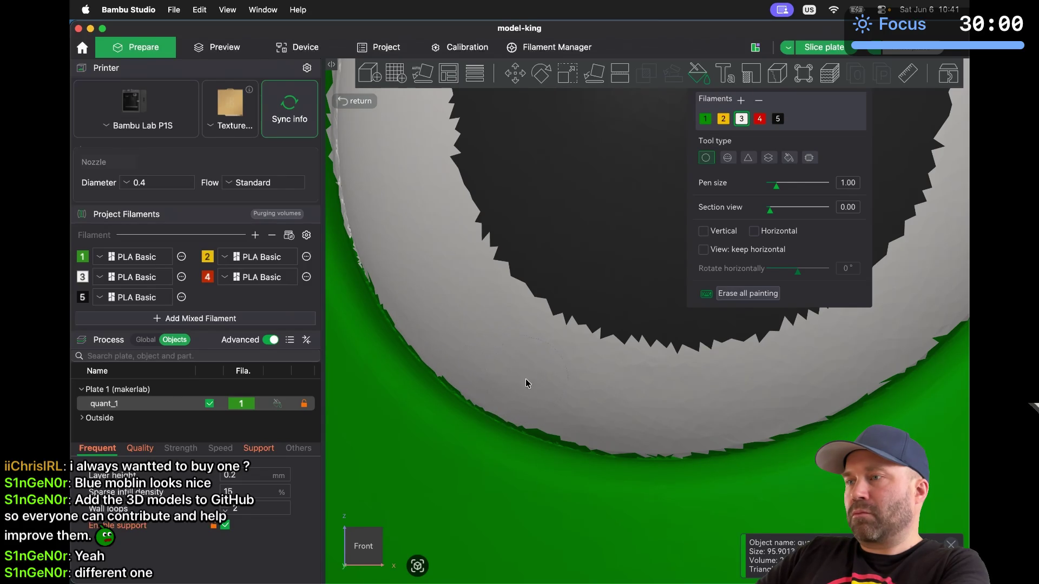
{"action": "mouse_move", "coordinate": [592, 410]}
{"action": "left_mouse_down"}
{"action": "mouse_move", "coordinate": [738, 411]}
{"action": "mouse_move", "coordinate": [866, 354]}
{"action": "left_mouse_up"}
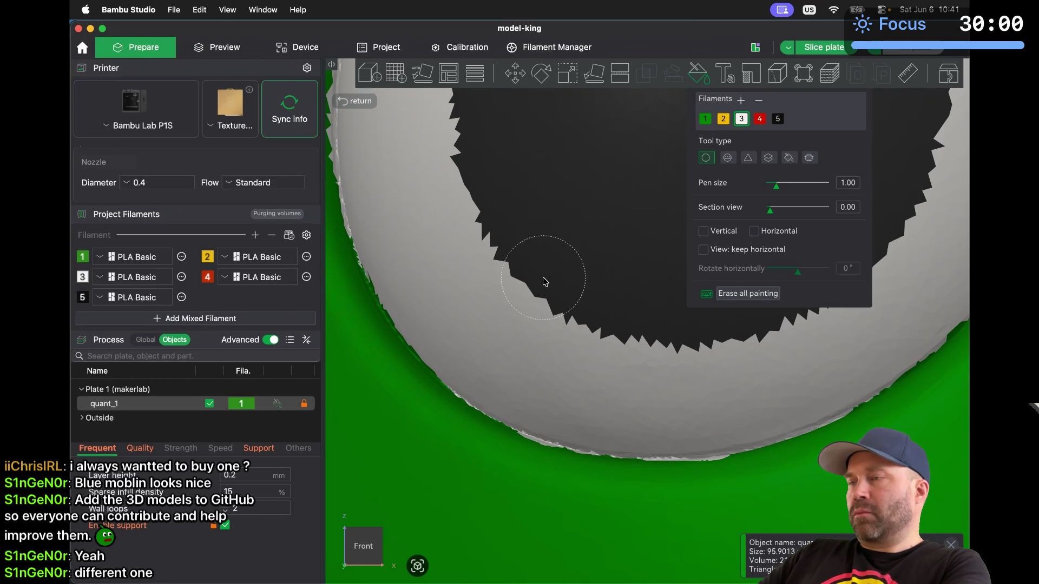
{"action": "scroll", "coordinate": [544, 281], "scroll_direction": "down", "scroll_amount": 10}
{"action": "left_click_drag", "start_coordinate": [545, 282], "coordinate": [574, 306]}
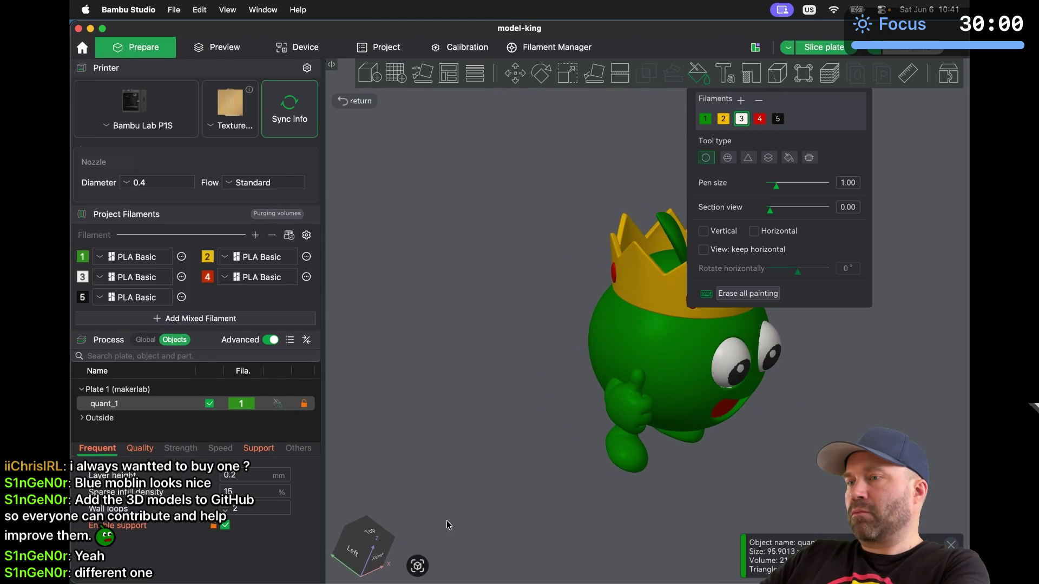
Leave colour painting mode and switch to a level left side view with key 5
{"action": "left_click", "coordinate": [417, 566]}
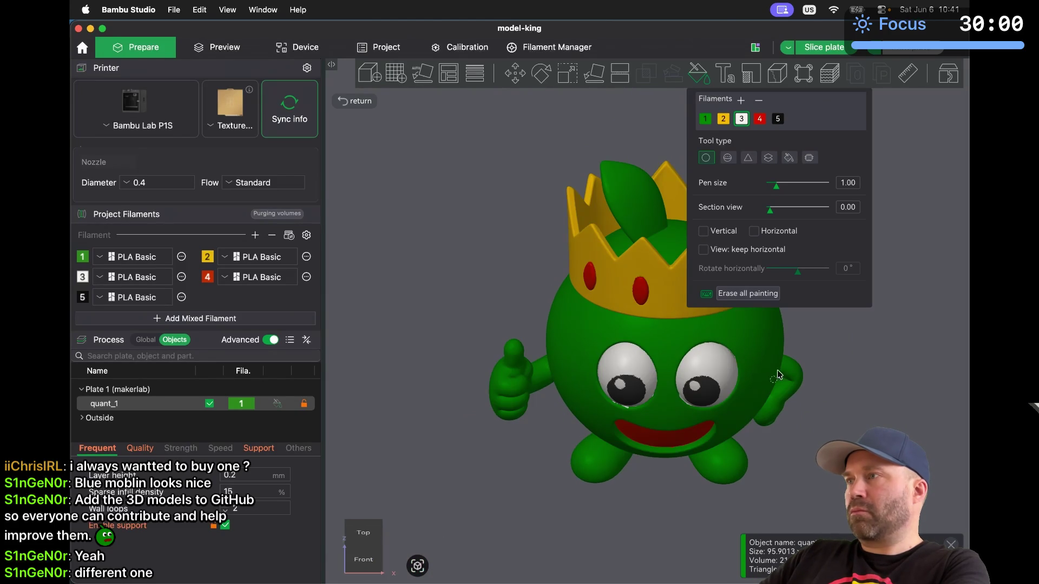
{"action": "left_click", "coordinate": [696, 78]}
{"action": "left_click_drag", "start_coordinate": [846, 404], "coordinate": [824, 400]}
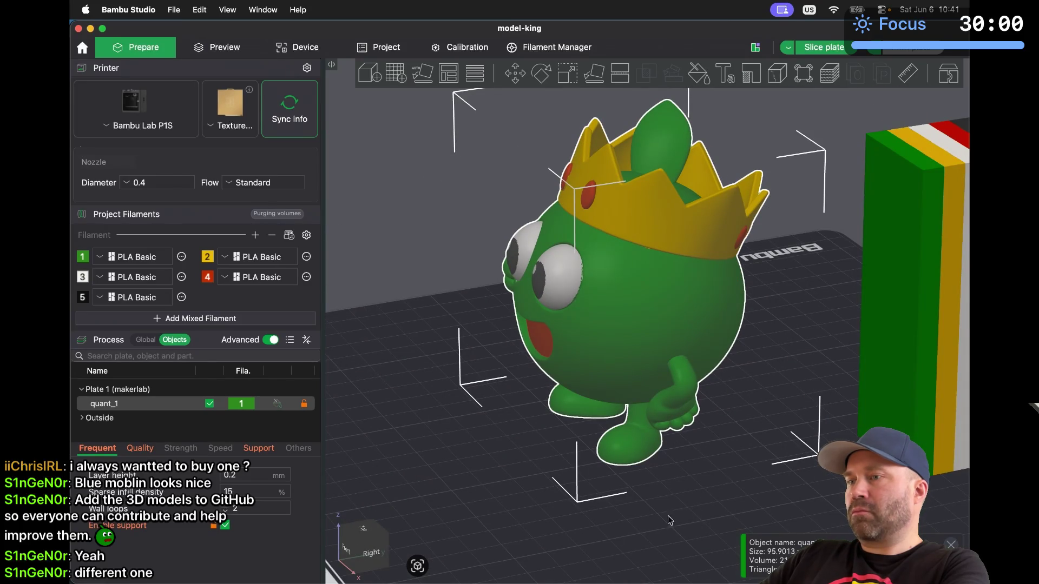
{"action": "key", "text": "5"}
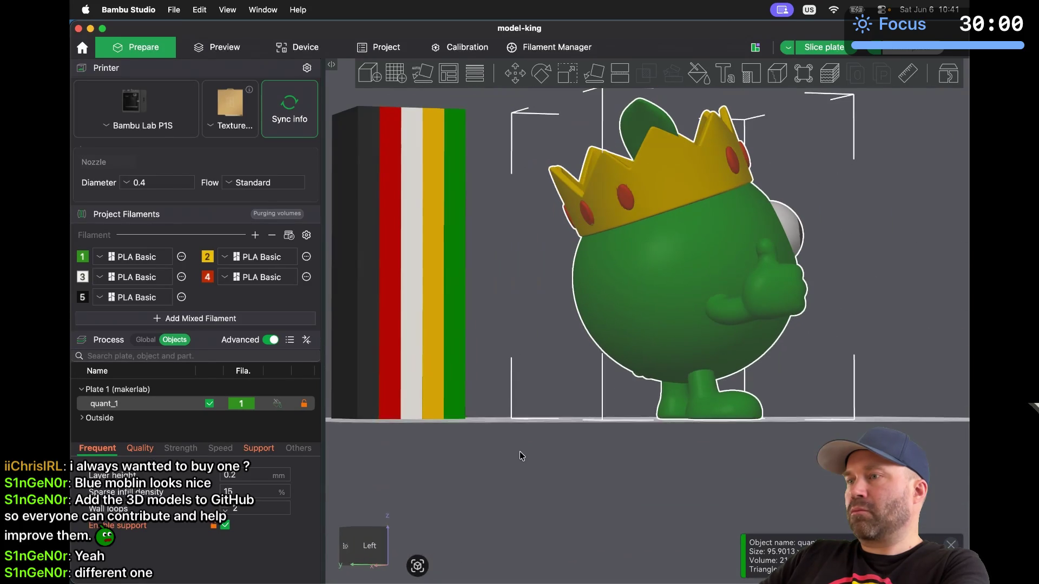
{"action": "scroll", "coordinate": [446, 482], "scroll_direction": "down", "scroll_amount": 5}
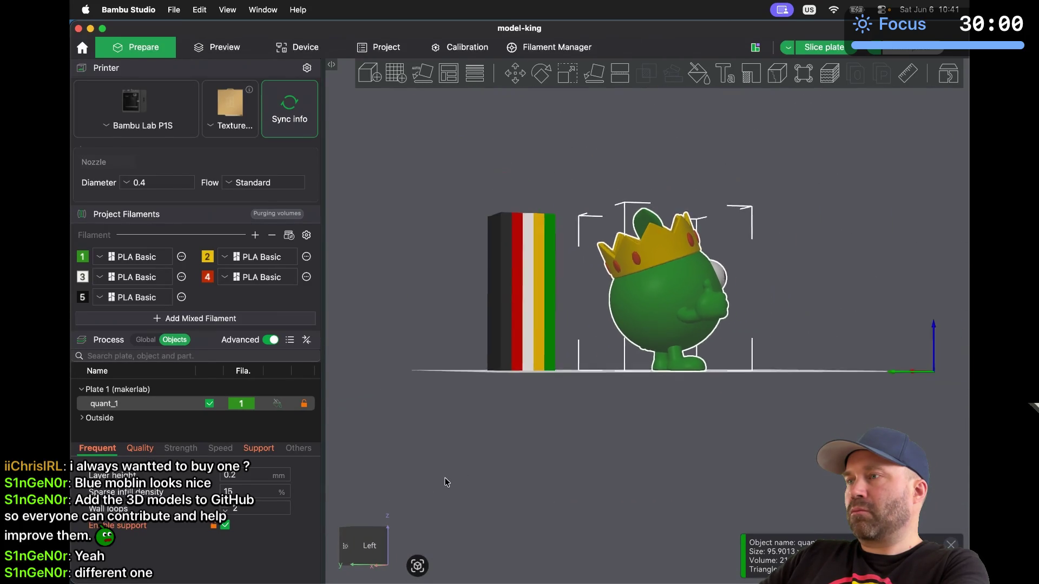
Orbit to an angled top-down view and zoom in on the ragged yellow fringe
{"action": "left_click", "coordinate": [566, 277]}
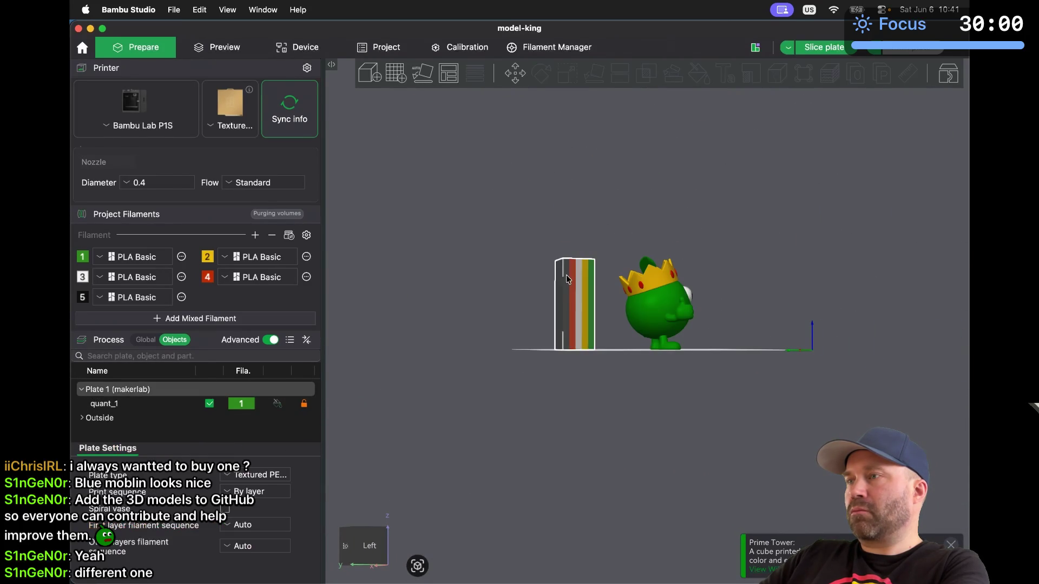
{"action": "left_click", "coordinate": [617, 224]}
{"action": "scroll", "coordinate": [662, 327], "scroll_direction": "up", "scroll_amount": 5}
{"action": "scroll", "coordinate": [662, 326], "scroll_direction": "down", "scroll_amount": 2}
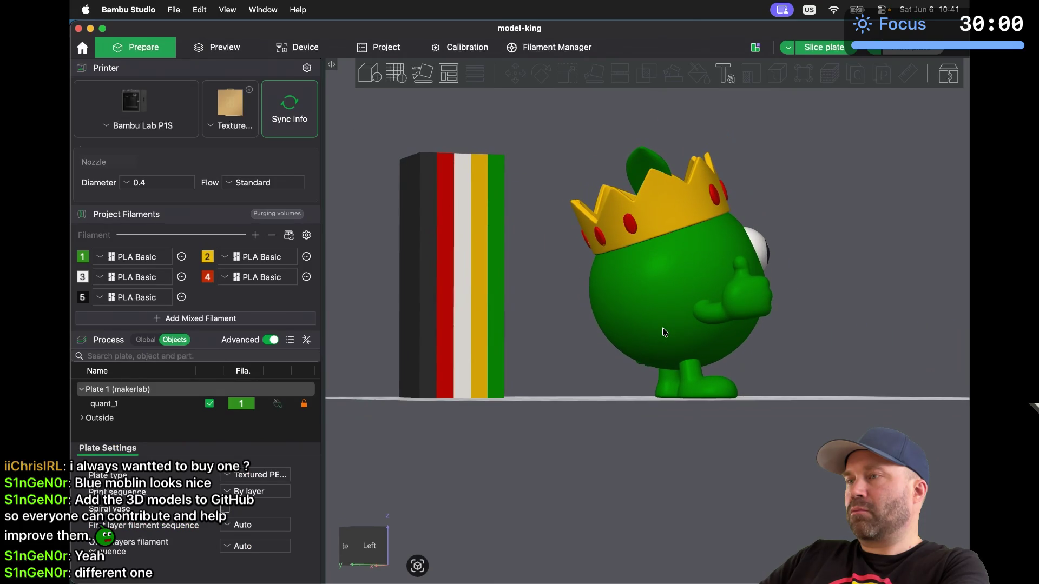
{"action": "left_click_drag", "start_coordinate": [568, 355], "coordinate": [580, 378]}
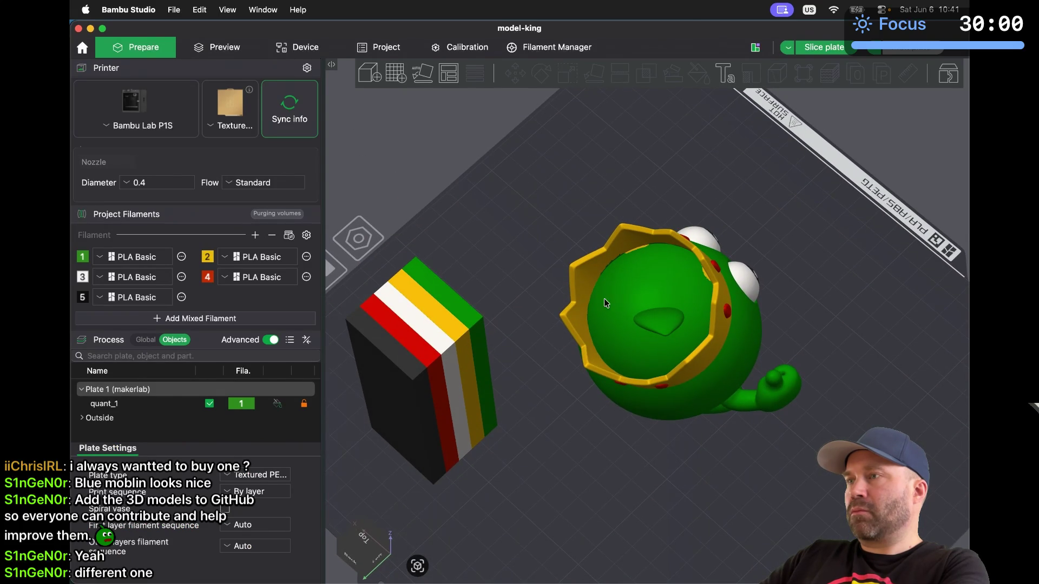
{"action": "scroll", "coordinate": [612, 281], "scroll_direction": "up", "scroll_amount": 5}
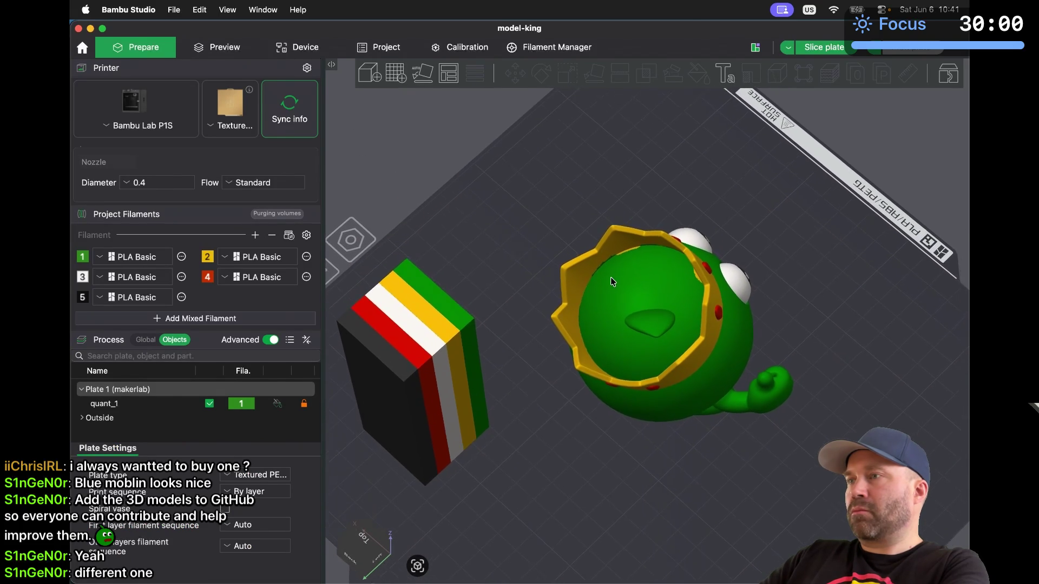
{"action": "scroll", "coordinate": [610, 283], "scroll_direction": "up", "scroll_amount": 3}
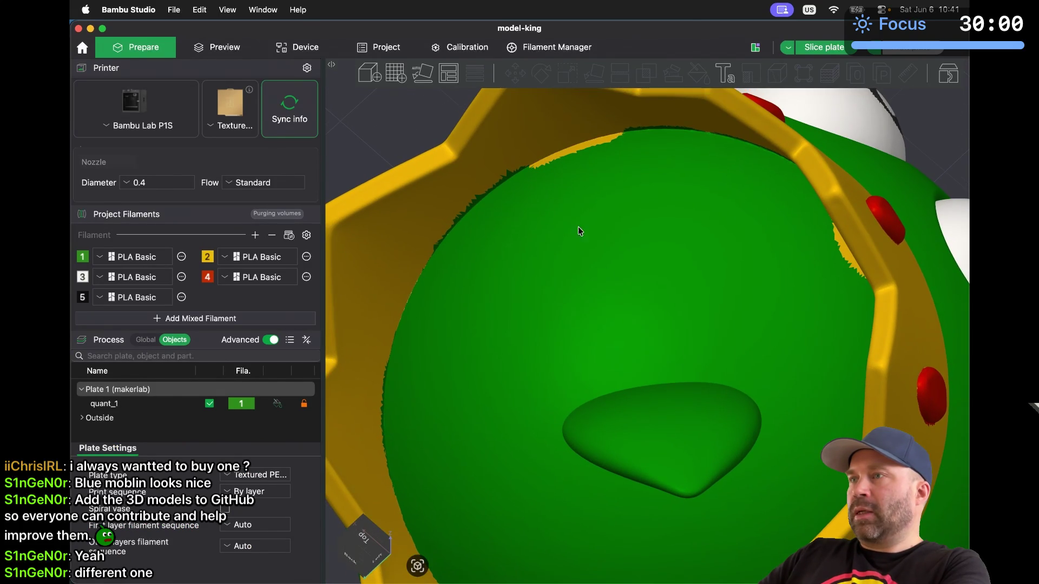
{"action": "scroll", "coordinate": [602, 274], "scroll_direction": "up", "scroll_amount": 2}
{"action": "scroll", "coordinate": [553, 149], "scroll_direction": "down", "scroll_amount": 3}
{"action": "scroll", "coordinate": [552, 150], "scroll_direction": "up", "scroll_amount": 8}
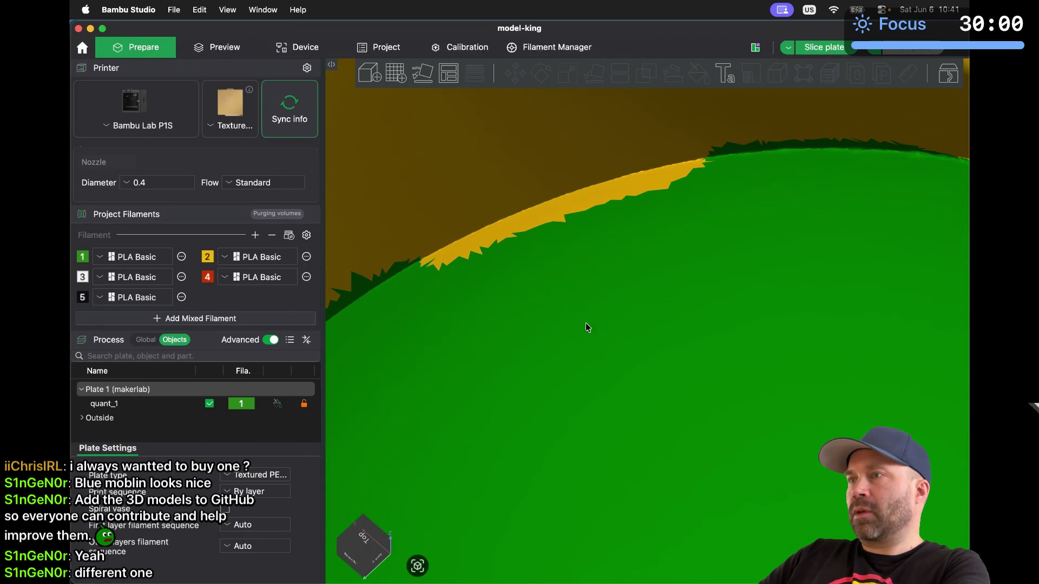
Select the character, enter colour painting, and paint part of the yellow fringe green
{"action": "left_click", "coordinate": [607, 340]}
{"action": "left_click", "coordinate": [698, 81]}
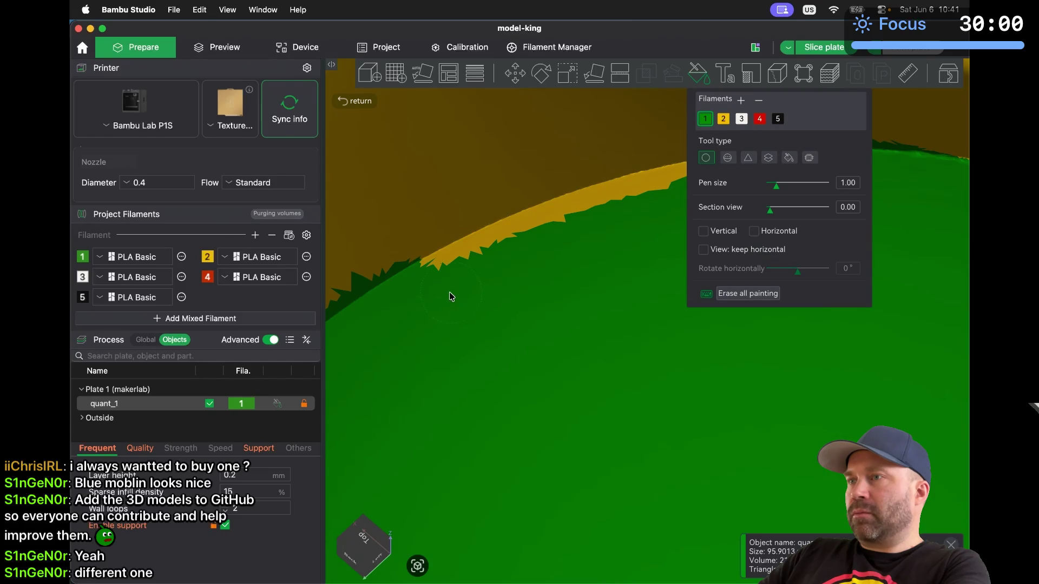
{"action": "mouse_move", "coordinate": [573, 230]}
{"action": "left_mouse_down"}
{"action": "mouse_move", "coordinate": [675, 197]}
{"action": "mouse_move", "coordinate": [476, 227]}
{"action": "left_mouse_up"}
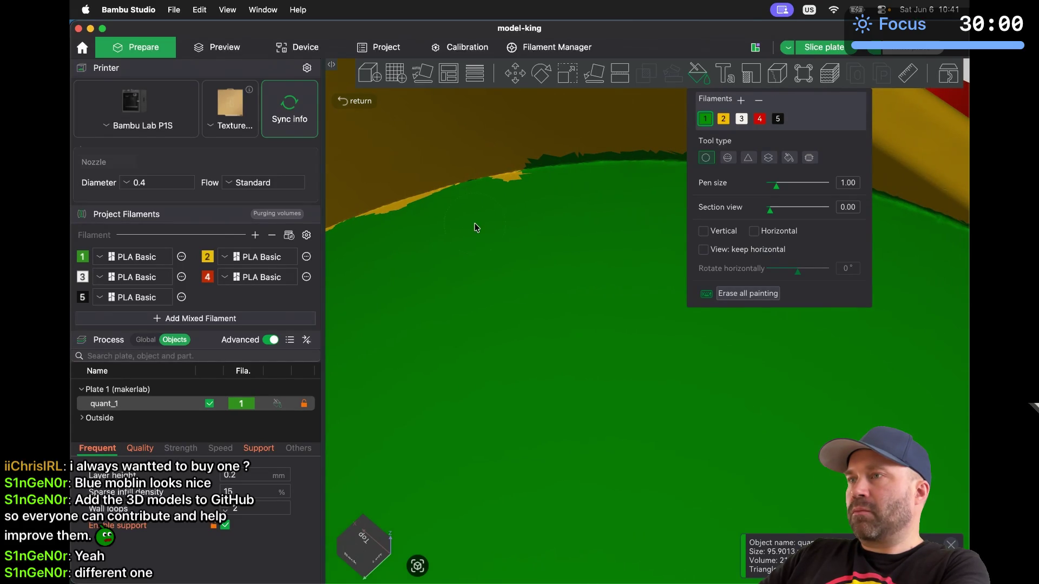
{"action": "left_click_drag", "start_coordinate": [563, 235], "coordinate": [565, 235]}
{"action": "scroll", "coordinate": [565, 236], "scroll_direction": "up", "scroll_amount": 5}
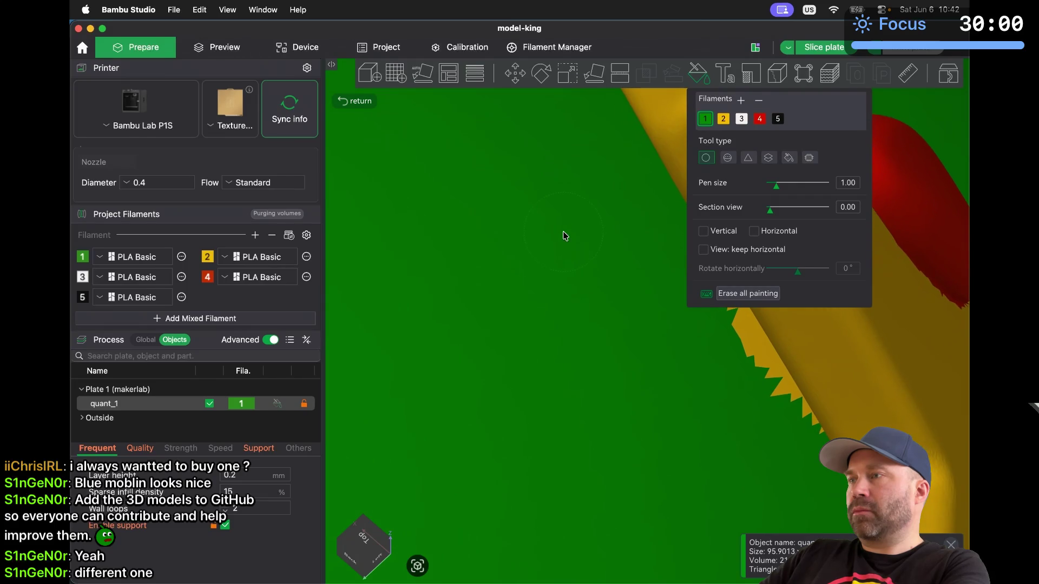
{"action": "scroll", "coordinate": [565, 235], "scroll_direction": "down", "scroll_amount": 10}
Turn the model to show the face and undo the stray green dot on the eye
{"action": "mouse_move", "coordinate": [548, 308]}
{"action": "left_mouse_down"}
{"action": "mouse_move", "coordinate": [575, 348]}
{"action": "mouse_move", "coordinate": [596, 339]}
{"action": "left_mouse_up"}
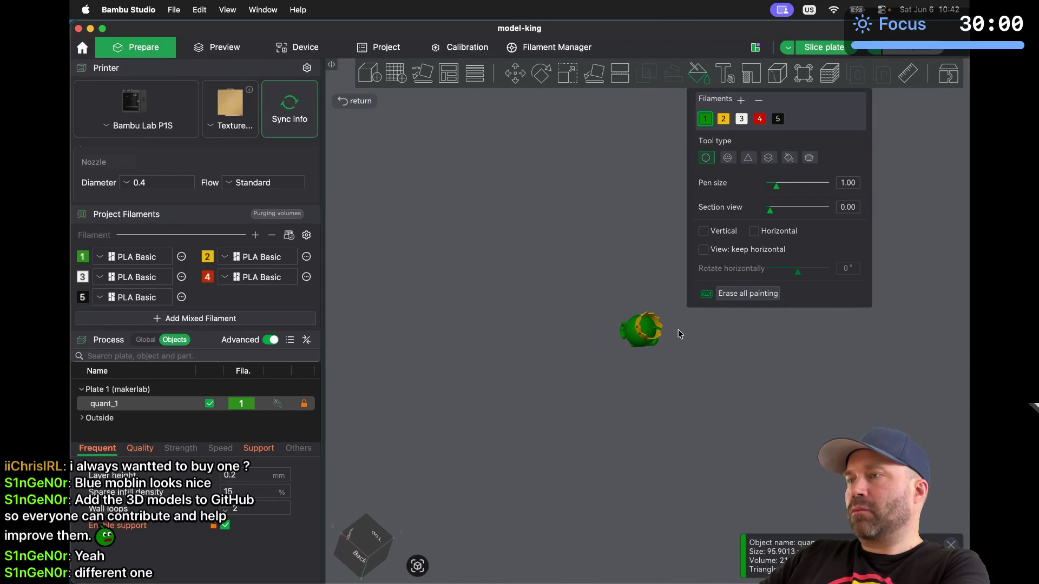
{"action": "scroll", "coordinate": [677, 329], "scroll_direction": "up", "scroll_amount": 3}
{"action": "scroll", "coordinate": [678, 331], "scroll_direction": "up", "scroll_amount": 10}
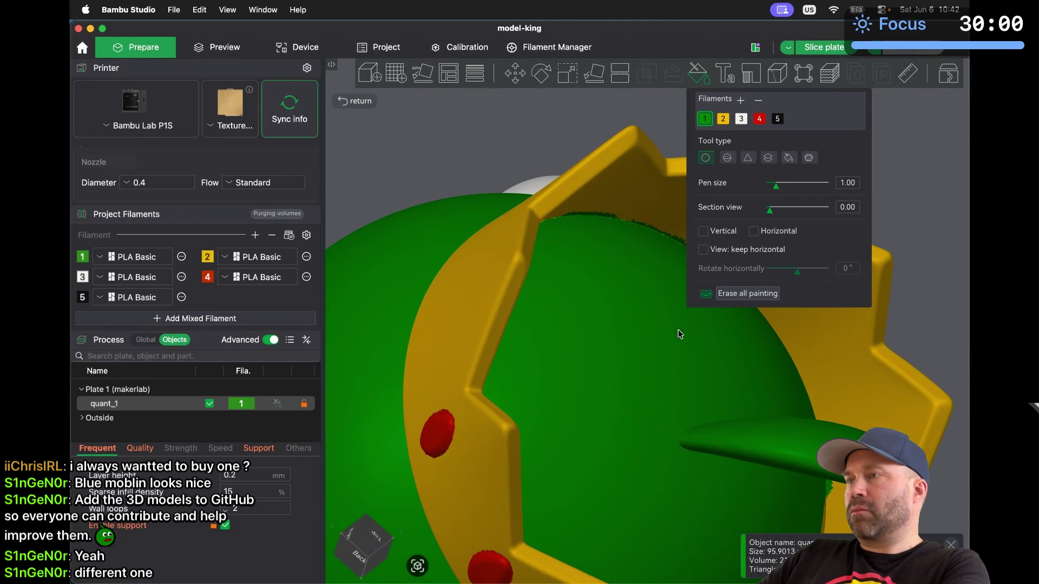
{"action": "scroll", "coordinate": [677, 330], "scroll_direction": "up", "scroll_amount": 10}
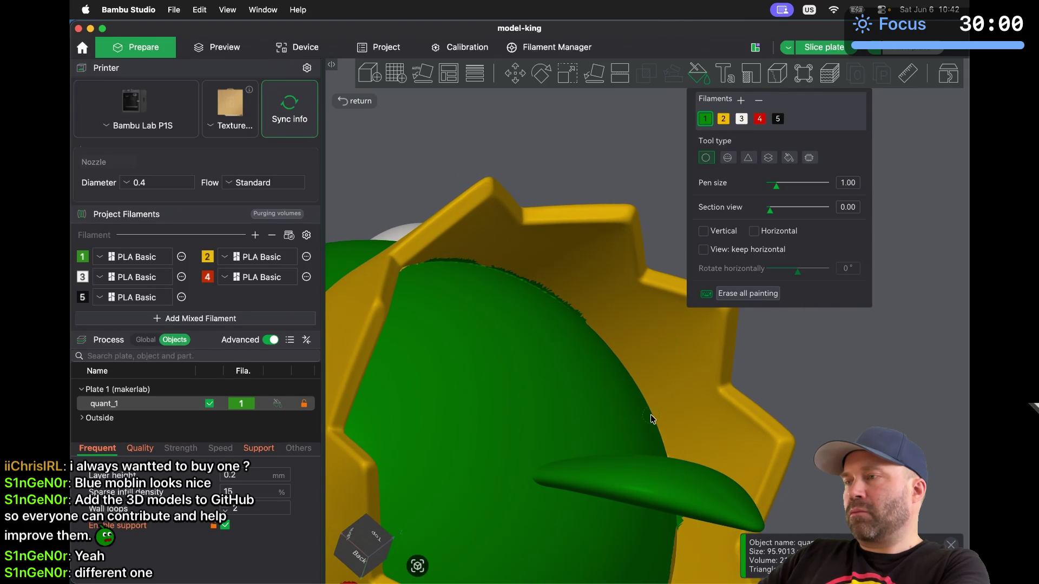
{"action": "scroll", "coordinate": [817, 398], "scroll_direction": "down", "scroll_amount": 5}
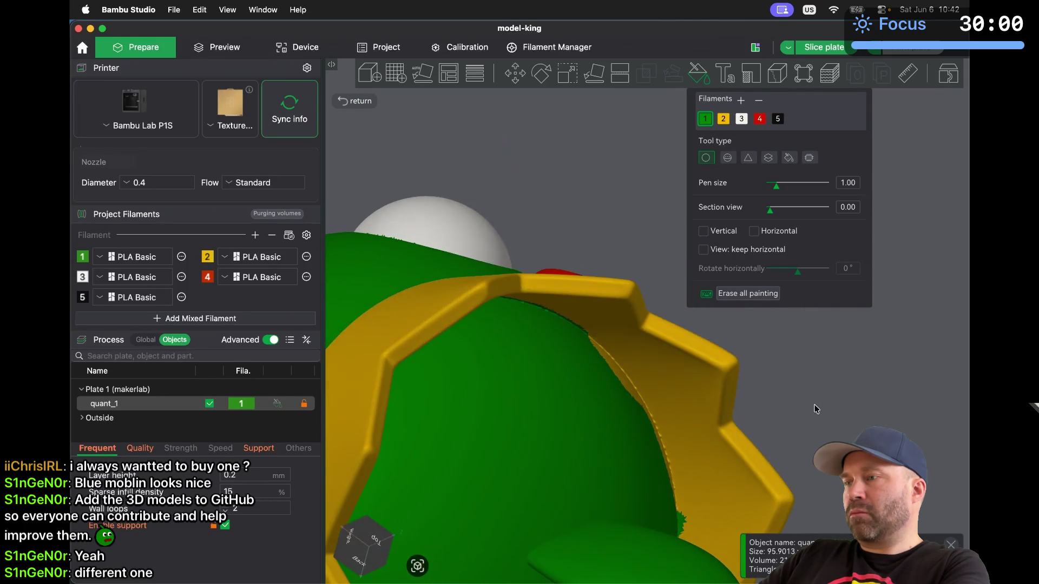
{"action": "left_click_drag", "start_coordinate": [817, 408], "coordinate": [816, 400]}
{"action": "scroll", "coordinate": [814, 395], "scroll_direction": "down", "scroll_amount": 10}
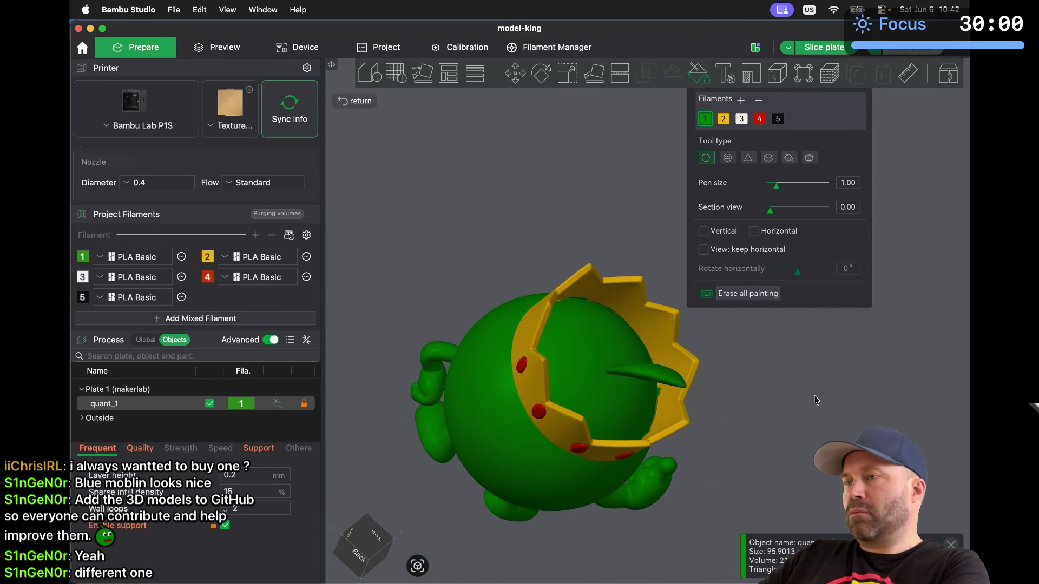
{"action": "left_click_drag", "start_coordinate": [409, 273], "coordinate": [399, 277]}
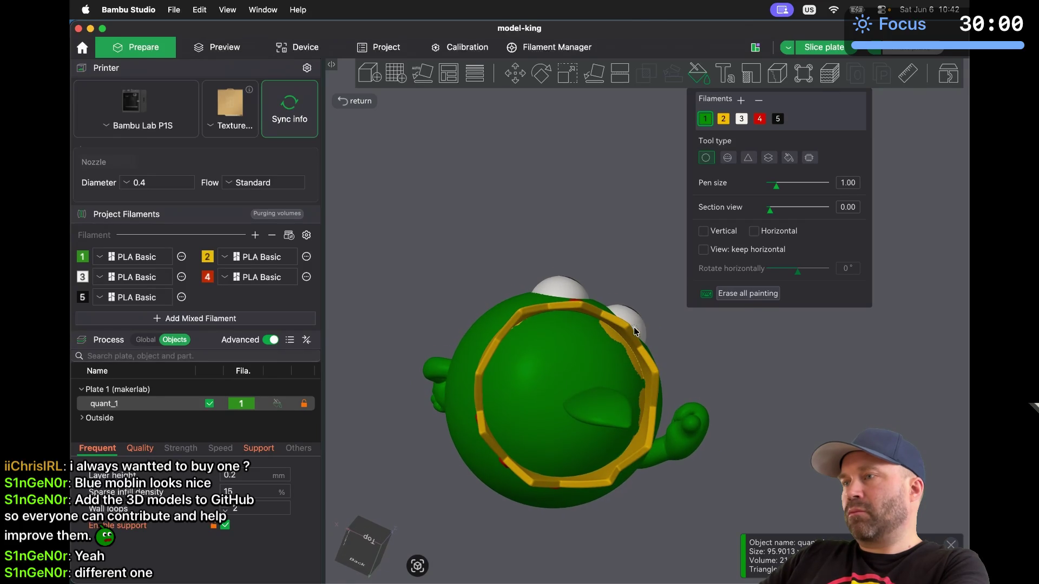
{"action": "scroll", "coordinate": [634, 330], "scroll_direction": "up", "scroll_amount": 10}
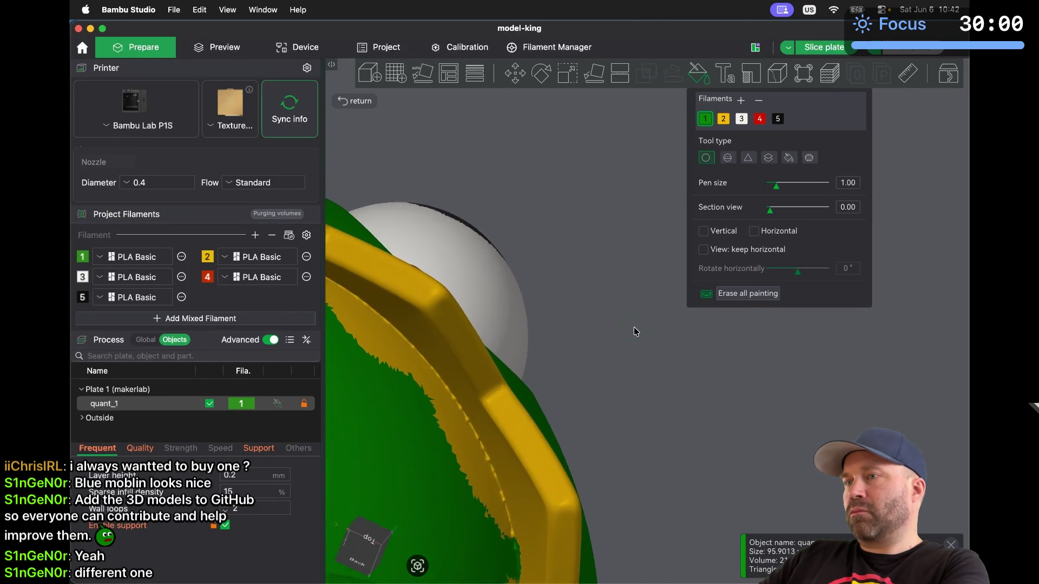
{"action": "scroll", "coordinate": [635, 332], "scroll_direction": "down", "scroll_amount": 2}
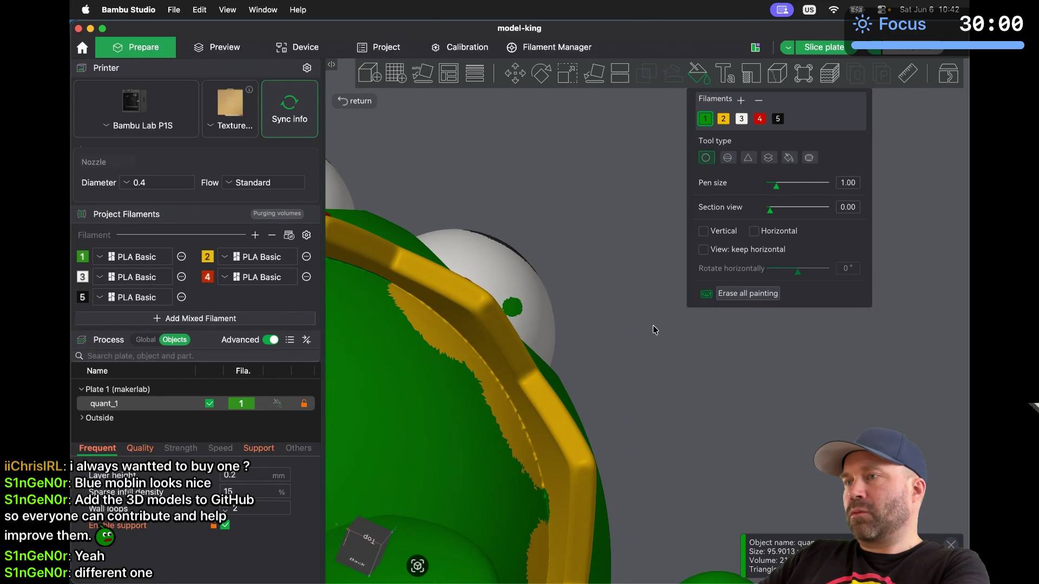
{"action": "key", "text": "super+z"}
Repaint the first stretch of yellow fringe along the rim green
{"action": "mouse_move", "coordinate": [655, 329]}
{"action": "left_mouse_down"}
{"action": "mouse_move", "coordinate": [674, 319]}
{"action": "mouse_move", "coordinate": [655, 331]}
{"action": "left_mouse_up"}
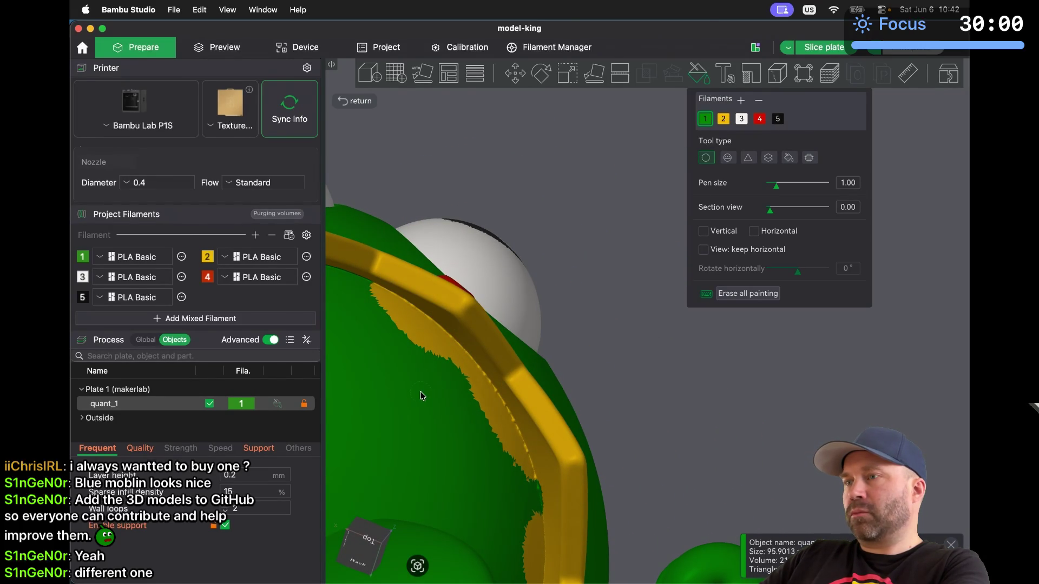
{"action": "mouse_move", "coordinate": [376, 306]}
{"action": "left_mouse_down"}
{"action": "mouse_move", "coordinate": [370, 295]}
{"action": "mouse_move", "coordinate": [445, 361]}
{"action": "left_mouse_up"}
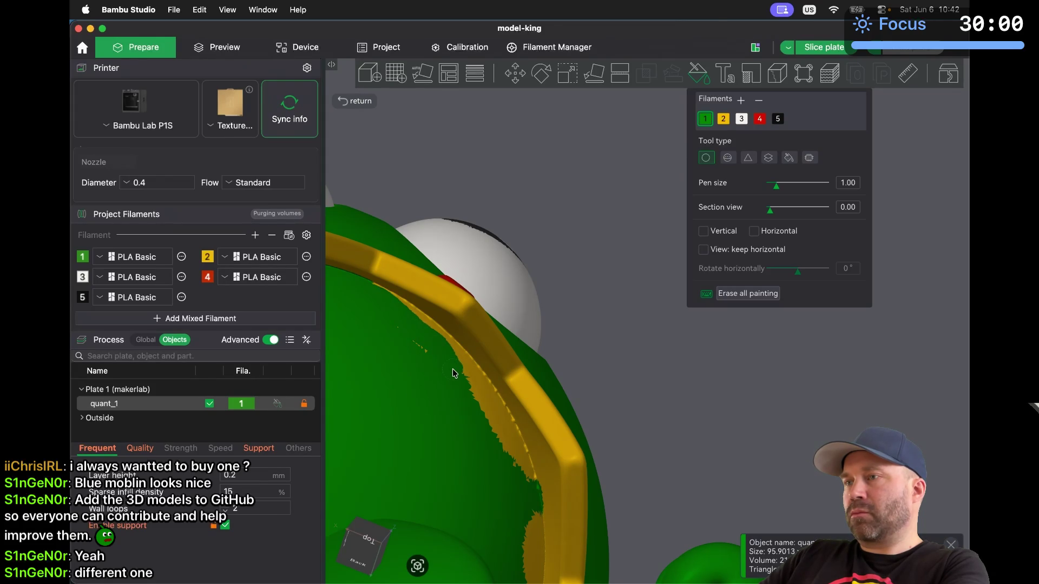
{"action": "scroll", "coordinate": [453, 374], "scroll_direction": "down", "scroll_amount": 5}
{"action": "scroll", "coordinate": [453, 373], "scroll_direction": "up", "scroll_amount": 10}
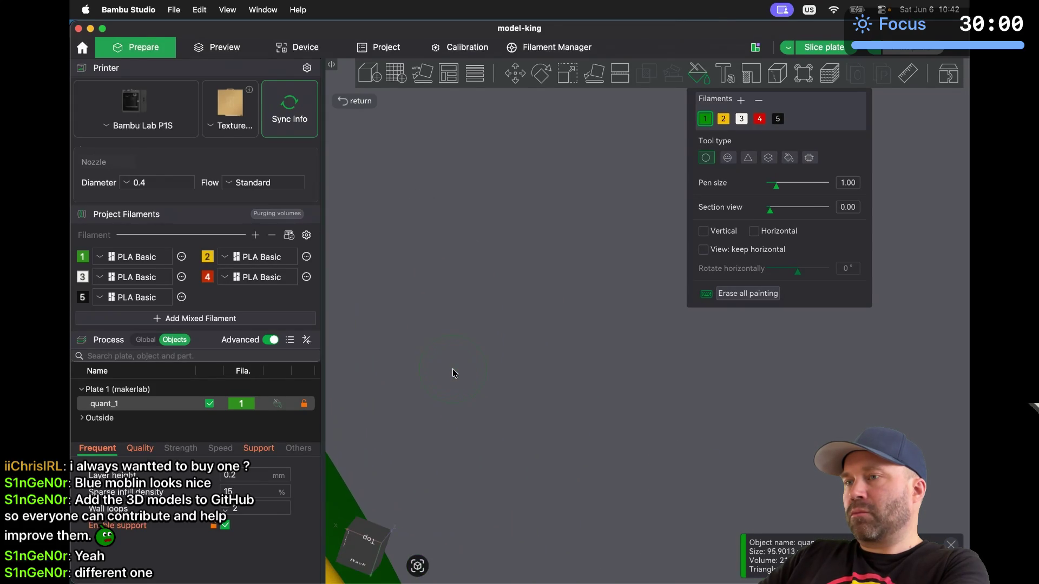
{"action": "scroll", "coordinate": [452, 368], "scroll_direction": "down", "scroll_amount": 3}
{"action": "scroll", "coordinate": [452, 368], "scroll_direction": "up", "scroll_amount": 2}
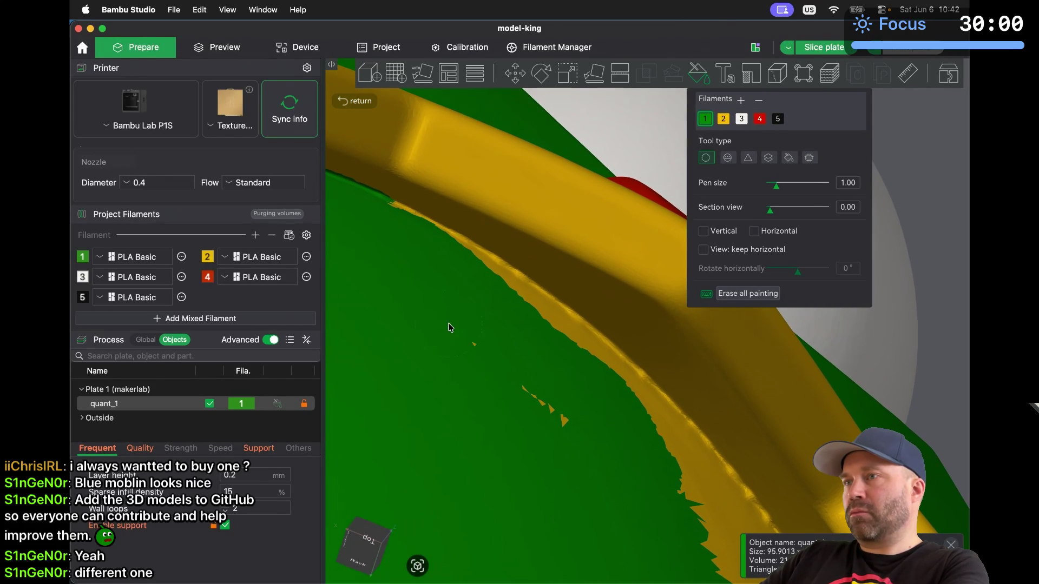
Paint the yellow sliver below the band and the jagged fringe green
{"action": "mouse_move", "coordinate": [387, 238]}
{"action": "left_mouse_down"}
{"action": "mouse_move", "coordinate": [447, 268]}
{"action": "mouse_move", "coordinate": [619, 394]}
{"action": "left_mouse_up"}
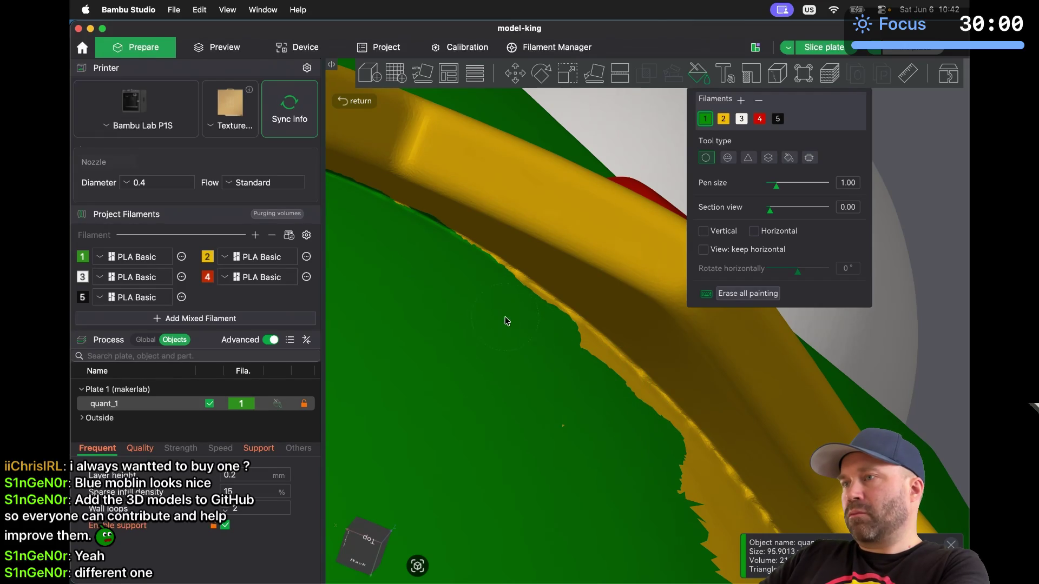
{"action": "left_click_drag", "start_coordinate": [549, 346], "coordinate": [685, 481]}
{"action": "scroll", "coordinate": [685, 482], "scroll_direction": "up", "scroll_amount": 5}
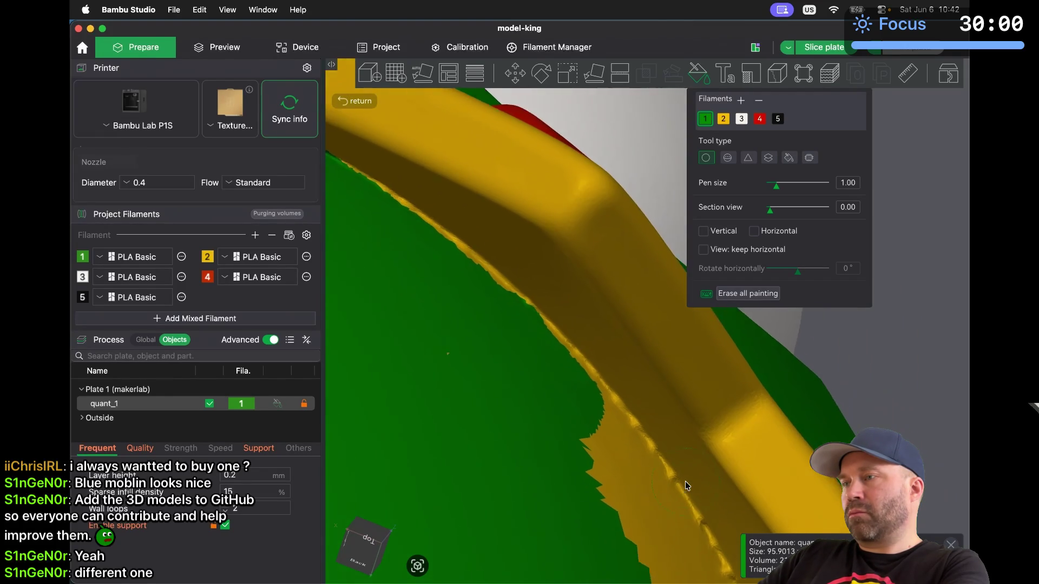
{"action": "scroll", "coordinate": [625, 424], "scroll_direction": "down", "scroll_amount": 2}
{"action": "left_click_drag", "start_coordinate": [460, 187], "coordinate": [583, 431]}
{"action": "mouse_move", "coordinate": [644, 529]}
{"action": "left_mouse_down"}
{"action": "mouse_move", "coordinate": [581, 384]}
{"action": "mouse_move", "coordinate": [501, 243]}
{"action": "left_mouse_up"}
Clean up the small yellow spots and lower stretch of fringe in green
{"action": "left_click", "coordinate": [474, 179]}
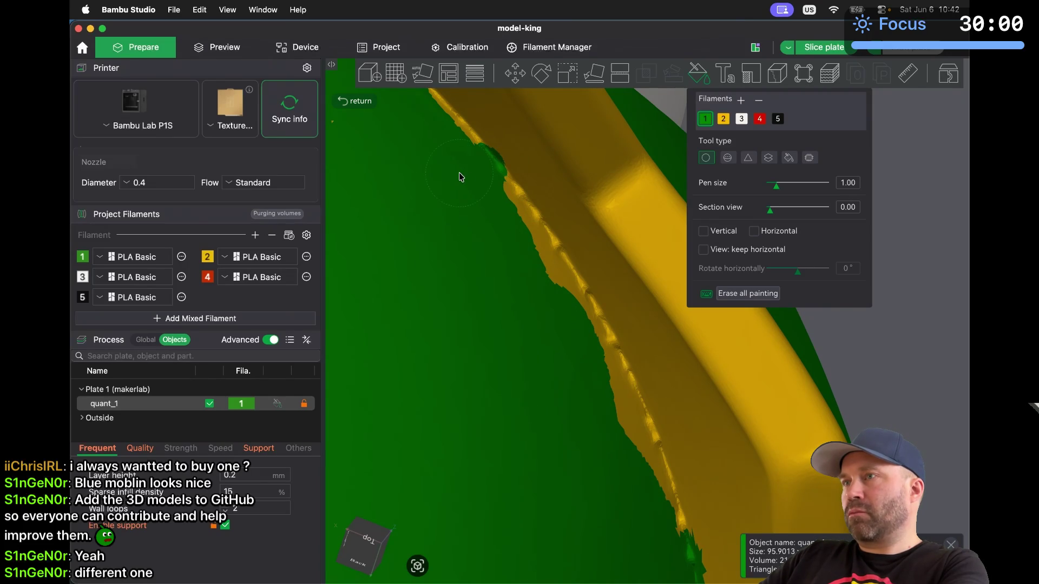
{"action": "left_click_drag", "start_coordinate": [446, 158], "coordinate": [546, 306]}
{"action": "left_click_drag", "start_coordinate": [589, 377], "coordinate": [647, 523]}
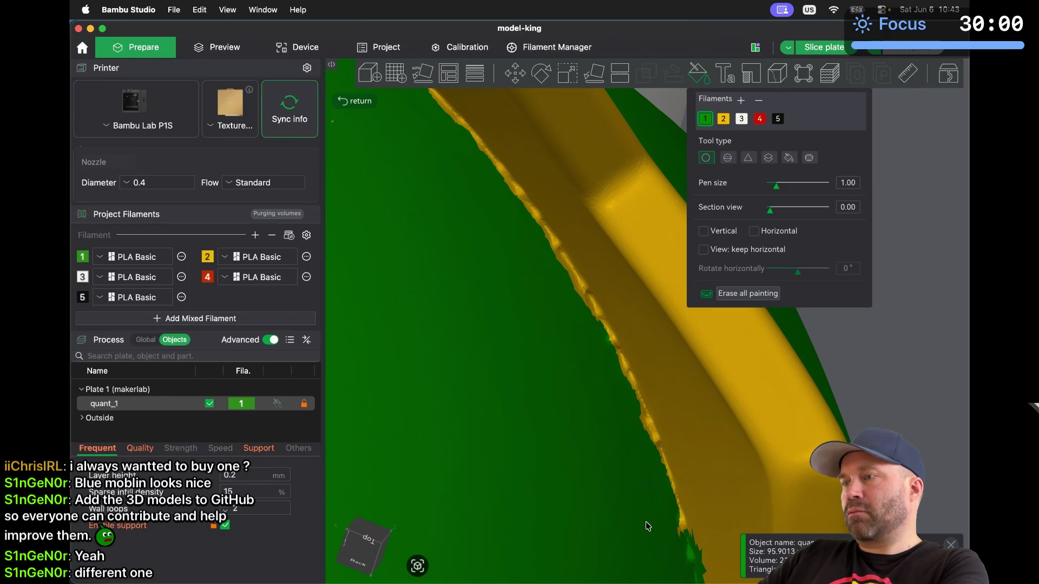
{"action": "scroll", "coordinate": [651, 542], "scroll_direction": "down", "scroll_amount": 10}
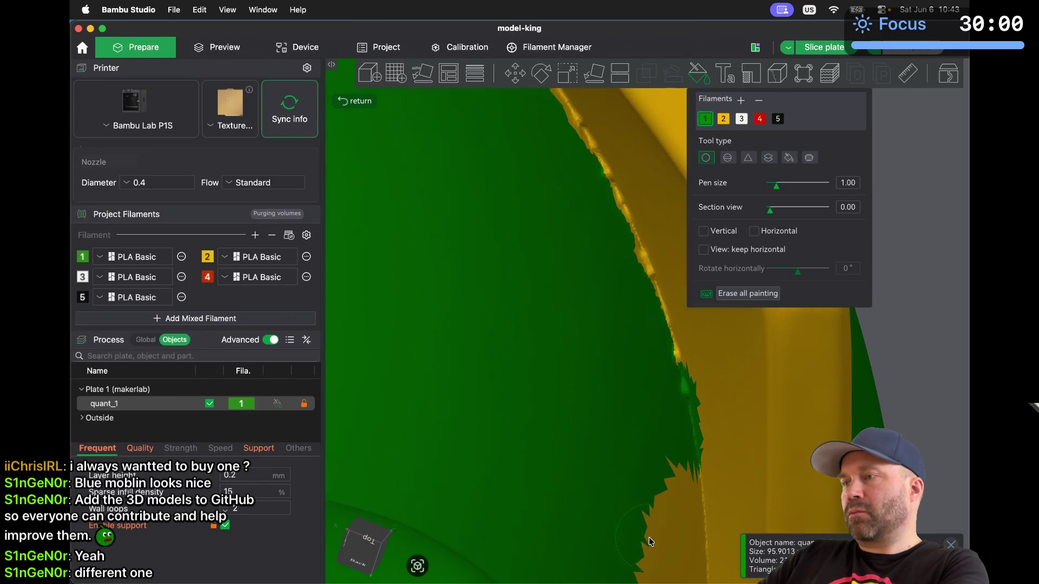
{"action": "mouse_move", "coordinate": [551, 220]}
{"action": "left_mouse_down"}
{"action": "mouse_move", "coordinate": [545, 371]}
{"action": "mouse_move", "coordinate": [563, 425]}
{"action": "mouse_move", "coordinate": [573, 315]}
{"action": "left_mouse_up"}
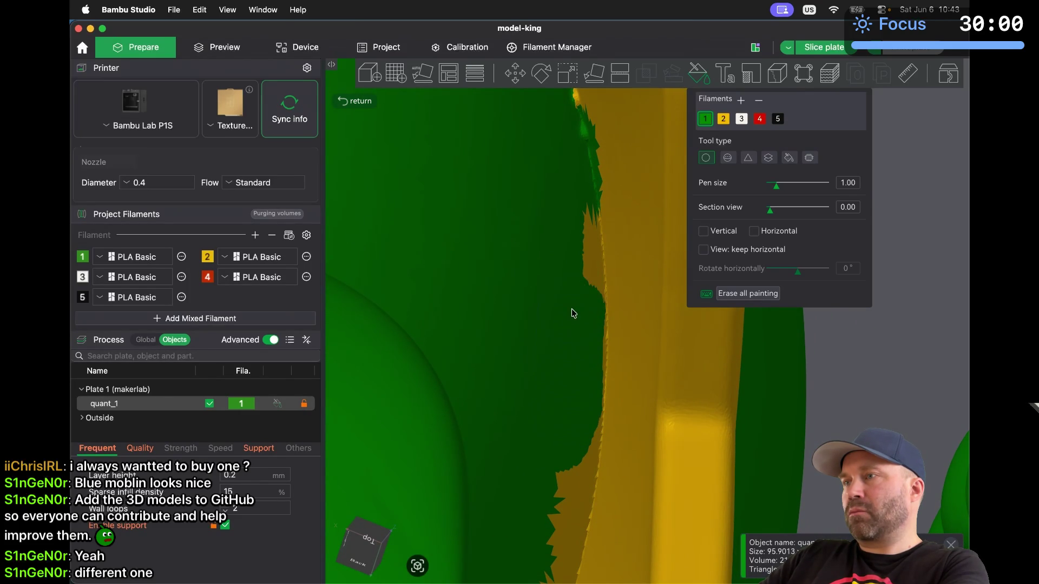
{"action": "left_click_drag", "start_coordinate": [568, 270], "coordinate": [563, 236]}
Paint the last jagged yellow and brown patches on the edge green, then look around the model
{"action": "scroll", "coordinate": [563, 225], "scroll_direction": "up", "scroll_amount": 3}
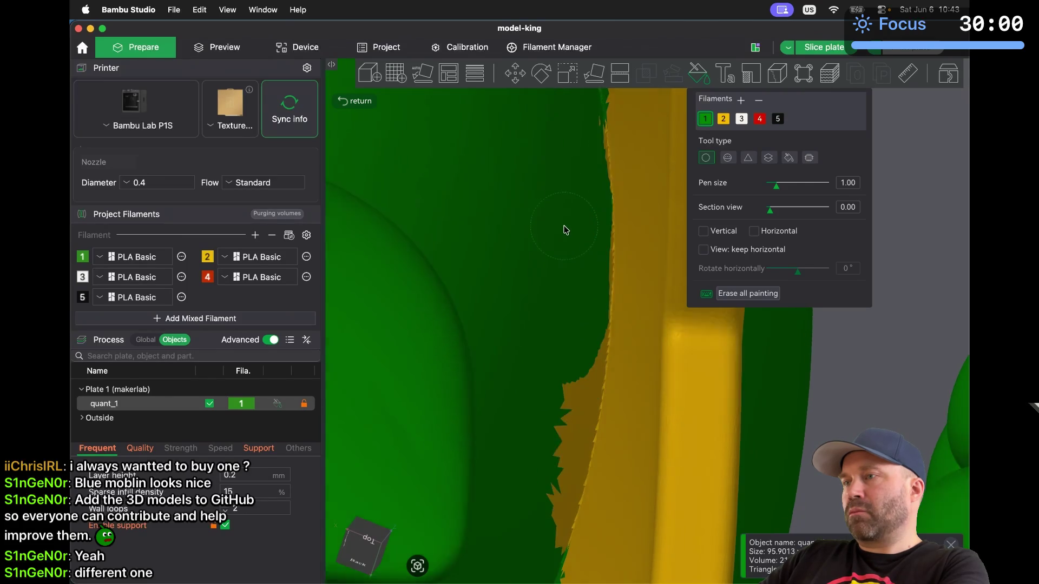
{"action": "left_click_drag", "start_coordinate": [580, 154], "coordinate": [545, 342]}
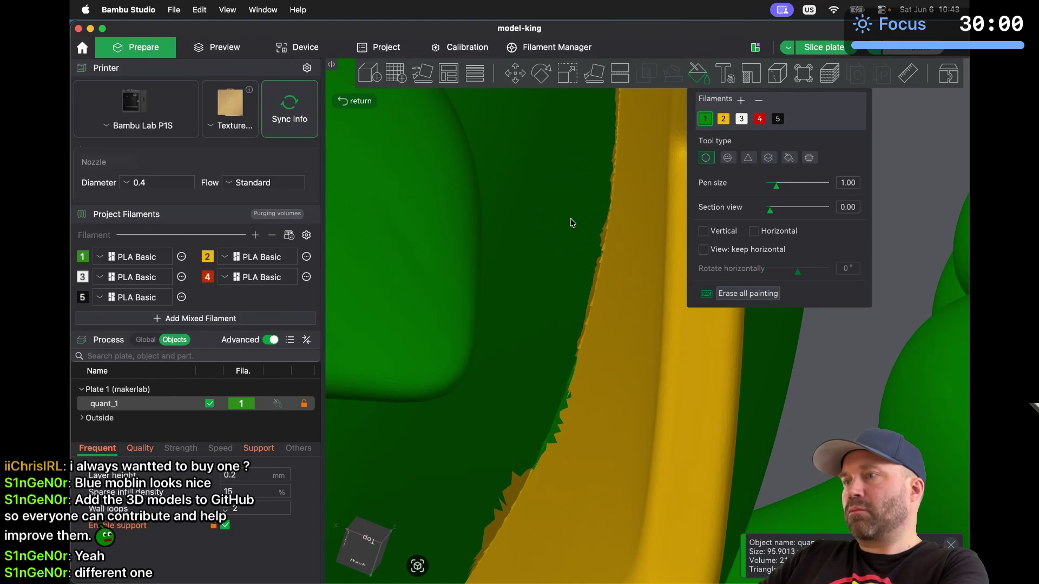
{"action": "scroll", "coordinate": [566, 251], "scroll_direction": "up", "scroll_amount": 3}
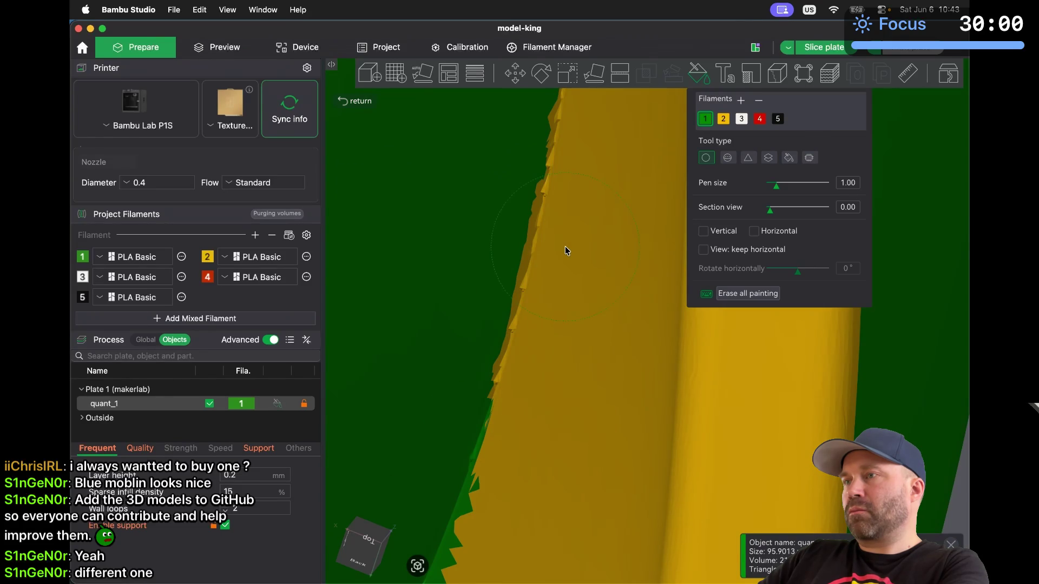
{"action": "scroll", "coordinate": [565, 245], "scroll_direction": "left", "scroll_amount": 5}
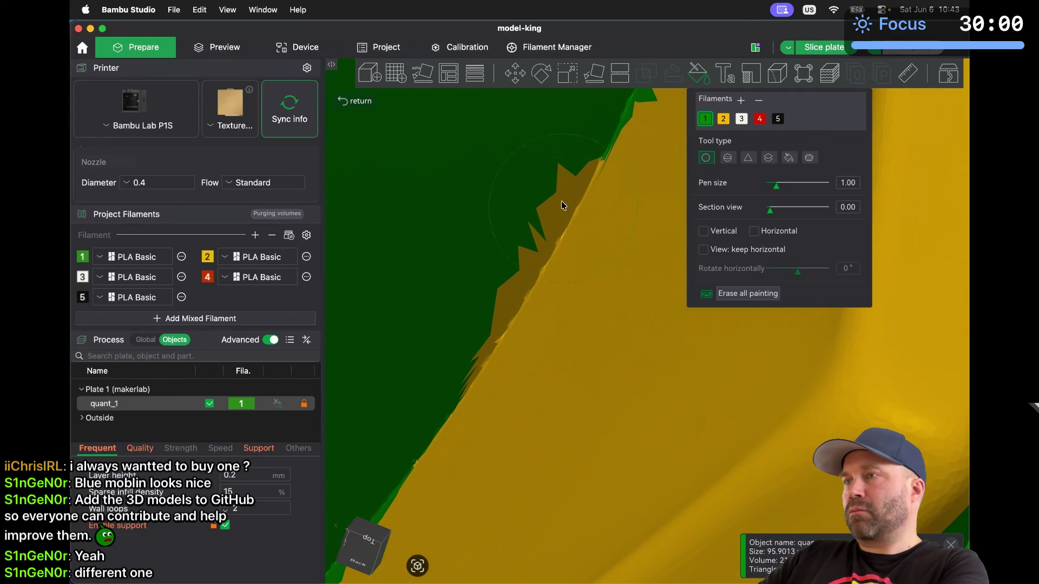
{"action": "left_click_drag", "start_coordinate": [523, 148], "coordinate": [436, 307]}
{"action": "scroll", "coordinate": [421, 320], "scroll_direction": "left", "scroll_amount": 5}
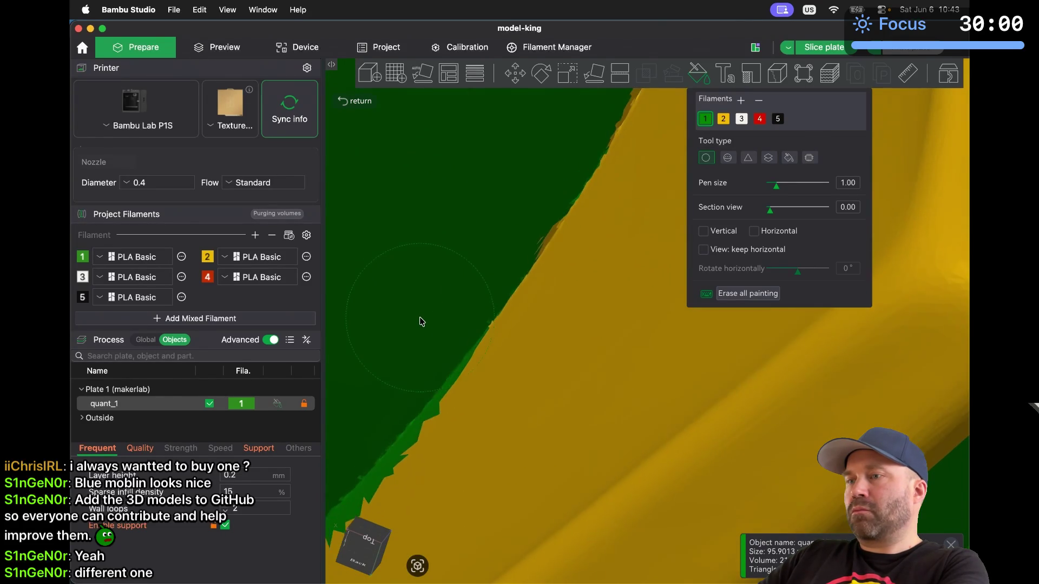
{"action": "scroll", "coordinate": [422, 321], "scroll_direction": "left", "scroll_amount": 5}
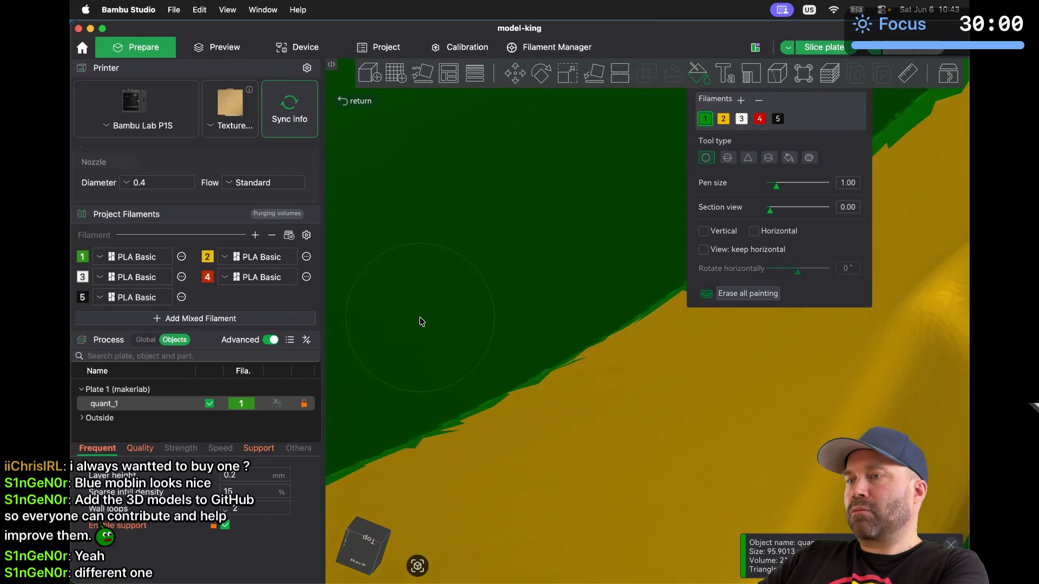
{"action": "scroll", "coordinate": [422, 321], "scroll_direction": "left", "scroll_amount": 5}
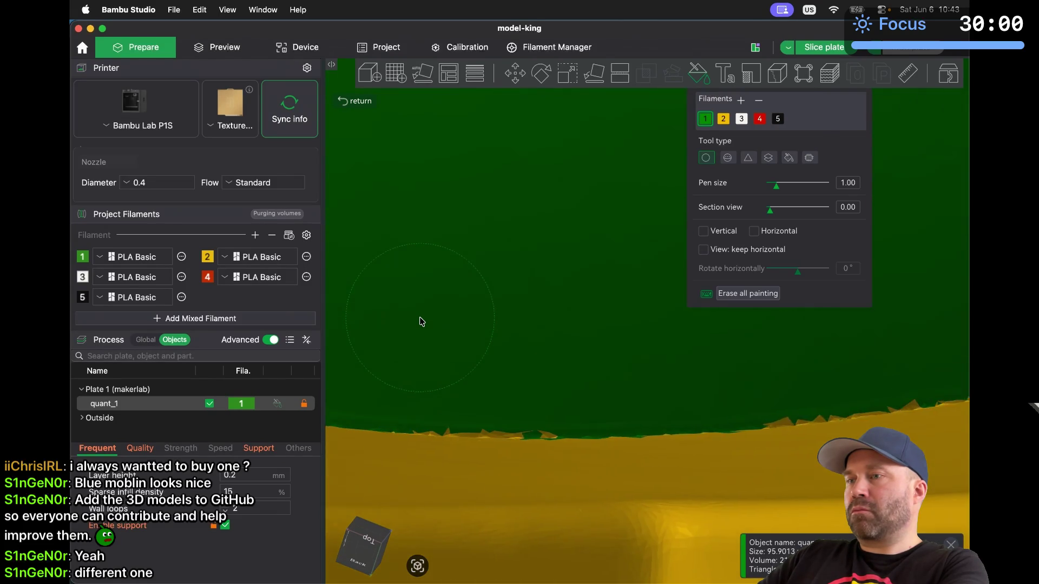
{"action": "scroll", "coordinate": [422, 321], "scroll_direction": "left", "scroll_amount": 10}
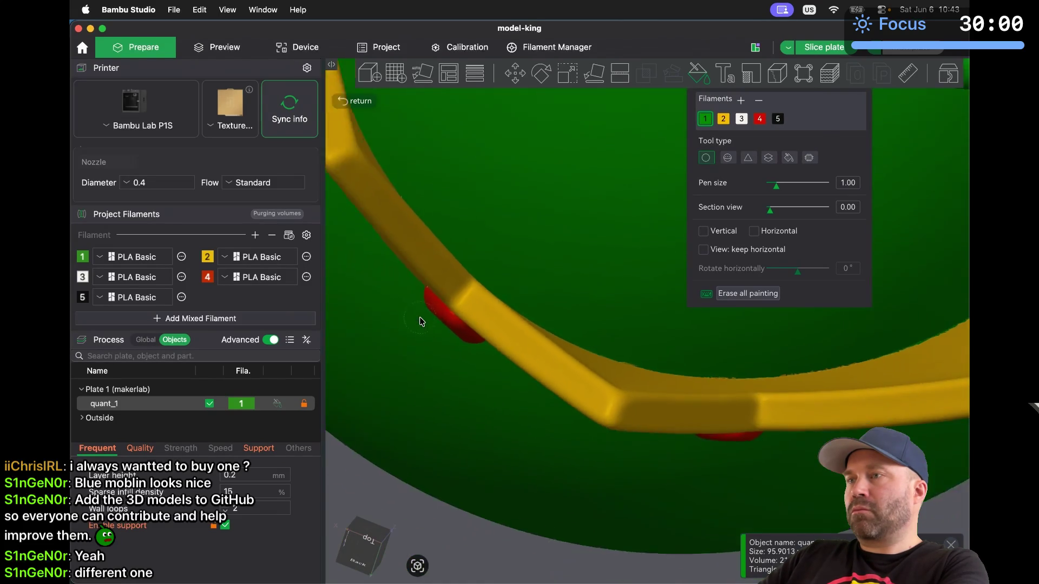
{"action": "scroll", "coordinate": [419, 321], "scroll_direction": "left", "scroll_amount": 10}
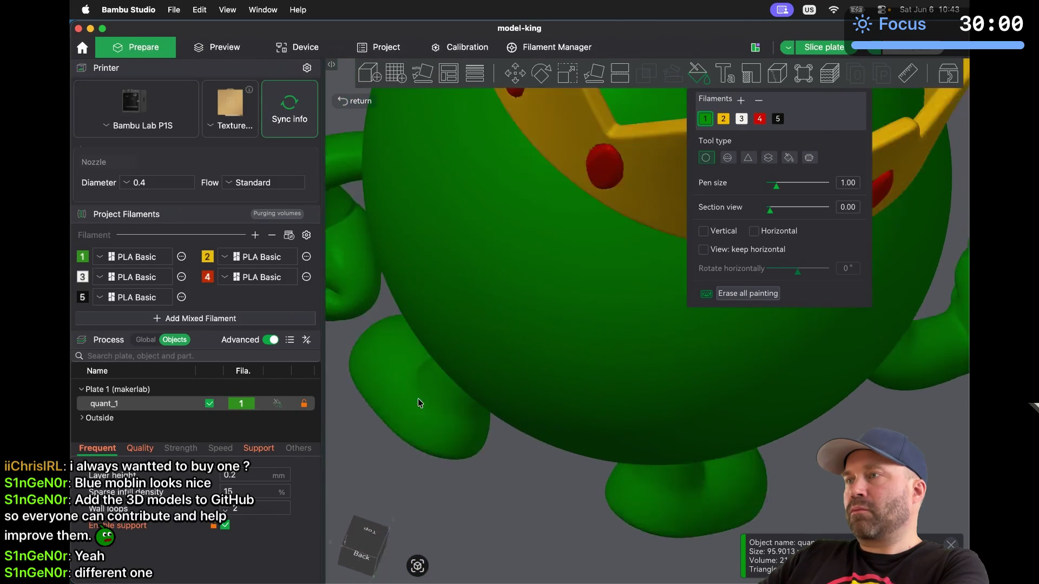
{"action": "scroll", "coordinate": [401, 396], "scroll_direction": "left", "scroll_amount": 2}
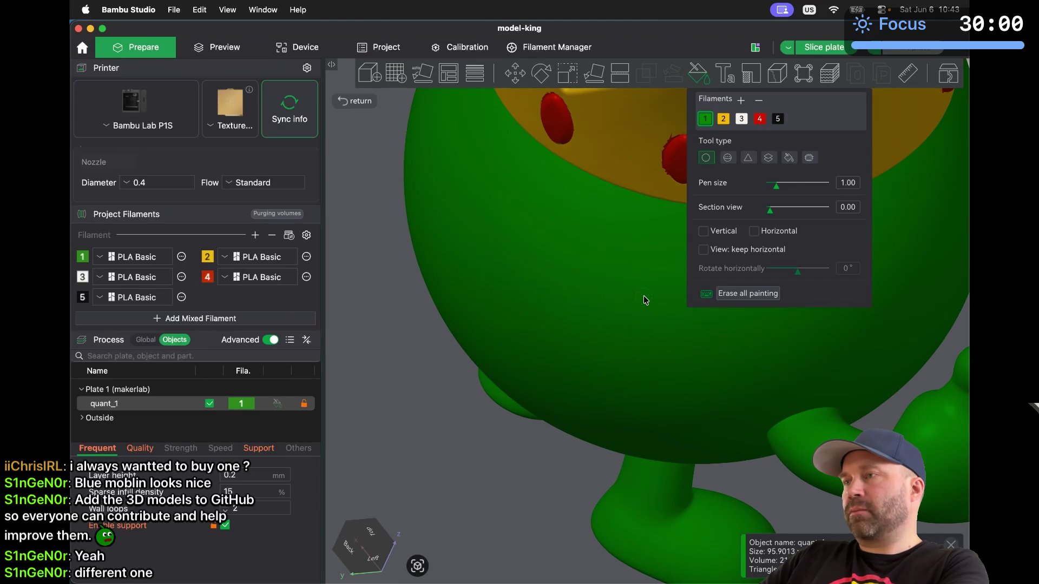
{"action": "scroll", "coordinate": [644, 295], "scroll_direction": "down", "scroll_amount": 5}
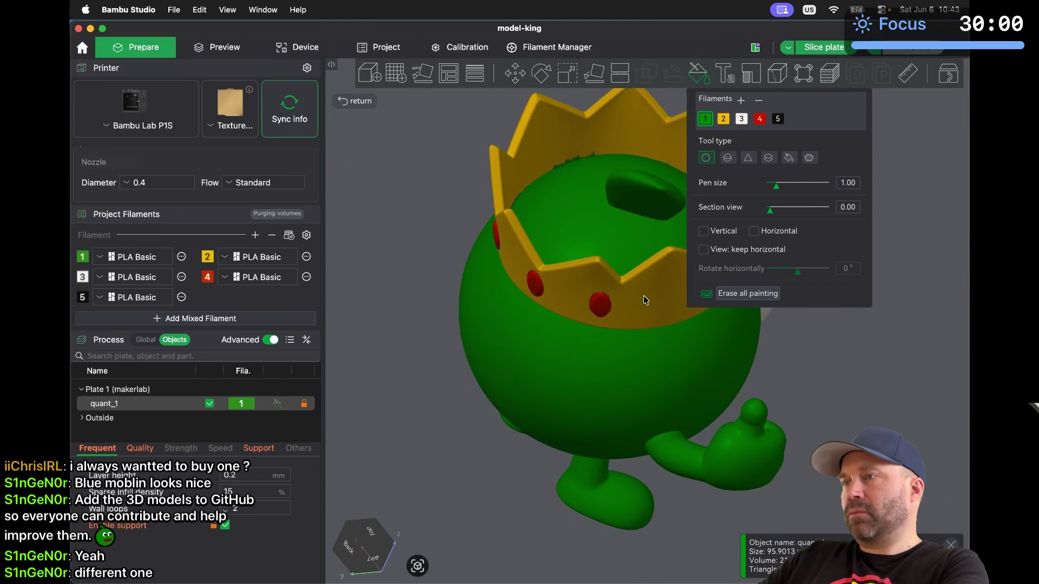
Orbit the mascot to face front, re-centre the view, and slice the plate
{"action": "scroll", "coordinate": [644, 295], "scroll_direction": "up", "scroll_amount": 5}
{"action": "scroll", "coordinate": [644, 295], "scroll_direction": "down", "scroll_amount": 6}
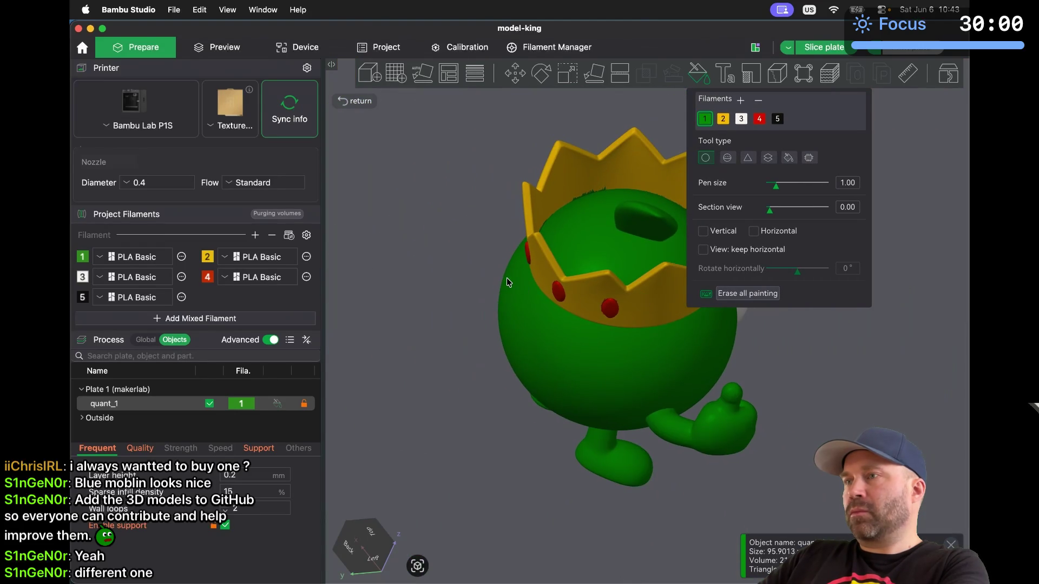
{"action": "scroll", "coordinate": [508, 282], "scroll_direction": "left", "scroll_amount": 5}
{"action": "mouse_move", "coordinate": [453, 394]}
{"action": "left_mouse_down"}
{"action": "mouse_move", "coordinate": [543, 422]}
{"action": "mouse_move", "coordinate": [494, 437]}
{"action": "mouse_move", "coordinate": [423, 431]}
{"action": "mouse_move", "coordinate": [417, 419]}
{"action": "mouse_move", "coordinate": [511, 379]}
{"action": "mouse_move", "coordinate": [501, 377]}
{"action": "left_mouse_up"}
{"action": "left_click", "coordinate": [420, 564]}
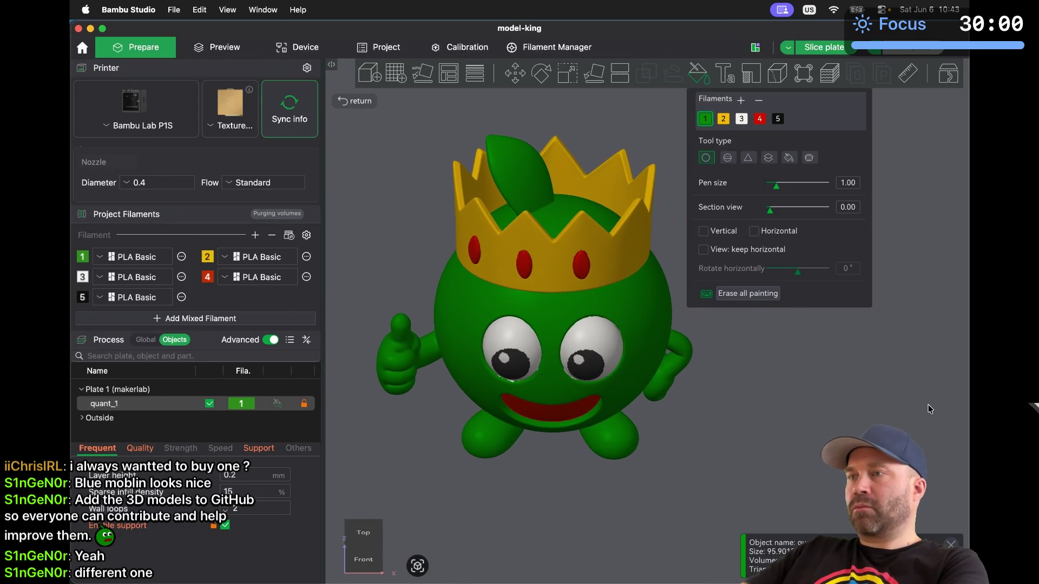
{"action": "left_click", "coordinate": [210, 49]}
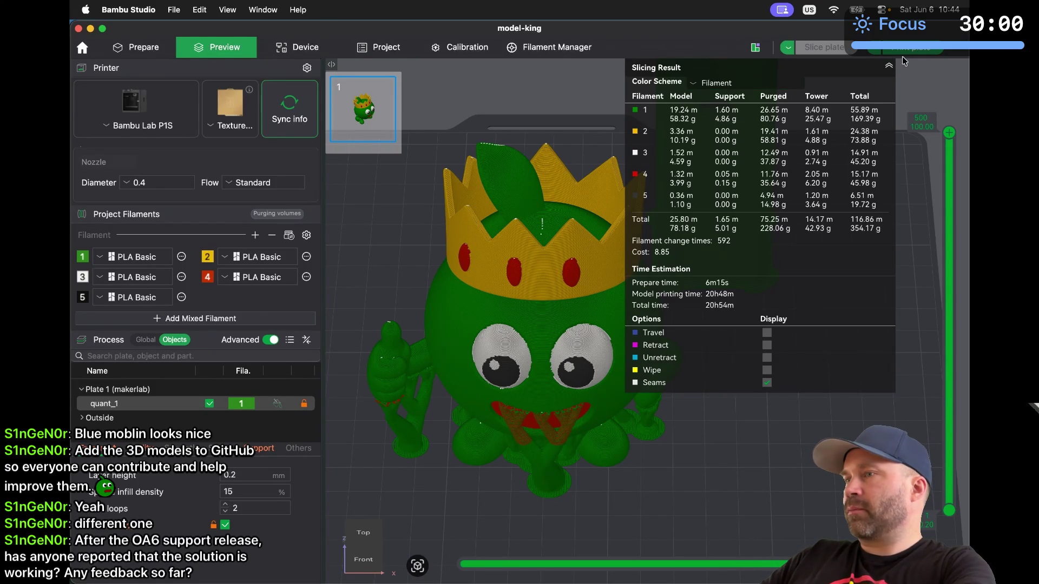
Collapse the slicing summary and lower the layer slider to preview only the bottom layers
{"action": "left_click", "coordinate": [889, 65]}
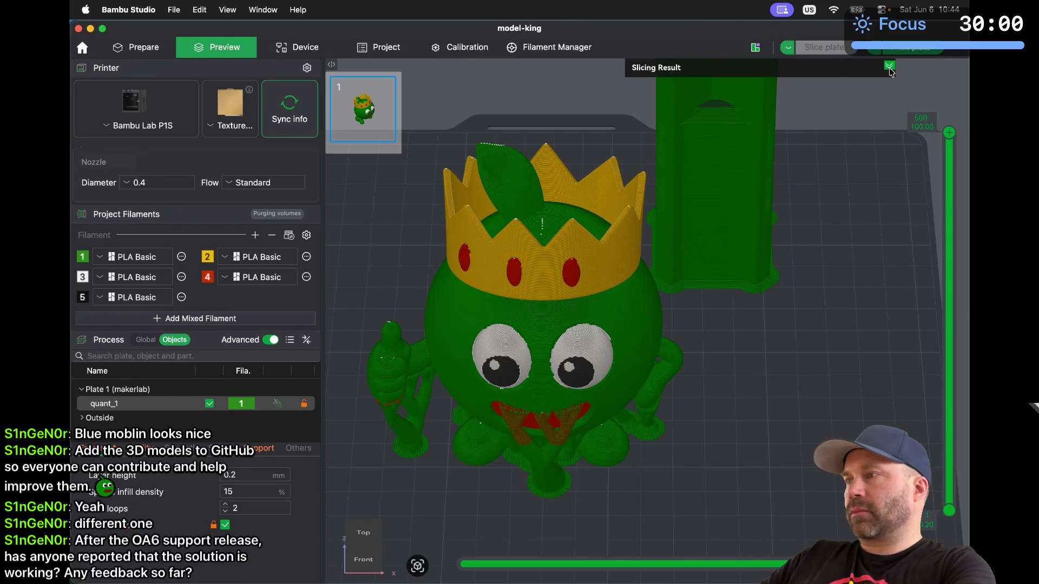
{"action": "mouse_move", "coordinate": [949, 132]}
{"action": "left_mouse_down"}
{"action": "mouse_move", "coordinate": [911, 418]}
{"action": "mouse_move", "coordinate": [950, 504]}
{"action": "mouse_move", "coordinate": [933, 465]}
{"action": "mouse_move", "coordinate": [937, 409]}
{"action": "mouse_move", "coordinate": [952, 392]}
{"action": "mouse_move", "coordinate": [940, 312]}
{"action": "mouse_move", "coordinate": [948, 133]}
{"action": "mouse_move", "coordinate": [946, 357]}
{"action": "mouse_move", "coordinate": [939, 138]}
{"action": "left_mouse_up"}
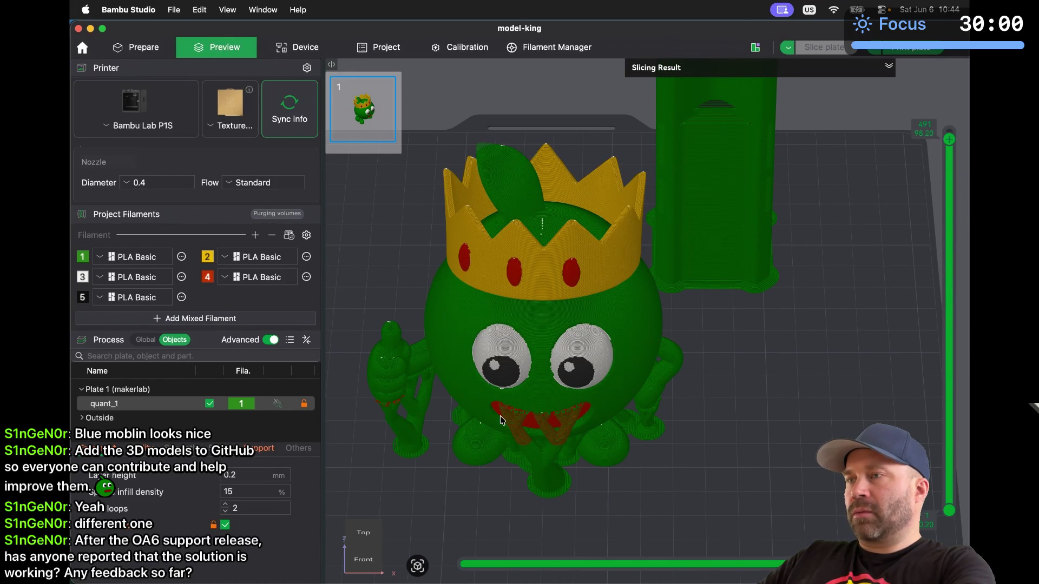
{"action": "scroll", "coordinate": [501, 421], "scroll_direction": "up", "scroll_amount": 8}
{"action": "scroll", "coordinate": [500, 420], "scroll_direction": "down", "scroll_amount": 4}
{"action": "scroll", "coordinate": [500, 421], "scroll_direction": "up", "scroll_amount": 10}
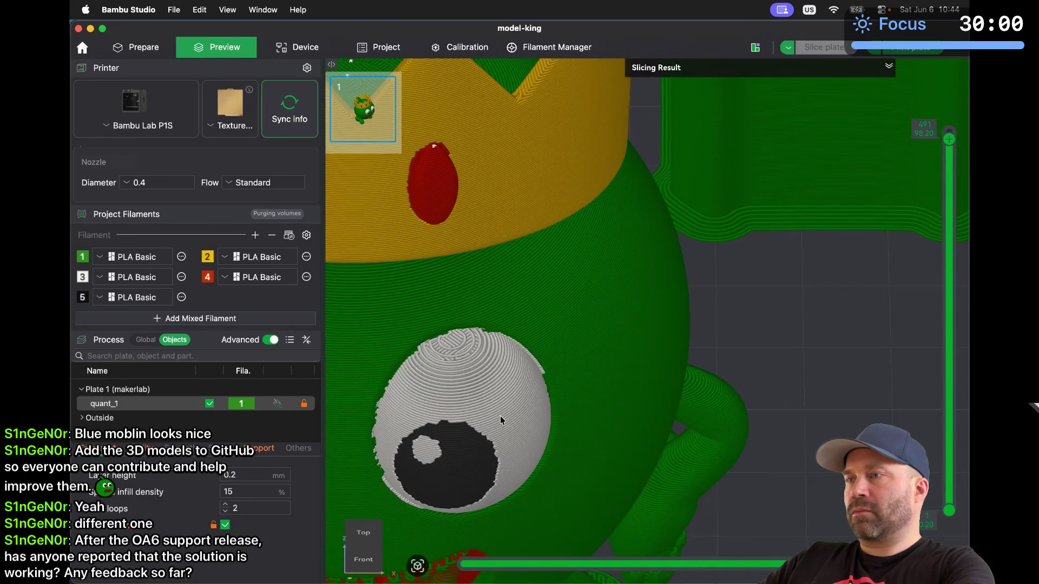
{"action": "scroll", "coordinate": [500, 421], "scroll_direction": "down", "scroll_amount": 5}
{"action": "scroll", "coordinate": [501, 420], "scroll_direction": "up", "scroll_amount": 8}
{"action": "scroll", "coordinate": [502, 421], "scroll_direction": "up", "scroll_amount": 3}
{"action": "scroll", "coordinate": [502, 420], "scroll_direction": "down", "scroll_amount": 1}
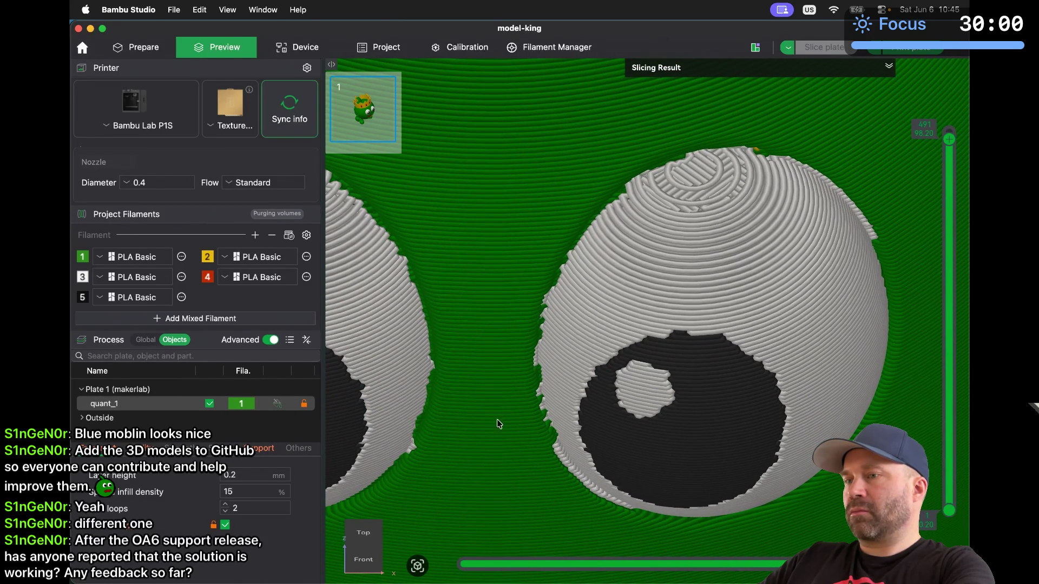
{"action": "left_click", "coordinate": [366, 561]}
{"action": "scroll", "coordinate": [366, 562], "scroll_direction": "up", "scroll_amount": 3}
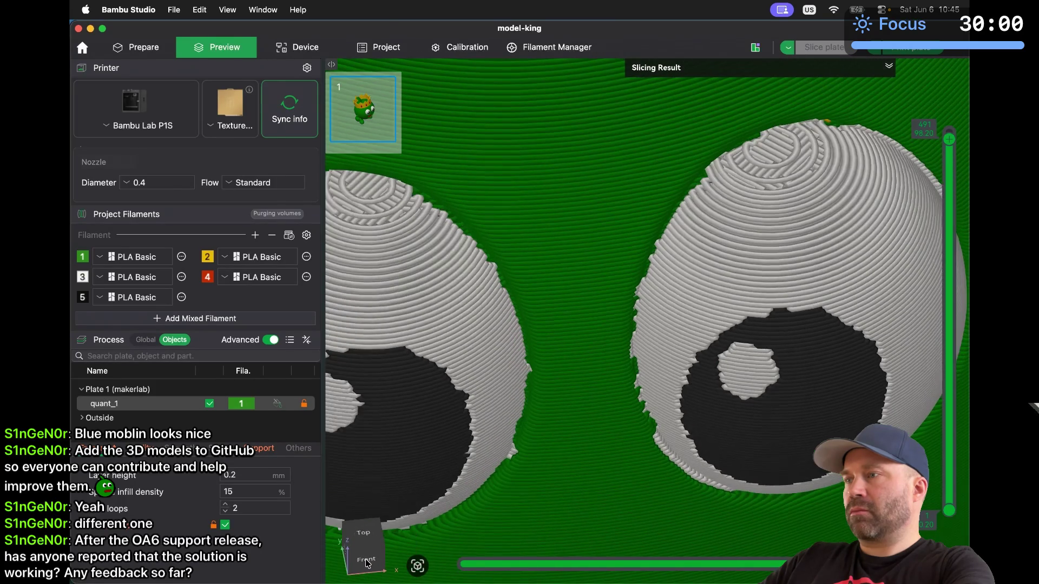
{"action": "scroll", "coordinate": [605, 468], "scroll_direction": "down", "scroll_amount": 8}
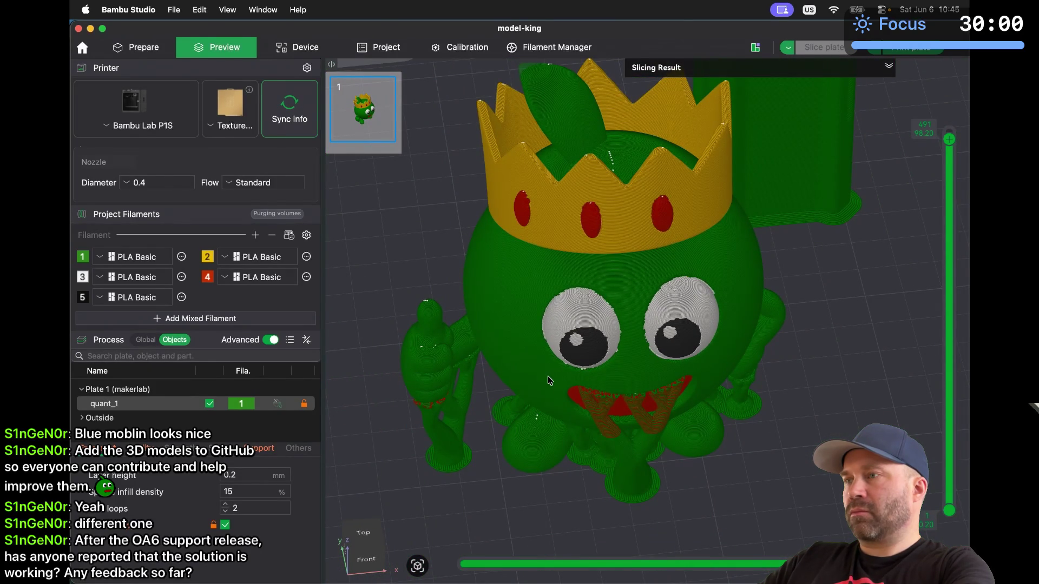
{"action": "scroll", "coordinate": [550, 380], "scroll_direction": "up", "scroll_amount": 6}
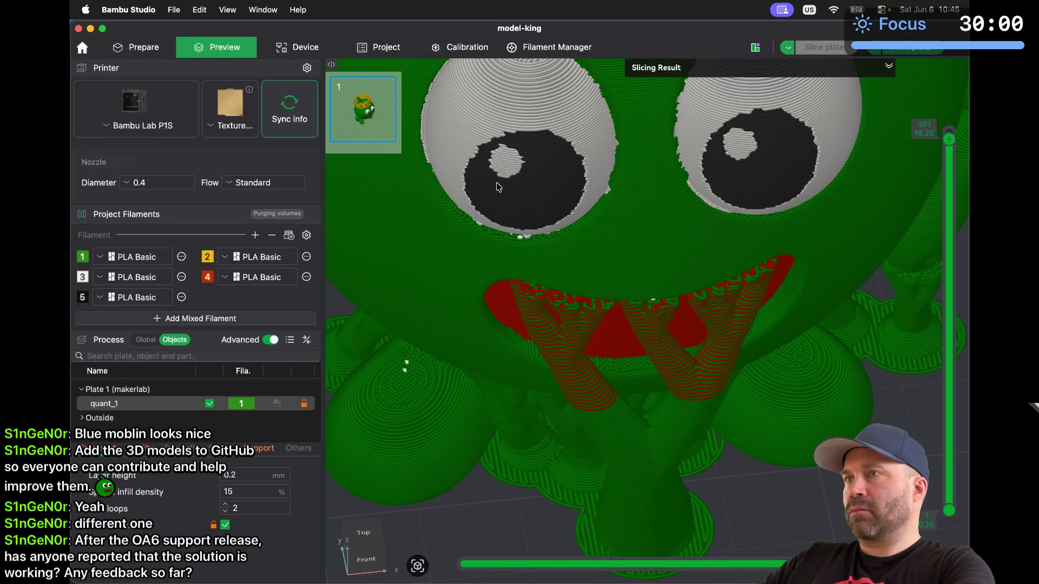
{"action": "scroll", "coordinate": [518, 172], "scroll_direction": "down", "scroll_amount": 6}
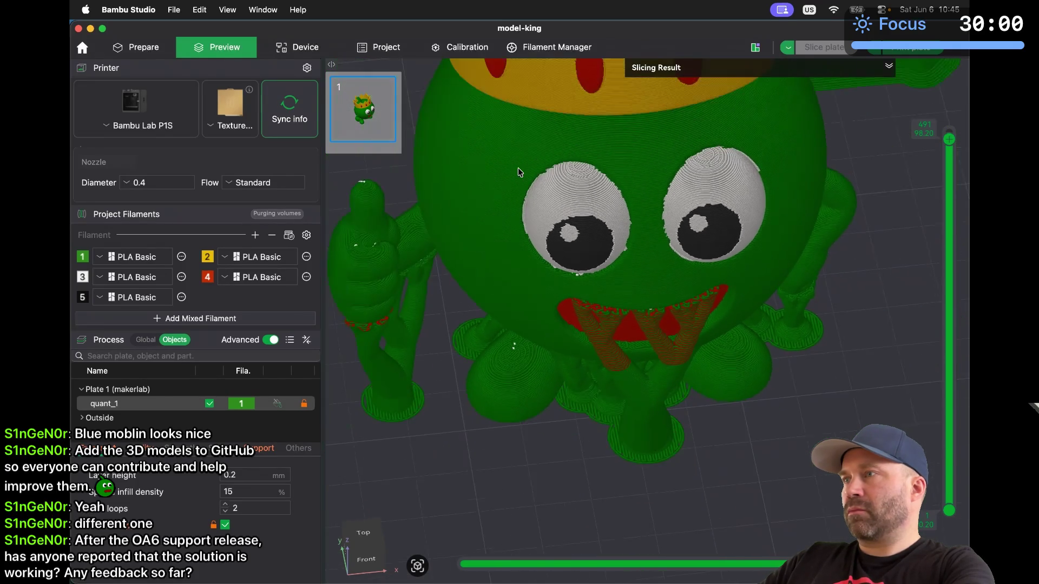
{"action": "scroll", "coordinate": [519, 172], "scroll_direction": "down", "scroll_amount": 4}
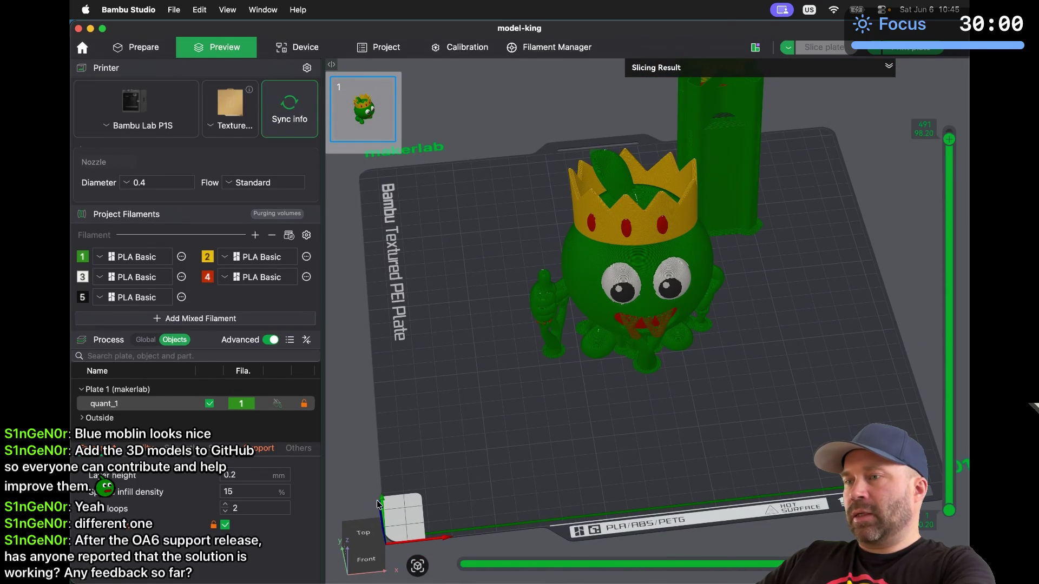
{"action": "left_click", "coordinate": [417, 566]}
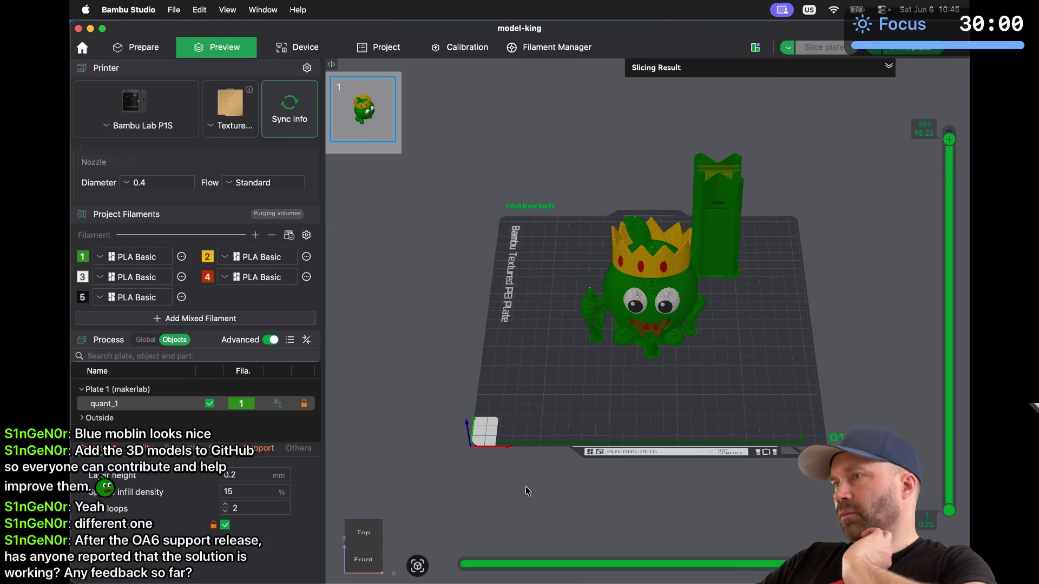
Export the project as a generic 3MF named model-king.3mf, replacing the existing file
{"action": "left_click", "coordinate": [173, 9]}
{"action": "mouse_move", "coordinate": [142, 12]}
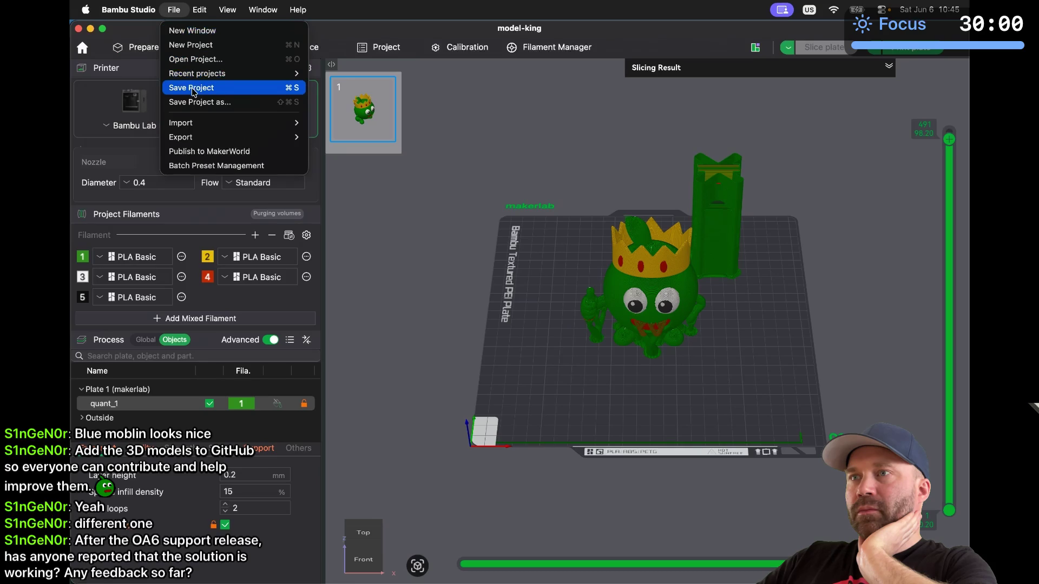
{"action": "mouse_move", "coordinate": [205, 138]}
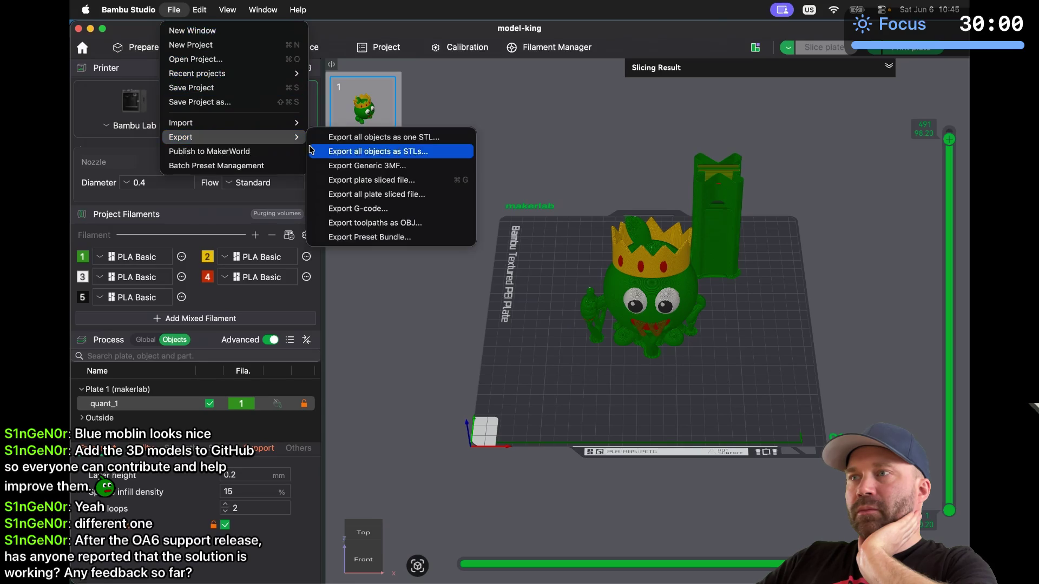
{"action": "left_click", "coordinate": [348, 172]}
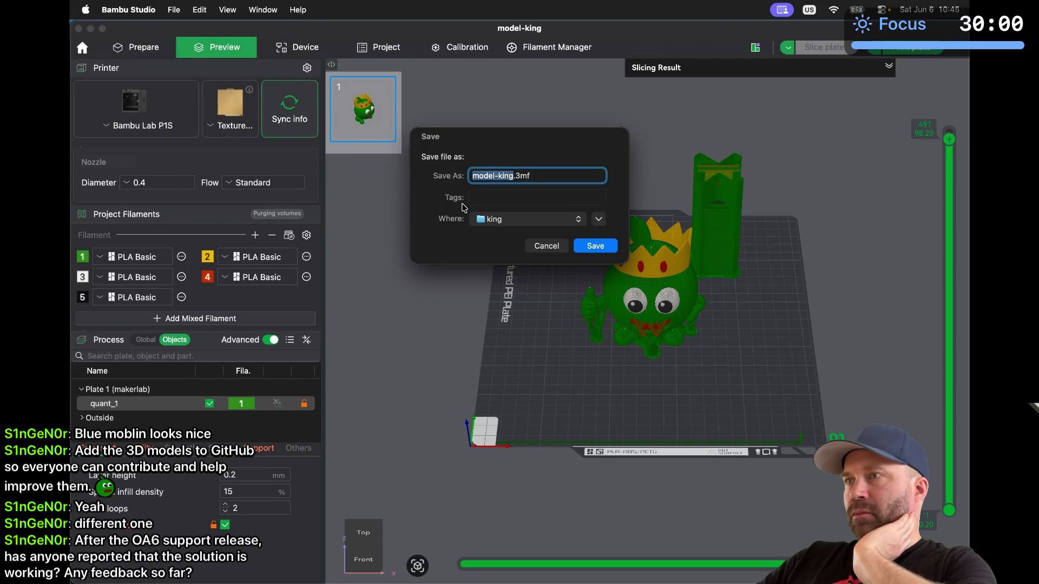
{"action": "left_click", "coordinate": [590, 248]}
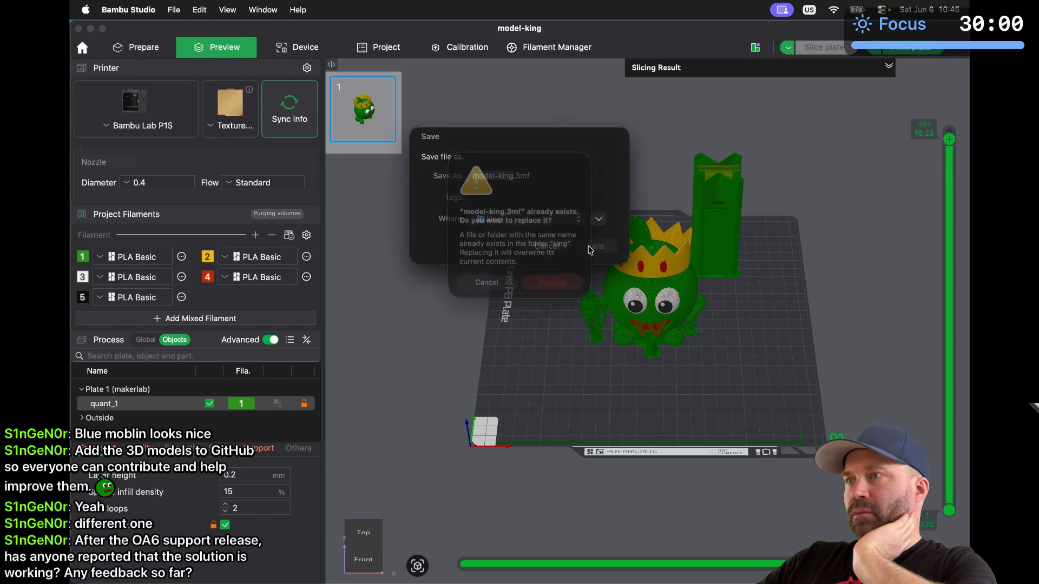
{"action": "left_click", "coordinate": [563, 289]}
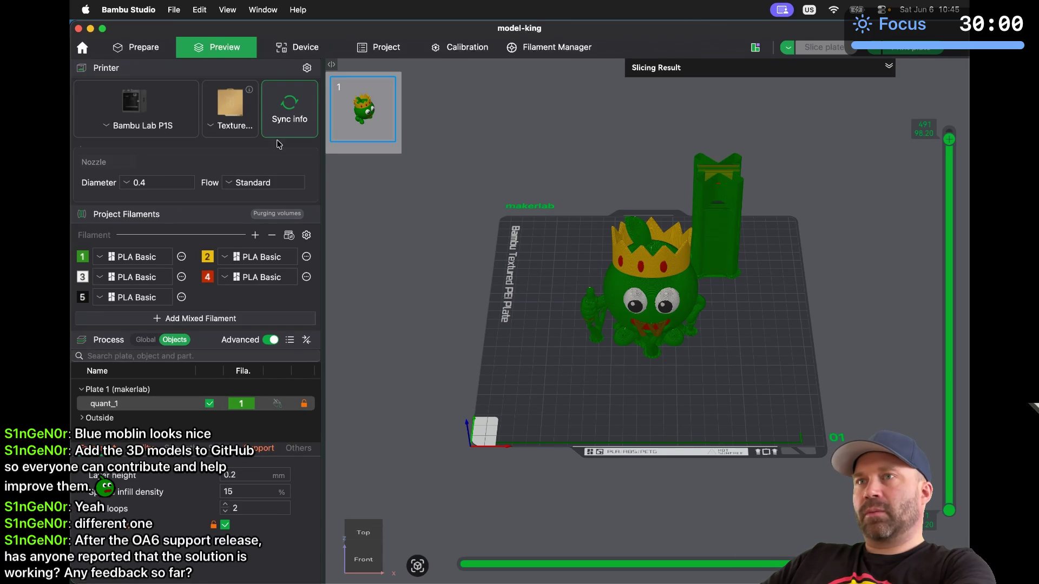
Close Bambu Studio without saving the project changes
{"action": "left_click", "coordinate": [78, 29]}
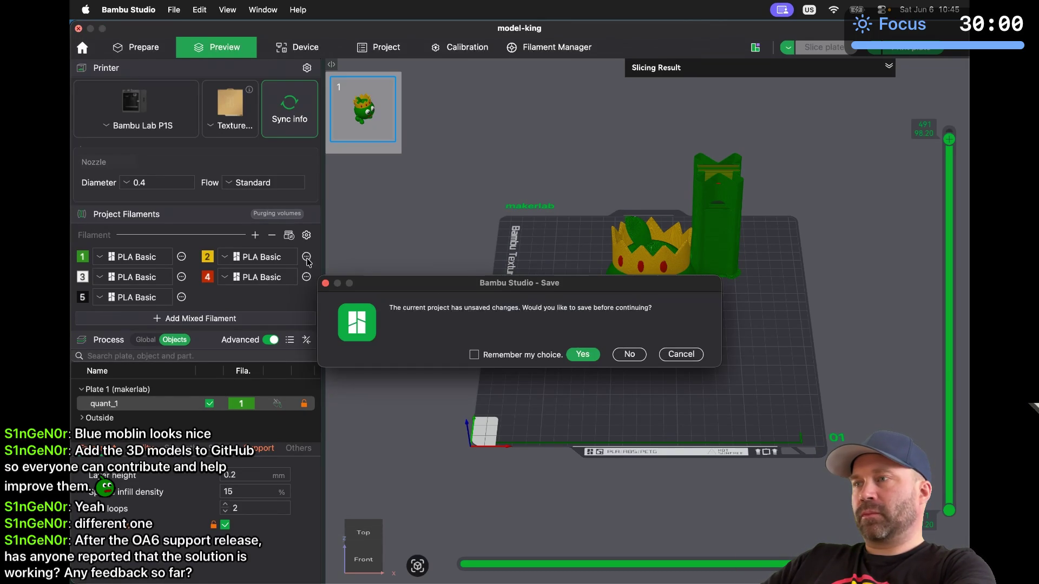
{"action": "left_click", "coordinate": [615, 357]}
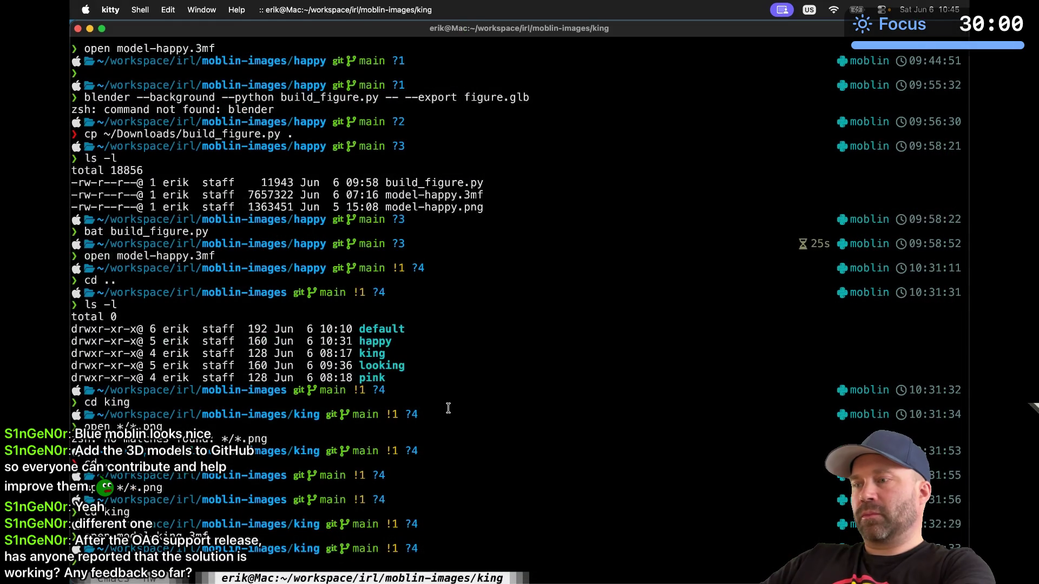
{"action": "key", "text": "Return"}
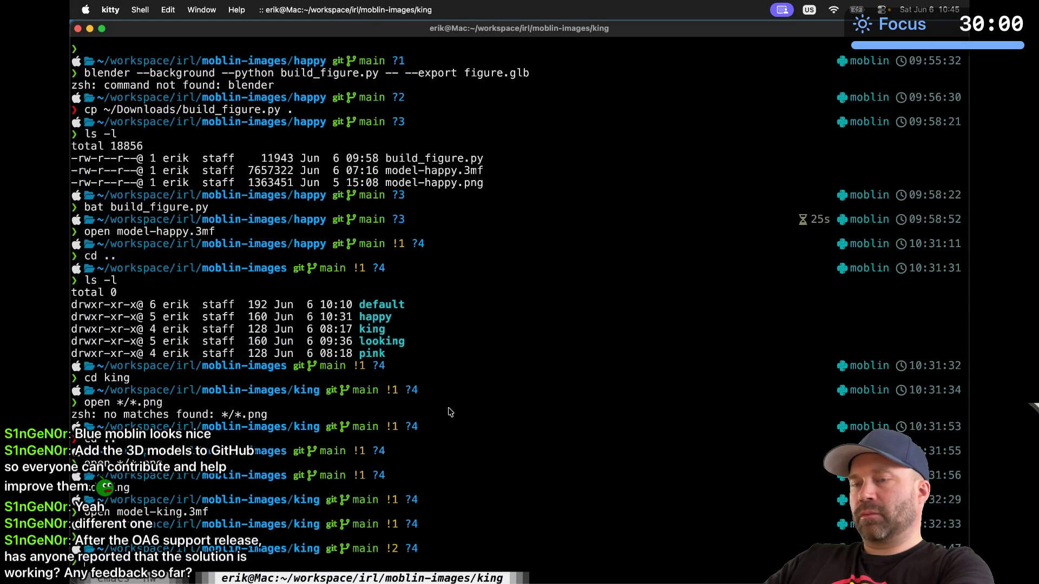
Launch Blender from Spotlight search
{"action": "key", "text": "super+space"}
{"action": "type", "text": "blender"}
{"action": "key", "text": "Return"}
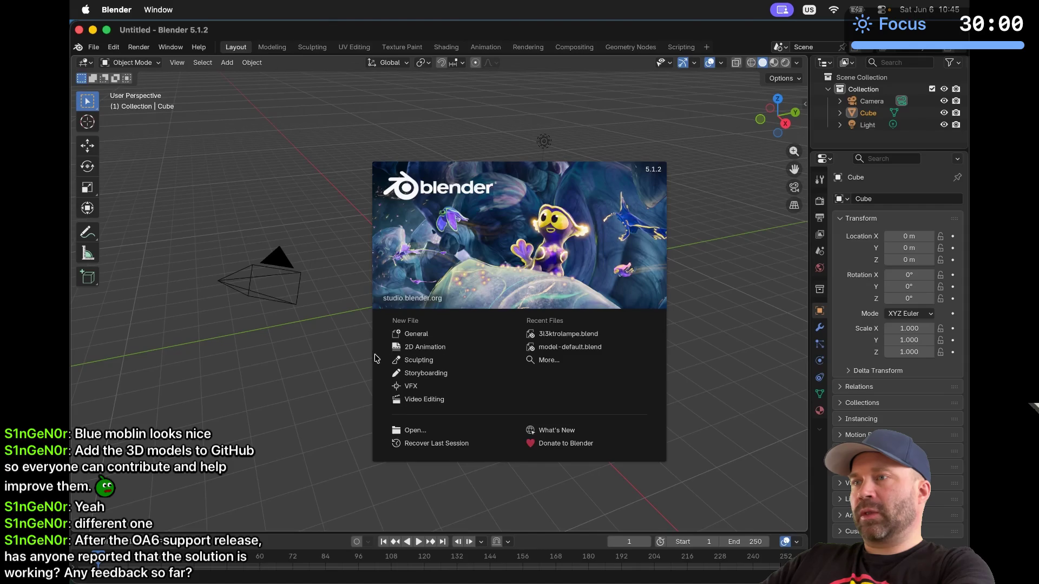
Start a General scene and choose File > Import > 3D Manufacturing Format (.3mf)
{"action": "left_click", "coordinate": [405, 334]}
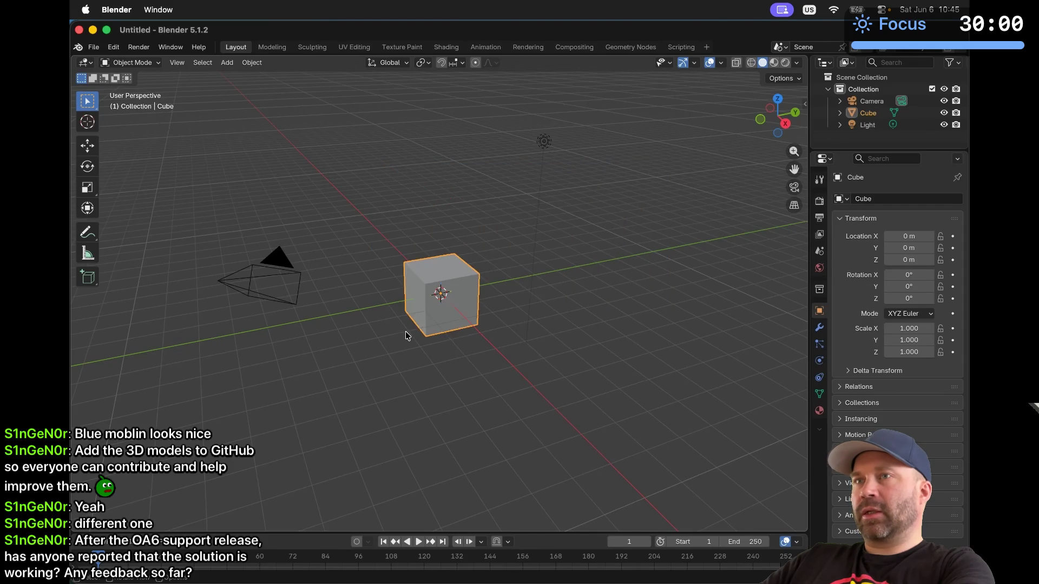
{"action": "left_click", "coordinate": [405, 332]}
{"action": "left_click", "coordinate": [117, 46]}
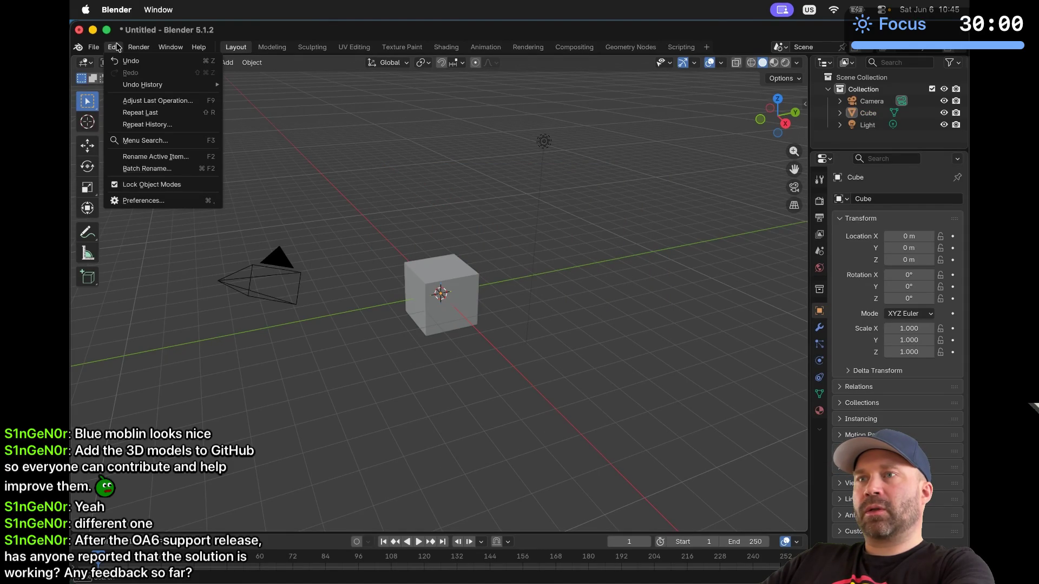
{"action": "mouse_move", "coordinate": [93, 47]}
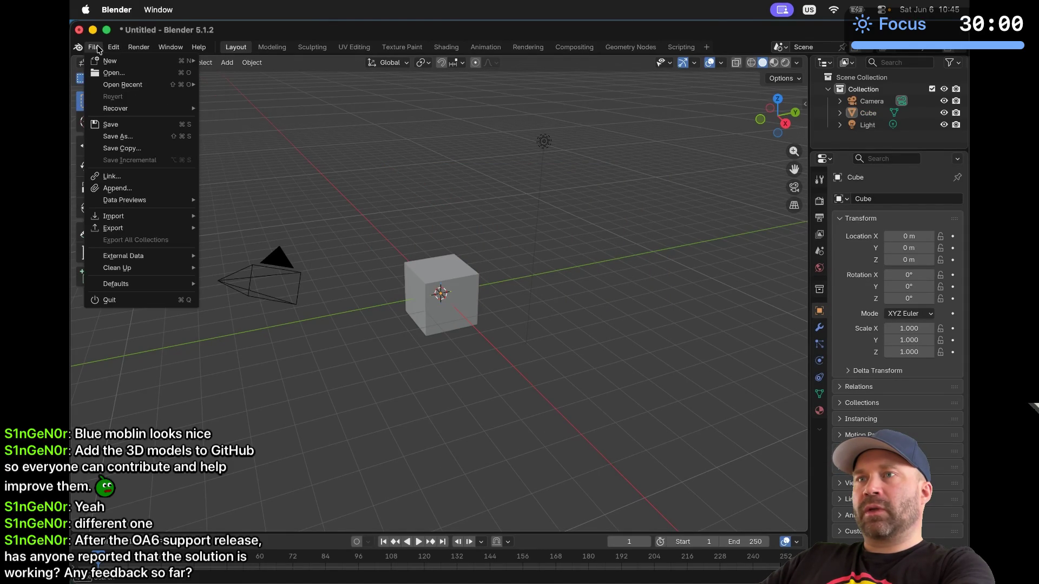
{"action": "mouse_move", "coordinate": [139, 219]}
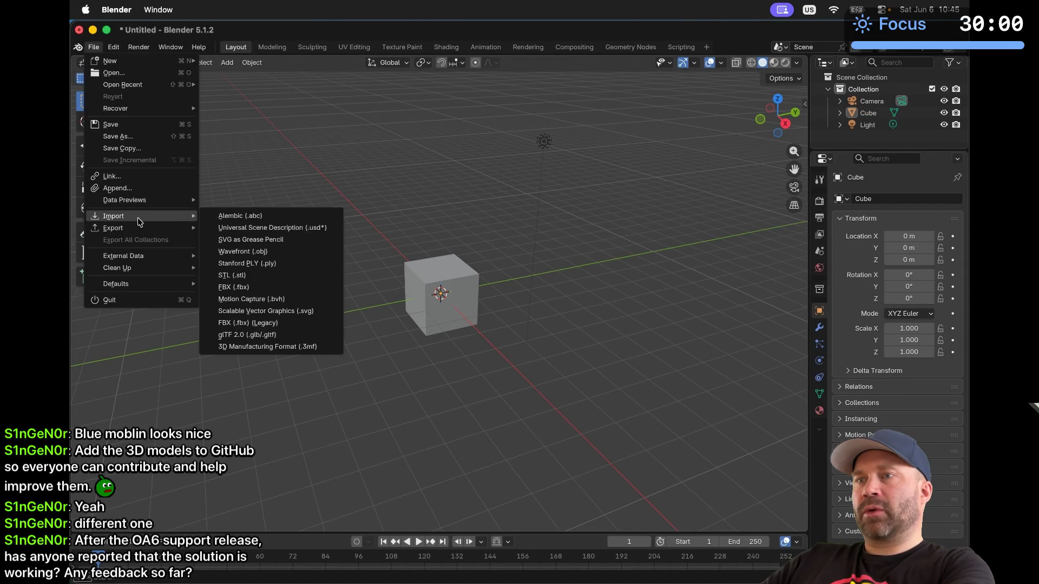
{"action": "left_click", "coordinate": [251, 348]}
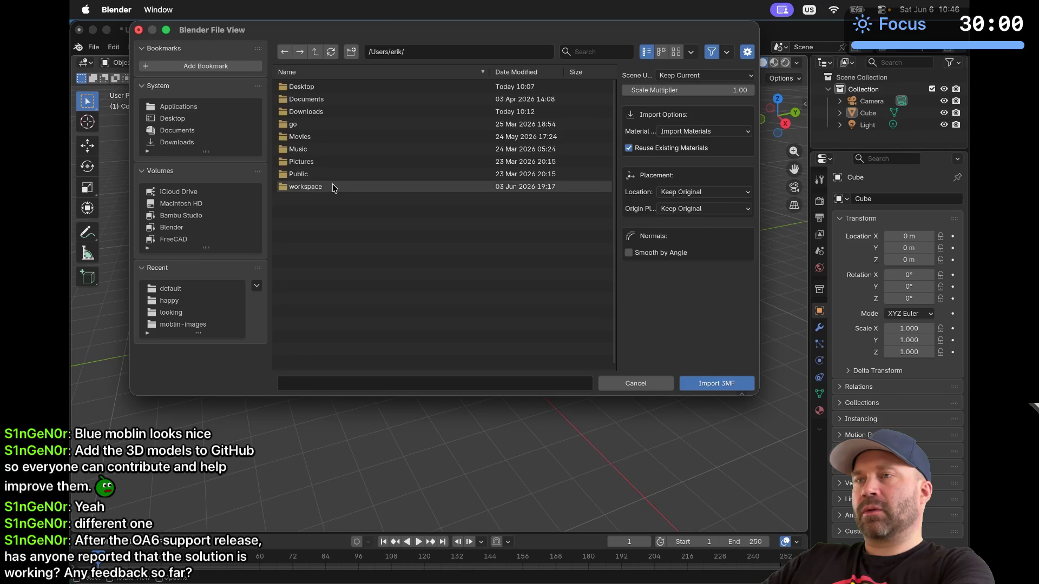
Browse to workspace/irl/moblin-images/king and import model-king.3mf
{"action": "double_click", "coordinate": [306, 187]}
{"action": "double_click", "coordinate": [294, 87]}
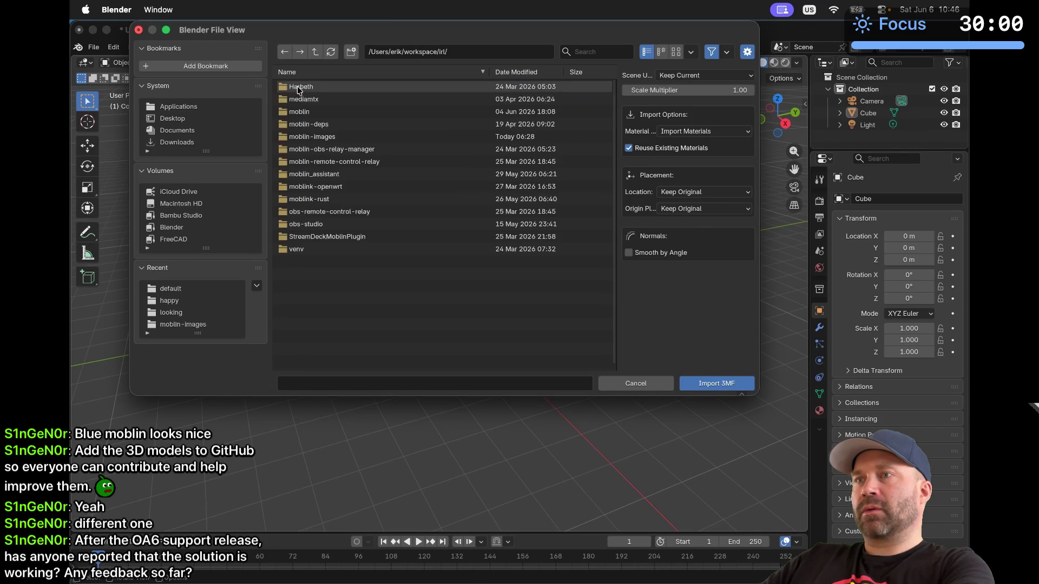
{"action": "double_click", "coordinate": [323, 147]}
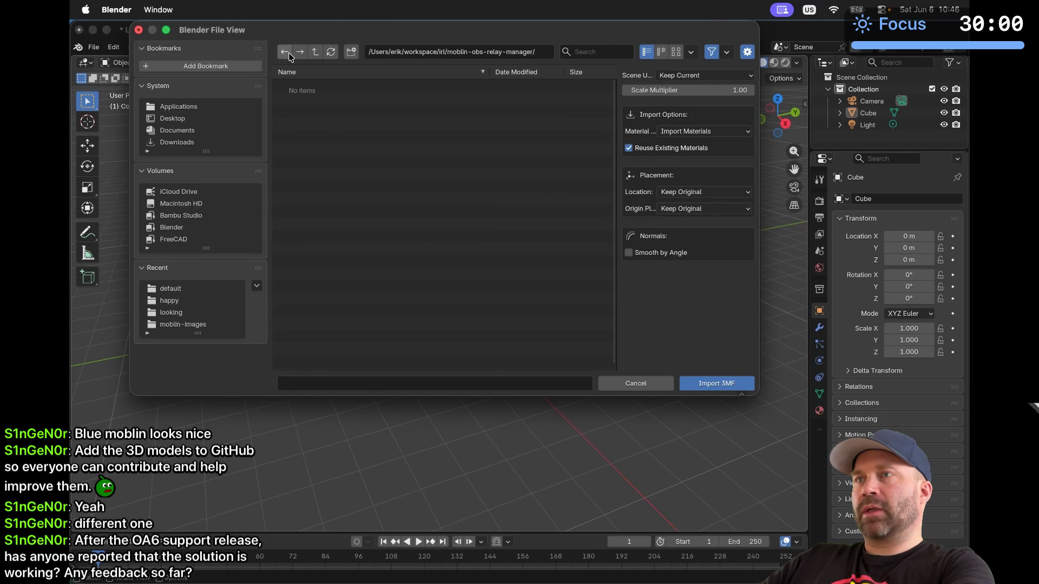
{"action": "left_click", "coordinate": [284, 51]}
{"action": "double_click", "coordinate": [303, 136]}
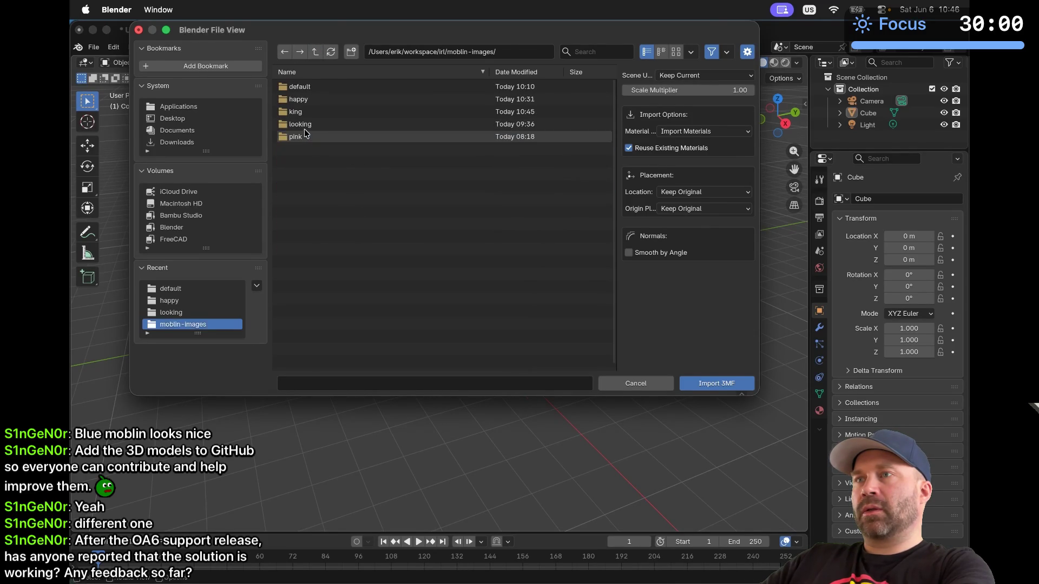
{"action": "double_click", "coordinate": [305, 112]}
{"action": "double_click", "coordinate": [326, 88]}
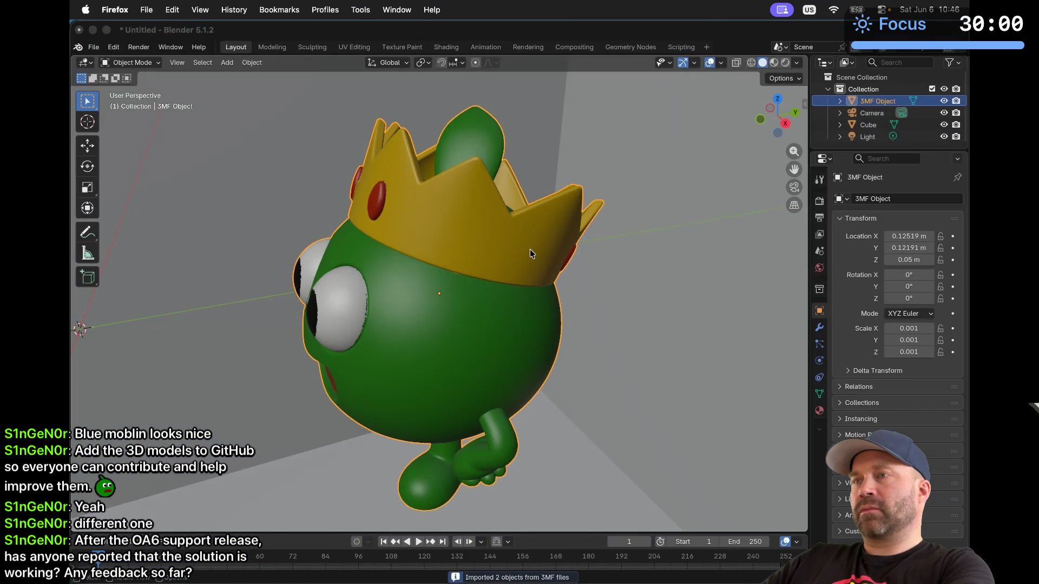
{"action": "scroll", "coordinate": [530, 253], "scroll_direction": "left", "scroll_amount": 5}
{"action": "scroll", "coordinate": [530, 253], "scroll_direction": "left", "scroll_amount": 10}
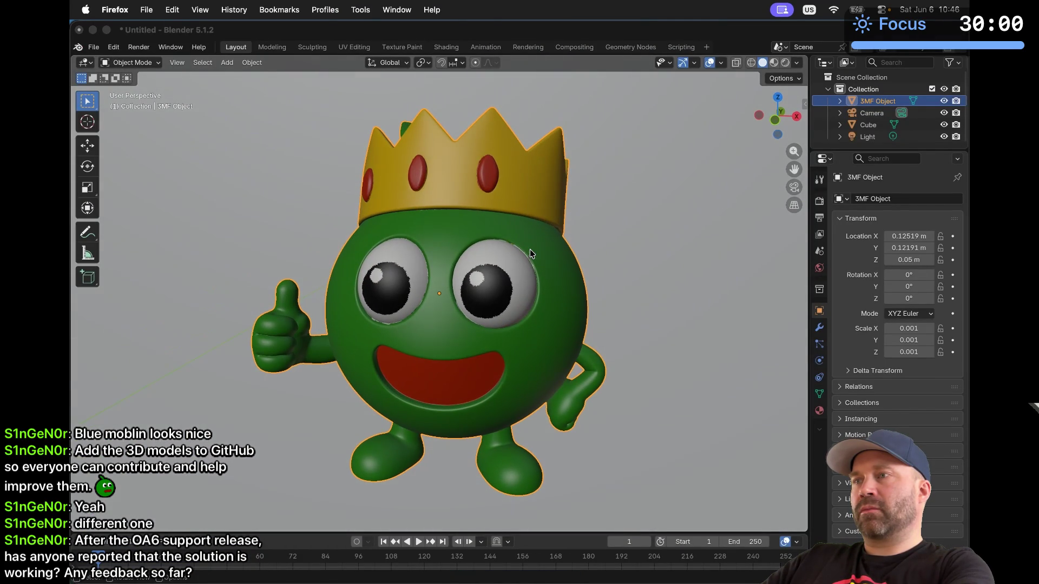
{"action": "scroll", "coordinate": [531, 254], "scroll_direction": "left", "scroll_amount": 5}
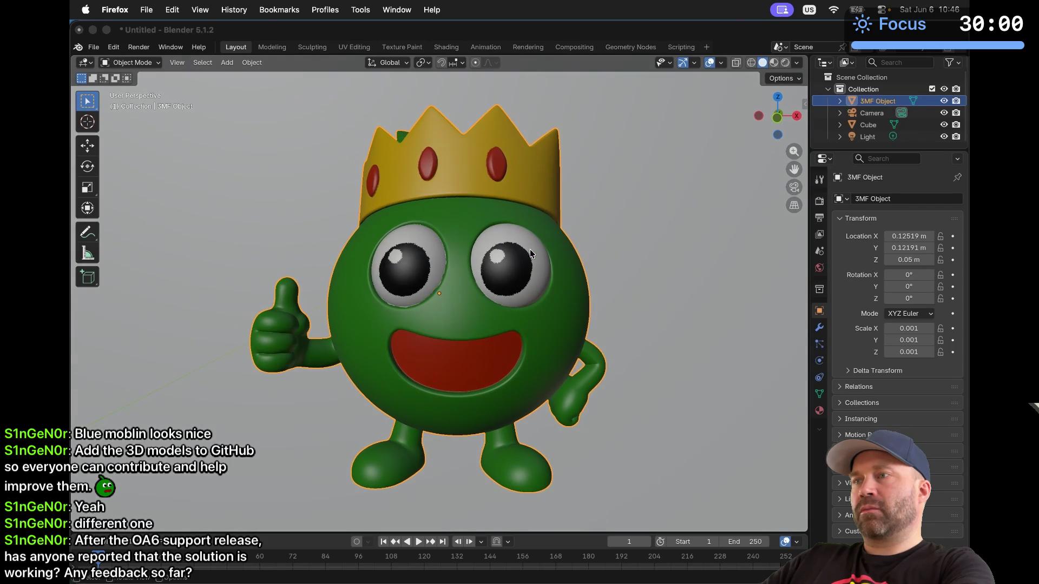
{"action": "left_click", "coordinate": [658, 246]}
{"action": "left_click", "coordinate": [627, 249]}
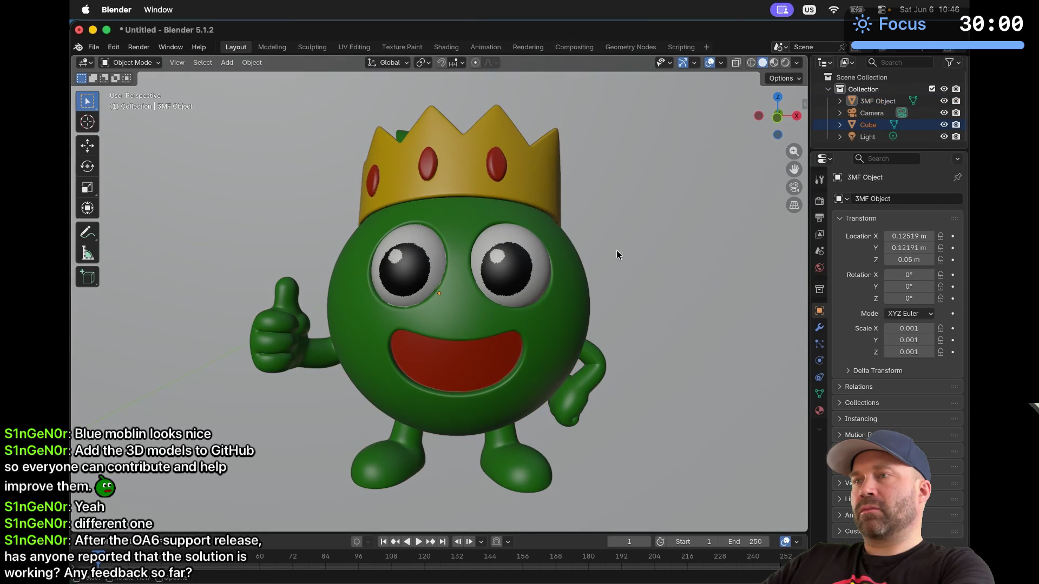
{"action": "scroll", "coordinate": [617, 252], "scroll_direction": "down", "scroll_amount": 10}
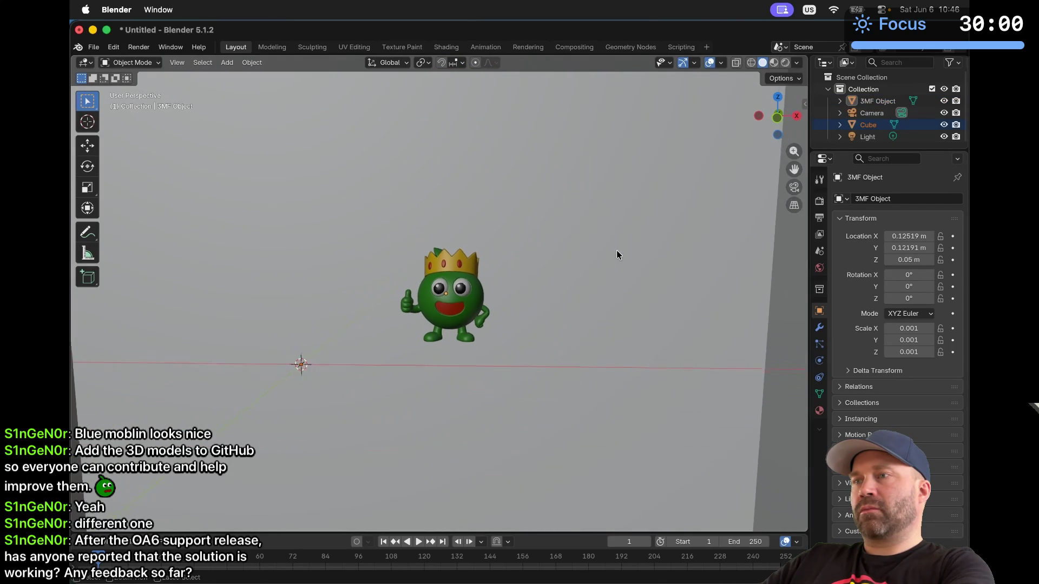
{"action": "scroll", "coordinate": [567, 303], "scroll_direction": "left", "scroll_amount": 10}
{"action": "scroll", "coordinate": [565, 305], "scroll_direction": "up", "scroll_amount": 10}
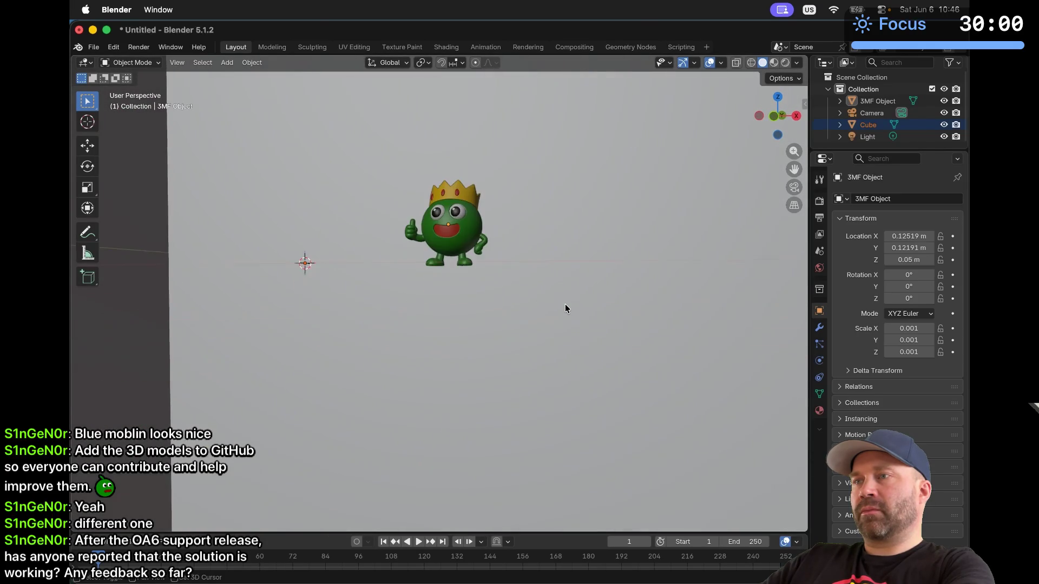
{"action": "scroll", "coordinate": [565, 309], "scroll_direction": "up", "scroll_amount": 10}
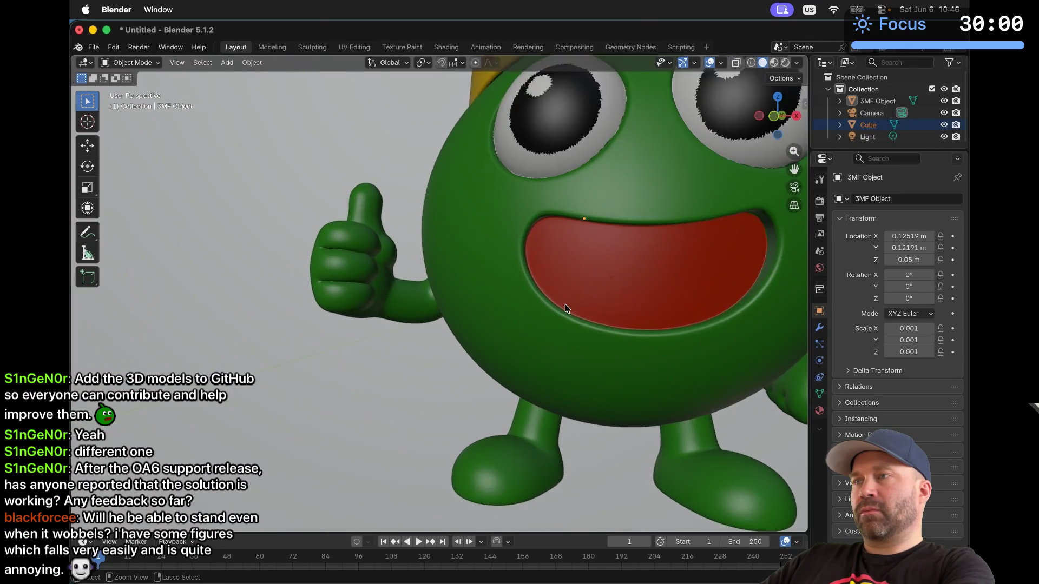
{"action": "scroll", "coordinate": [565, 309], "scroll_direction": "down", "scroll_amount": 5}
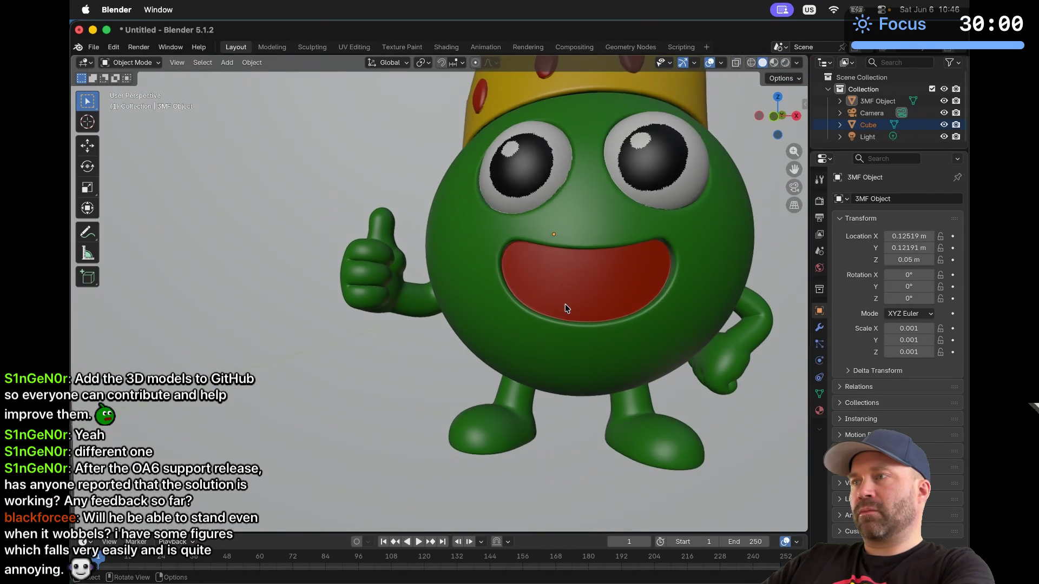
{"action": "scroll", "coordinate": [564, 308], "scroll_direction": "left", "scroll_amount": 10}
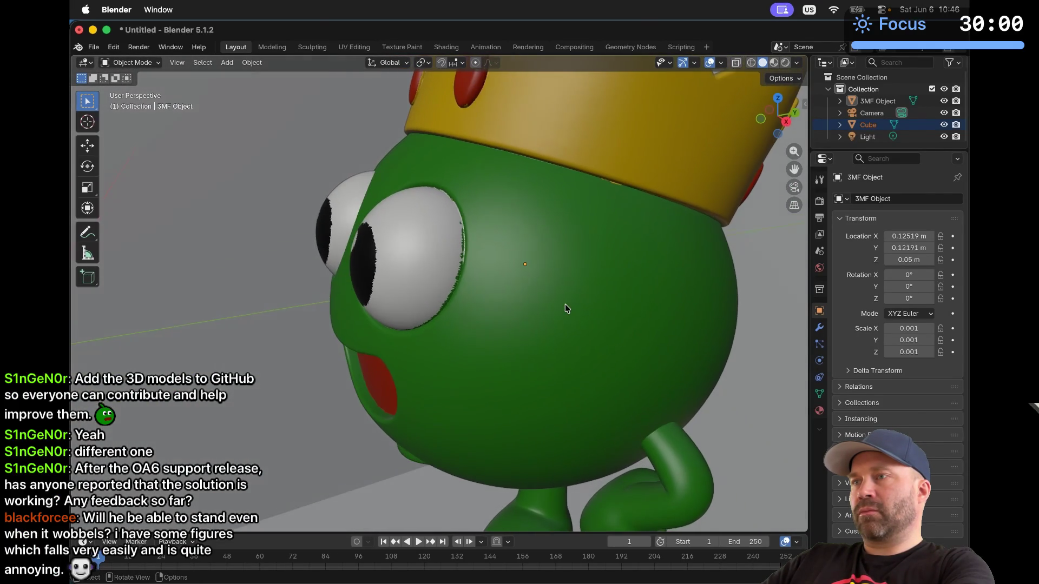
{"action": "scroll", "coordinate": [475, 278], "scroll_direction": "up", "scroll_amount": 5, "text": "shift"}
{"action": "scroll", "coordinate": [475, 275], "scroll_direction": "left", "scroll_amount": 5}
{"action": "scroll", "coordinate": [398, 262], "scroll_direction": "up", "scroll_amount": 10, "text": "ctrl"}
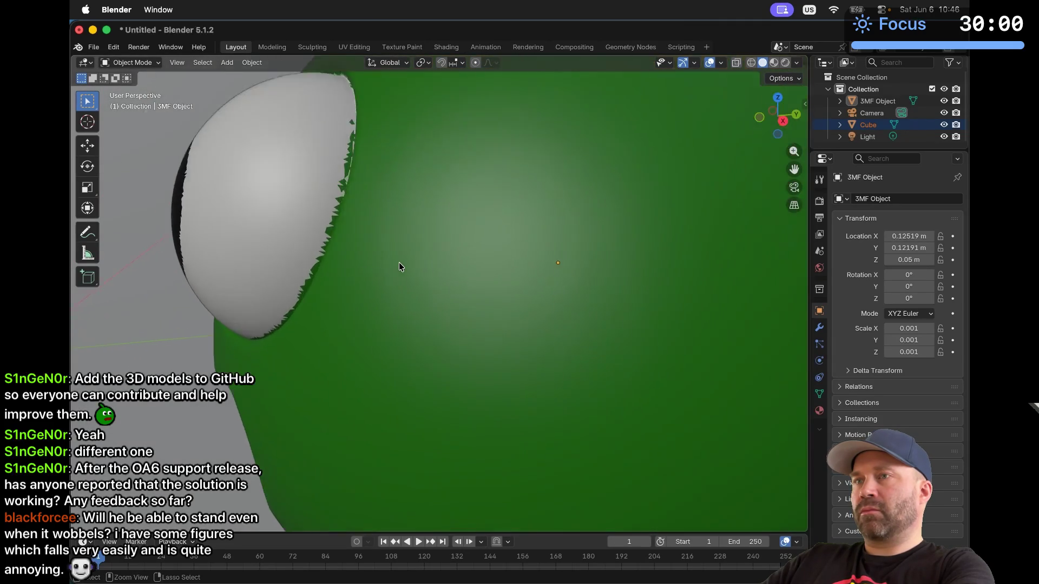
{"action": "scroll", "coordinate": [399, 266], "scroll_direction": "down", "scroll_amount": 5, "text": "ctrl"}
{"action": "scroll", "coordinate": [399, 266], "scroll_direction": "left", "scroll_amount": 5}
{"action": "scroll", "coordinate": [400, 266], "scroll_direction": "down", "scroll_amount": 2}
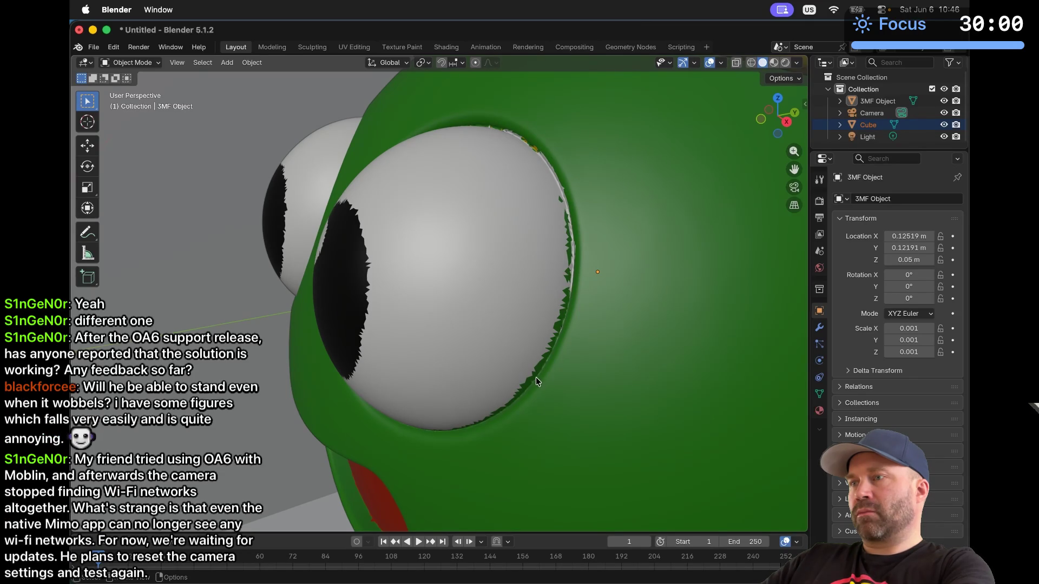
{"action": "left_click", "coordinate": [482, 327]}
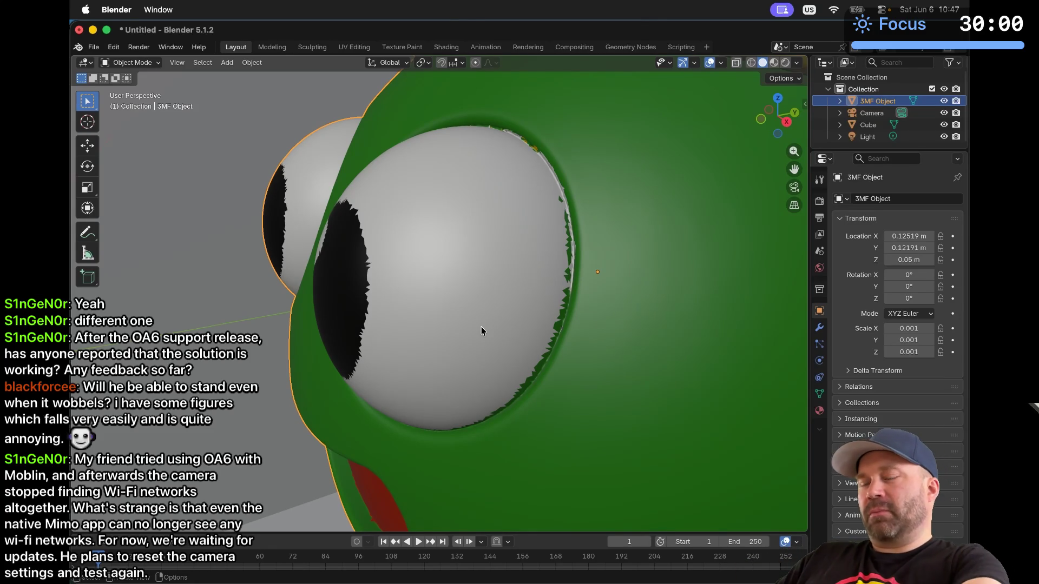
{"action": "key", "text": "super+Tab"}
{"action": "key", "text": "super+Tab"}
{"action": "key", "text": "super+Tab"}
{"action": "key", "text": "super+Tab"}
Scroll up in #dev-cave and view the green figure and printer photos full-size
{"action": "scroll", "coordinate": [567, 247], "scroll_direction": "up", "scroll_amount": 15}
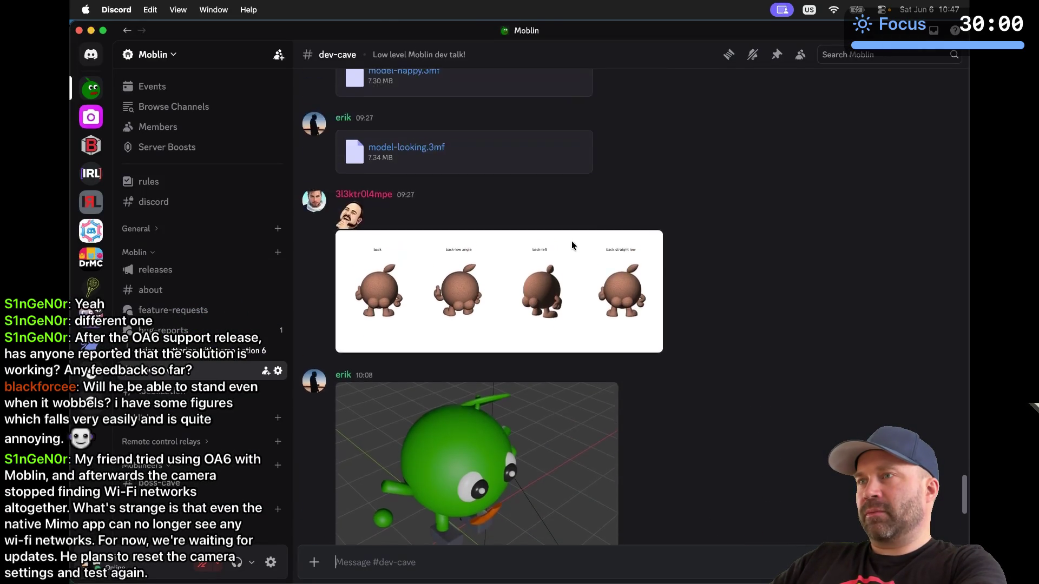
{"action": "scroll", "coordinate": [572, 245], "scroll_direction": "up", "scroll_amount": 3}
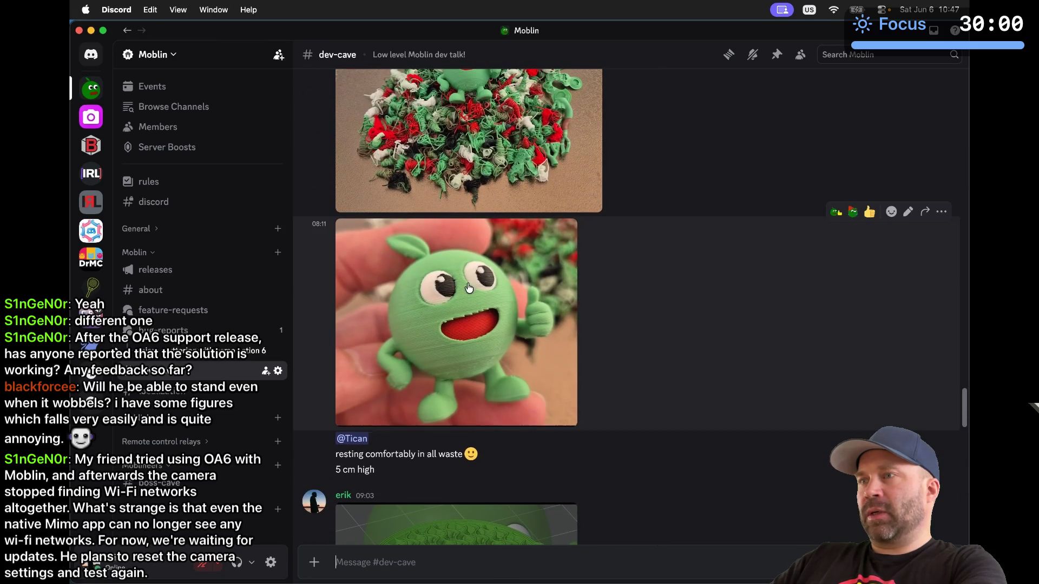
{"action": "left_click", "coordinate": [471, 294]}
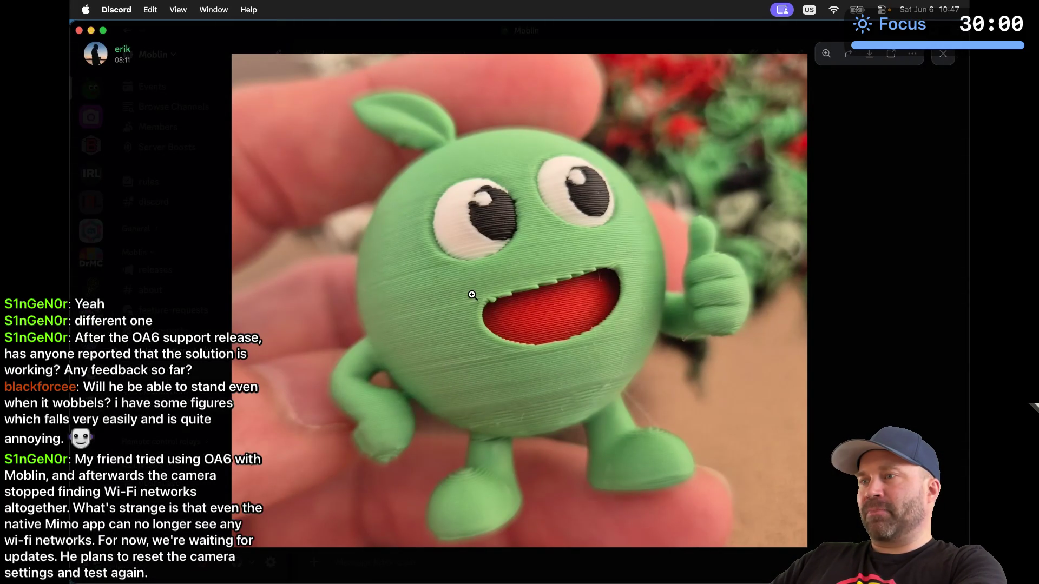
{"action": "key", "text": "Escape"}
{"action": "scroll", "coordinate": [472, 296], "scroll_direction": "up", "scroll_amount": 8}
{"action": "left_click", "coordinate": [452, 302]}
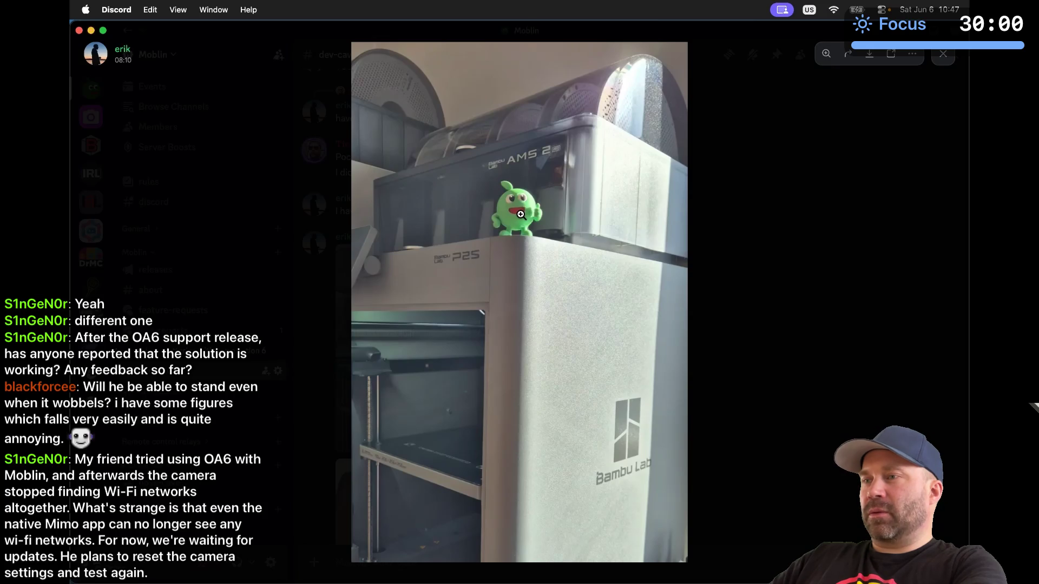
{"action": "key", "text": "Escape"}
Reopen the printed green figure photo enlarged, then close it
{"action": "scroll", "coordinate": [520, 215], "scroll_direction": "down", "scroll_amount": 10}
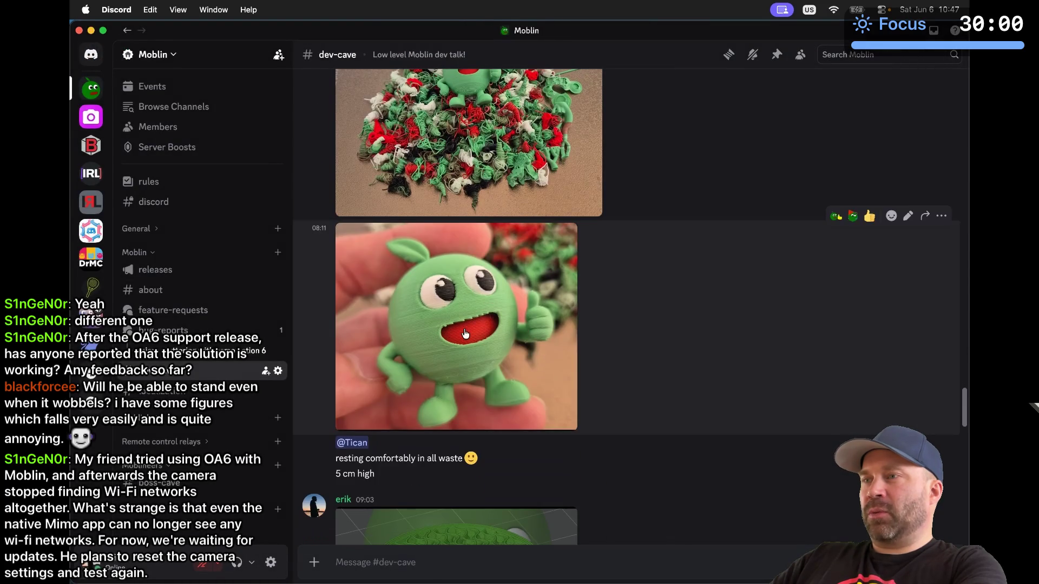
{"action": "left_click", "coordinate": [465, 333]}
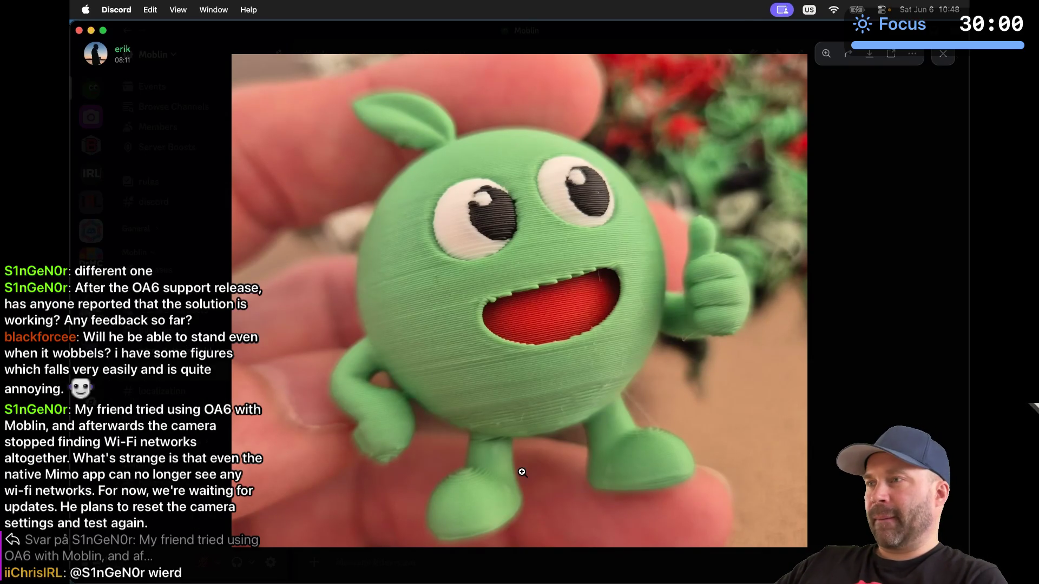
{"action": "key", "text": "Escape"}
{"action": "scroll", "coordinate": [523, 475], "scroll_direction": "down", "scroll_amount": 2}
Quit Blender discarding its untitled scene, then switch to the next open application
{"action": "scroll", "coordinate": [524, 476], "scroll_direction": "down", "scroll_amount": 10}
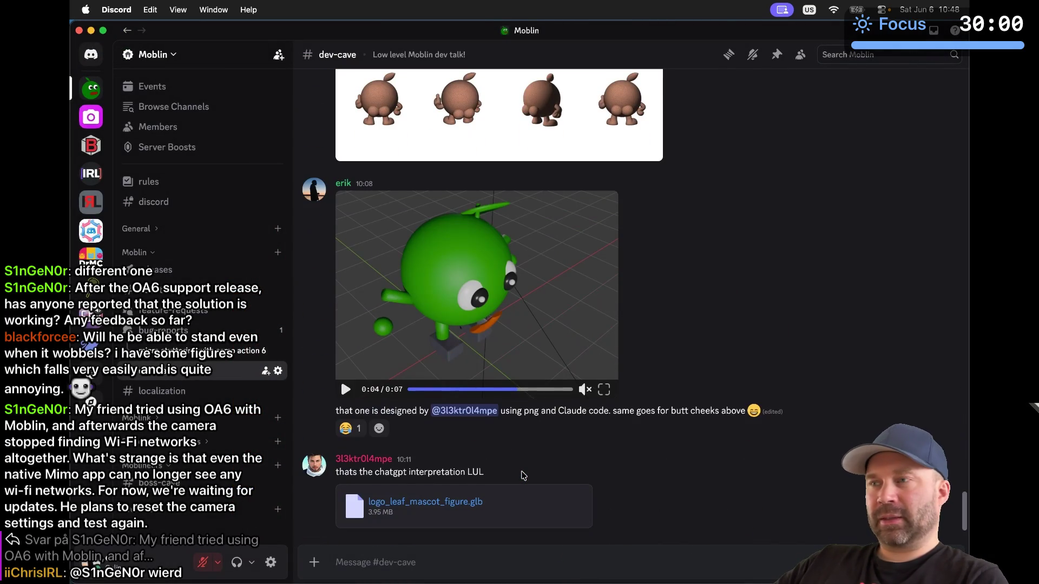
{"action": "triple_click", "coordinate": [573, 412]}
{"action": "left_click", "coordinate": [573, 411]}
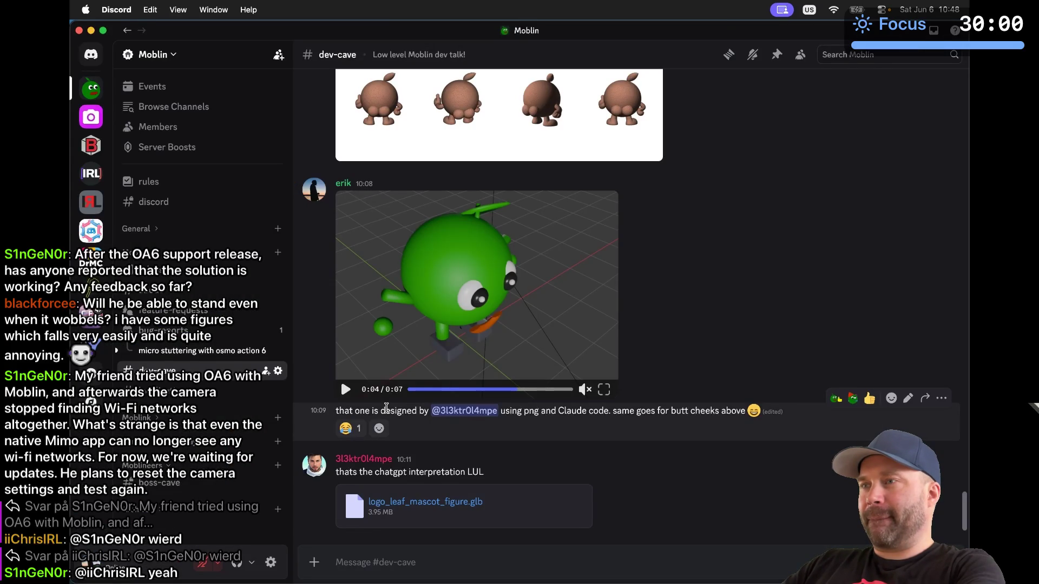
{"action": "key", "text": "super+Tab"}
{"action": "scroll", "coordinate": [386, 407], "scroll_direction": "down", "scroll_amount": 5}
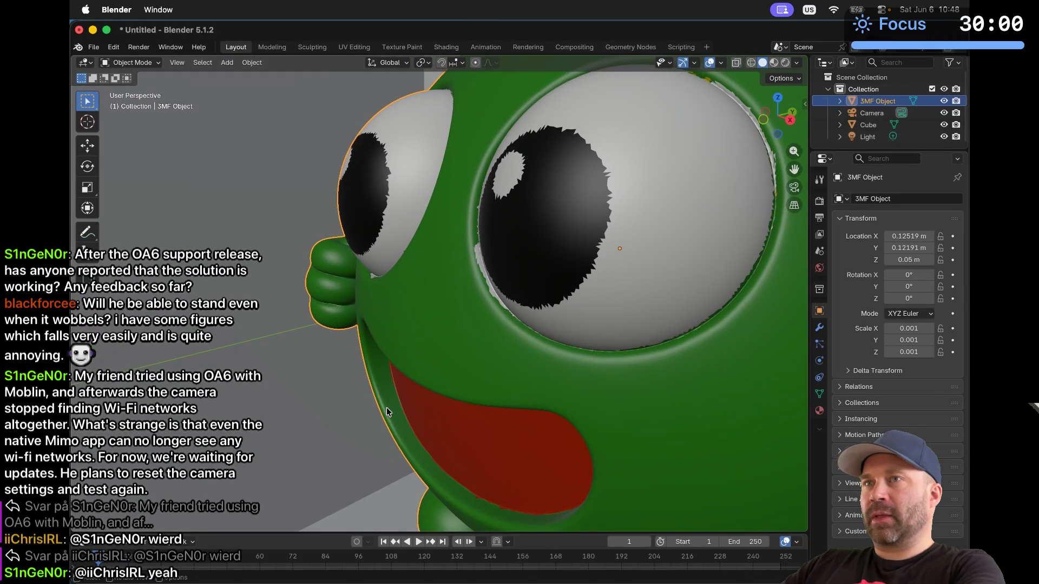
{"action": "left_click", "coordinate": [79, 29]}
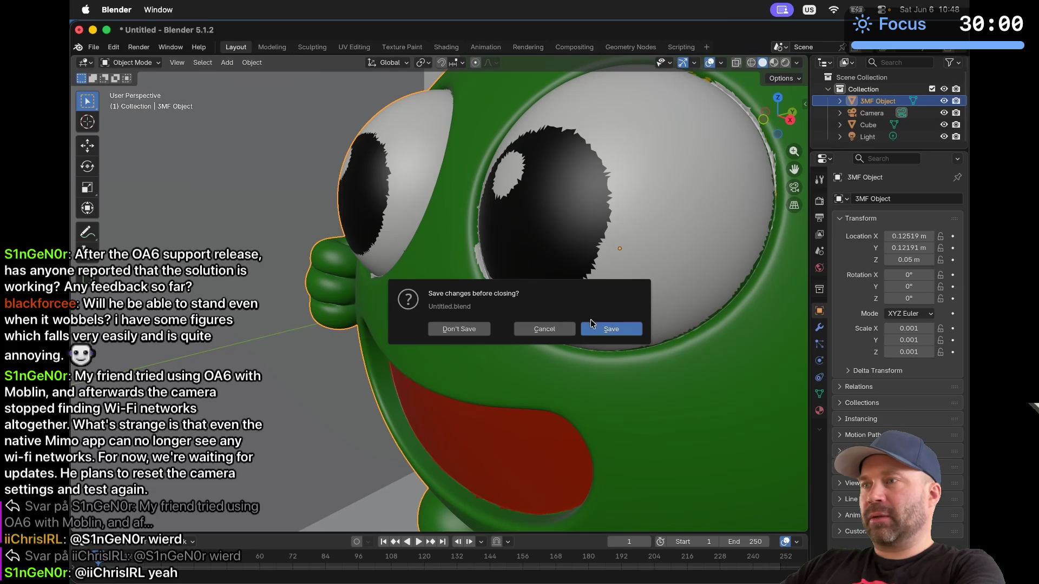
{"action": "left_click", "coordinate": [459, 329]}
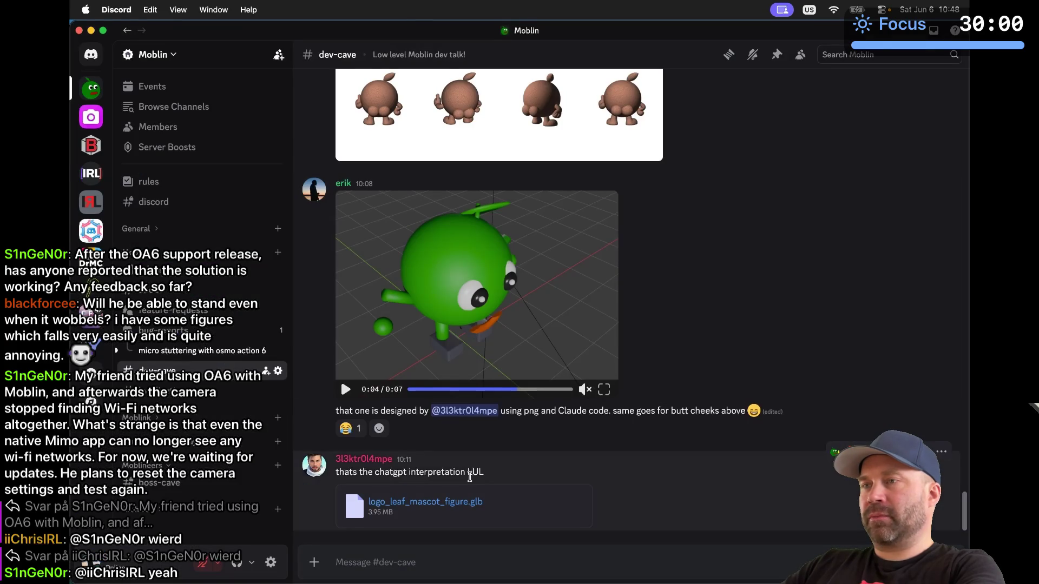
{"action": "key", "text": "super+Tab"}
{"action": "key", "text": "super+Tab"}
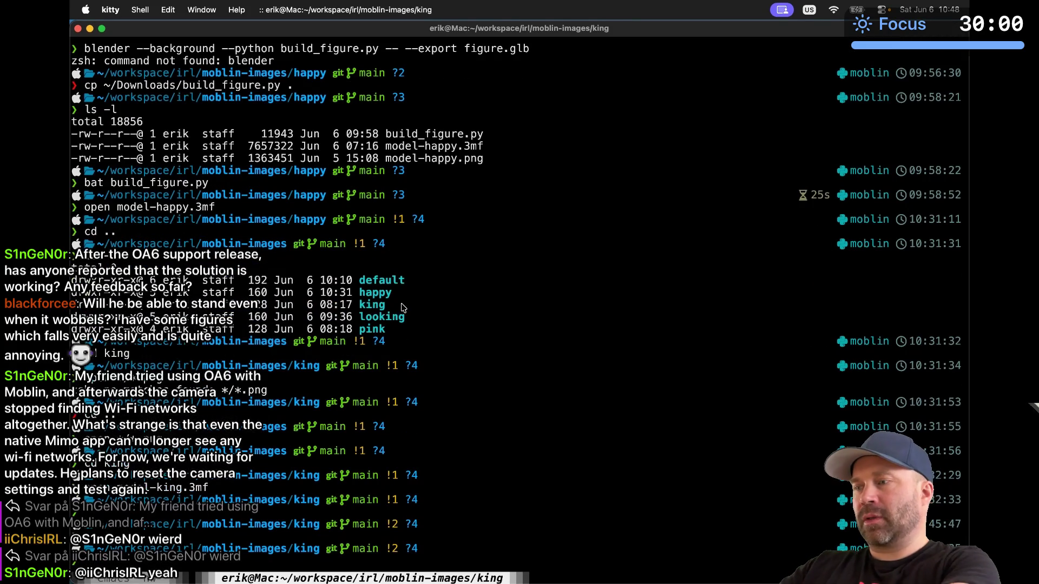
Check git status and delete the untracked ../looking/result.glb and ../happy/build_figure.py
{"action": "type", "text": "git status"}
{"action": "key", "text": "Return"}
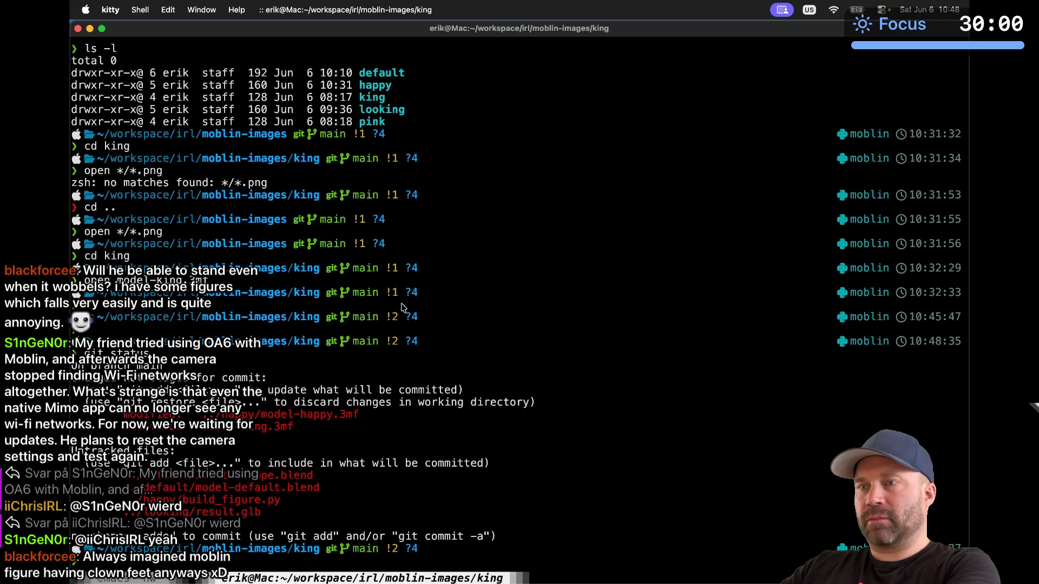
{"action": "double_click", "coordinate": [232, 506]}
{"action": "middle_click", "coordinate": [231, 506]}
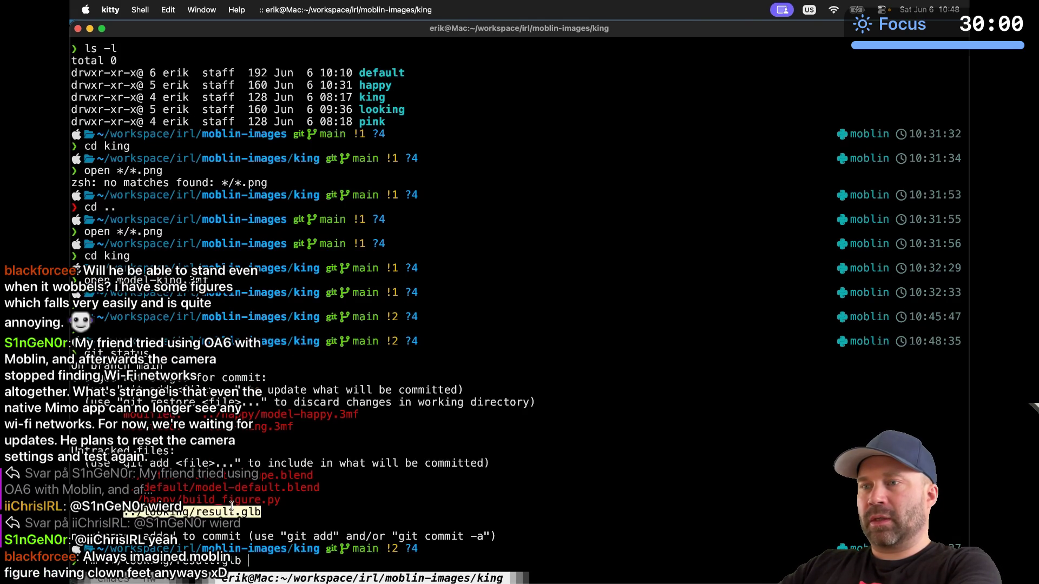
{"action": "double_click", "coordinate": [235, 499]}
{"action": "middle_click", "coordinate": [236, 498]}
{"action": "key", "text": "Return"}
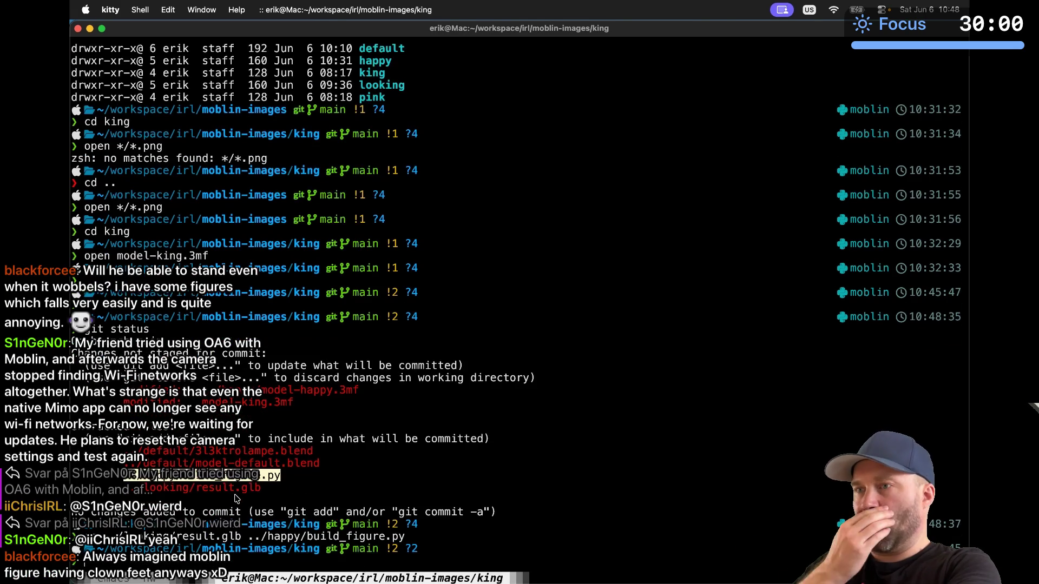
Delete the extra untracked .blend file in the default folder
{"action": "double_click", "coordinate": [253, 463]}
{"action": "double_click", "coordinate": [241, 452]}
{"action": "left_click", "coordinate": [241, 452]}
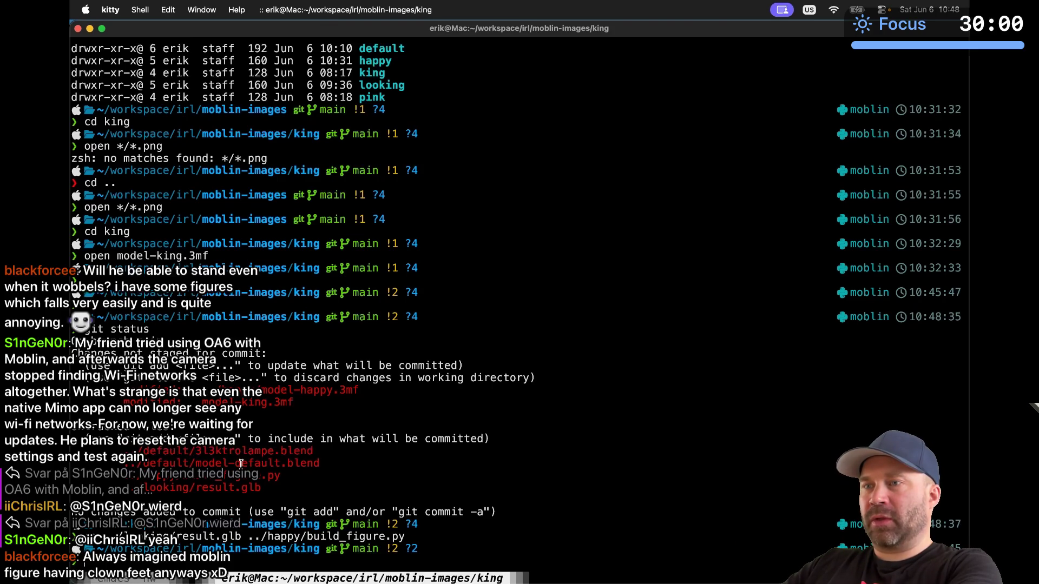
{"action": "double_click", "coordinate": [230, 451]}
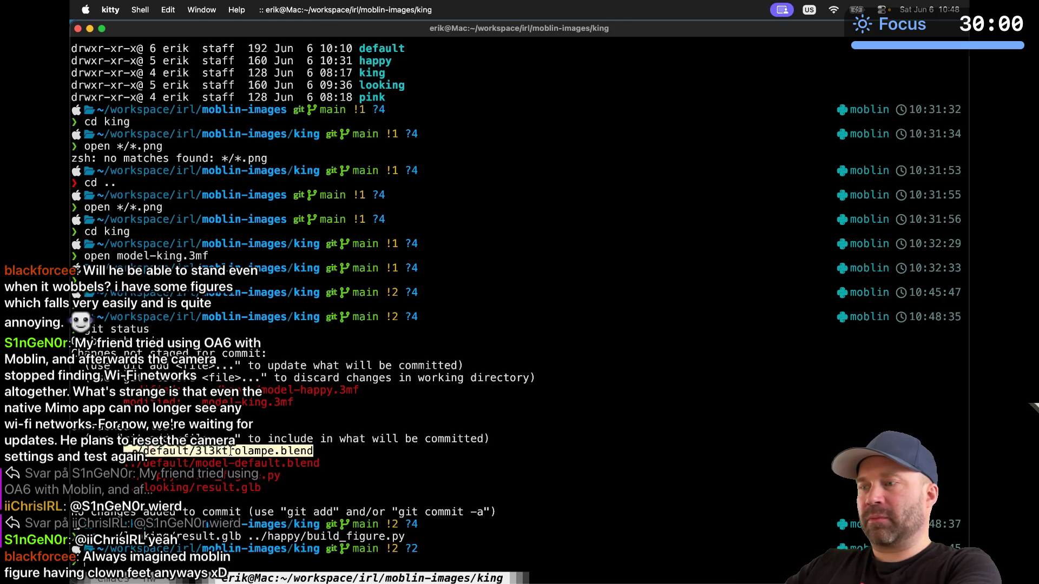
{"action": "middle_click", "coordinate": [230, 451]}
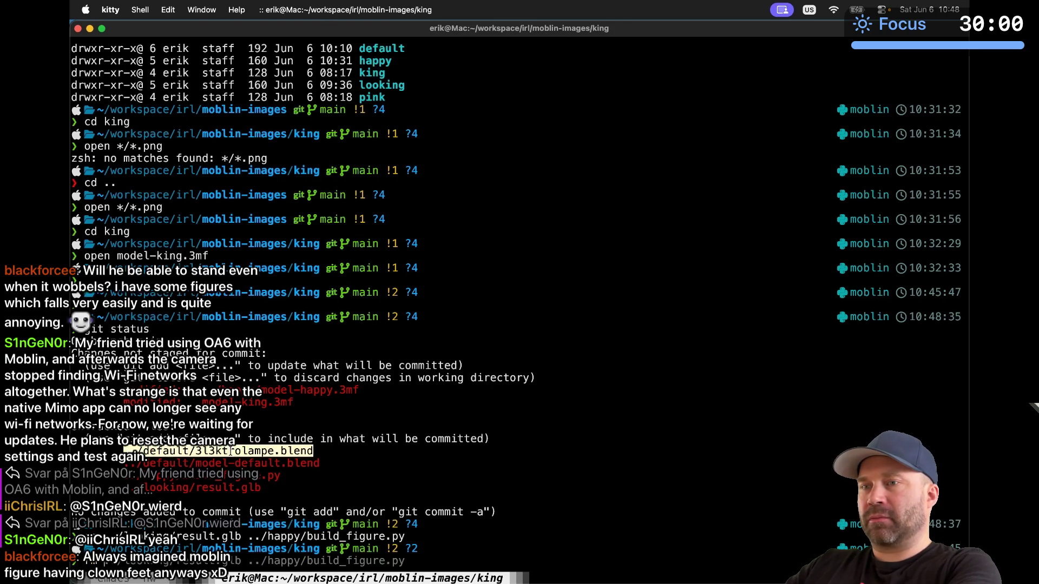
{"action": "key", "text": "Return"}
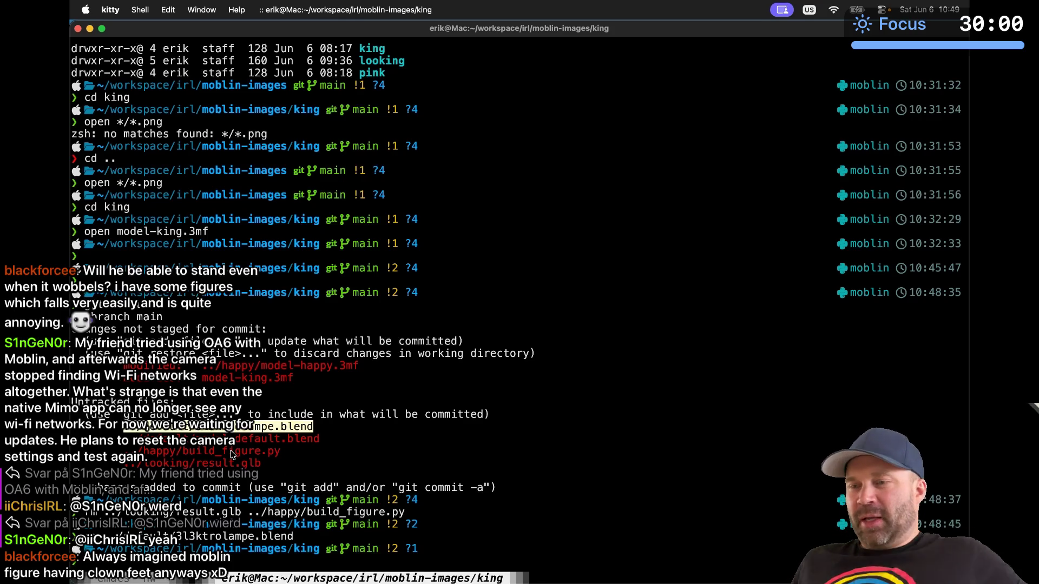
Back in the terminal, recall and run the earlier *.png command from history
{"action": "key", "text": "super+Tab"}
{"action": "key", "text": "super+Tab"}
{"action": "key", "text": "super+Tab"}
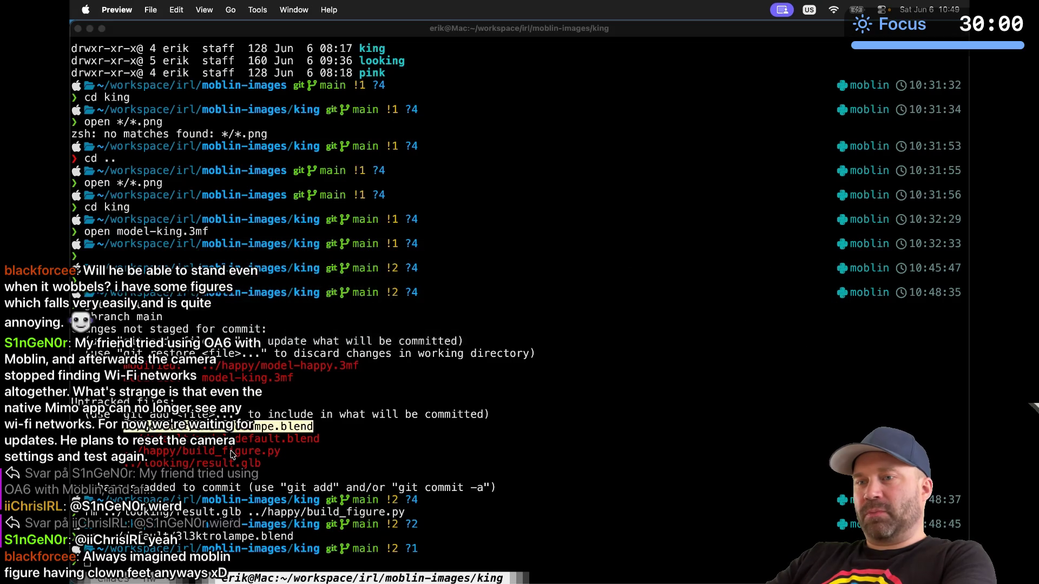
{"action": "key", "text": "super+Tab"}
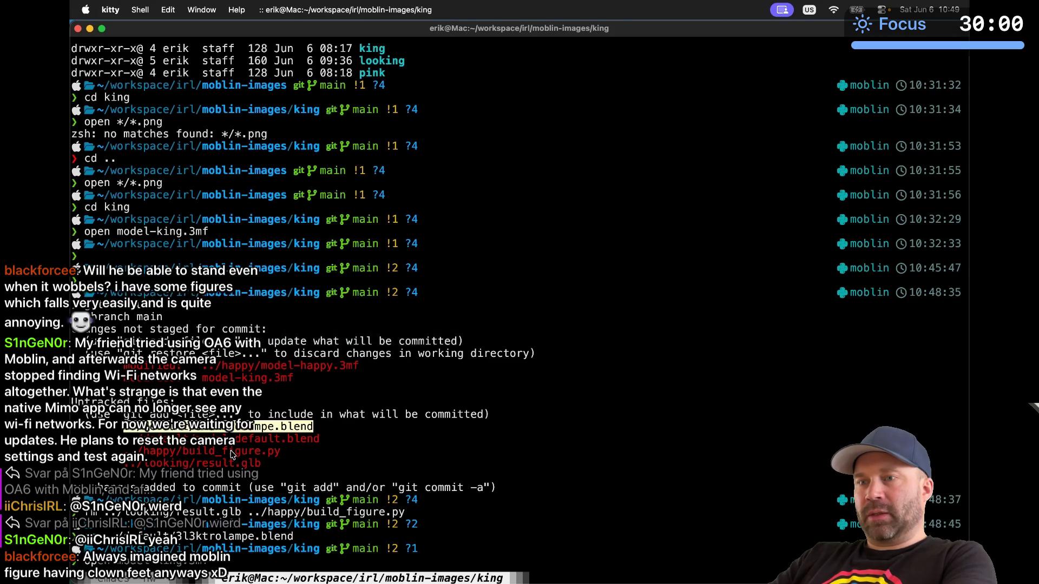
{"action": "key", "text": "ctrl+r"}
{"action": "type", "text": "*.png"}
{"action": "key", "text": "Return"}
Go up two folders to moblin-images and open all mascot images with open */*.png
{"action": "type", "text": "cd .."}
{"action": "key", "text": "Return"}
{"action": "type", "text": "cd .."}
{"action": "key", "text": "Return"}
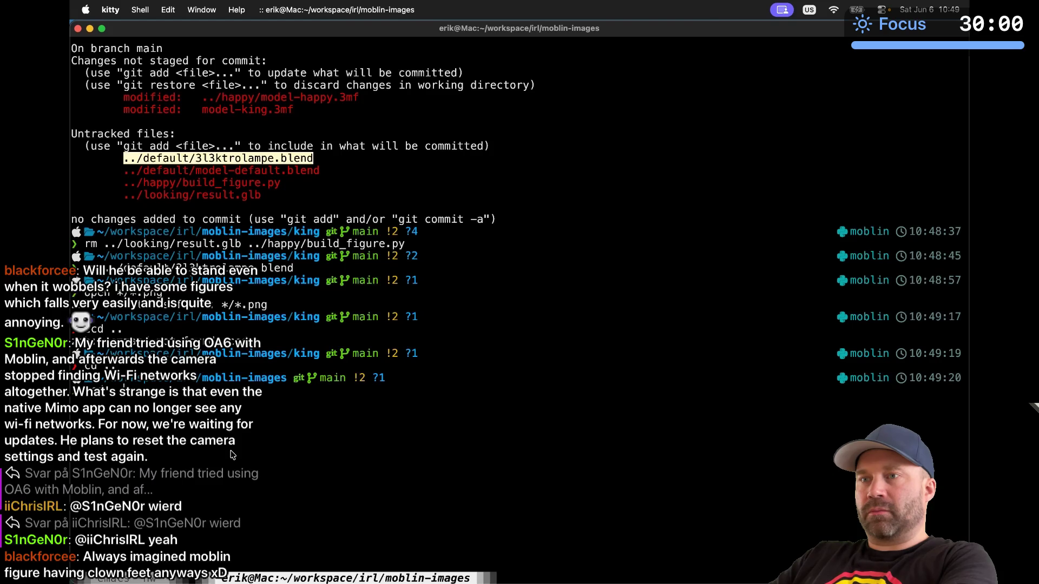
{"action": "type", "text": "open */*.png"}
{"action": "key", "text": "Return"}
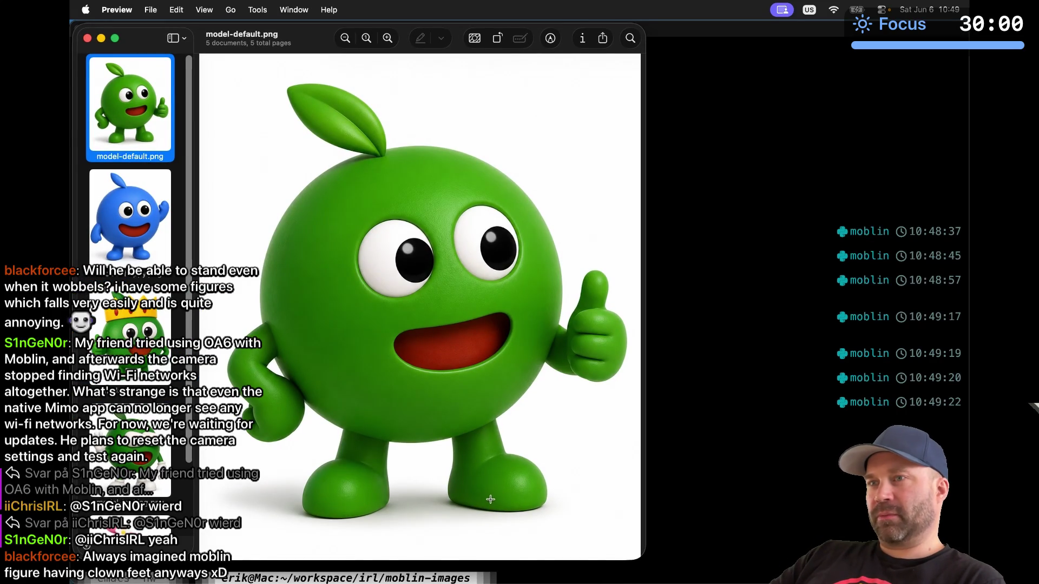
View the happy and king mascot images in Preview, close it, and list moblin-images' folders
{"action": "left_click", "coordinate": [141, 217]}
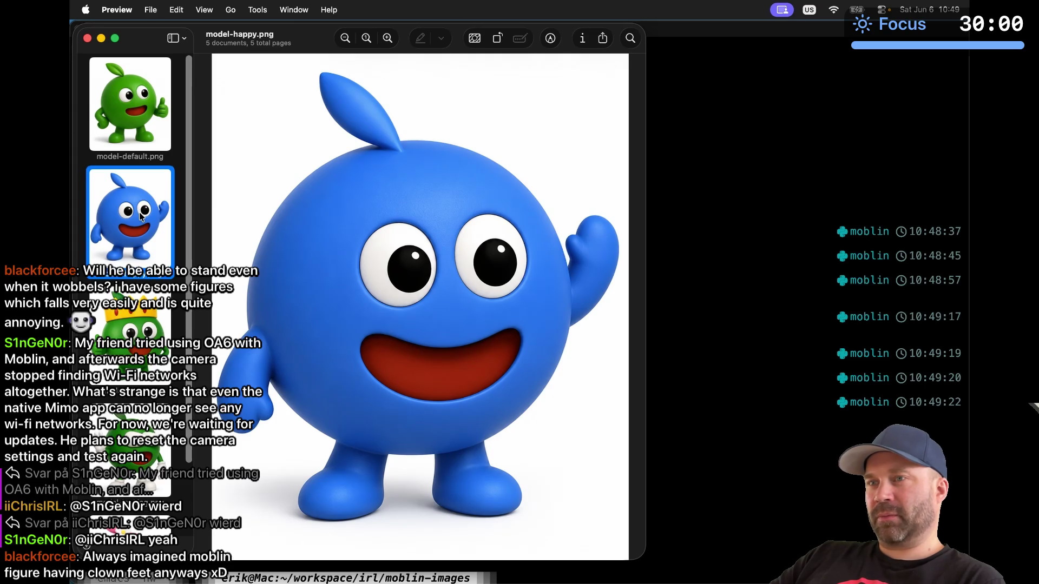
{"action": "left_click", "coordinate": [122, 336]}
{"action": "scroll", "coordinate": [122, 336], "scroll_direction": "down", "scroll_amount": 3}
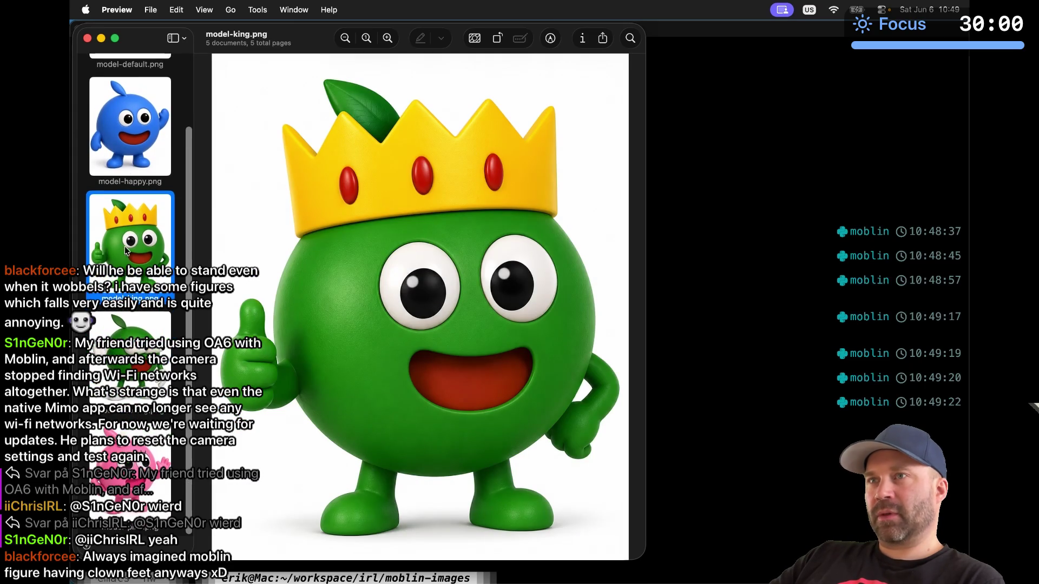
{"action": "left_click", "coordinate": [87, 38]}
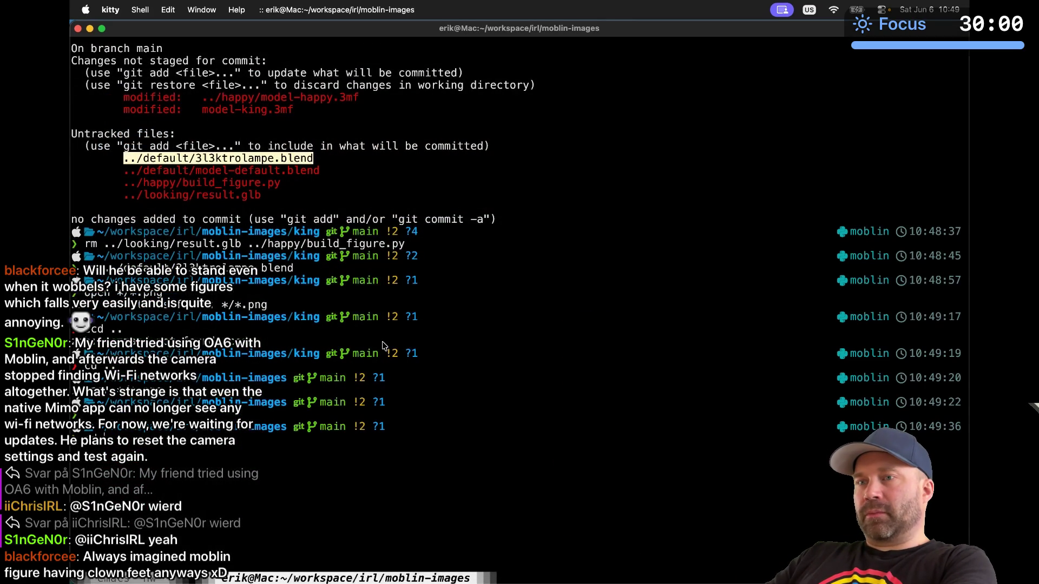
{"action": "key", "text": "Return"}
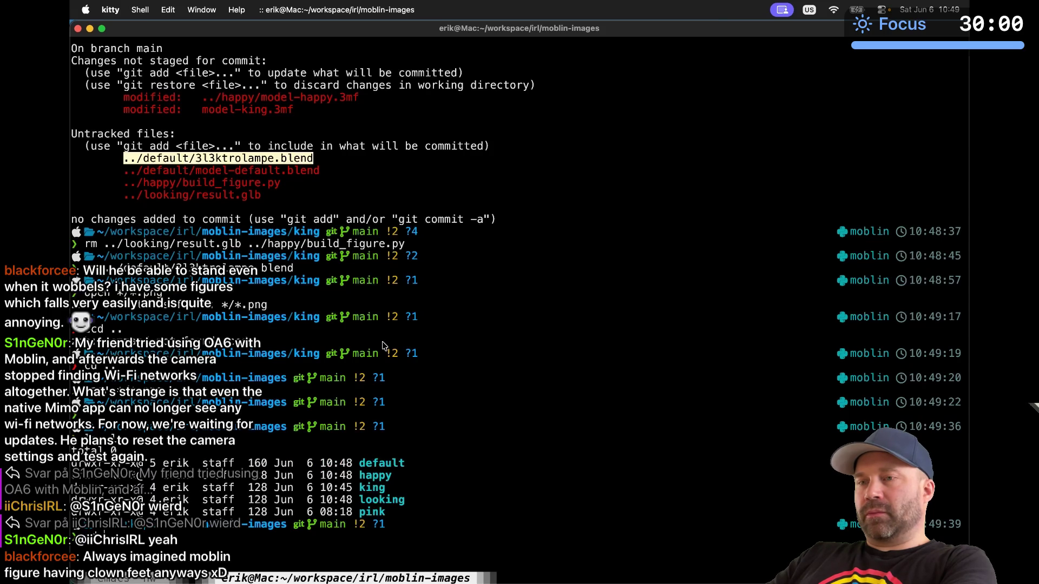
Enter the pink folder and open model-pink.3mf in Bambu Studio
{"action": "key", "text": "Return"}
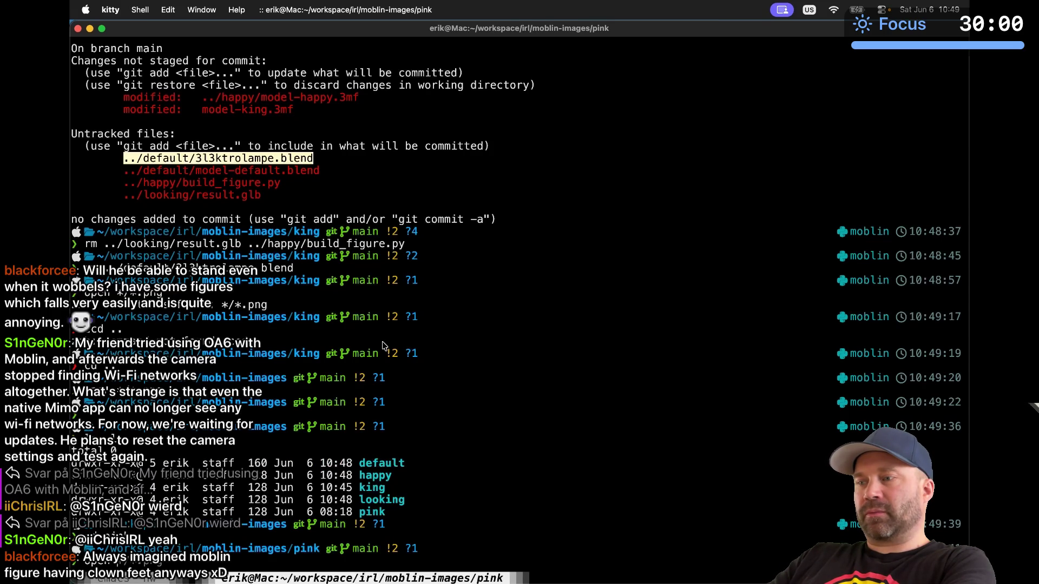
{"action": "type", "text": "model"}
{"action": "key", "text": "Return"}
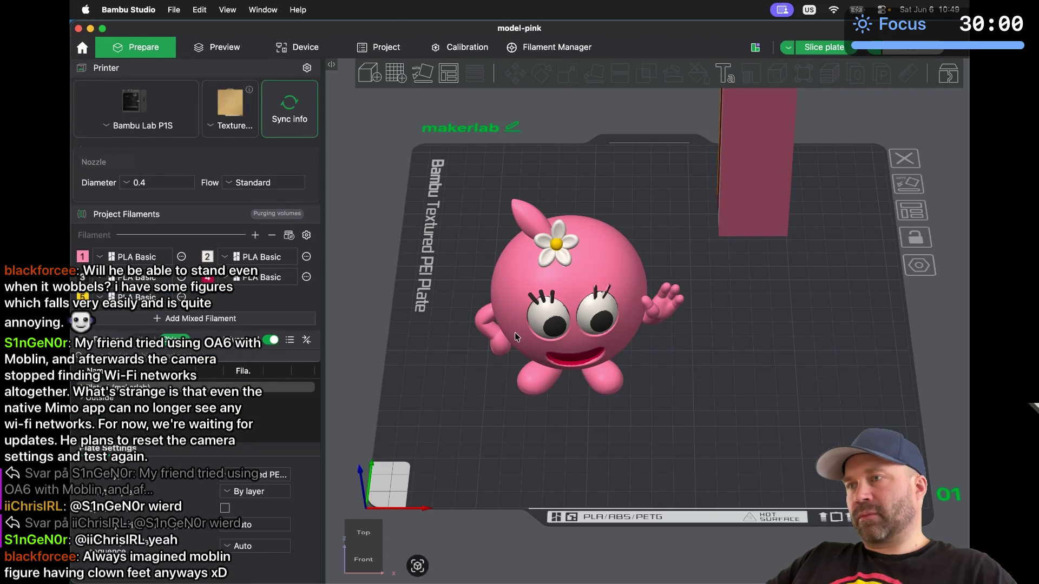
{"action": "scroll", "coordinate": [458, 385], "scroll_direction": "down", "scroll_amount": 3}
{"action": "scroll", "coordinate": [457, 385], "scroll_direction": "up", "scroll_amount": 4}
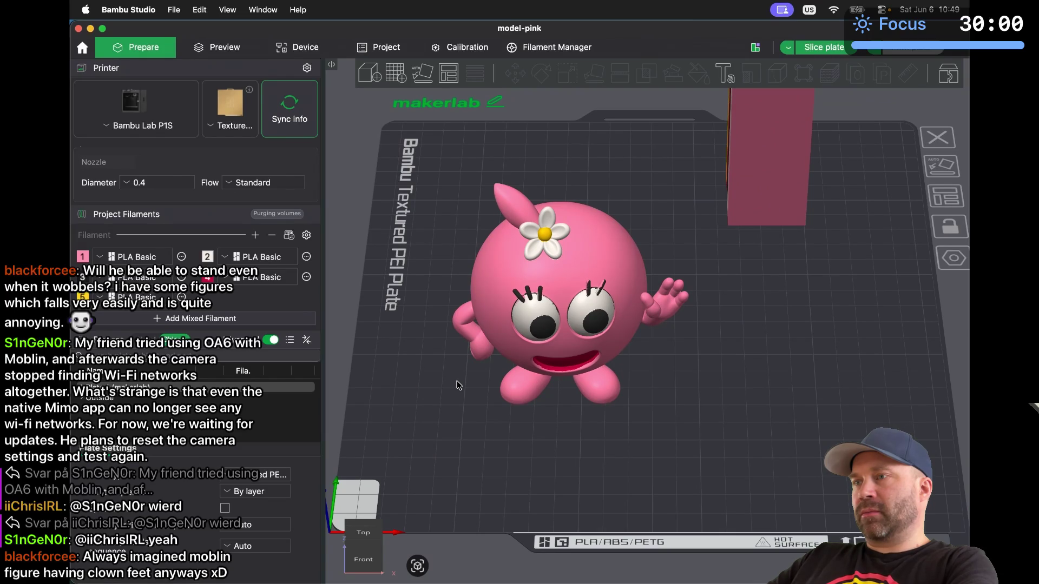
{"action": "key", "text": "5"}
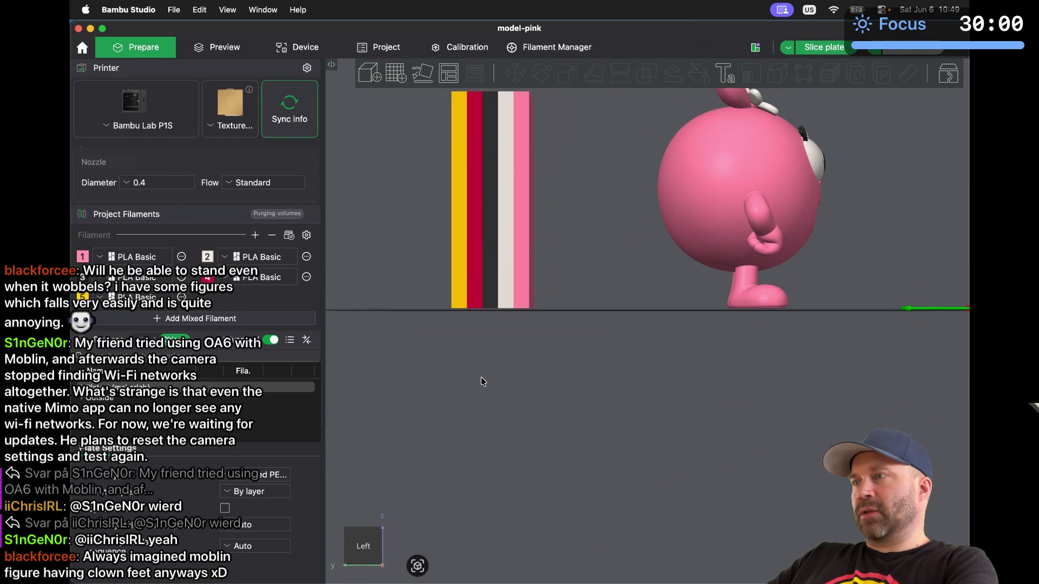
{"action": "left_click_drag", "start_coordinate": [483, 382], "coordinate": [482, 383]}
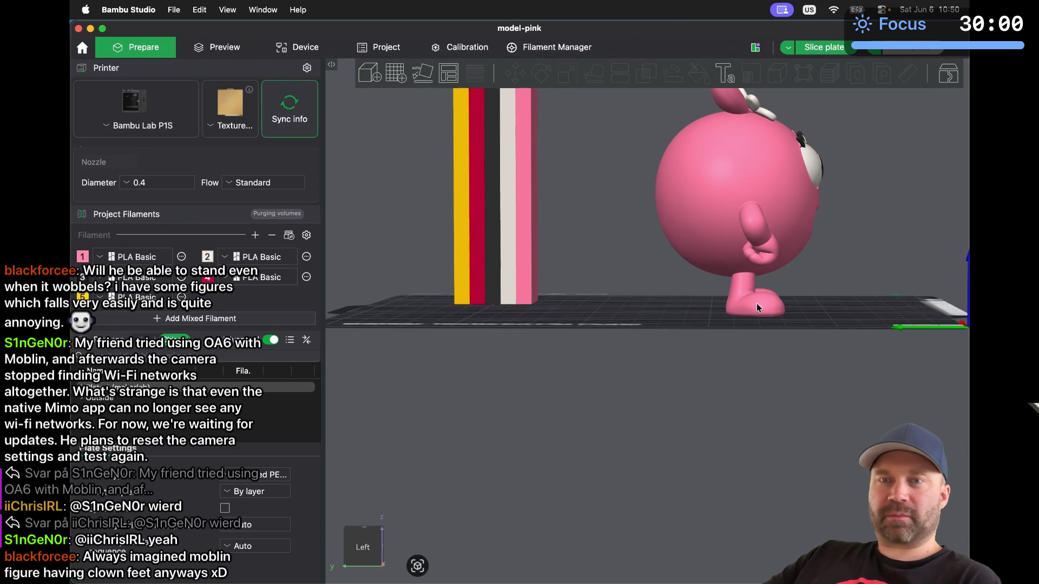
{"action": "mouse_move", "coordinate": [832, 290]}
{"action": "left_mouse_down"}
{"action": "mouse_move", "coordinate": [768, 303]}
{"action": "mouse_move", "coordinate": [869, 287]}
{"action": "mouse_move", "coordinate": [800, 294]}
{"action": "left_mouse_up"}
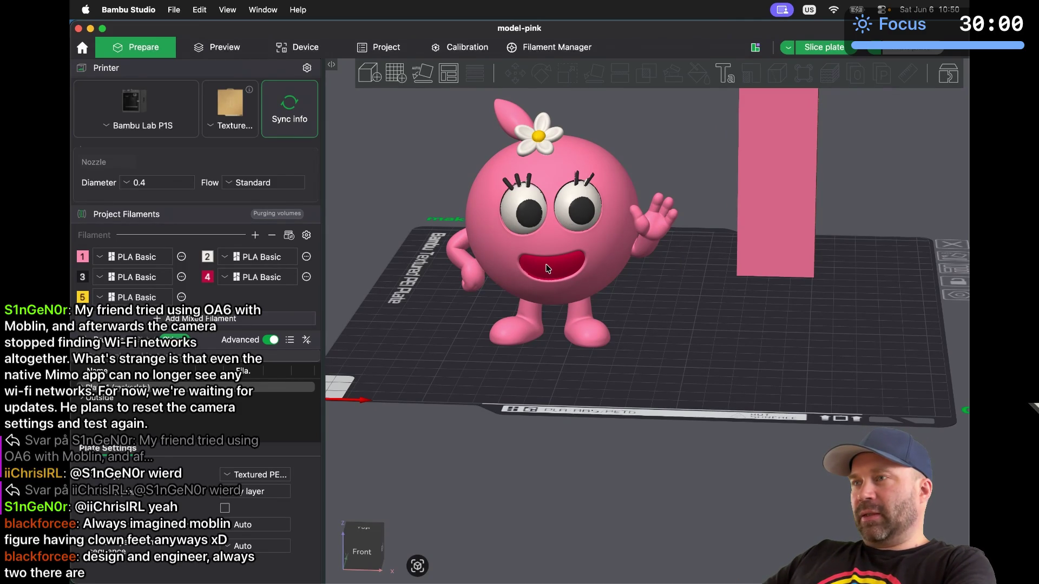
Zoom in on the mascot's jagged mouth edge and select the pink model
{"action": "scroll", "coordinate": [547, 268], "scroll_direction": "up", "scroll_amount": 2}
{"action": "scroll", "coordinate": [547, 269], "scroll_direction": "up", "scroll_amount": 6}
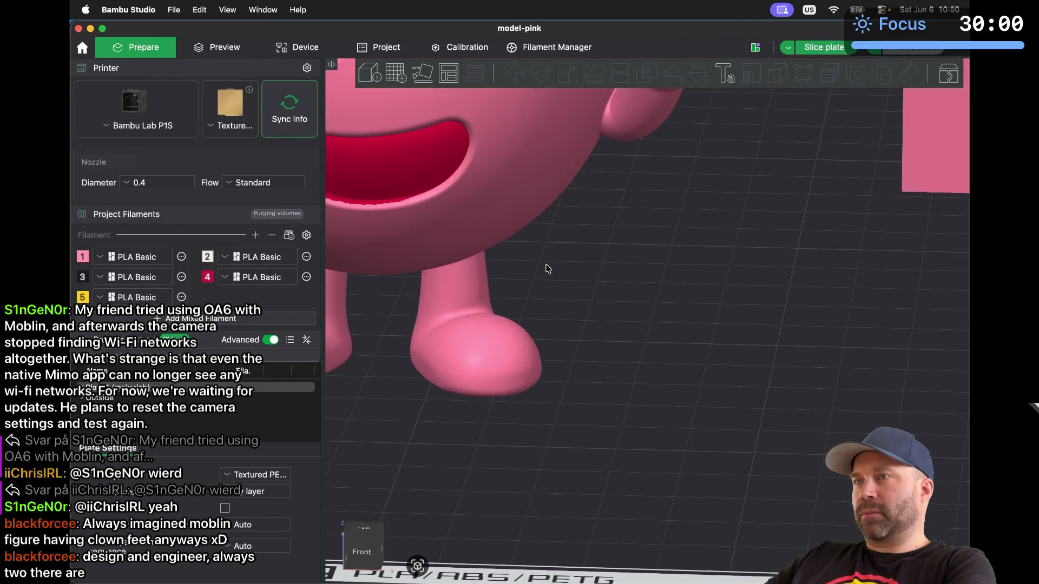
{"action": "scroll", "coordinate": [548, 268], "scroll_direction": "left", "scroll_amount": 5}
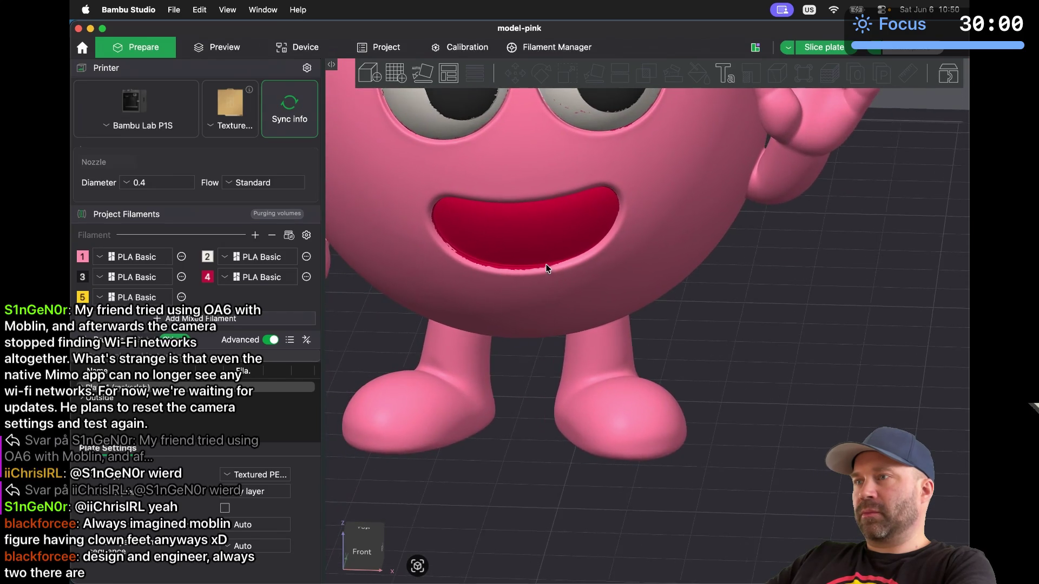
{"action": "scroll", "coordinate": [548, 269], "scroll_direction": "up", "scroll_amount": 8}
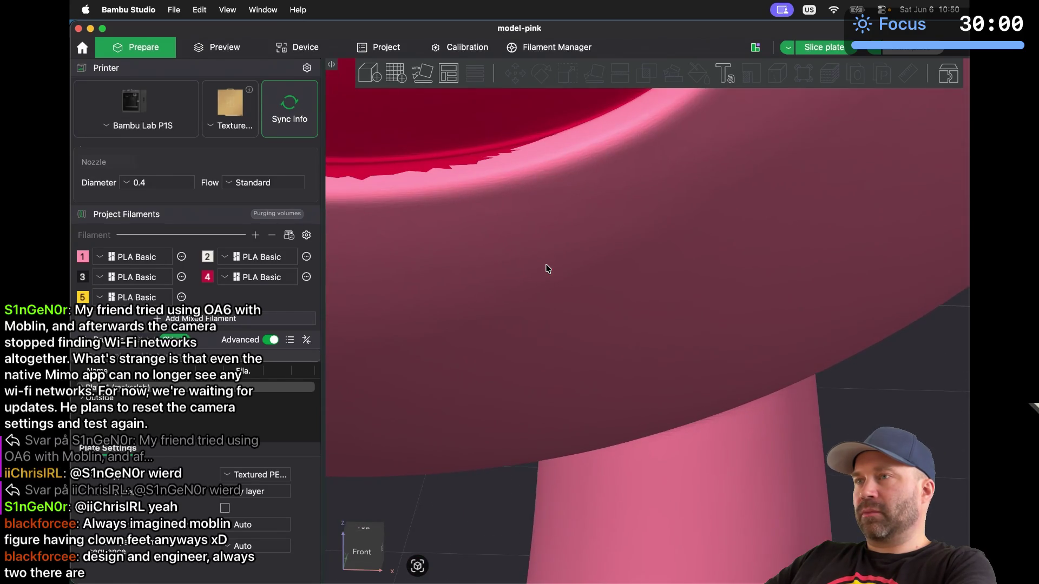
{"action": "scroll", "coordinate": [547, 268], "scroll_direction": "up", "scroll_amount": 6}
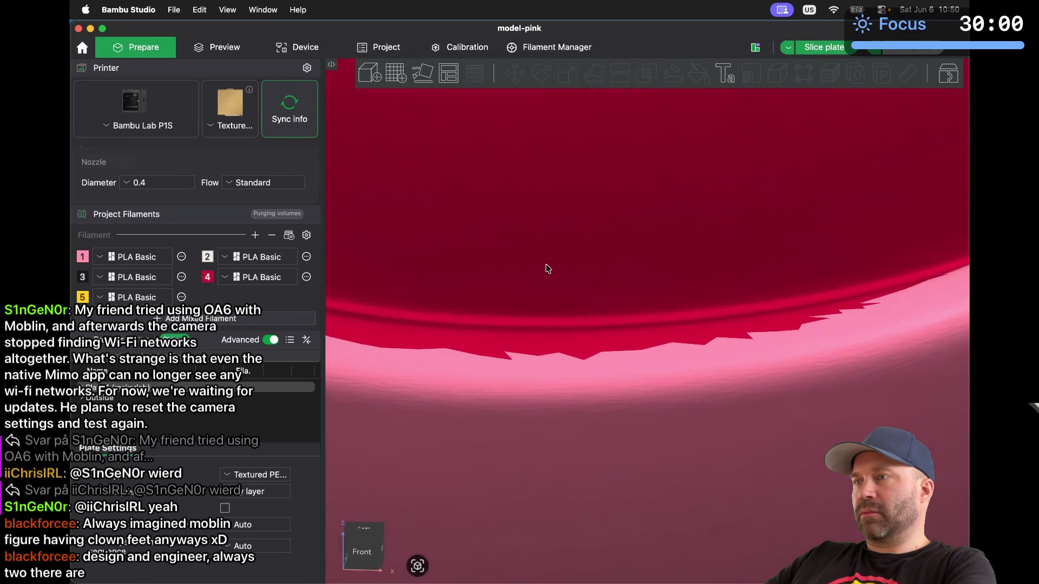
{"action": "scroll", "coordinate": [548, 268], "scroll_direction": "down", "scroll_amount": 5}
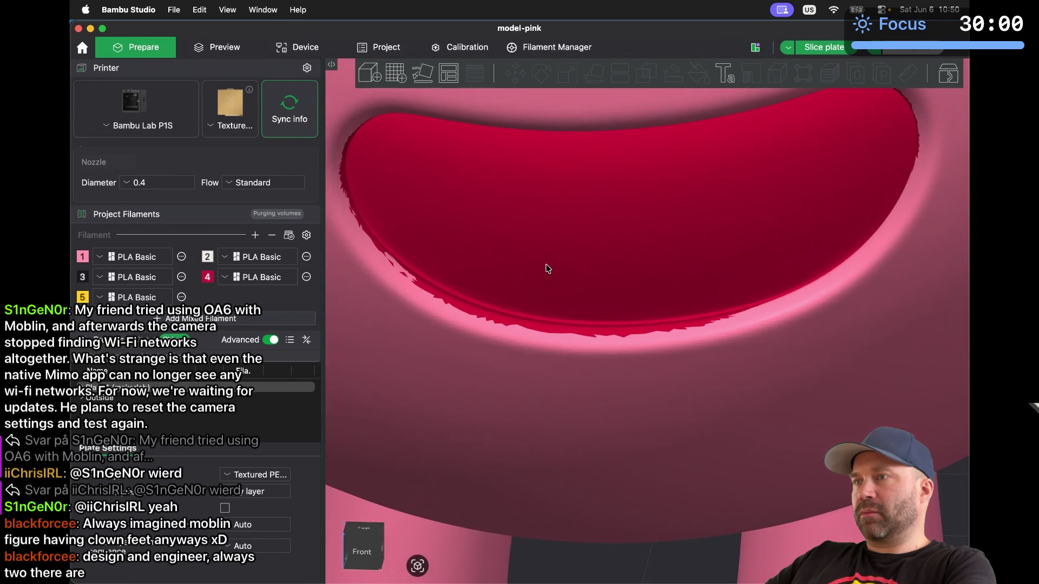
{"action": "left_click", "coordinate": [408, 253]}
Start colour painting with a 2.48 brush and paint pink over the ragged dark-red mouth edge
{"action": "left_click", "coordinate": [700, 82]}
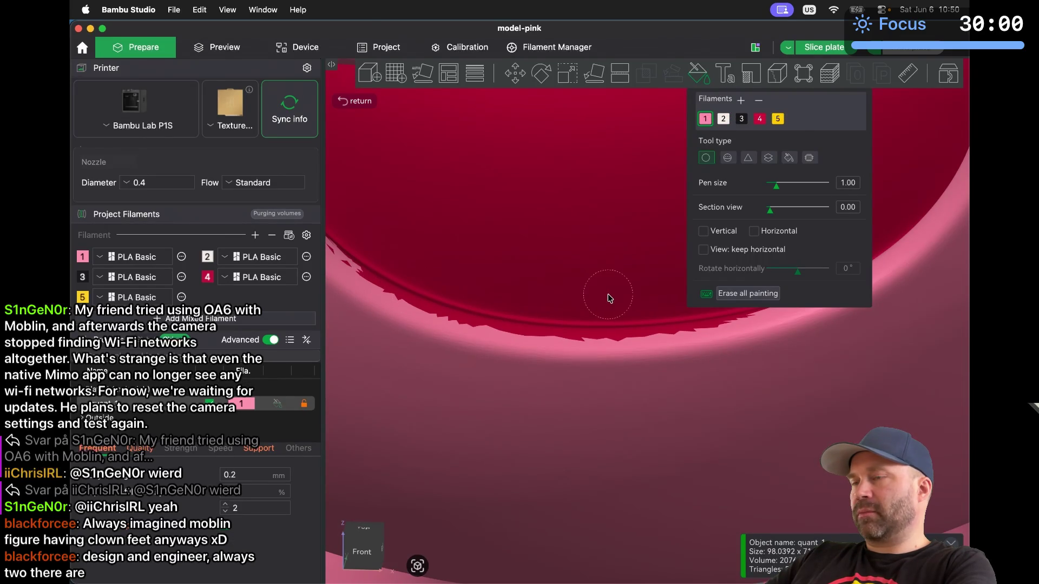
{"action": "left_click_drag", "start_coordinate": [781, 188], "coordinate": [788, 191]}
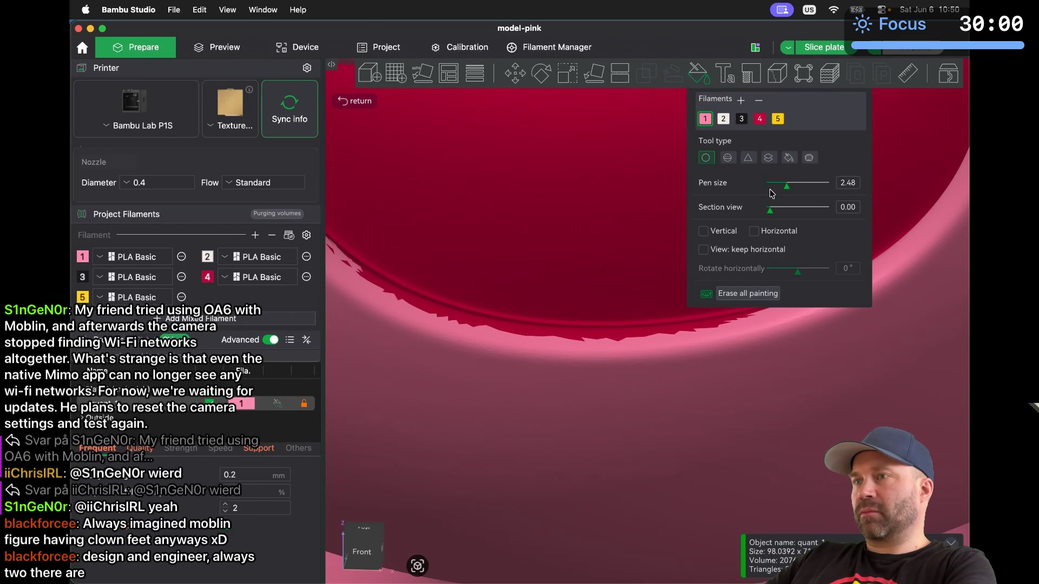
{"action": "mouse_move", "coordinate": [337, 325]}
{"action": "left_mouse_down"}
{"action": "mouse_move", "coordinate": [453, 378]}
{"action": "mouse_move", "coordinate": [509, 382]}
{"action": "mouse_move", "coordinate": [447, 378]}
{"action": "mouse_move", "coordinate": [509, 390]}
{"action": "mouse_move", "coordinate": [570, 397]}
{"action": "mouse_move", "coordinate": [528, 385]}
{"action": "mouse_move", "coordinate": [768, 377]}
{"action": "left_mouse_up"}
{"action": "scroll", "coordinate": [407, 328], "scroll_direction": "down", "scroll_amount": 3}
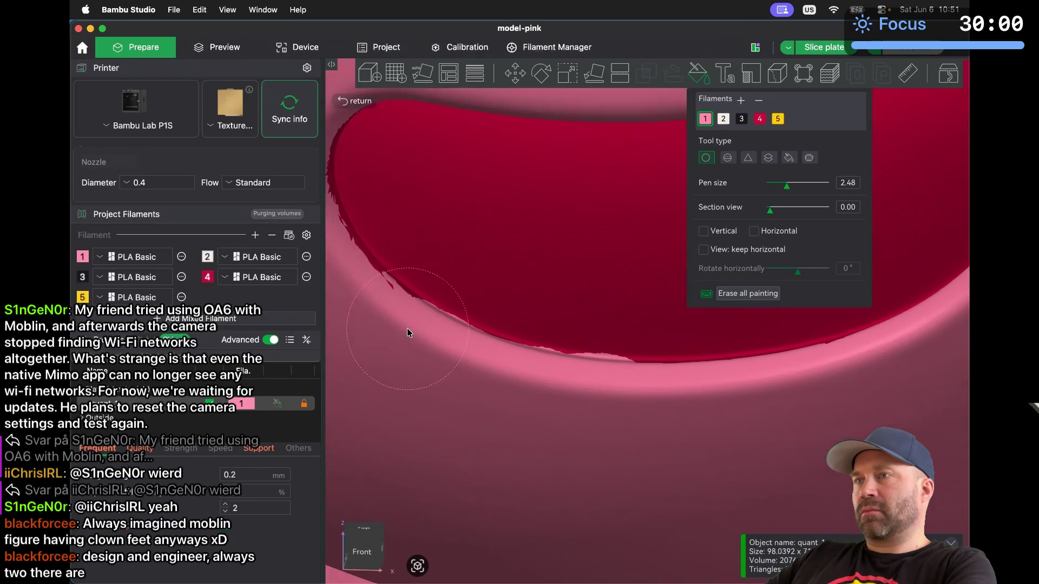
{"action": "mouse_move", "coordinate": [369, 233]}
{"action": "left_mouse_down"}
{"action": "mouse_move", "coordinate": [364, 221]}
{"action": "mouse_move", "coordinate": [366, 258]}
{"action": "left_mouse_up"}
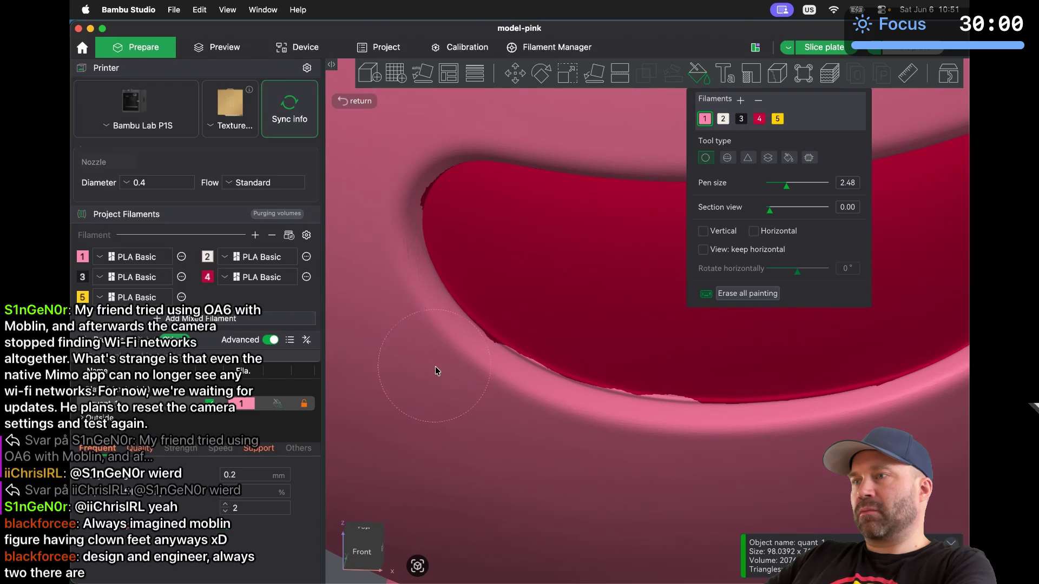
{"action": "left_click_drag", "start_coordinate": [373, 186], "coordinate": [369, 181]}
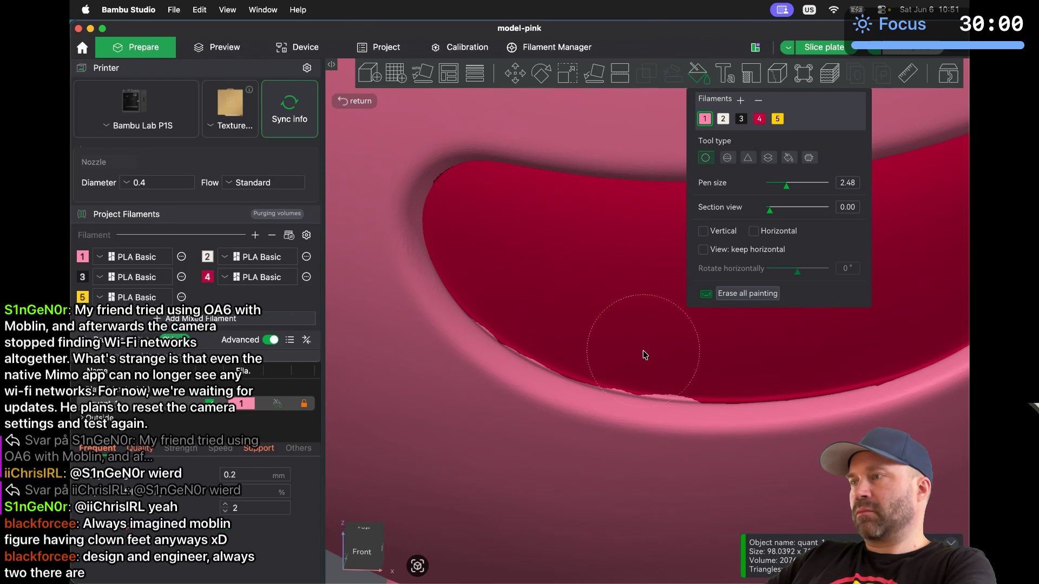
Pan along the mouth, return to colour painting with pink filament 1, and shrink the pen to 0.69
{"action": "scroll", "coordinate": [642, 352], "scroll_direction": "up", "scroll_amount": 5}
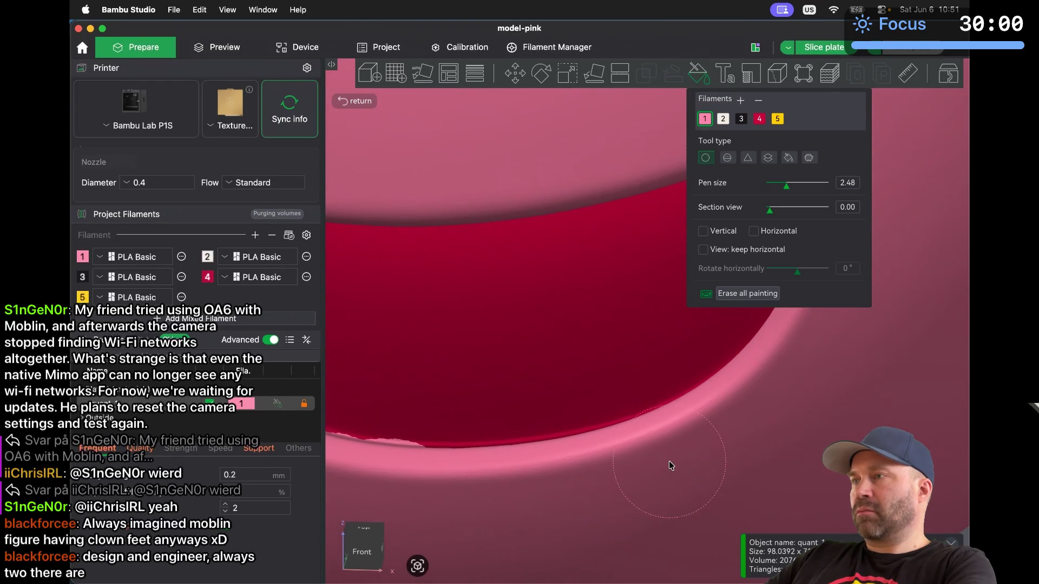
{"action": "scroll", "coordinate": [669, 461], "scroll_direction": "down", "scroll_amount": 5}
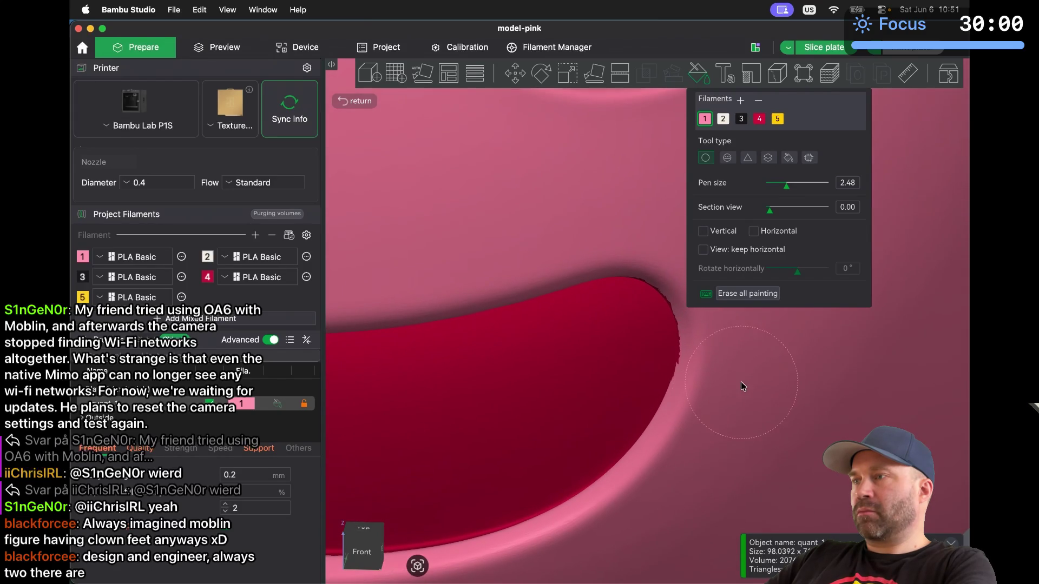
{"action": "scroll", "coordinate": [721, 386], "scroll_direction": "up", "scroll_amount": 5}
{"action": "middle_click_drag", "start_coordinate": [721, 386], "coordinate": [664, 168]}
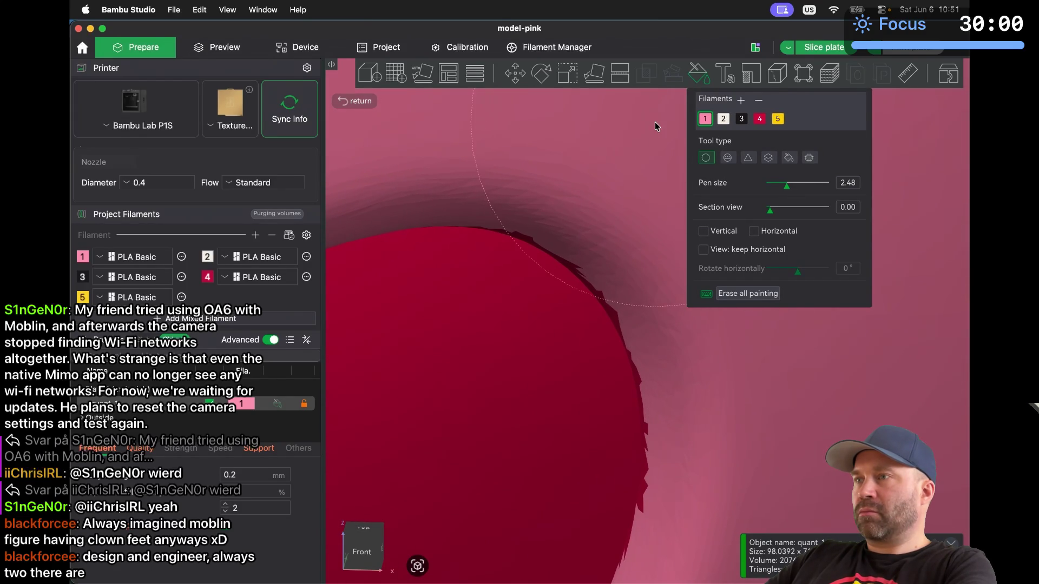
{"action": "left_click", "coordinate": [618, 80]}
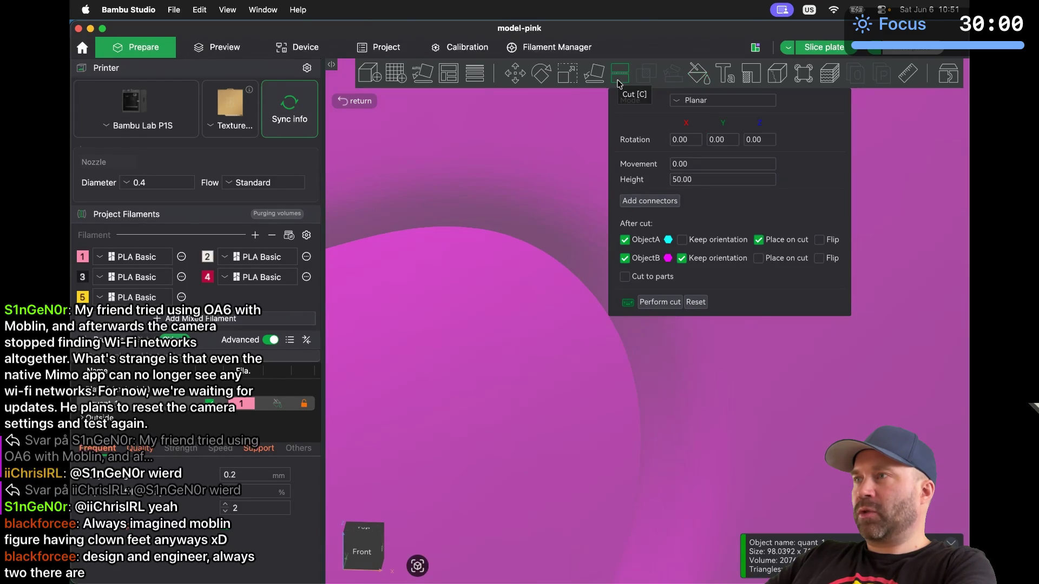
{"action": "left_click", "coordinate": [698, 74]}
{"action": "left_click", "coordinate": [705, 118]}
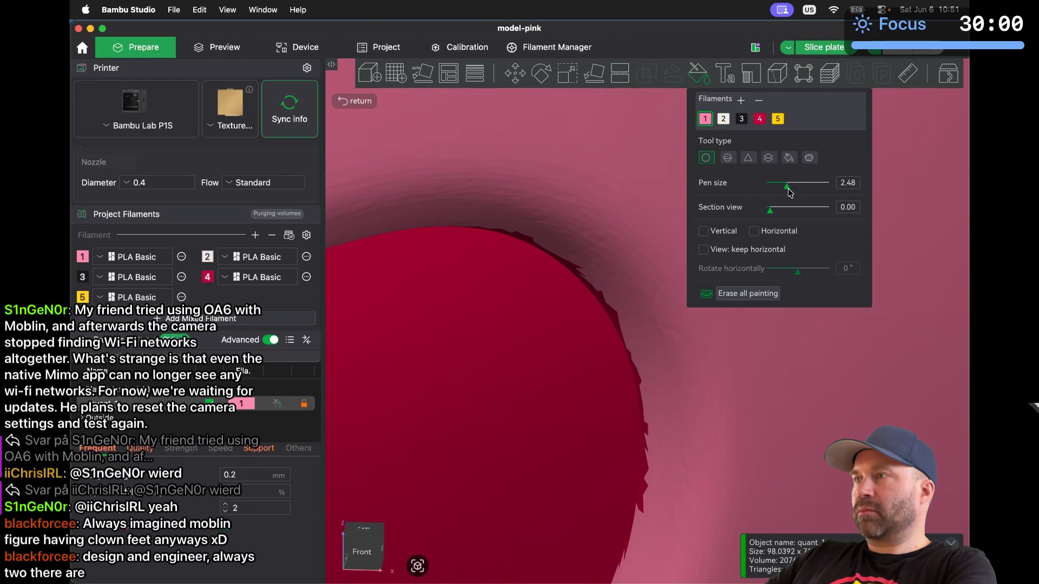
{"action": "left_click_drag", "start_coordinate": [778, 187], "coordinate": [755, 182]}
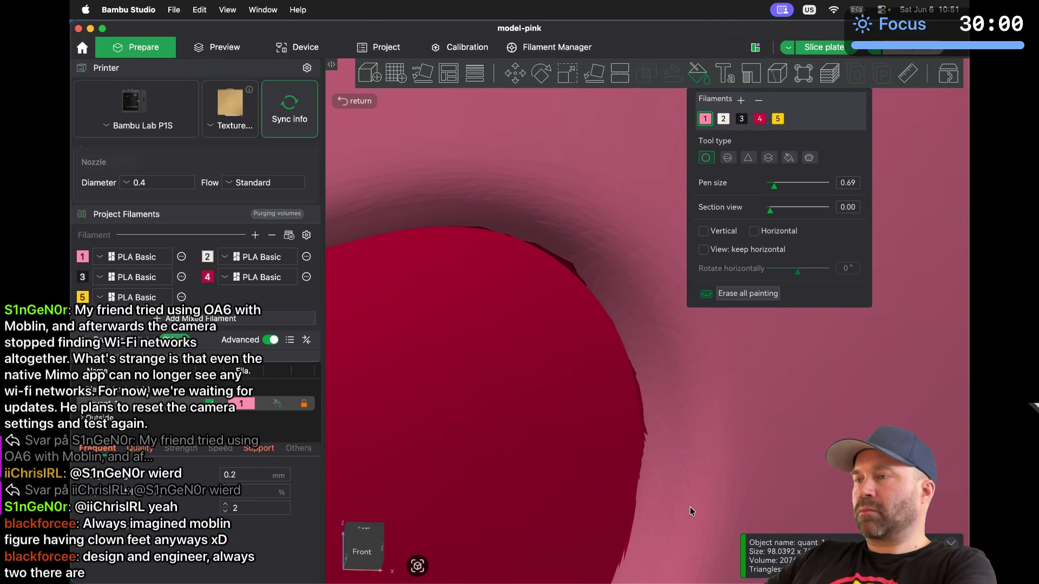
{"action": "scroll", "coordinate": [690, 511], "scroll_direction": "down", "scroll_amount": 5}
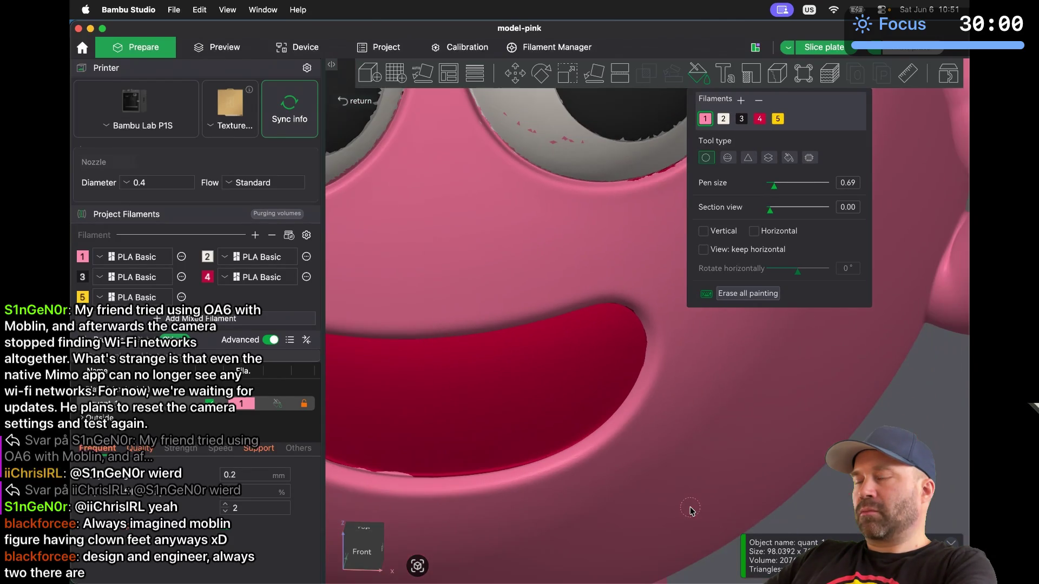
{"action": "scroll", "coordinate": [845, 498], "scroll_direction": "up", "scroll_amount": 5}
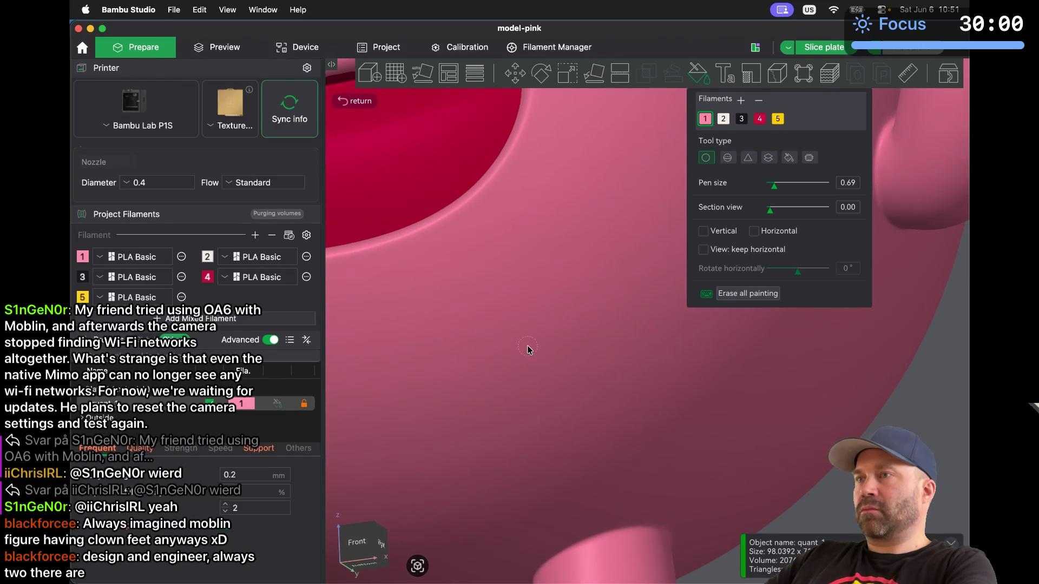
{"action": "scroll", "coordinate": [529, 349], "scroll_direction": "down", "scroll_amount": 5}
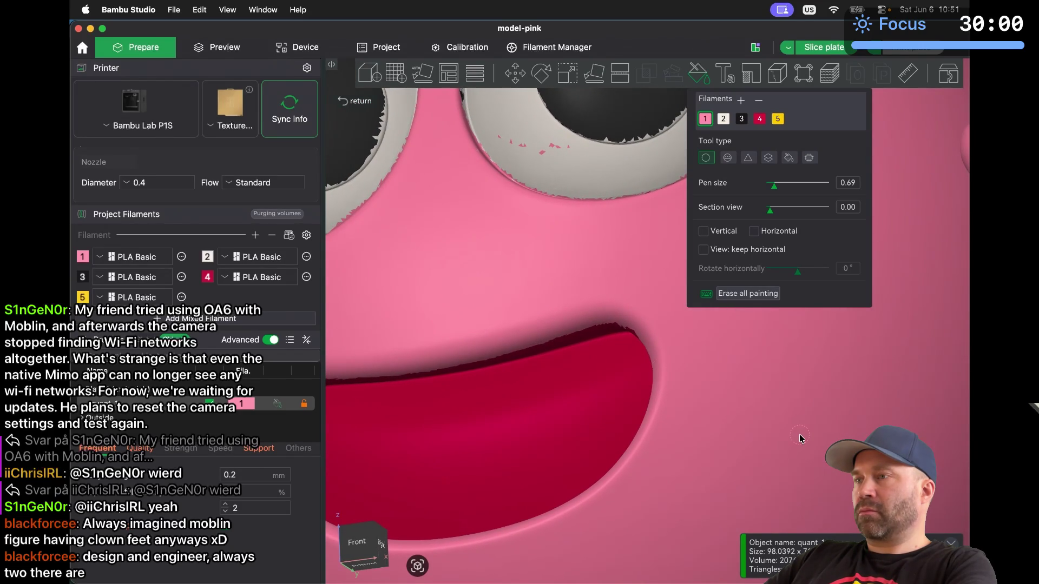
{"action": "scroll", "coordinate": [802, 439], "scroll_direction": "down", "scroll_amount": 10}
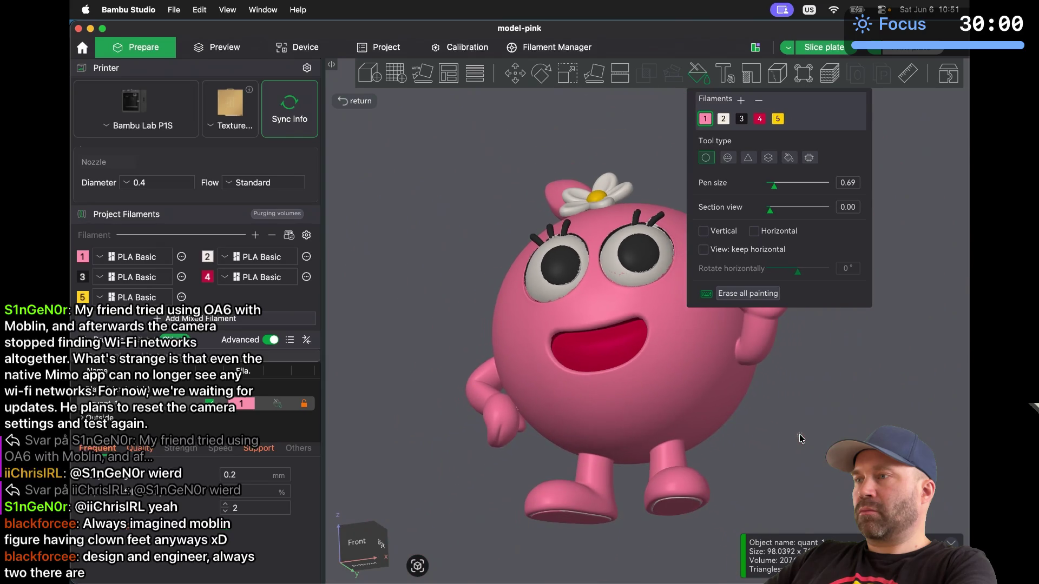
{"action": "left_click_drag", "start_coordinate": [759, 489], "coordinate": [590, 279]}
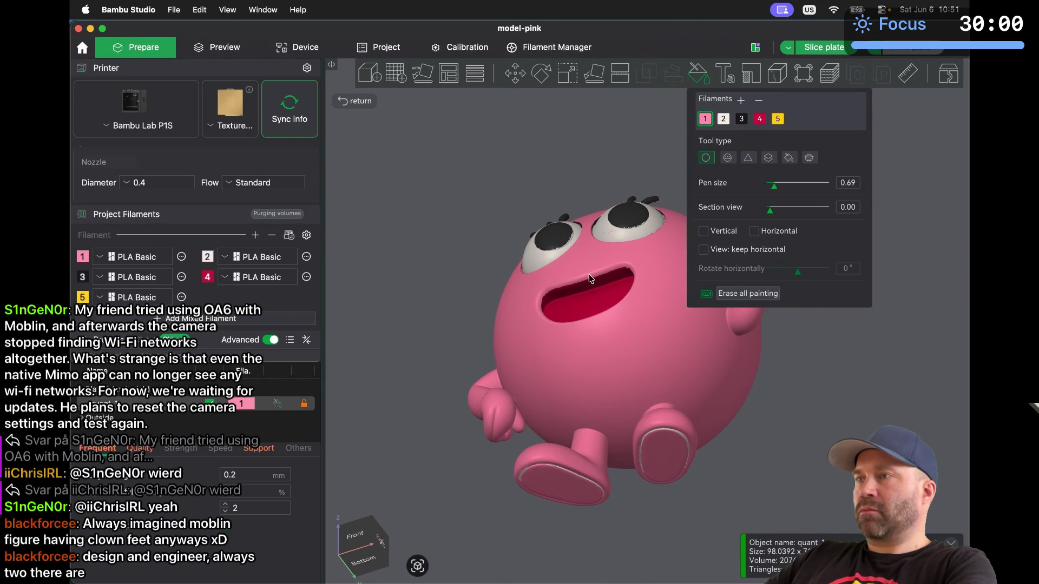
{"action": "scroll", "coordinate": [590, 279], "scroll_direction": "up", "scroll_amount": 10}
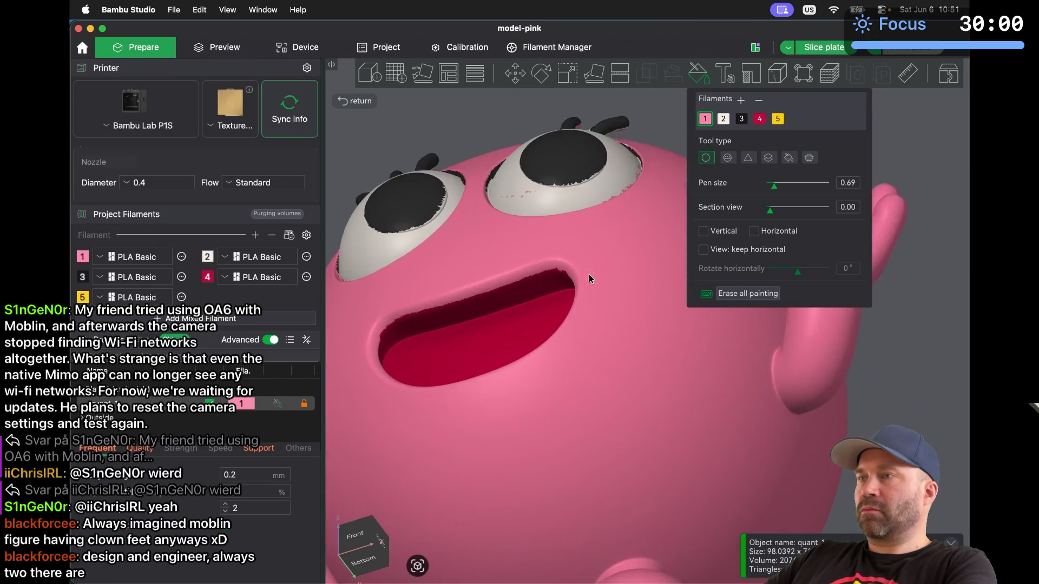
{"action": "scroll", "coordinate": [589, 277], "scroll_direction": "down", "scroll_amount": 5}
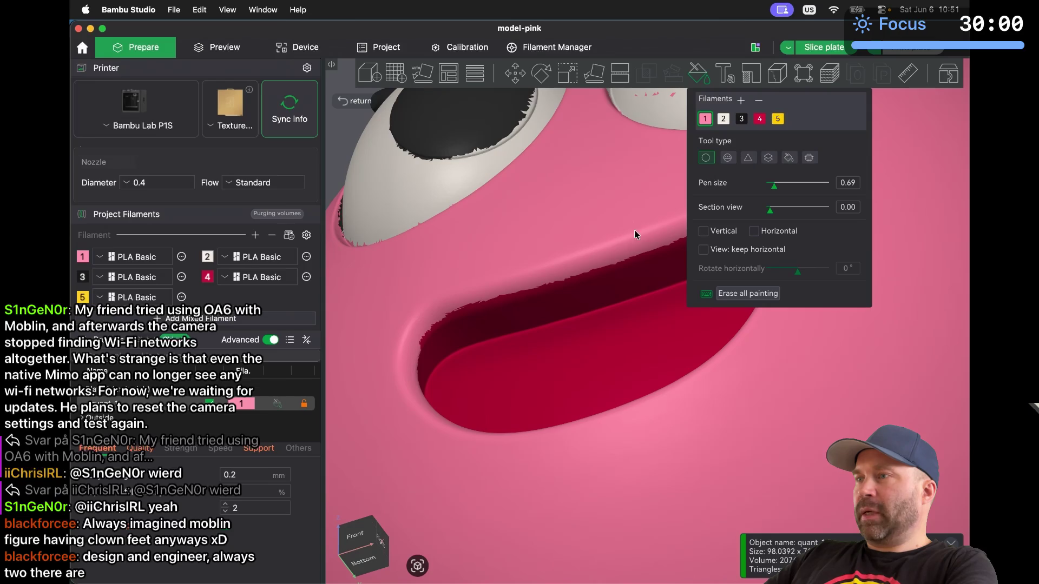
Widen the brush to 1.80 and repaint the dark-red strip along the mouth rim pink
{"action": "left_click_drag", "start_coordinate": [776, 187], "coordinate": [782, 189]}
{"action": "scroll", "coordinate": [643, 281], "scroll_direction": "up", "scroll_amount": 5}
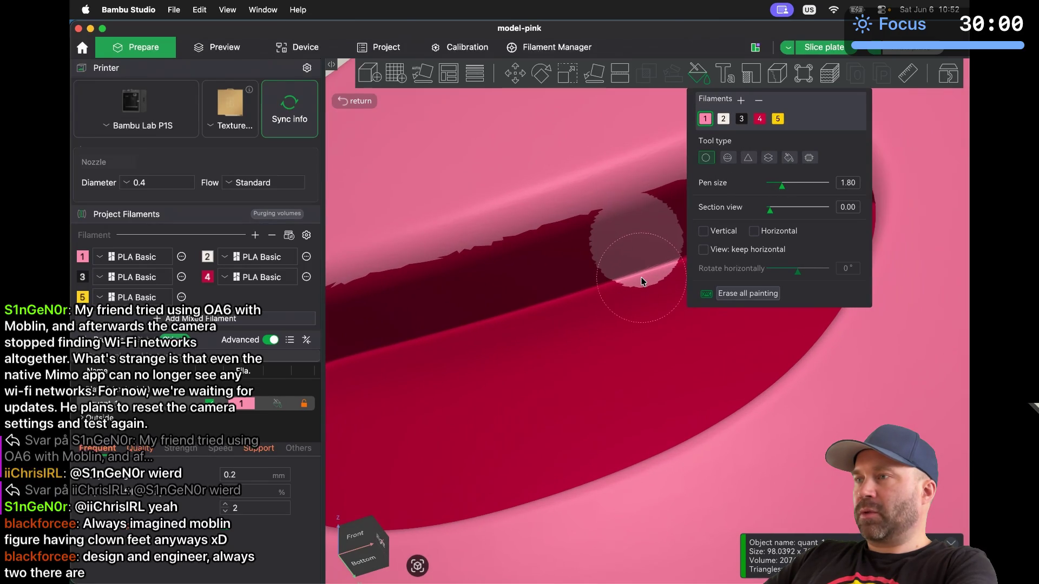
{"action": "mouse_move", "coordinate": [587, 226]}
{"action": "left_mouse_down"}
{"action": "mouse_move", "coordinate": [429, 274]}
{"action": "mouse_move", "coordinate": [521, 251]}
{"action": "mouse_move", "coordinate": [634, 201]}
{"action": "mouse_move", "coordinate": [366, 294]}
{"action": "mouse_move", "coordinate": [584, 241]}
{"action": "left_mouse_up"}
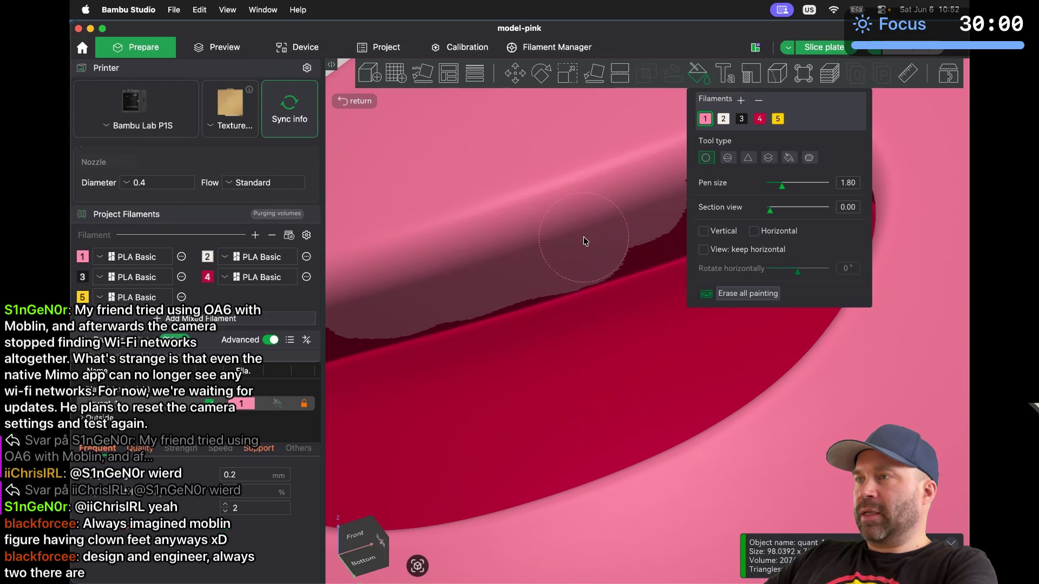
{"action": "scroll", "coordinate": [582, 237], "scroll_direction": "down", "scroll_amount": 3}
{"action": "left_click_drag", "start_coordinate": [632, 171], "coordinate": [404, 255]}
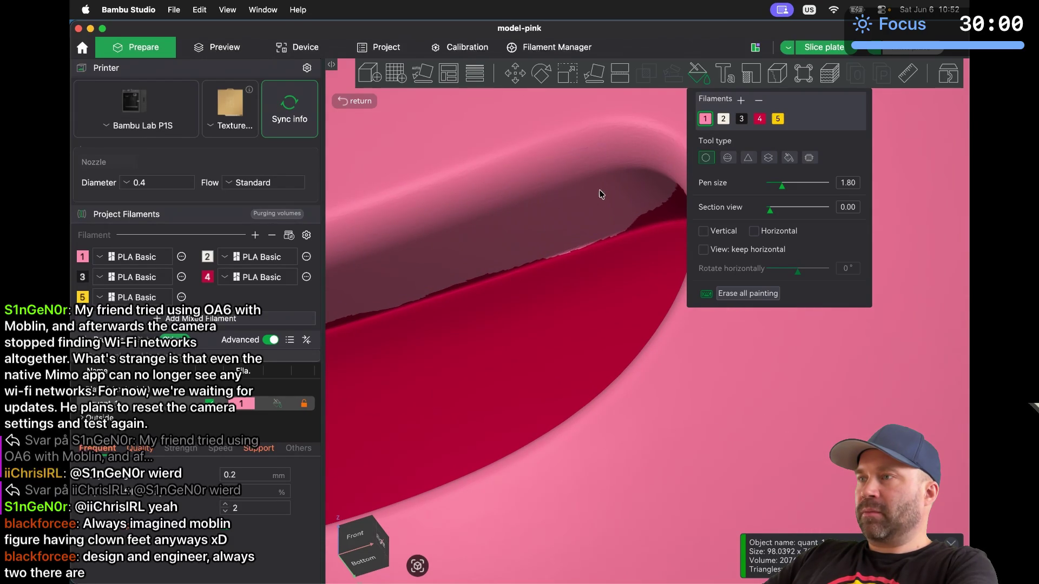
{"action": "scroll", "coordinate": [645, 177], "scroll_direction": "up", "scroll_amount": 2}
{"action": "scroll", "coordinate": [643, 180], "scroll_direction": "down", "scroll_amount": 3}
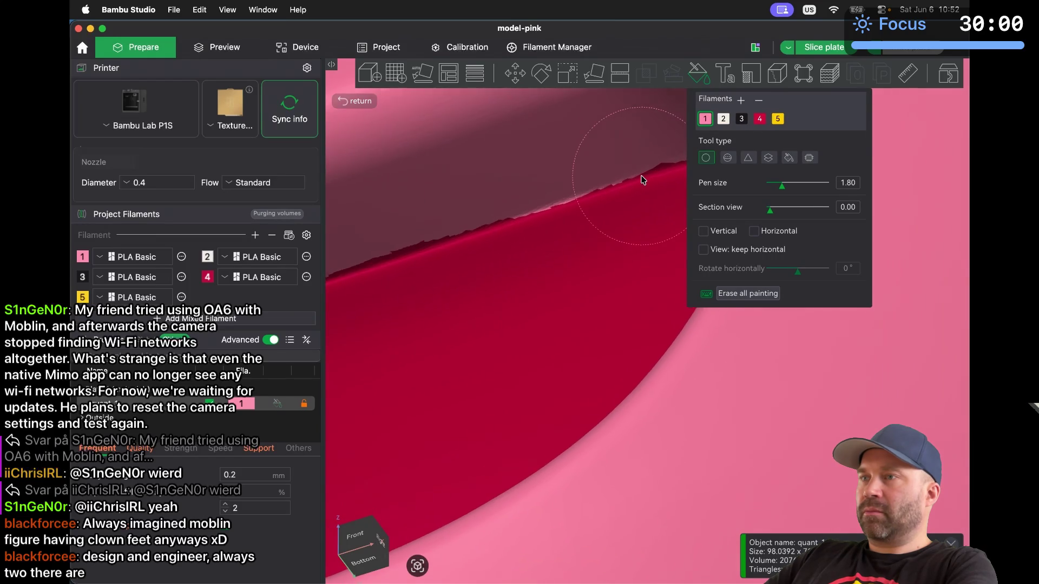
{"action": "scroll", "coordinate": [643, 180], "scroll_direction": "up", "scroll_amount": 3}
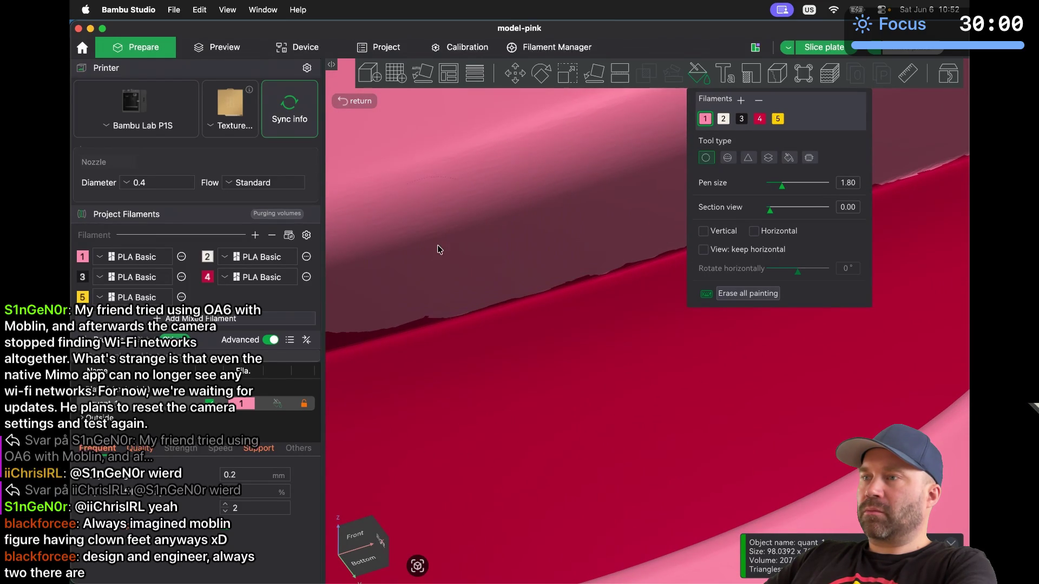
{"action": "scroll", "coordinate": [442, 251], "scroll_direction": "up", "scroll_amount": 3}
{"action": "scroll", "coordinate": [453, 256], "scroll_direction": "up", "scroll_amount": 1}
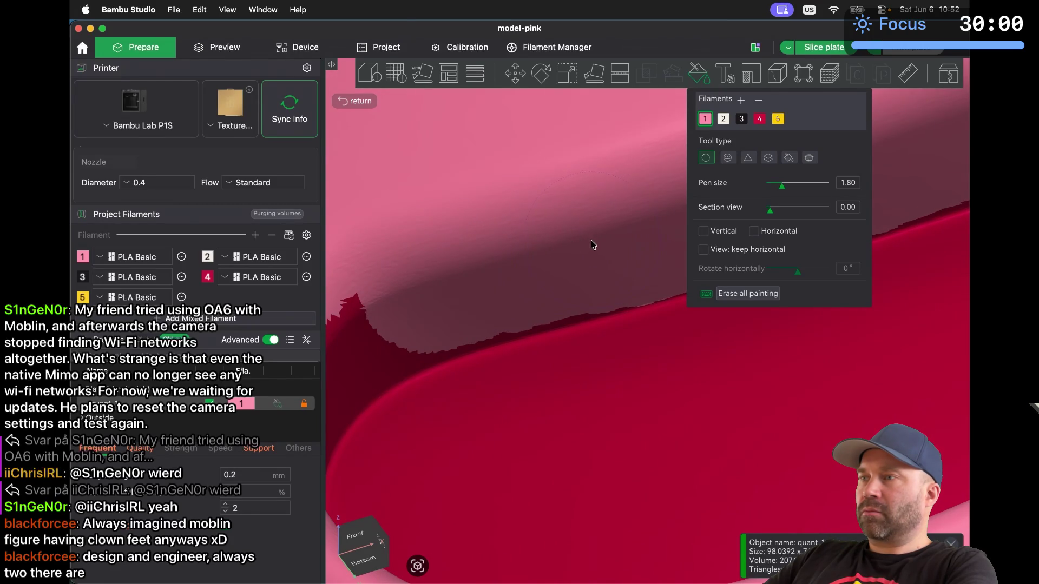